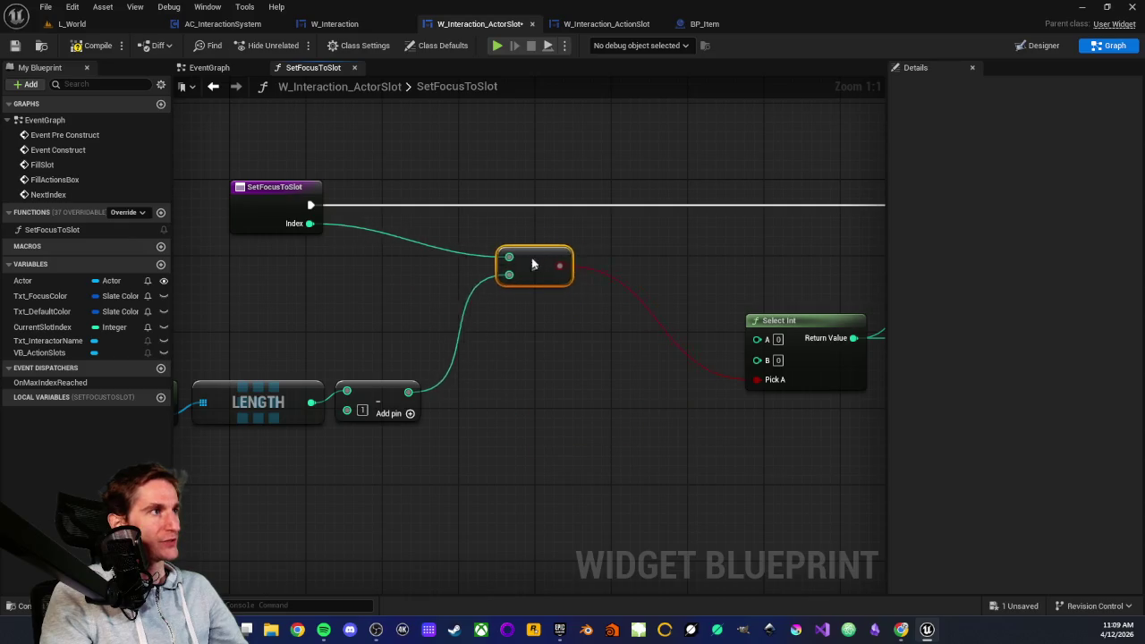
- Move the > comparison beside the subtract node and nudge the VB Action Slots node left
scroll(403, 341, down, 2)
mouse_move(264, 338)
mouse_down()
mouse_move(564, 421)
mouse_move(473, 311)
mouse_move(426, 307)
mouse_up()
scroll(564, 421, up, 2)
drag(689, 260, 531, 256)
click(532, 296)
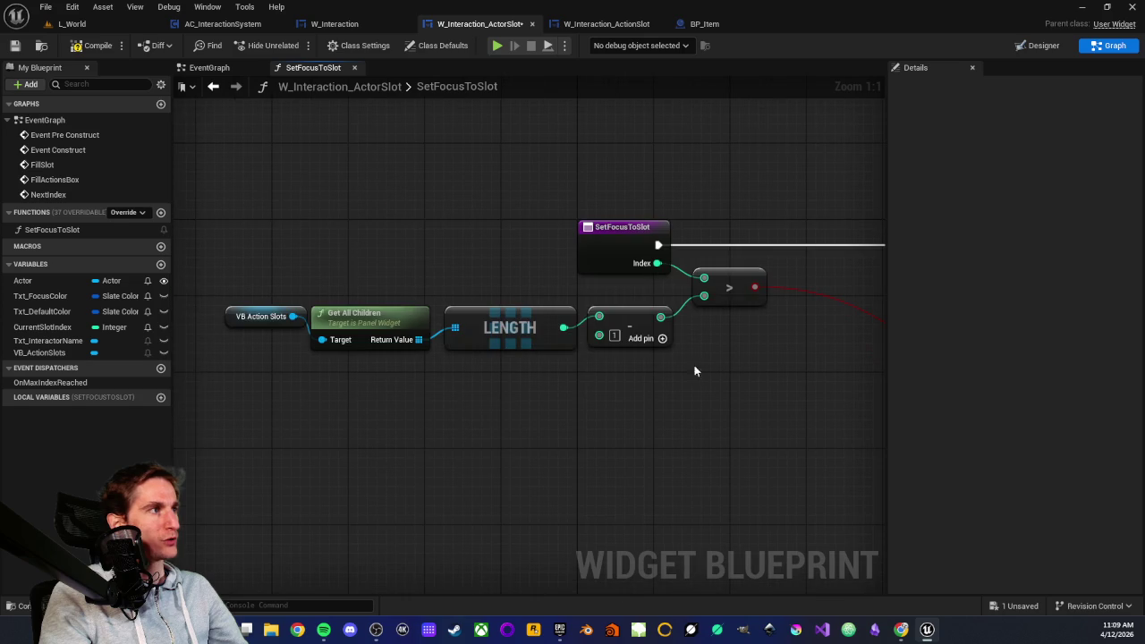
mouse_move(281, 278)
mouse_down()
mouse_move(618, 430)
mouse_move(473, 396)
mouse_up()
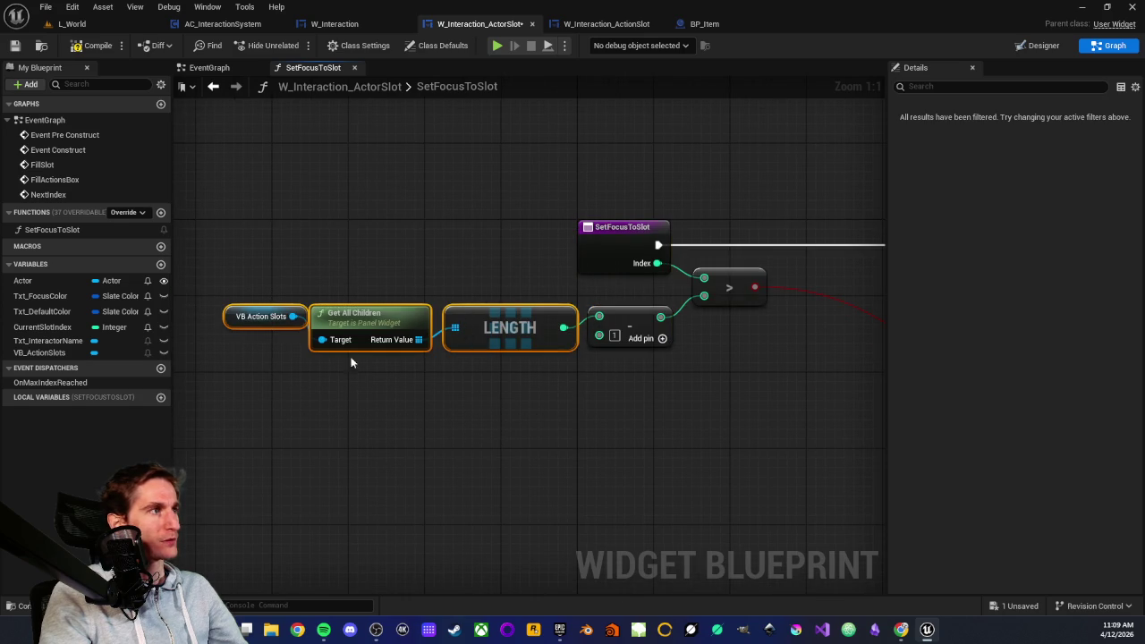
drag(206, 279, 506, 381)
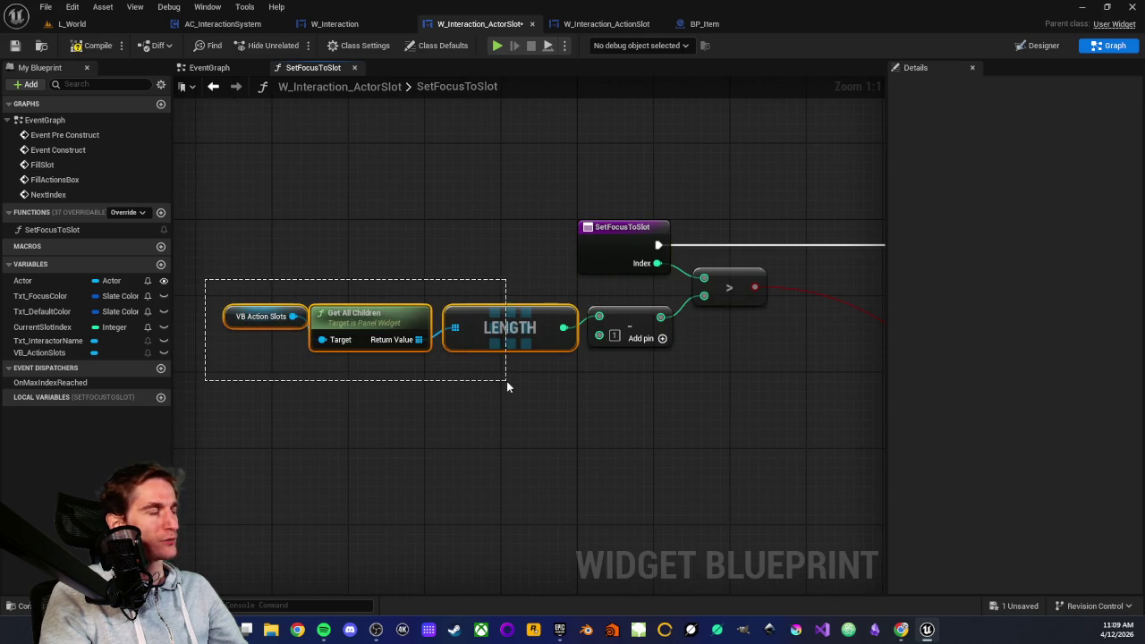
click(236, 340)
drag(227, 321, 187, 319)
click(218, 322)
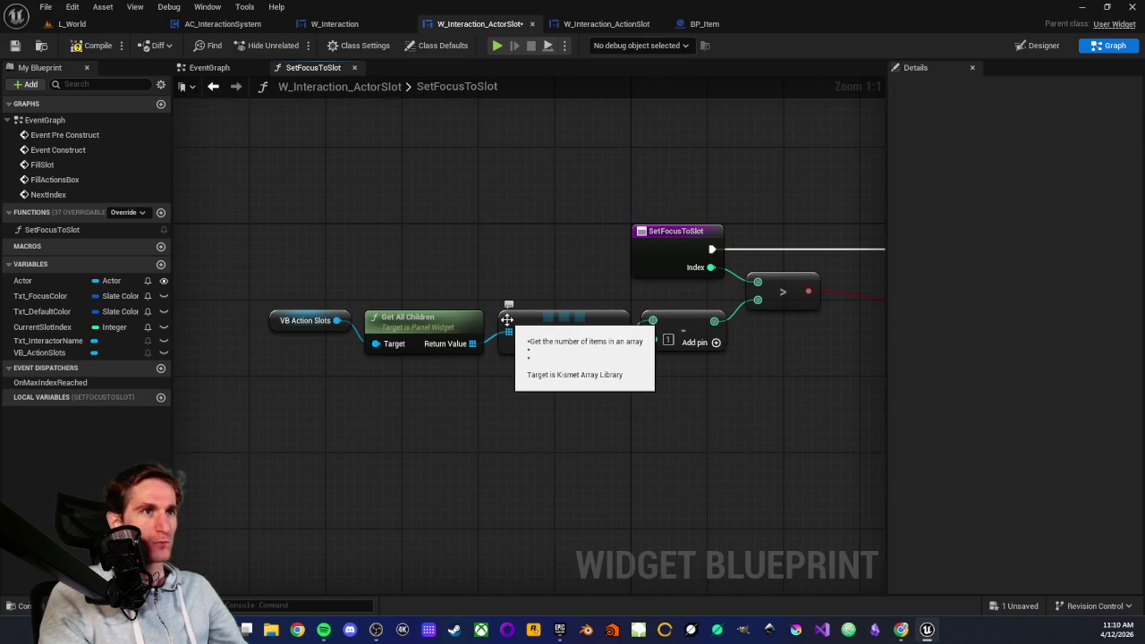
- Check the layout of the Get All Children, LENGTH, subtract, > and Select Int nodes
mouse_move(402, 401)
mouse_down()
mouse_move(427, 378)
mouse_move(403, 378)
mouse_move(434, 384)
mouse_up()
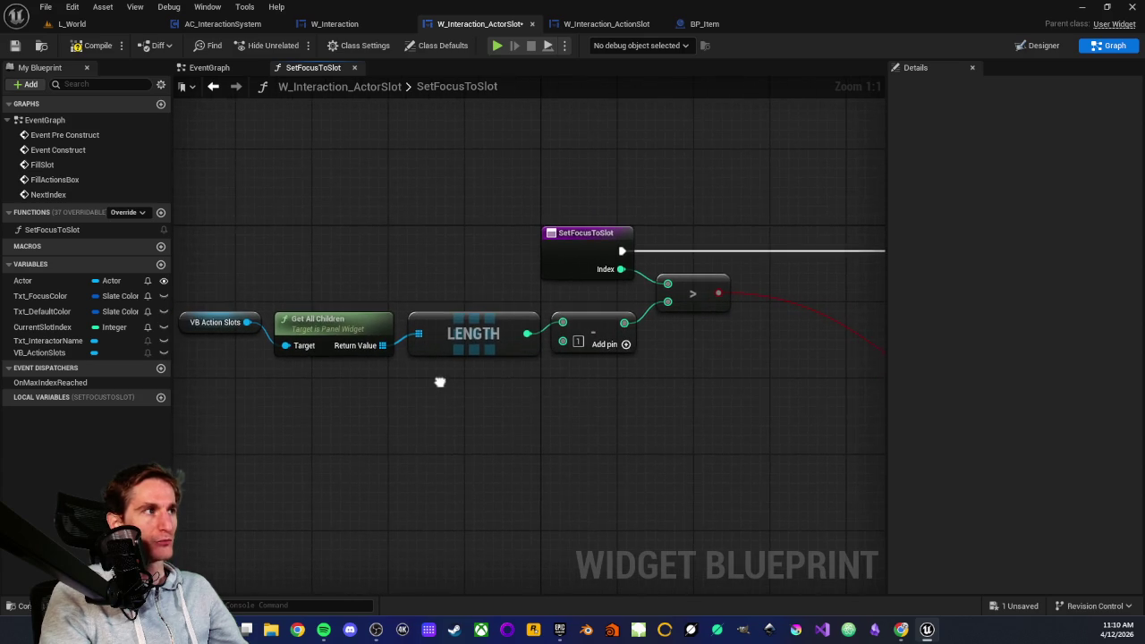
mouse_move(263, 235)
mouse_down()
mouse_move(341, 235)
mouse_move(537, 353)
mouse_up()
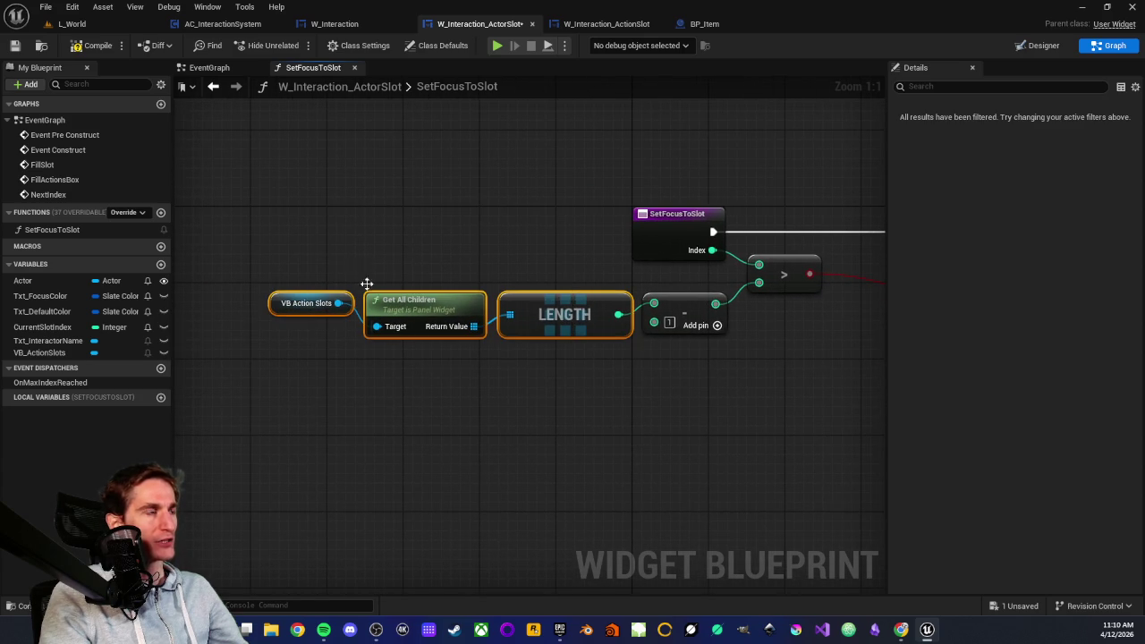
mouse_move(283, 263)
mouse_down()
mouse_move(422, 345)
mouse_move(416, 365)
mouse_up()
mouse_move(511, 244)
mouse_down()
mouse_move(538, 385)
mouse_move(352, 447)
mouse_up()
click(391, 432)
drag(420, 341, 459, 435)
click(497, 436)
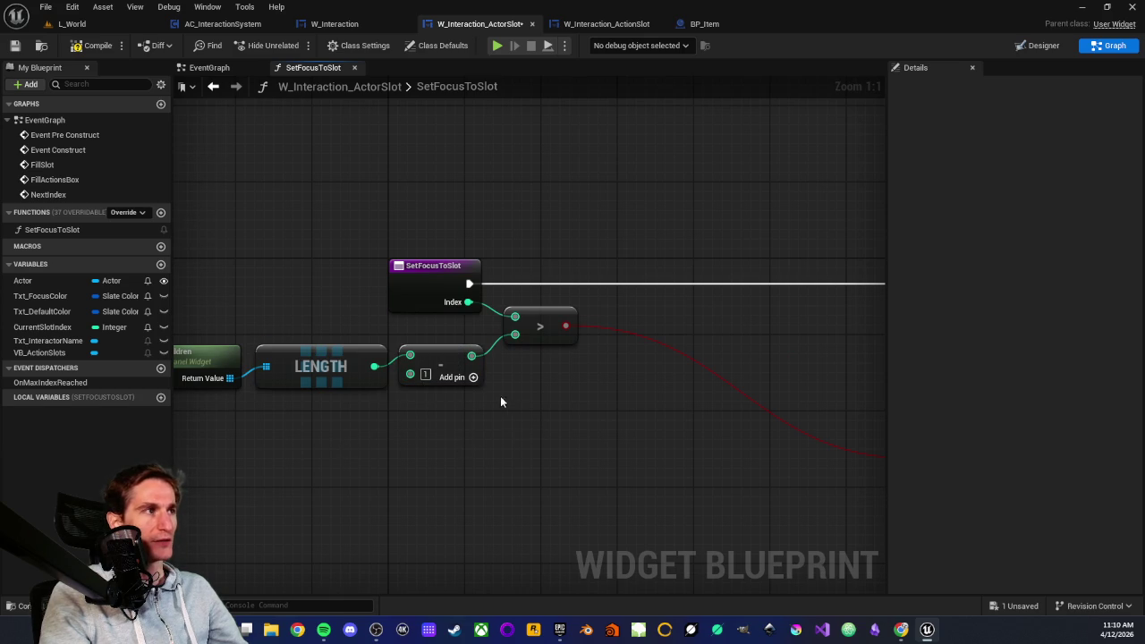
drag(557, 408, 473, 397)
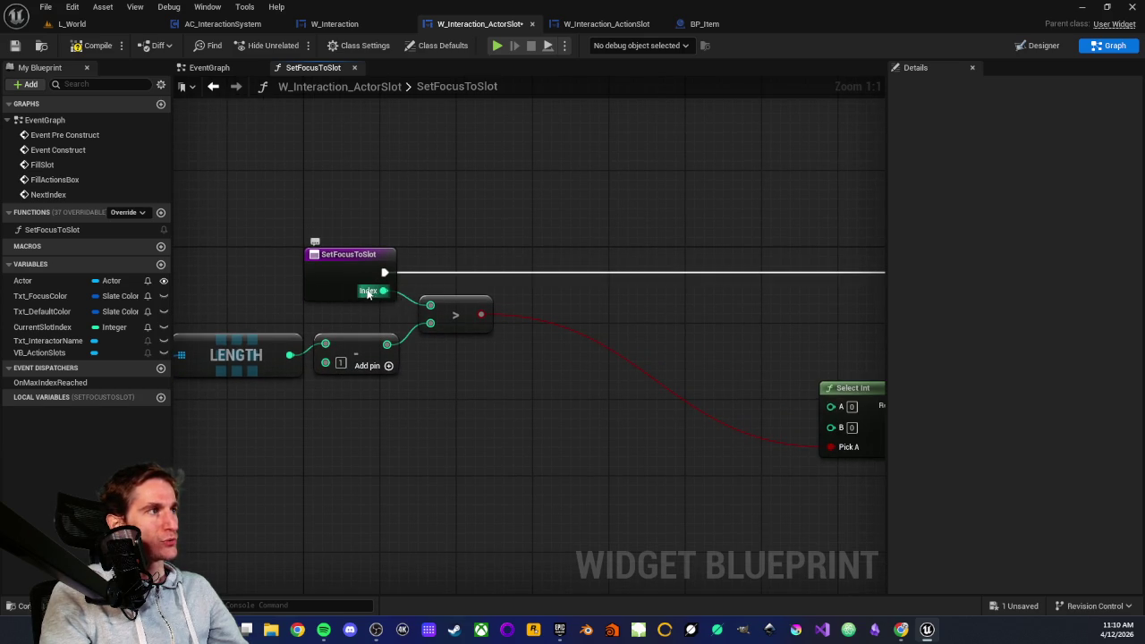
click(457, 311)
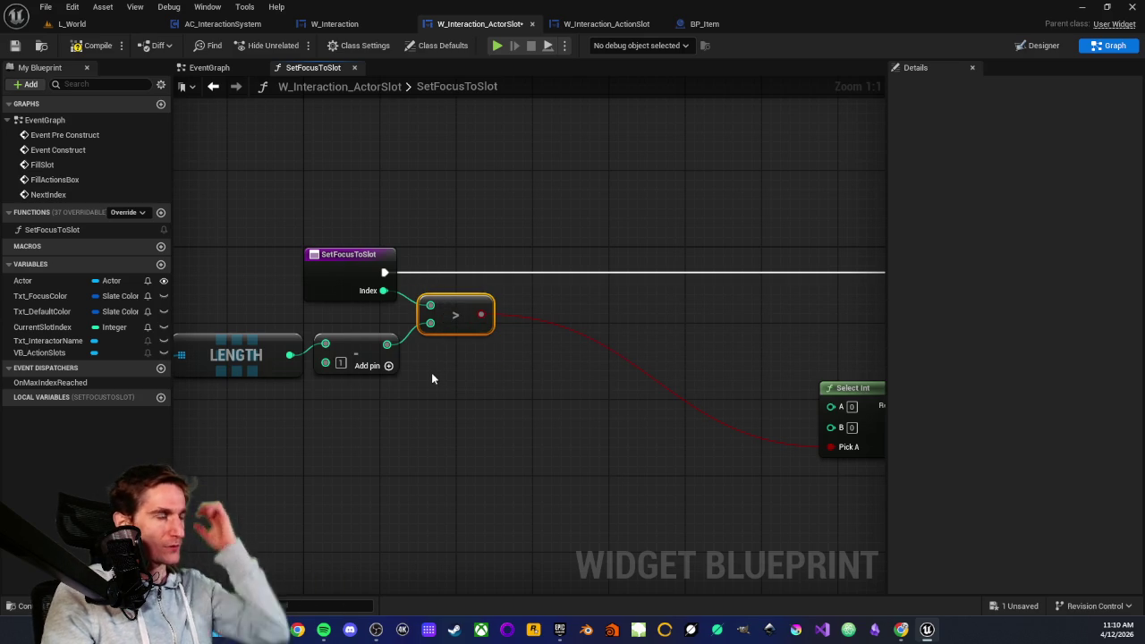
click(457, 391)
mouse_move(456, 390)
mouse_down()
mouse_move(404, 340)
mouse_move(468, 376)
mouse_move(281, 350)
mouse_move(409, 310)
mouse_move(378, 338)
mouse_up()
scroll(429, 318, down, 1)
- Survey the SetFocusToSlot graph from the entry node across to Set Focus and SET
scroll(358, 320, down, 2)
scroll(286, 309, up, 3)
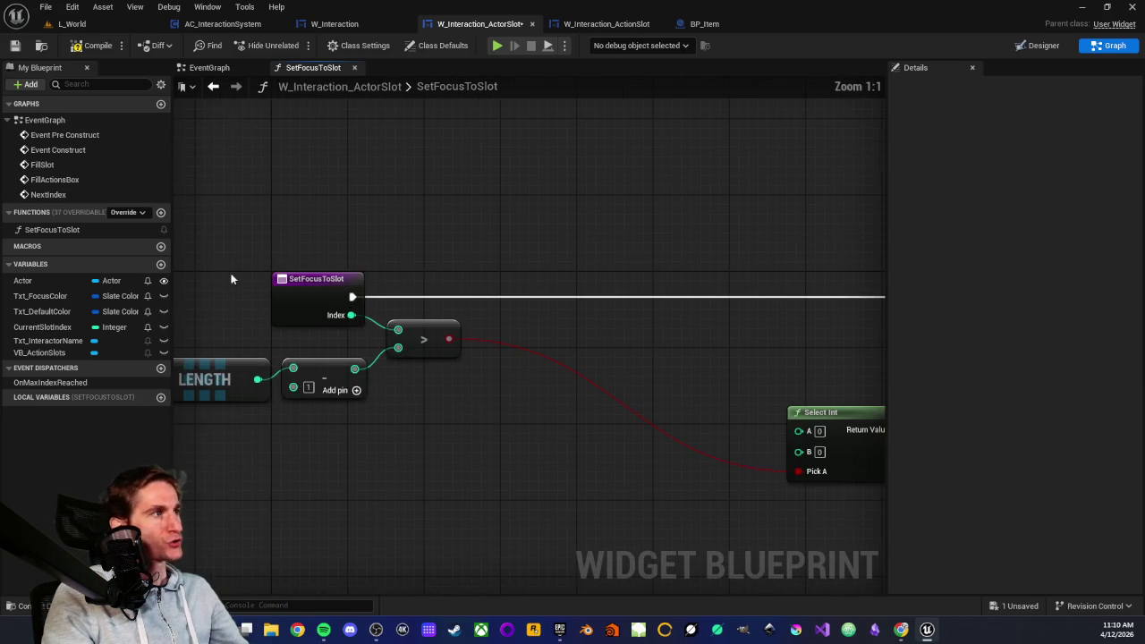
mouse_move(265, 259)
mouse_down()
mouse_move(593, 337)
mouse_move(463, 325)
mouse_move(475, 263)
mouse_up()
drag(509, 216, 591, 358)
mouse_move(504, 233)
mouse_down()
mouse_move(561, 301)
mouse_move(586, 373)
mouse_up()
click(468, 344)
scroll(457, 343, down, 2)
scroll(402, 351, up, 2)
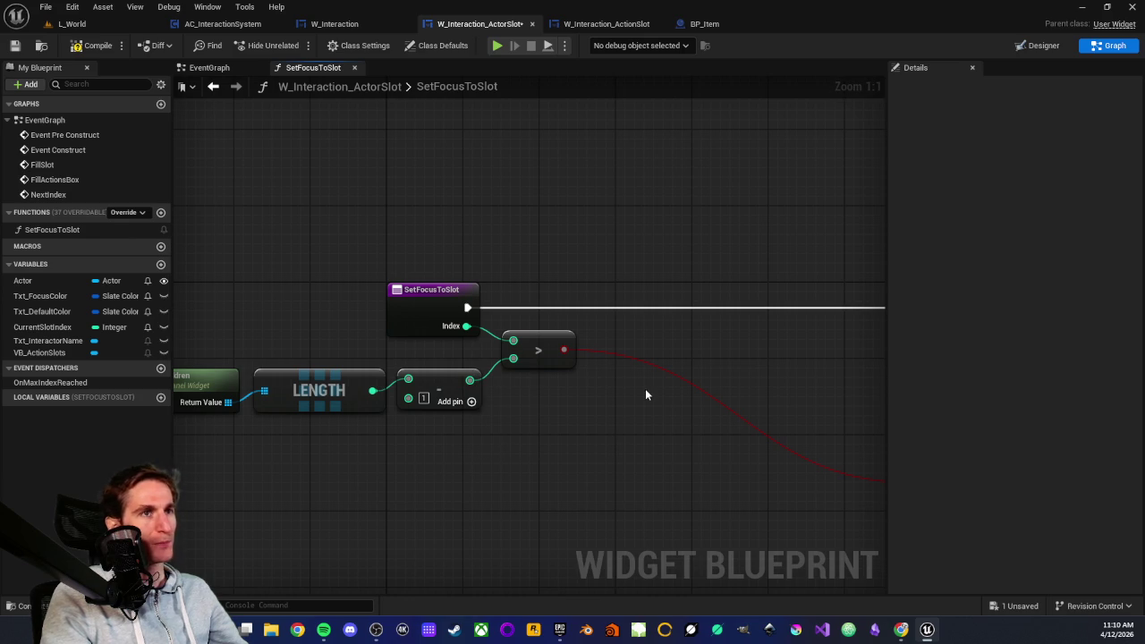
drag(618, 418, 438, 435)
mouse_move(877, 410)
mouse_down()
mouse_move(678, 378)
mouse_move(465, 402)
mouse_move(667, 384)
mouse_up()
mouse_move(387, 351)
mouse_down()
mouse_move(489, 338)
mouse_move(403, 412)
mouse_move(444, 380)
mouse_up()
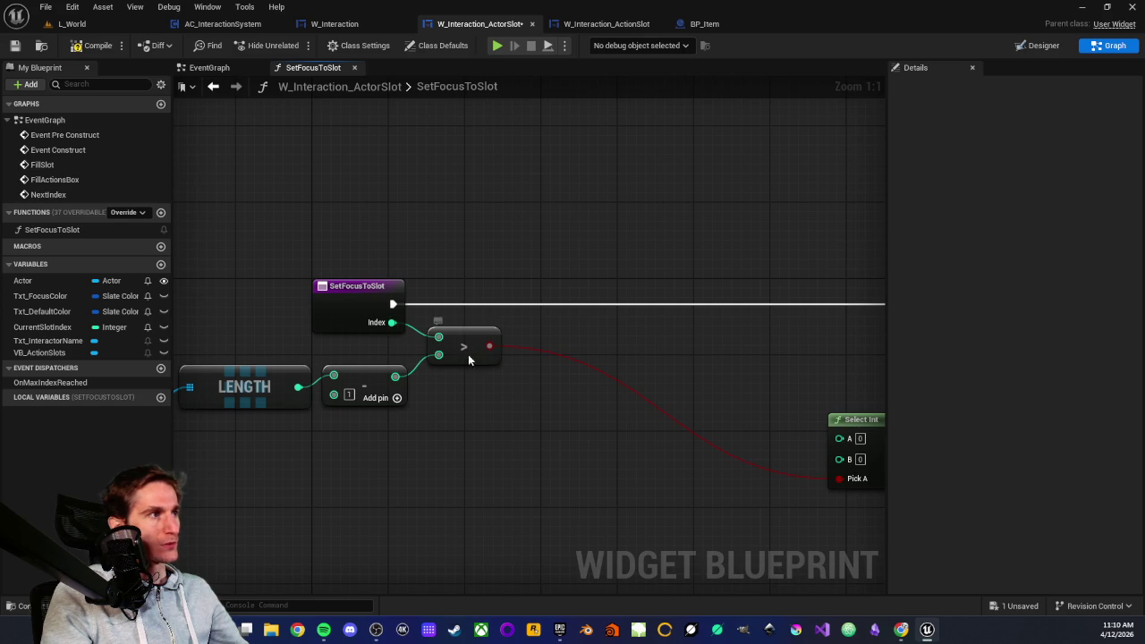
drag(606, 417, 307, 345)
scroll(577, 443, down, 3)
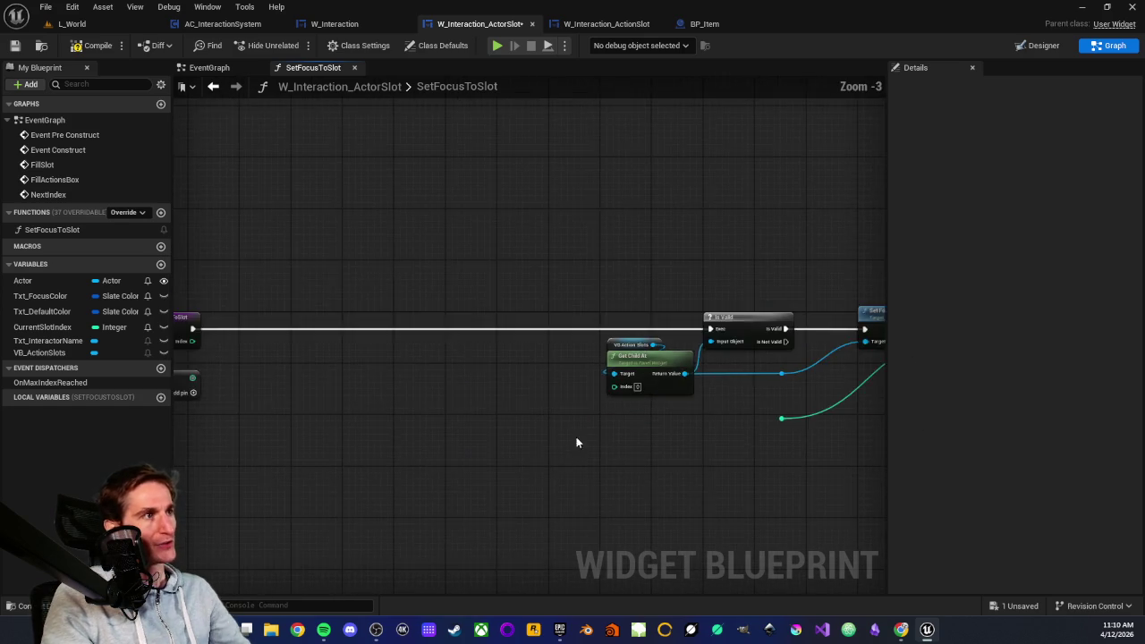
drag(576, 438, 465, 420)
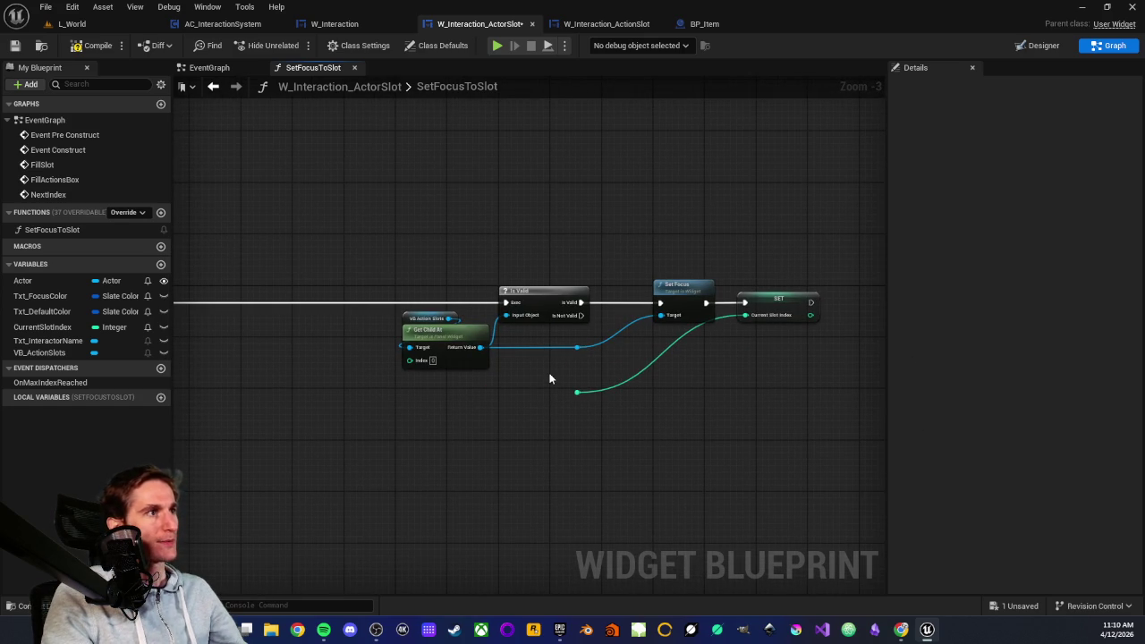
scroll(572, 375, up, 3)
- Delete the reroute on the green wire feeding SET's Current Slot Index
drag(755, 213, 789, 355)
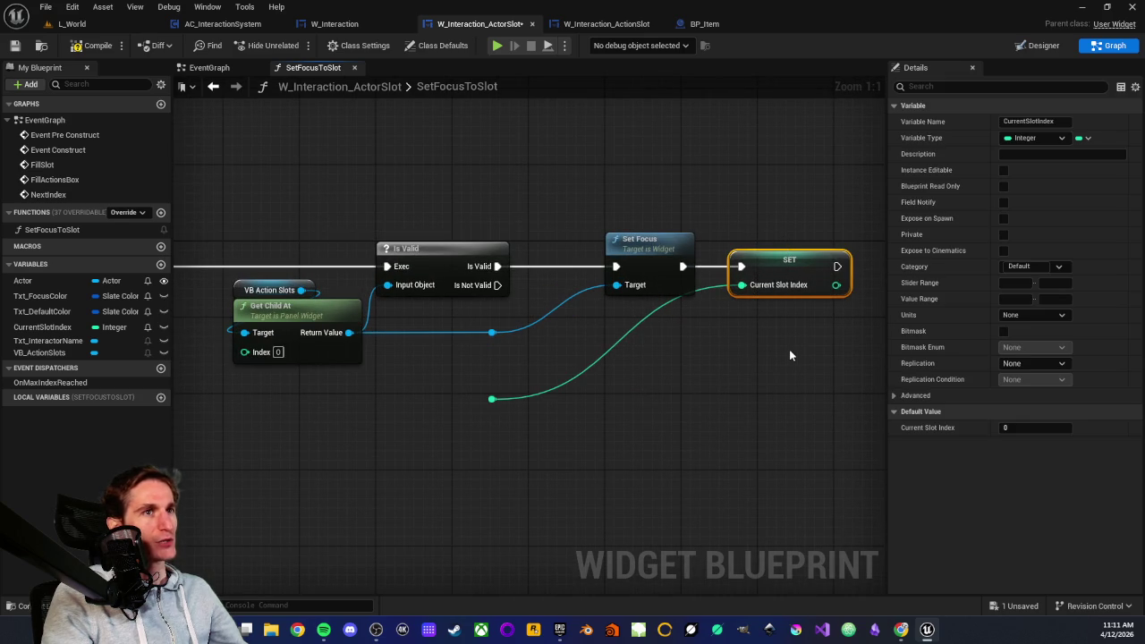
click(738, 381)
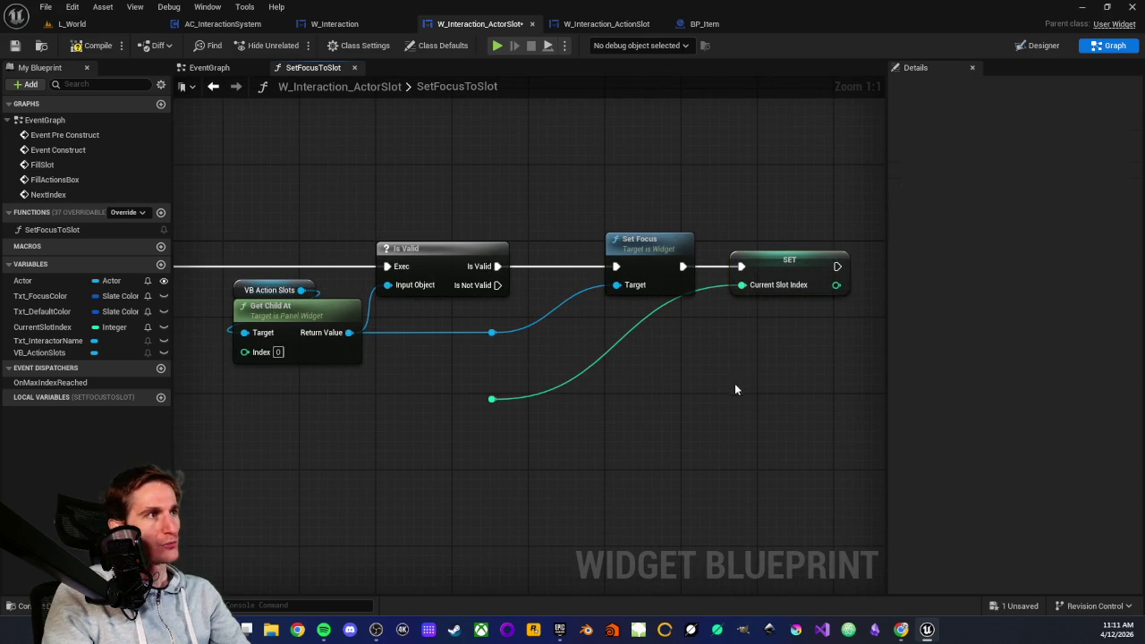
drag(443, 371, 355, 387)
click(404, 414)
key(Delete)
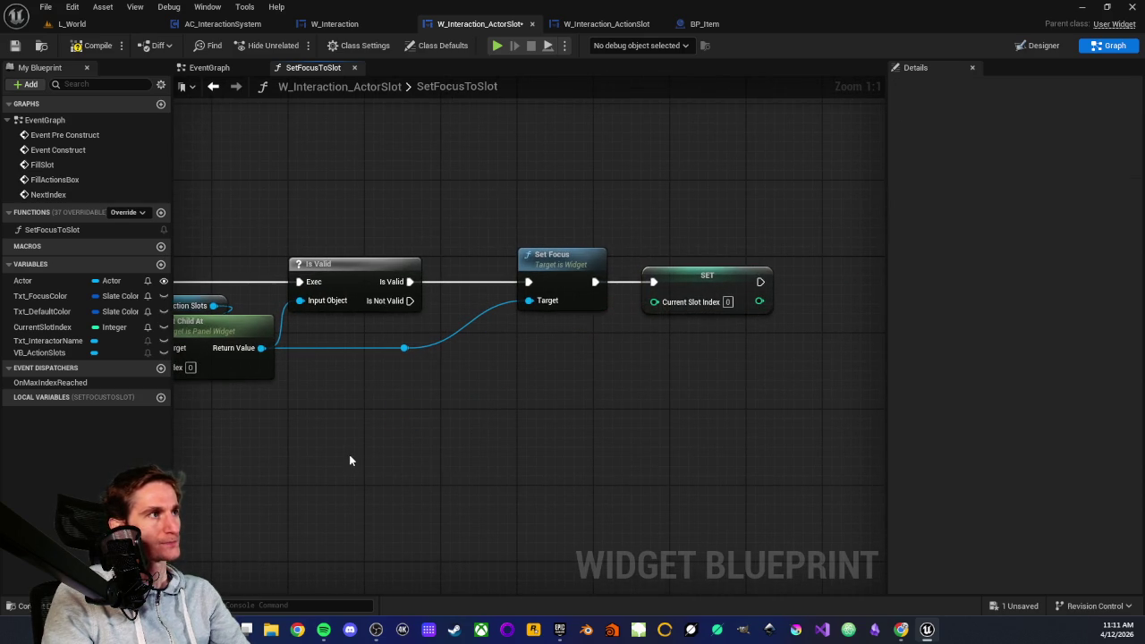
- Slide the Get Child At, Is Valid and Set Focus nodes left toward the entry
drag(350, 461, 583, 478)
scroll(584, 477, down, 1)
drag(436, 267, 788, 425)
mouse_move(600, 310)
mouse_down()
mouse_move(417, 301)
mouse_move(650, 280)
mouse_move(575, 287)
mouse_move(548, 326)
mouse_up()
scroll(576, 286, down, 1)
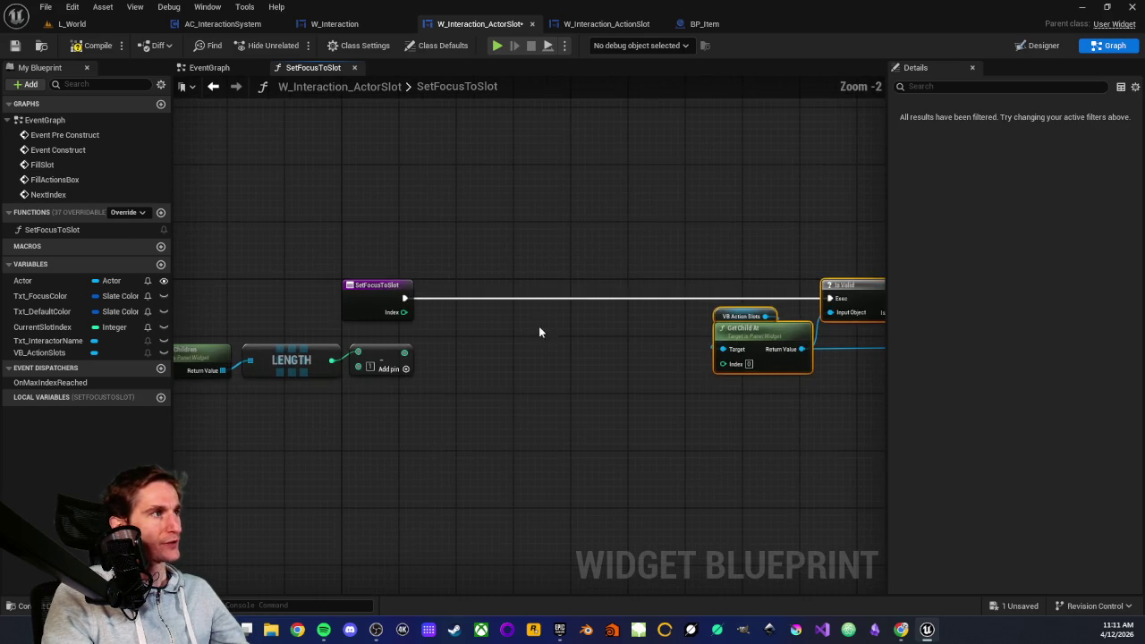
- Add a <= node comparing Index against the child count minus one
click(549, 327)
scroll(425, 362, up, 2)
drag(393, 295, 442, 321)
text(<)
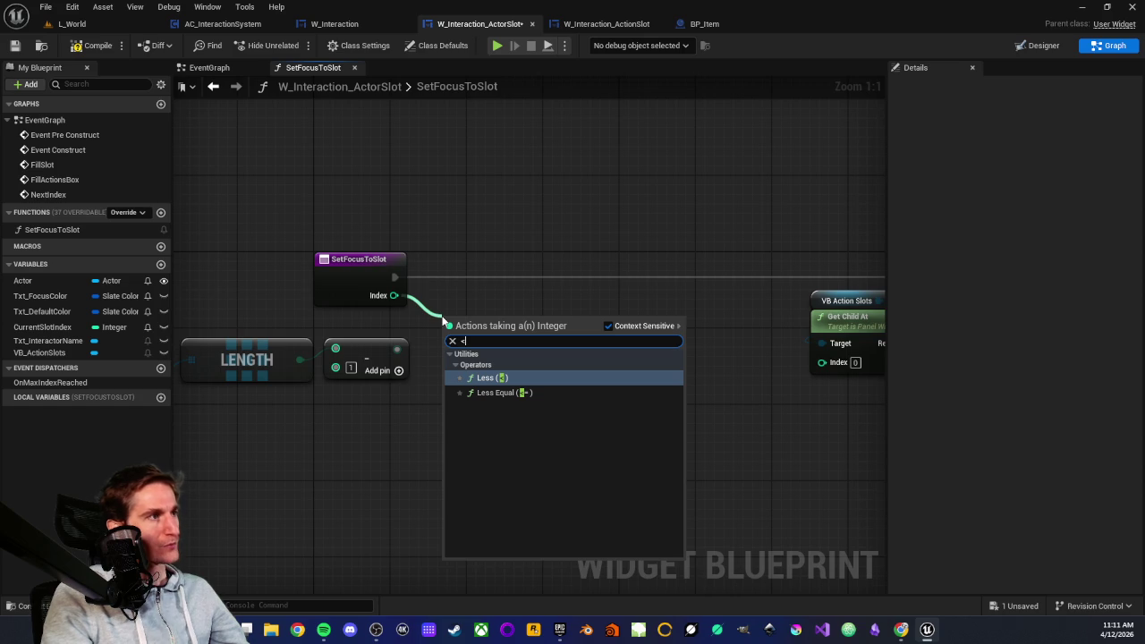
click(488, 394)
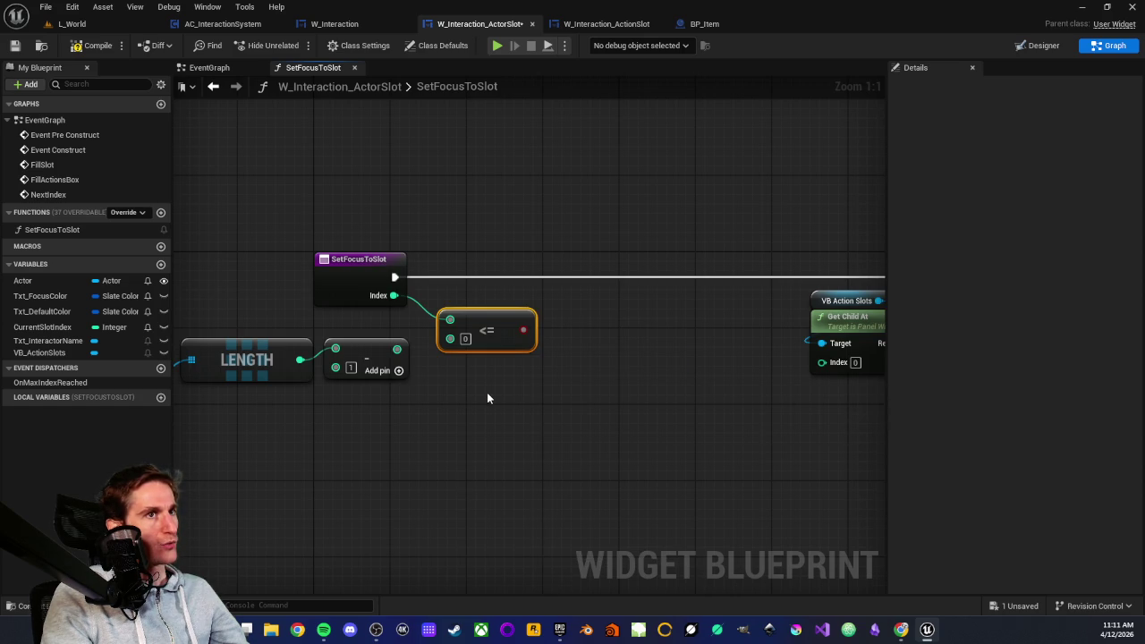
drag(399, 348, 451, 339)
scroll(425, 376, down, 2)
mouse_move(256, 350)
mouse_down()
mouse_move(633, 398)
mouse_move(578, 383)
mouse_move(555, 419)
mouse_move(512, 421)
mouse_up()
click(603, 415)
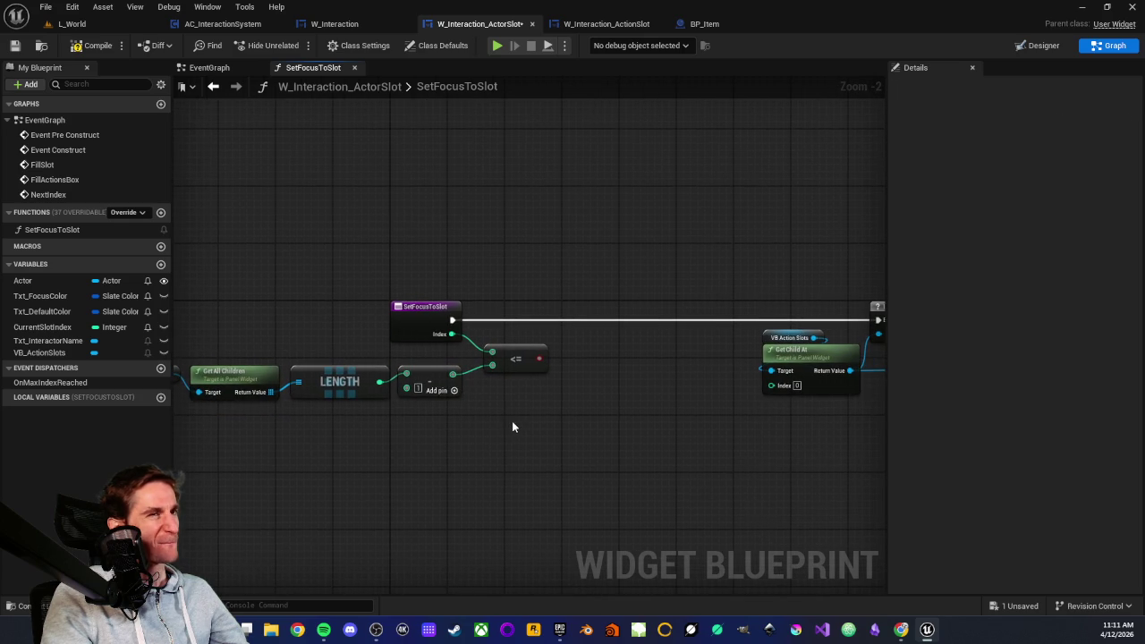
scroll(580, 422, up, 2)
- Add a Branch driven by the <= result and feed it the entry's execution
drag(526, 339, 570, 345)
text(branc)
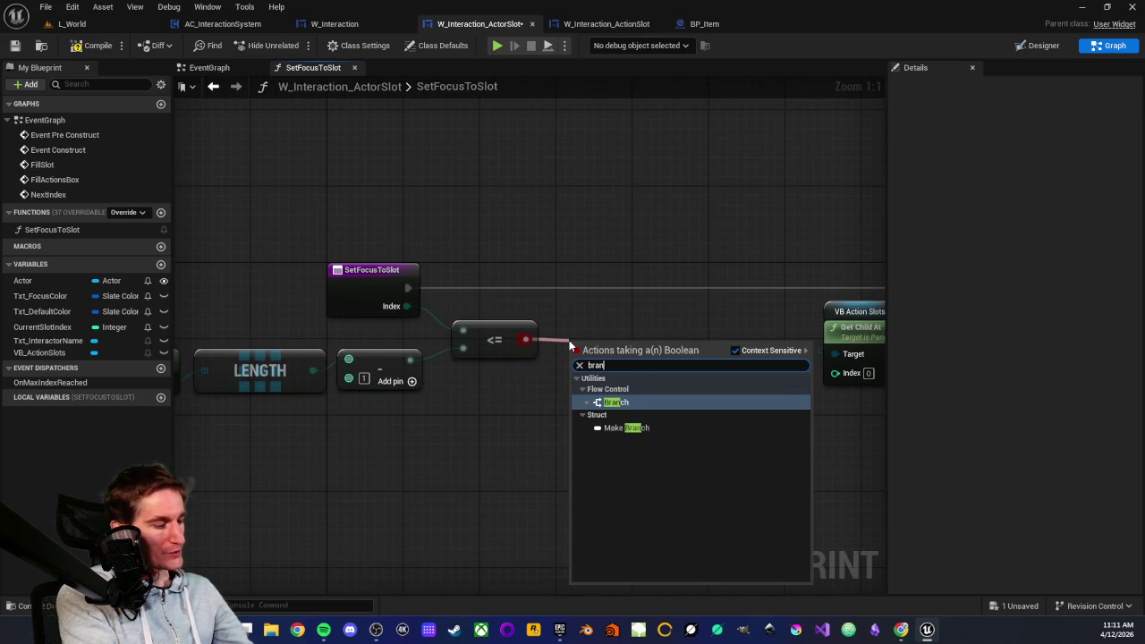
key(Return)
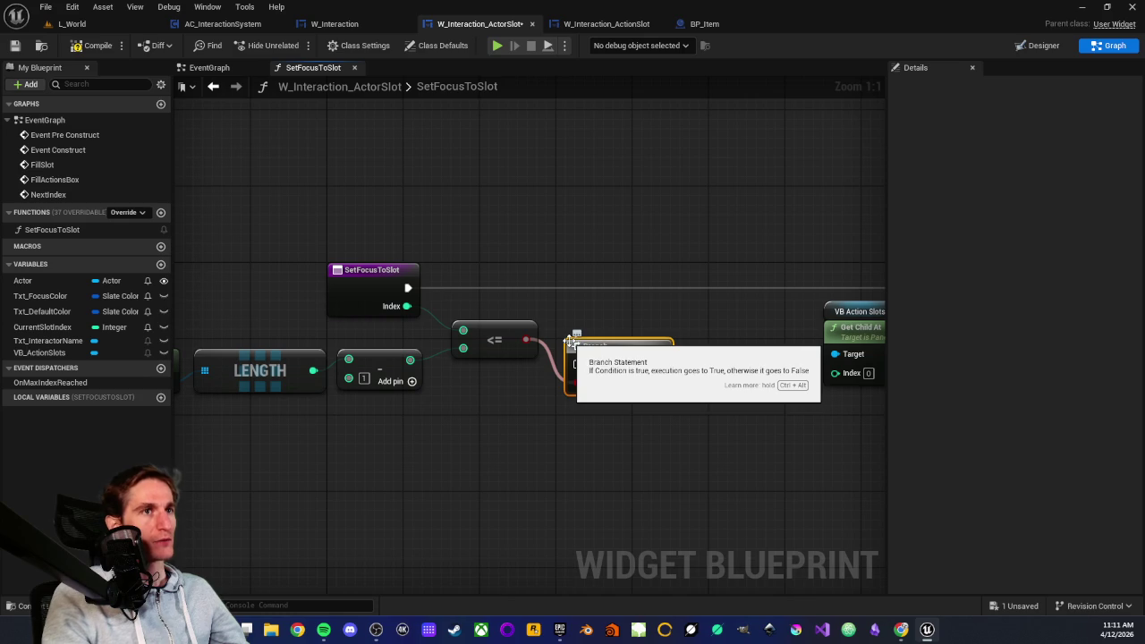
drag(593, 343, 602, 271)
mouse_move(407, 288)
mouse_down()
mouse_move(398, 292)
mouse_move(586, 288)
mouse_move(420, 276)
mouse_up()
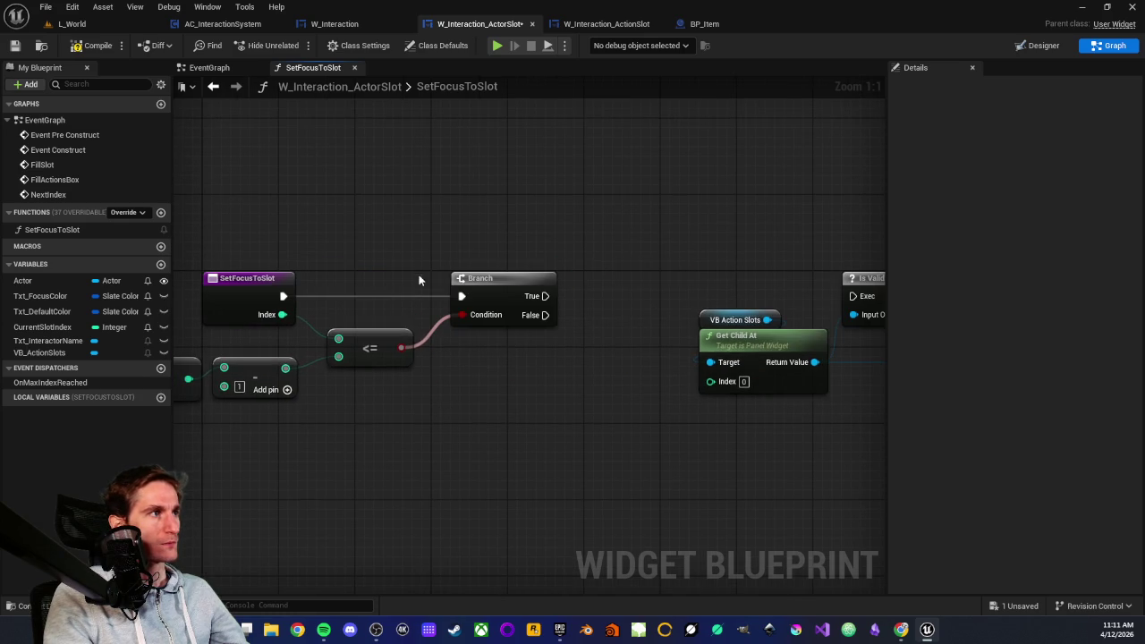
- Route Branch True into Is Valid, connect Index to Get Child At, and compile
drag(516, 256, 386, 263)
mouse_move(354, 304)
mouse_down()
mouse_move(539, 283)
mouse_move(671, 305)
mouse_up()
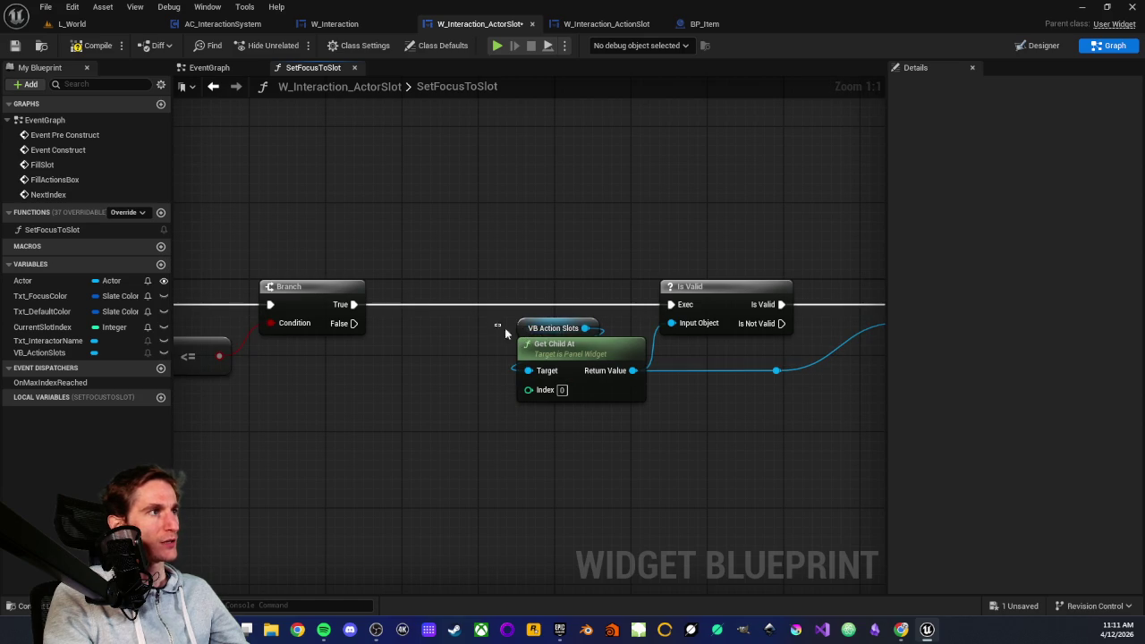
drag(460, 368, 608, 350)
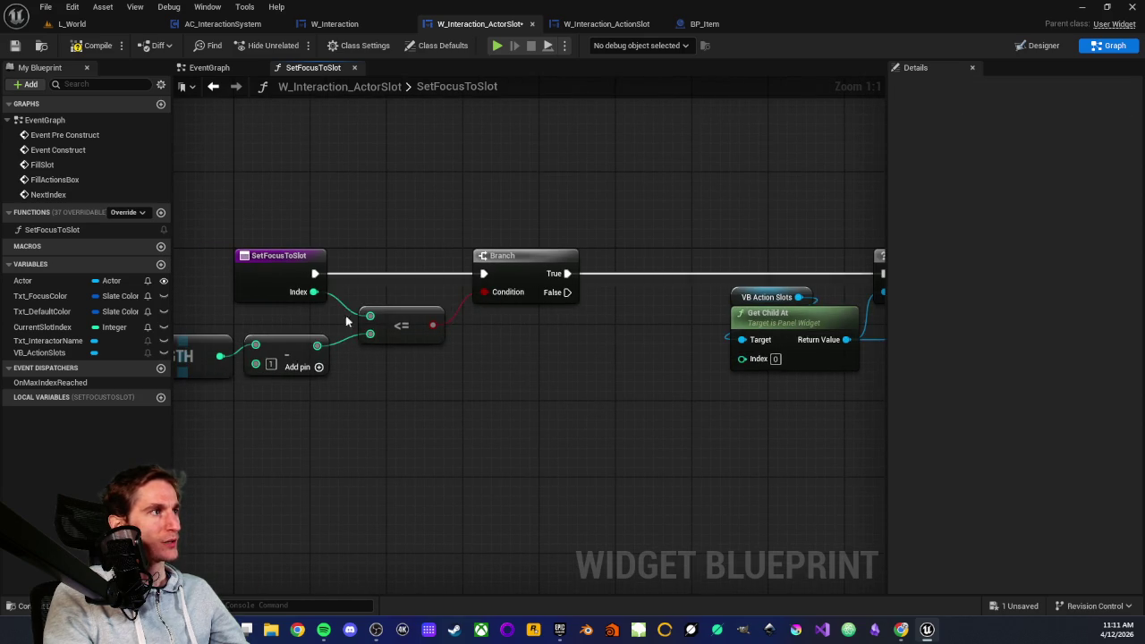
mouse_move(313, 291)
mouse_down()
mouse_move(717, 370)
mouse_move(750, 362)
mouse_up()
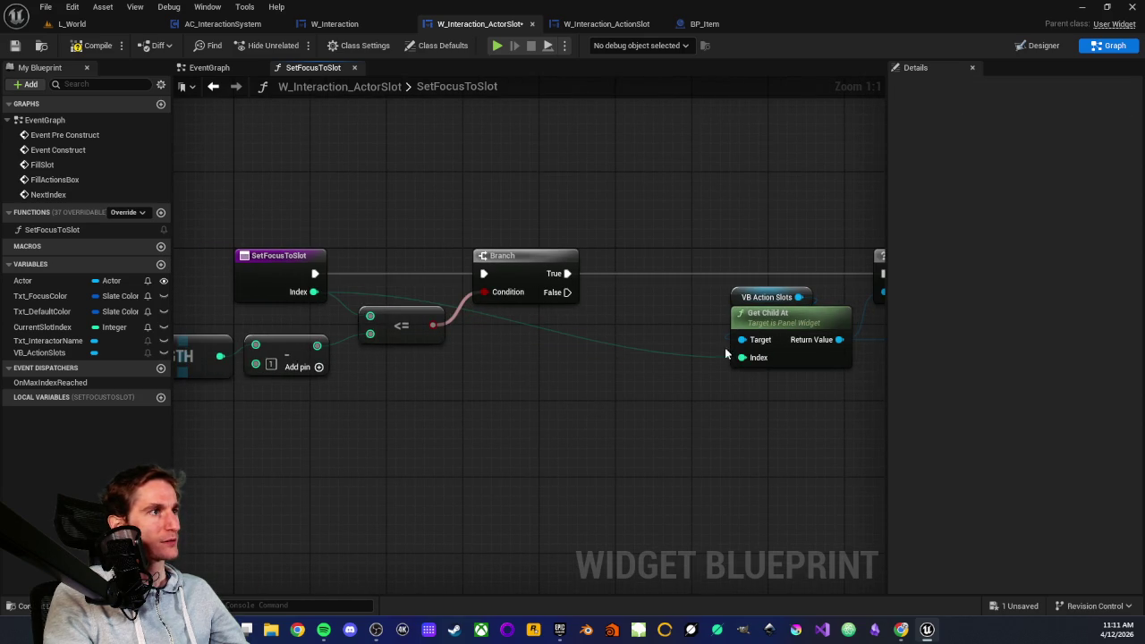
drag(607, 401, 540, 414)
click(84, 47)
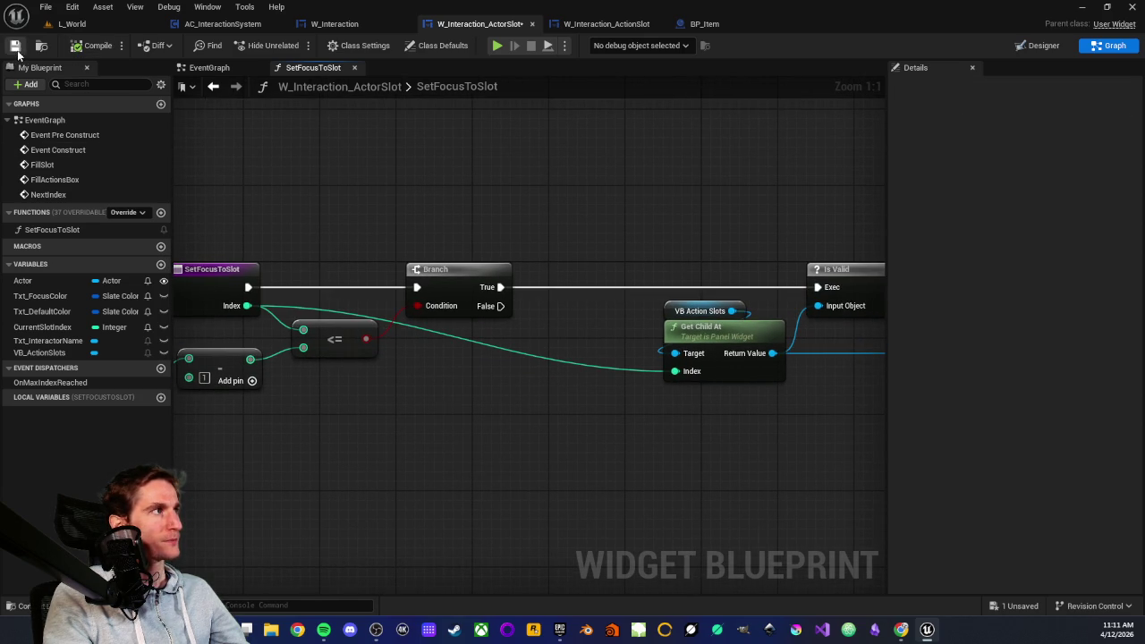
- Shift the nodes from Get Child At onward further left
drag(472, 406, 549, 402)
drag(630, 407, 428, 436)
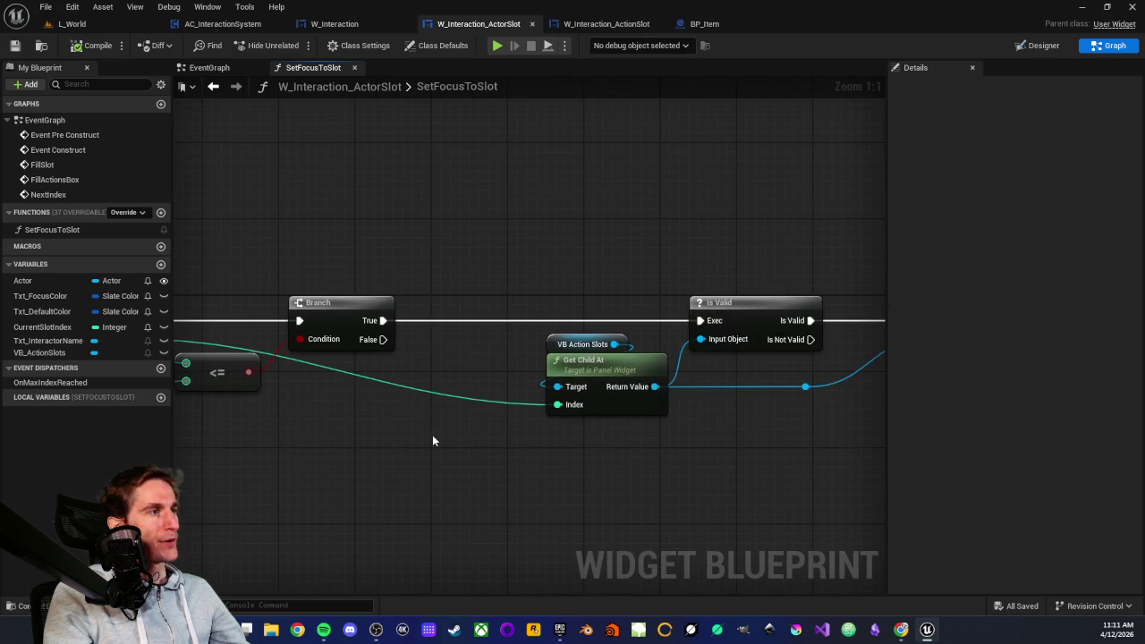
scroll(419, 285, down, 2)
drag(419, 280, 720, 358)
drag(717, 293, 632, 295)
drag(295, 421, 468, 422)
scroll(543, 408, up, 3)
drag(411, 311, 530, 331)
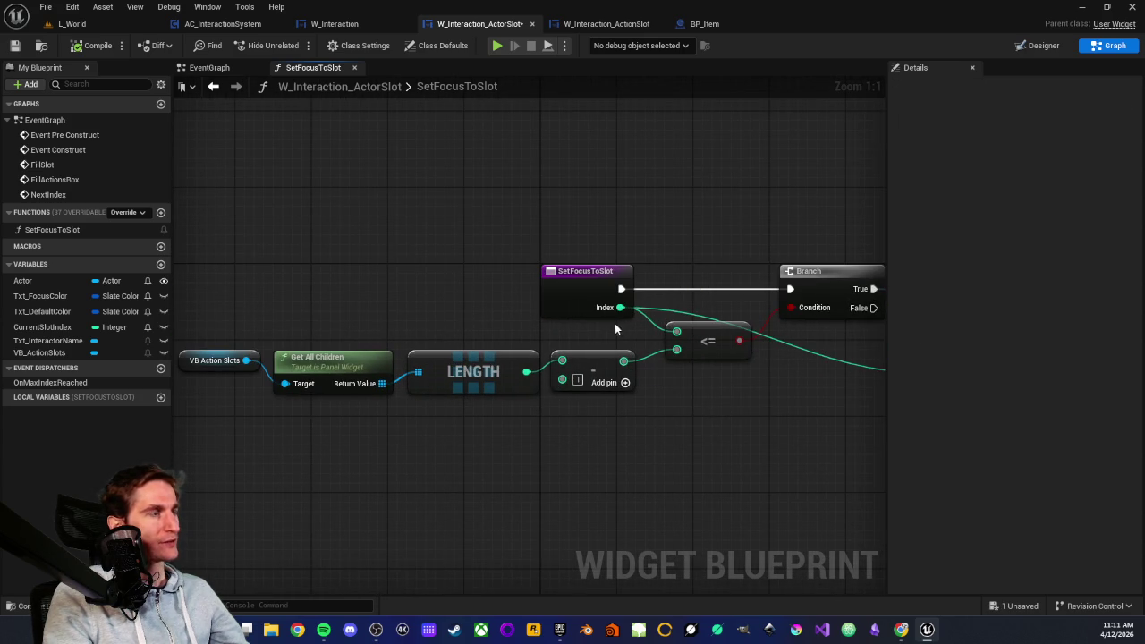
drag(784, 429, 536, 431)
mouse_move(687, 253)
mouse_down()
mouse_move(744, 415)
mouse_move(562, 423)
mouse_move(558, 437)
mouse_move(576, 448)
mouse_move(338, 472)
mouse_up()
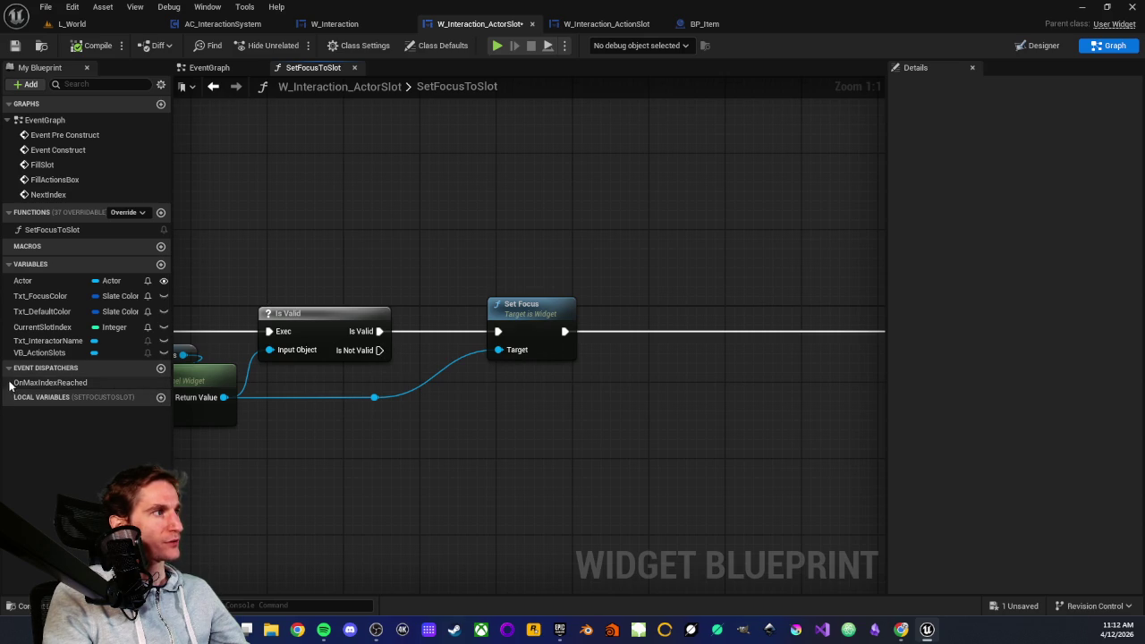
- Call OnMaxIndexReached from Is Valid's Is Not Valid output, then compile
click(36, 385)
mouse_move(57, 396)
mouse_down()
mouse_move(365, 402)
mouse_move(497, 443)
mouse_up()
click(499, 452)
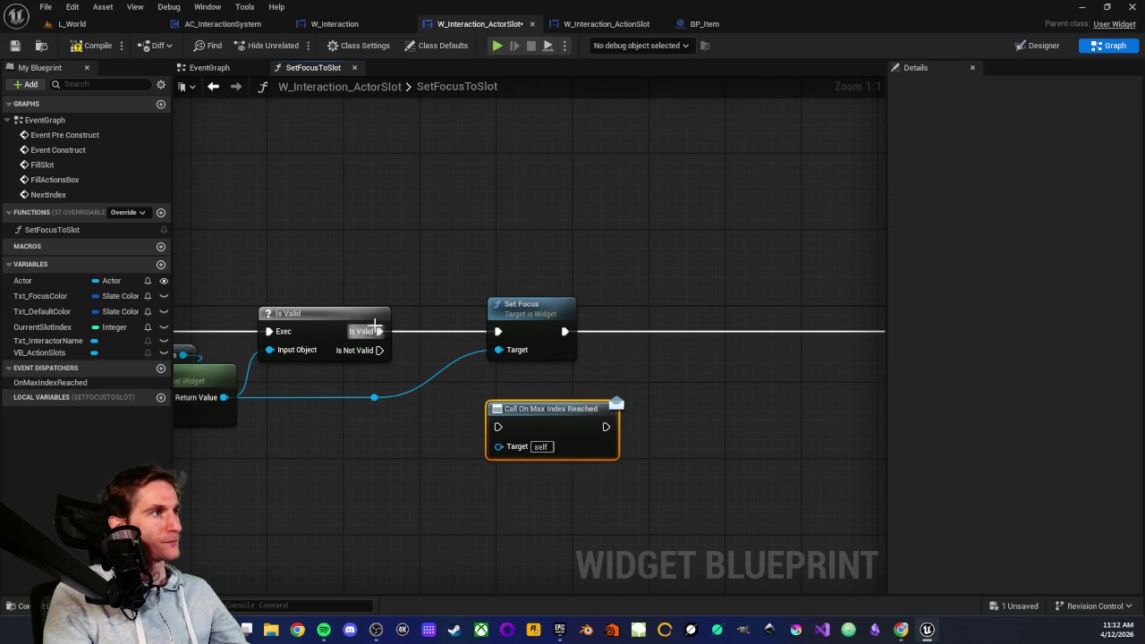
mouse_move(371, 358)
mouse_down()
mouse_move(488, 407)
mouse_move(498, 427)
mouse_up()
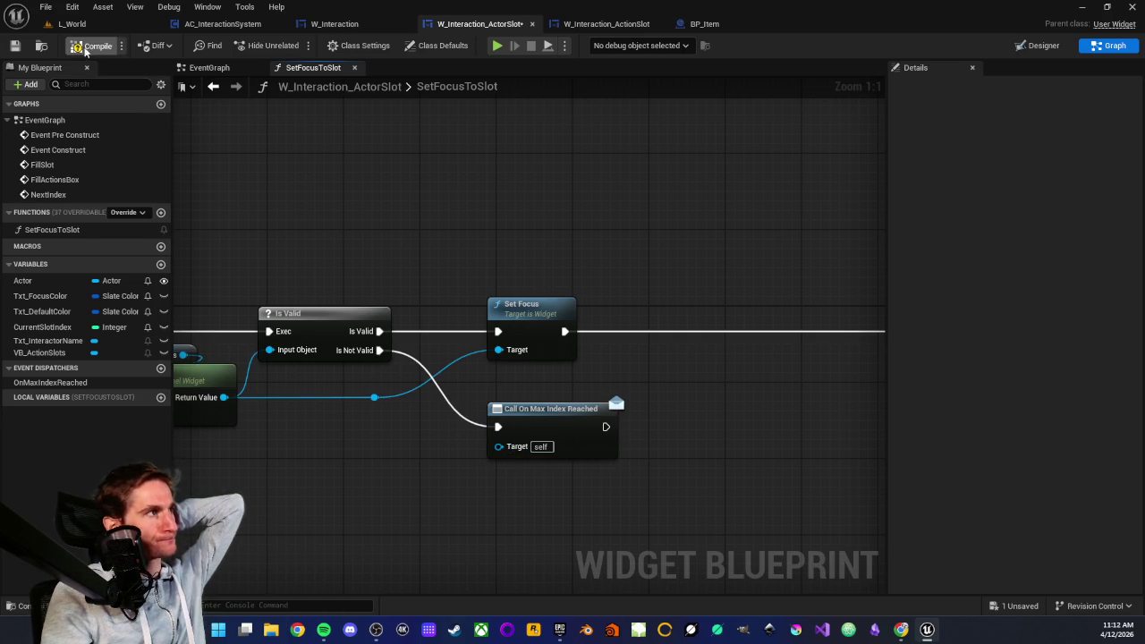
click(87, 47)
- Delete the SET Current Slot Index node and save the blueprint
scroll(577, 281, down, 3)
click(694, 317)
drag(694, 317, 483, 318)
click(434, 283)
scroll(438, 295, up, 2)
click(553, 332)
key(Delete)
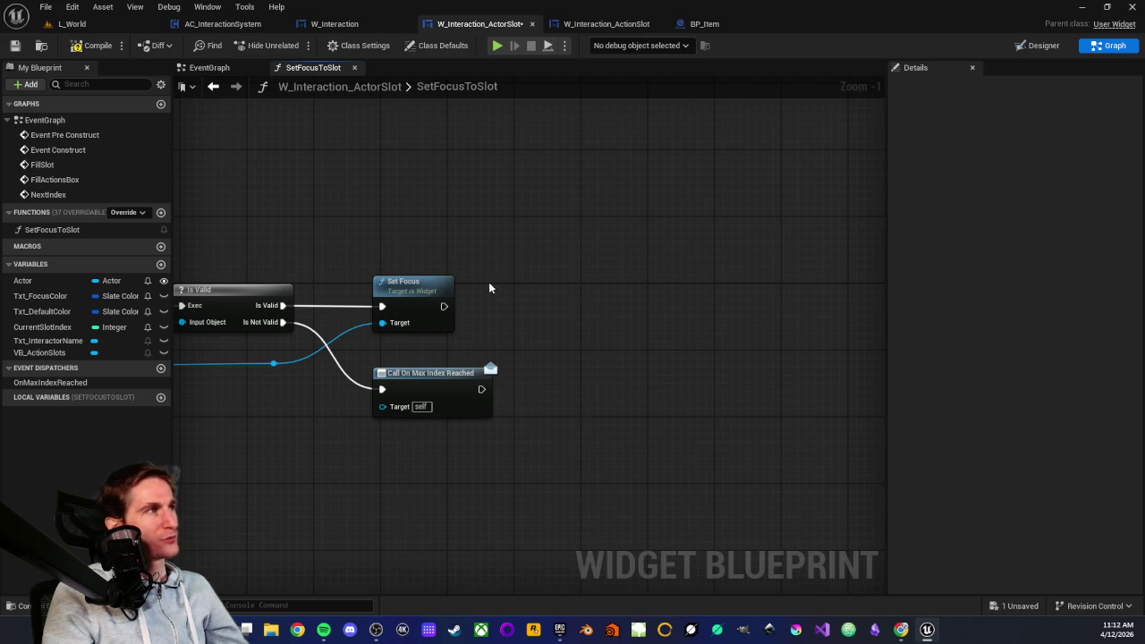
click(14, 45)
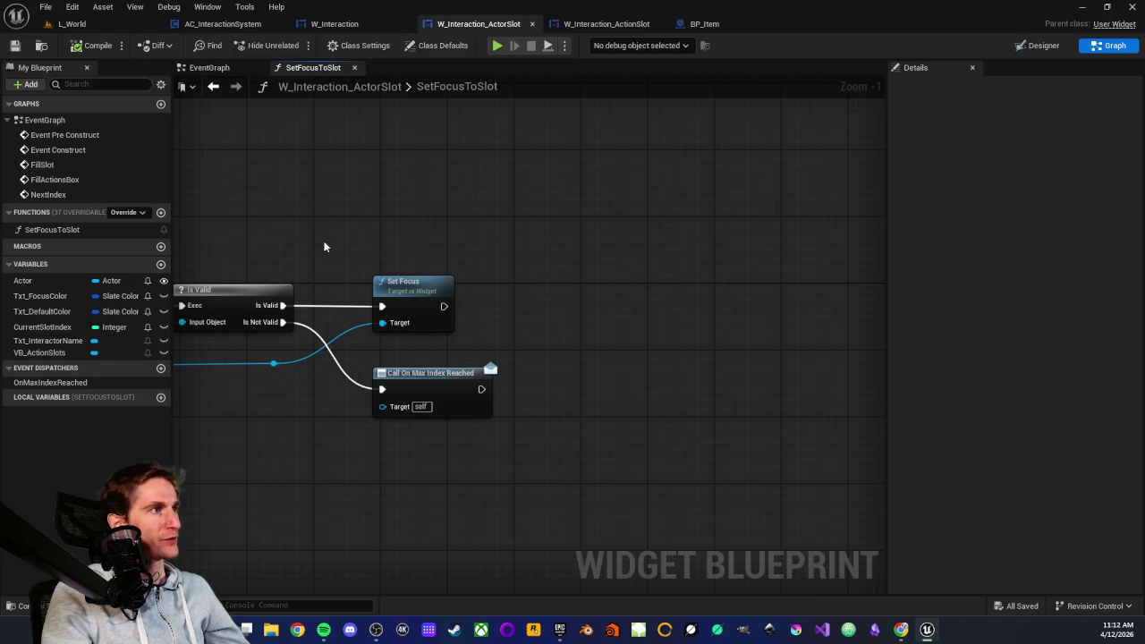
- Add a Set CurrentSlotIndex node after Set Focus
drag(322, 248, 567, 265)
scroll(563, 265, down, 1)
drag(480, 271, 629, 234)
scroll(534, 234, up, 1)
drag(534, 234, 736, 210)
drag(501, 241, 706, 208)
mouse_move(648, 366)
mouse_down()
mouse_move(666, 386)
mouse_move(547, 335)
mouse_up()
click(517, 294)
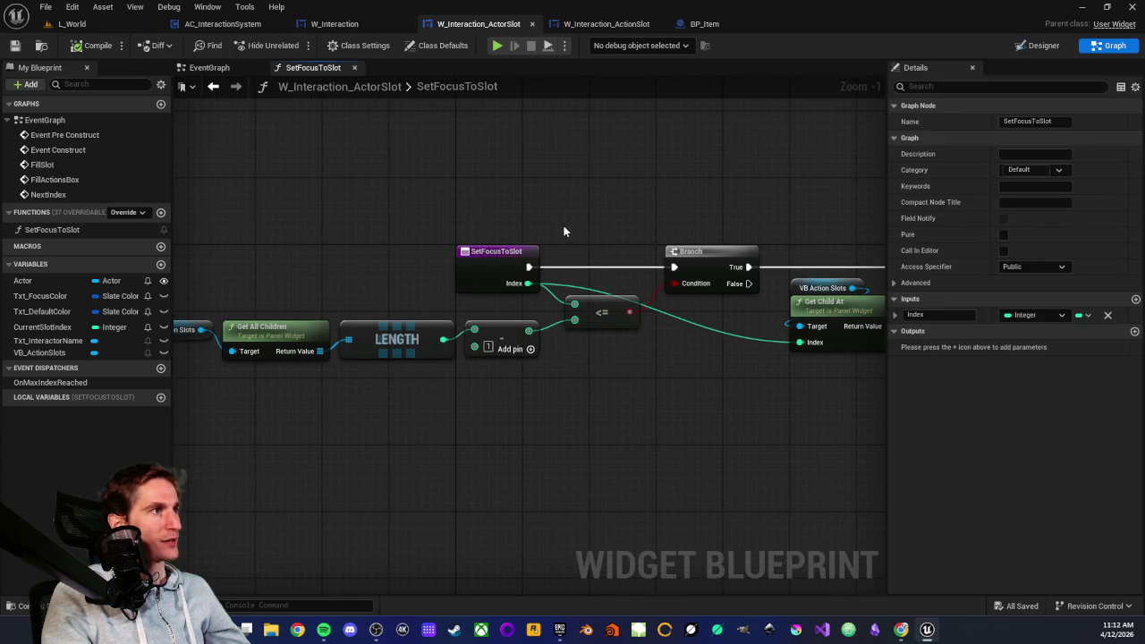
drag(562, 226, 395, 261)
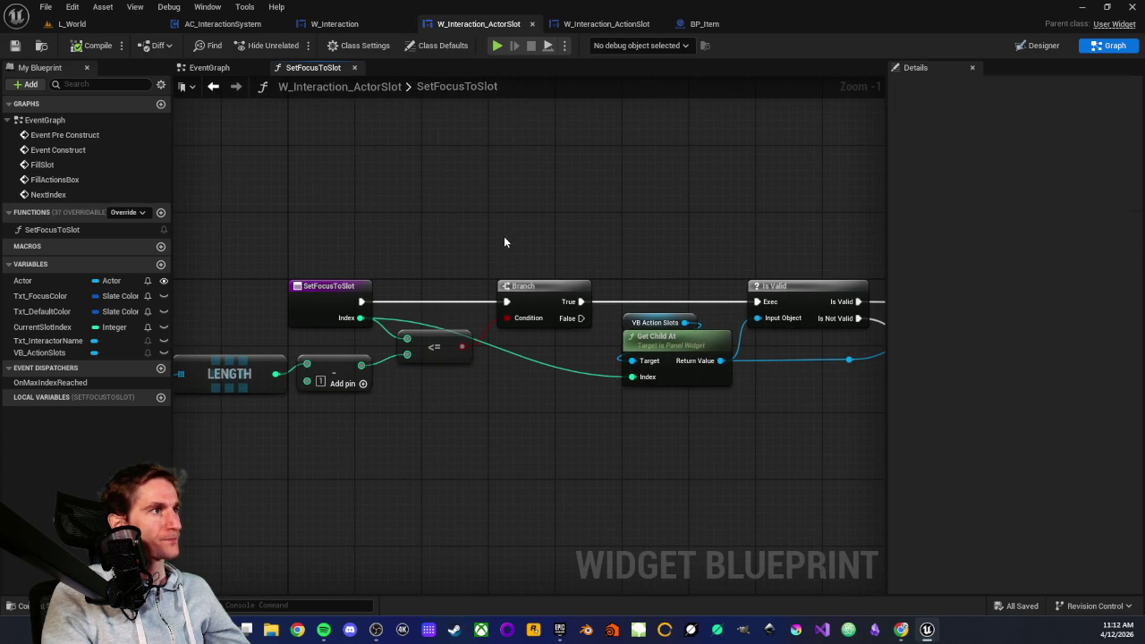
scroll(461, 242, down, 1)
scroll(499, 255, down, 2)
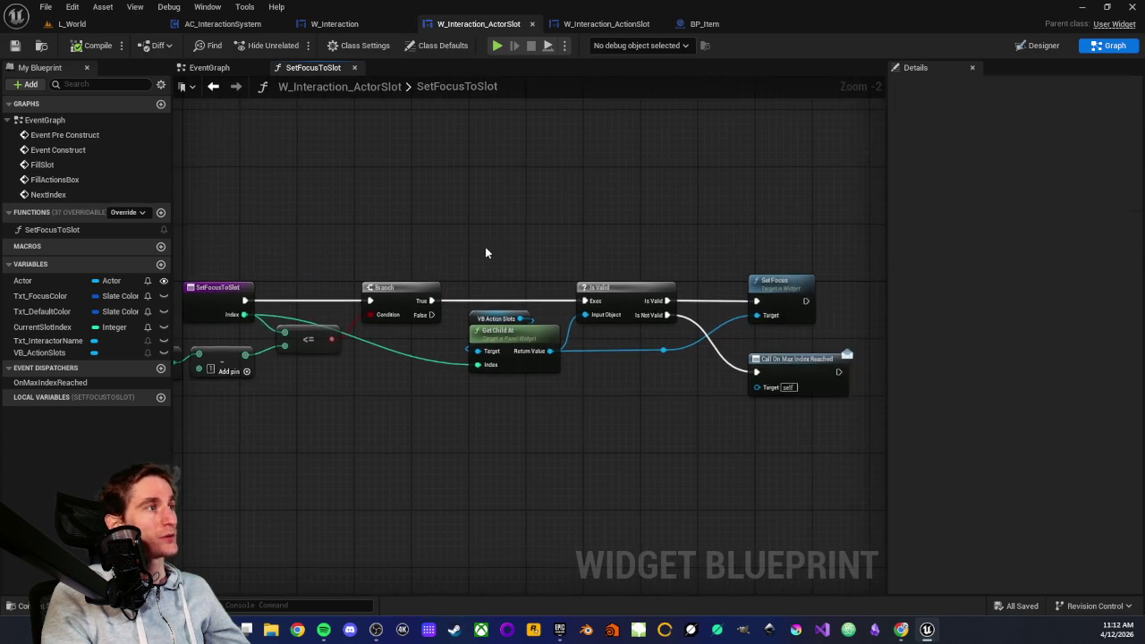
drag(42, 326, 736, 294)
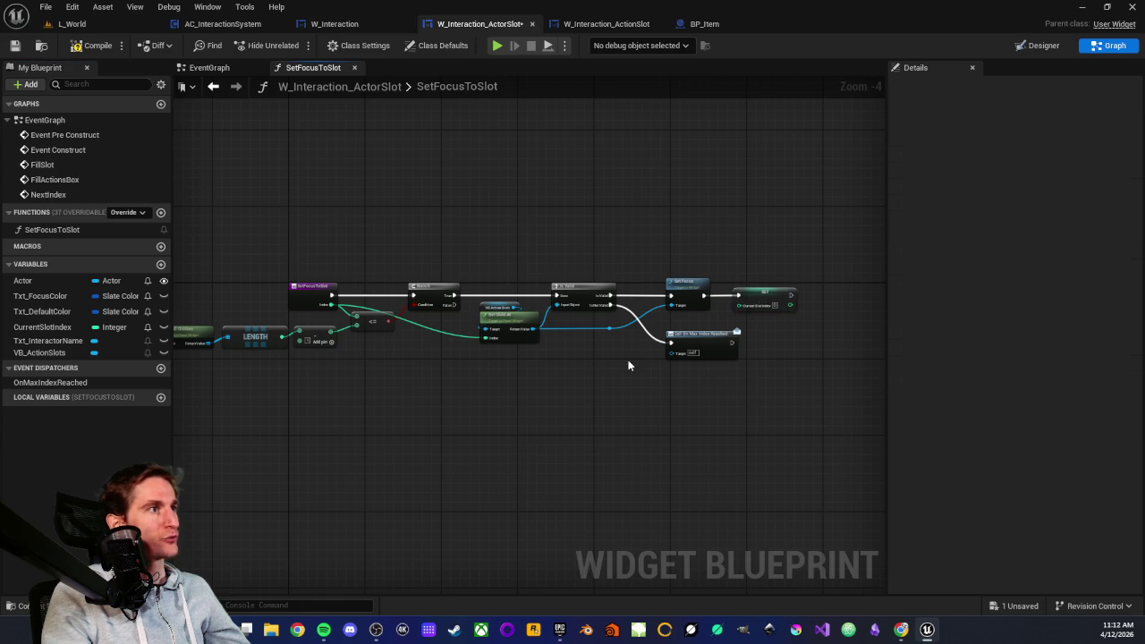
click(640, 354)
scroll(569, 383, up, 2)
- Wire the function's Index into CurrentSlotIndex, then compile and save
drag(218, 267, 826, 265)
scroll(526, 258, down, 2)
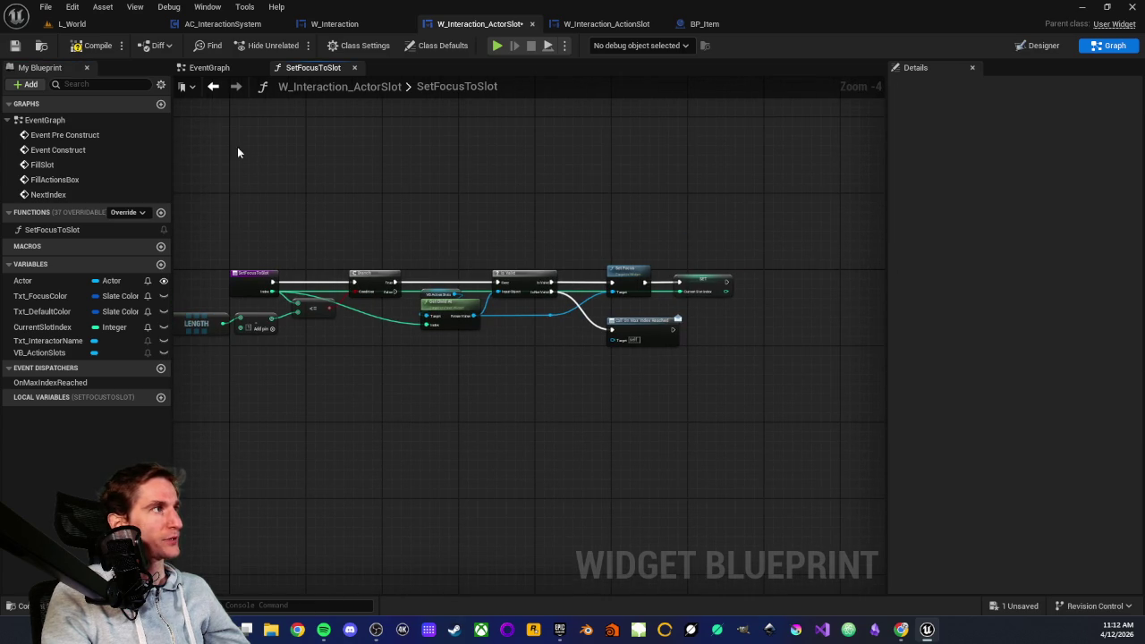
click(76, 46)
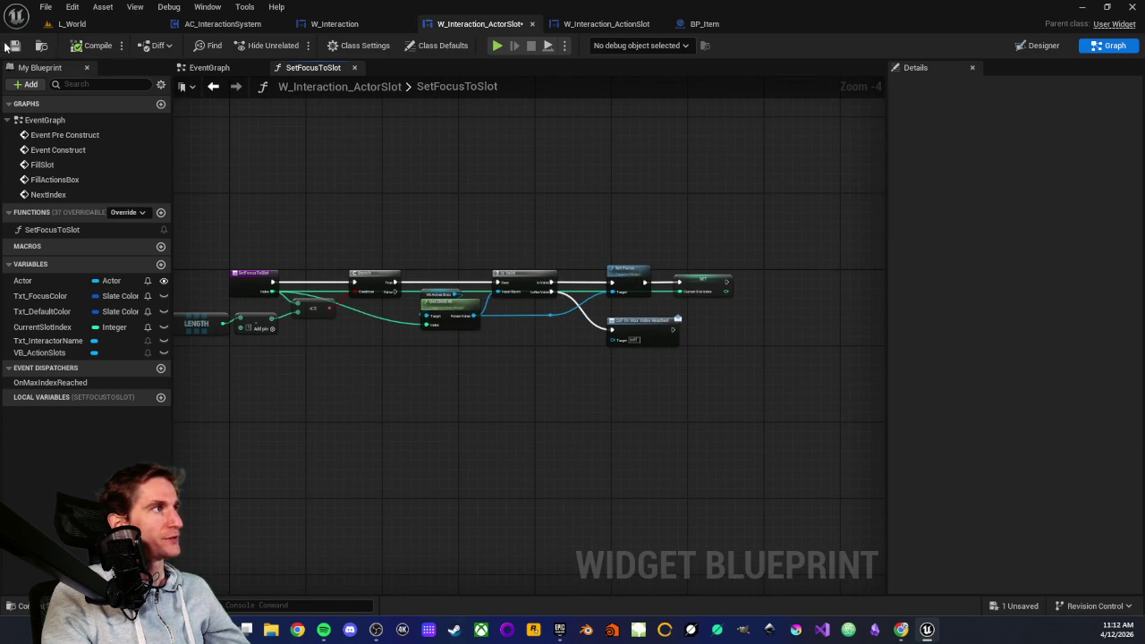
key(ctrl+s)
- Add two reroute points so the Index wire runs straight above the other nodes
scroll(349, 171, up, 2)
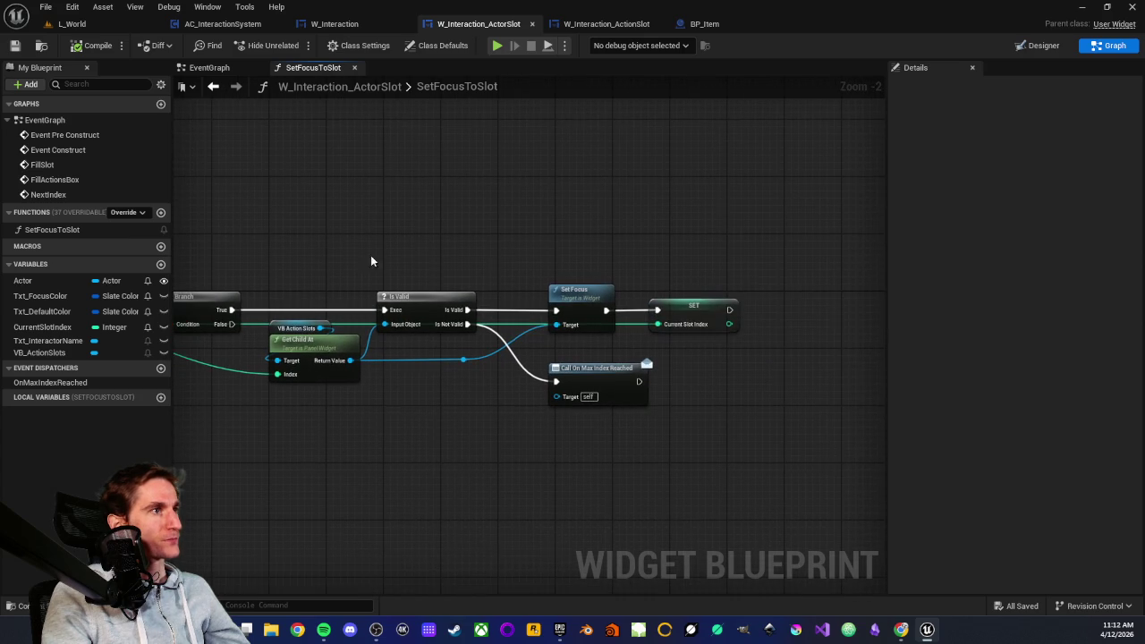
double_click(628, 317)
mouse_move(628, 320)
mouse_down()
mouse_move(632, 204)
mouse_move(619, 263)
mouse_up()
double_click(715, 279)
mouse_move(708, 274)
mouse_down()
mouse_move(324, 273)
mouse_move(342, 276)
mouse_up()
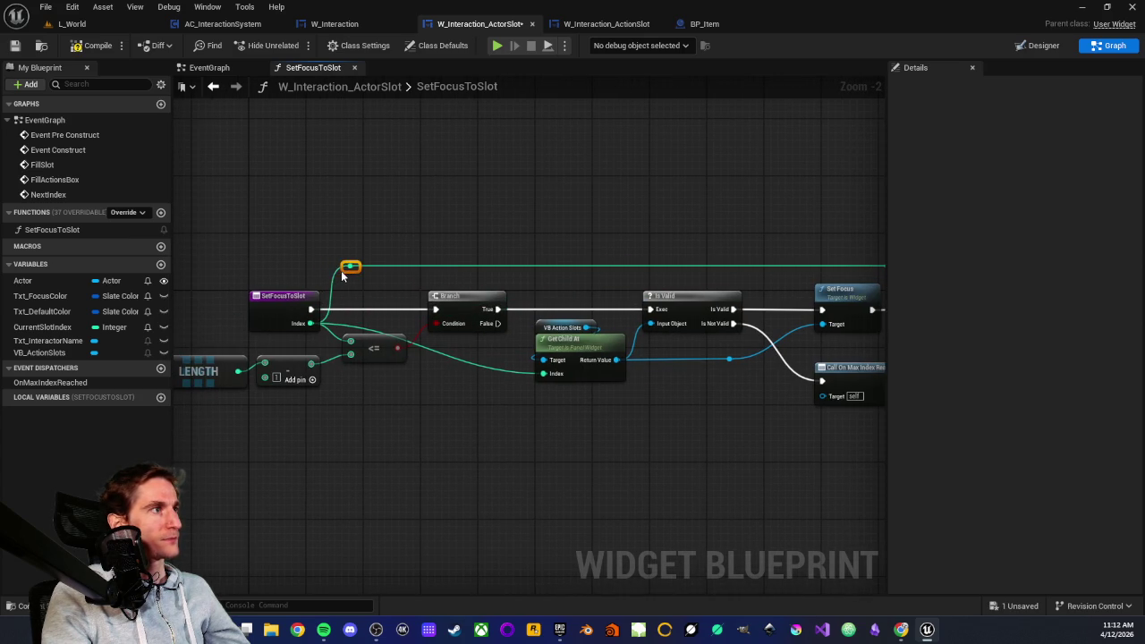
- Review the finished function, then switch to W_Interaction's event graph
mouse_move(483, 229)
mouse_down()
mouse_move(320, 230)
mouse_move(432, 238)
mouse_move(365, 239)
mouse_up()
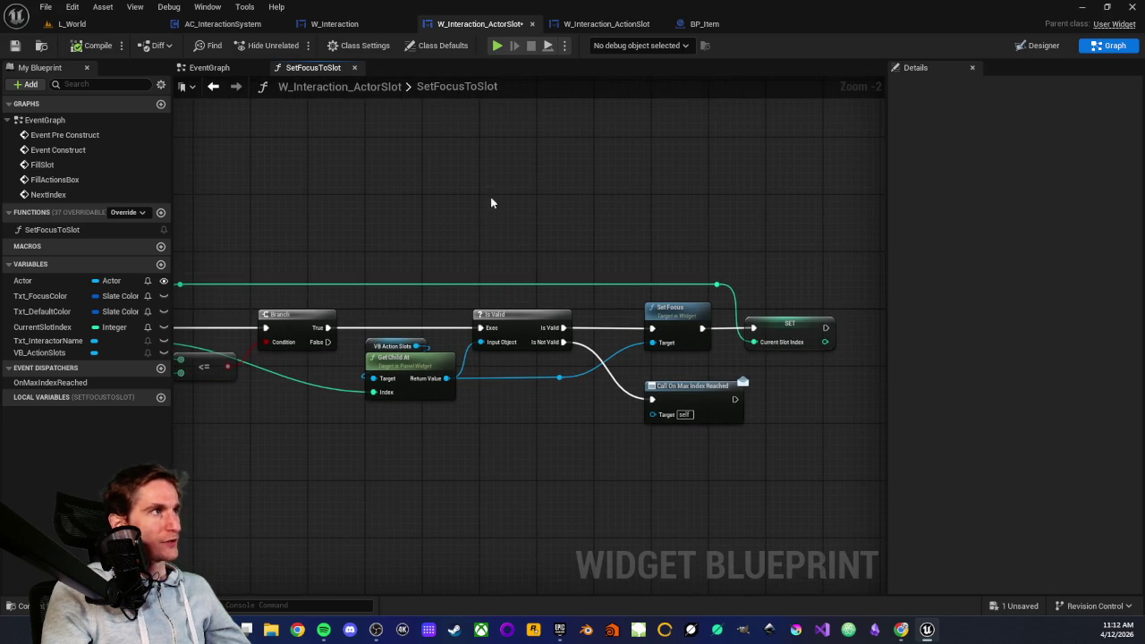
click(667, 383)
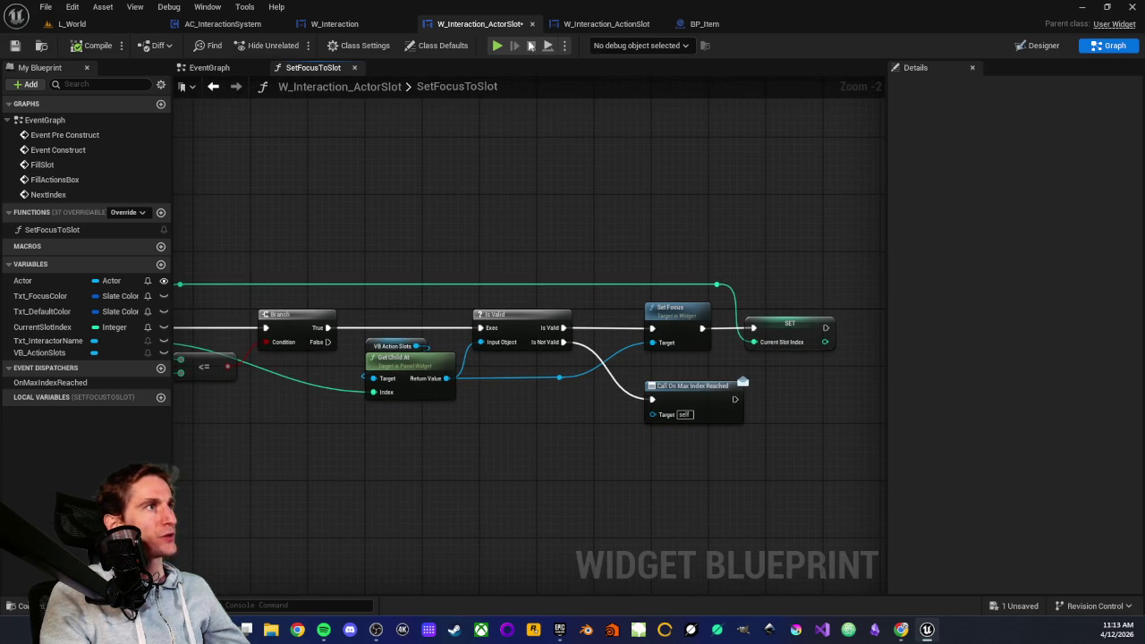
click(338, 25)
key(Home)
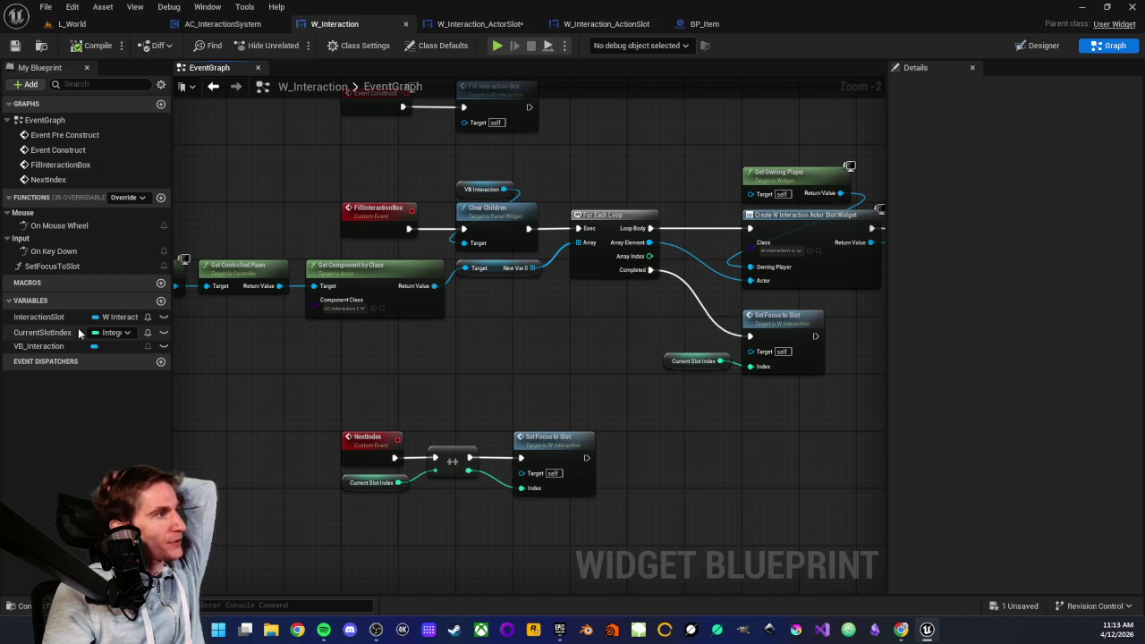
- Locate the Create Actor Slot Widget and Add Child nodes and check the widget class
mouse_move(472, 385)
mouse_down()
mouse_move(402, 433)
mouse_move(312, 458)
mouse_up()
mouse_move(833, 296)
mouse_down()
mouse_move(618, 305)
mouse_move(450, 203)
mouse_up()
scroll(450, 203, up, 2)
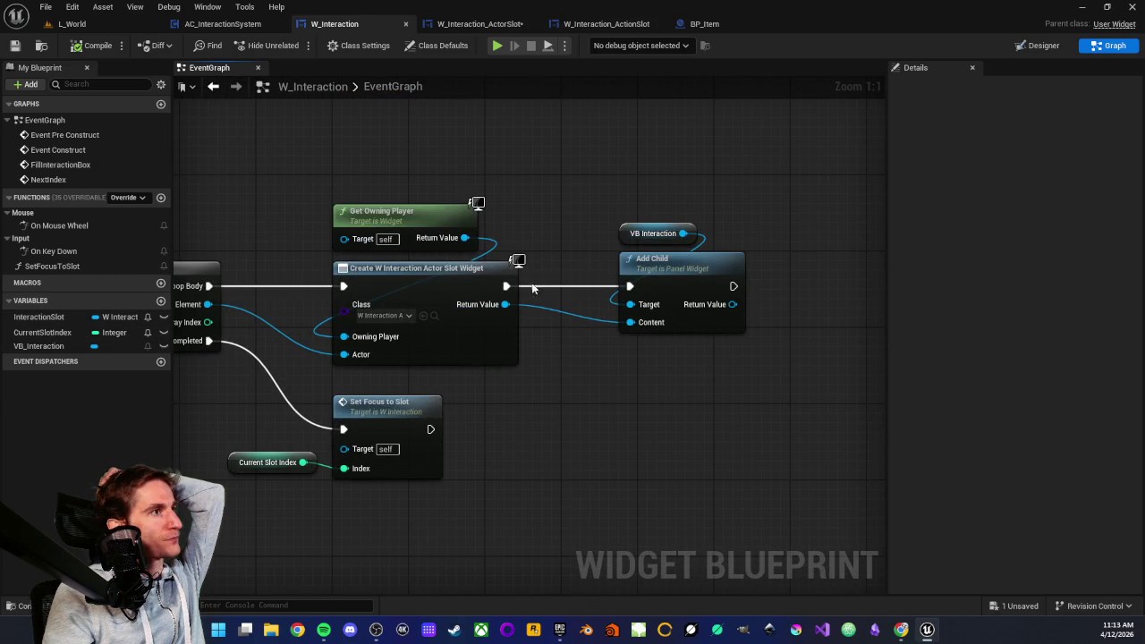
click(480, 281)
click(540, 379)
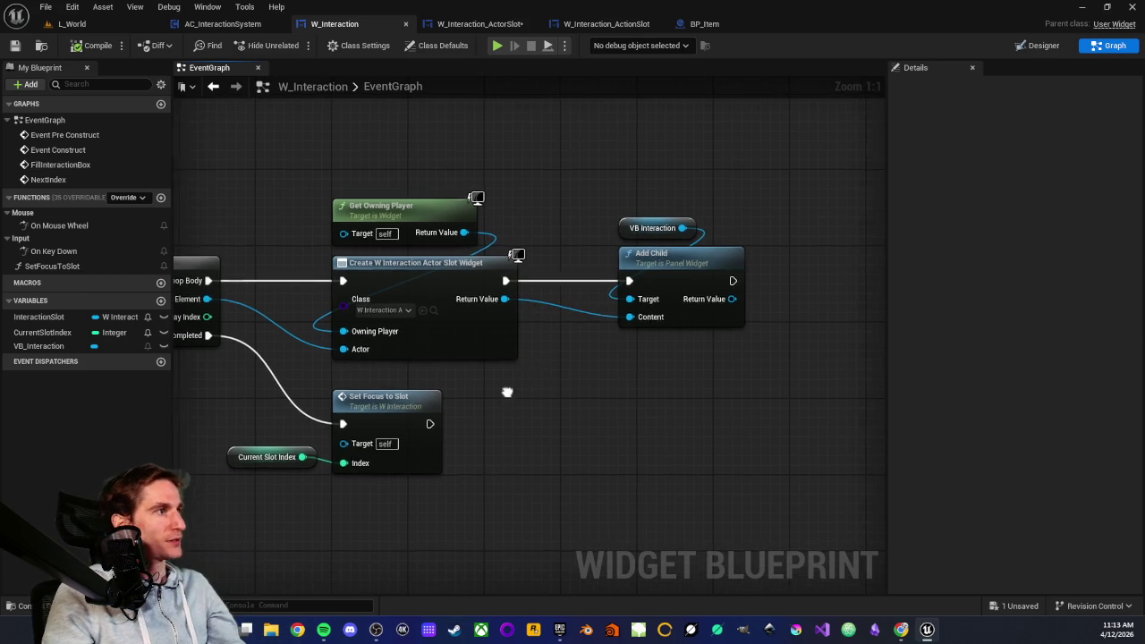
drag(502, 398, 488, 333)
click(485, 309)
key(Escape)
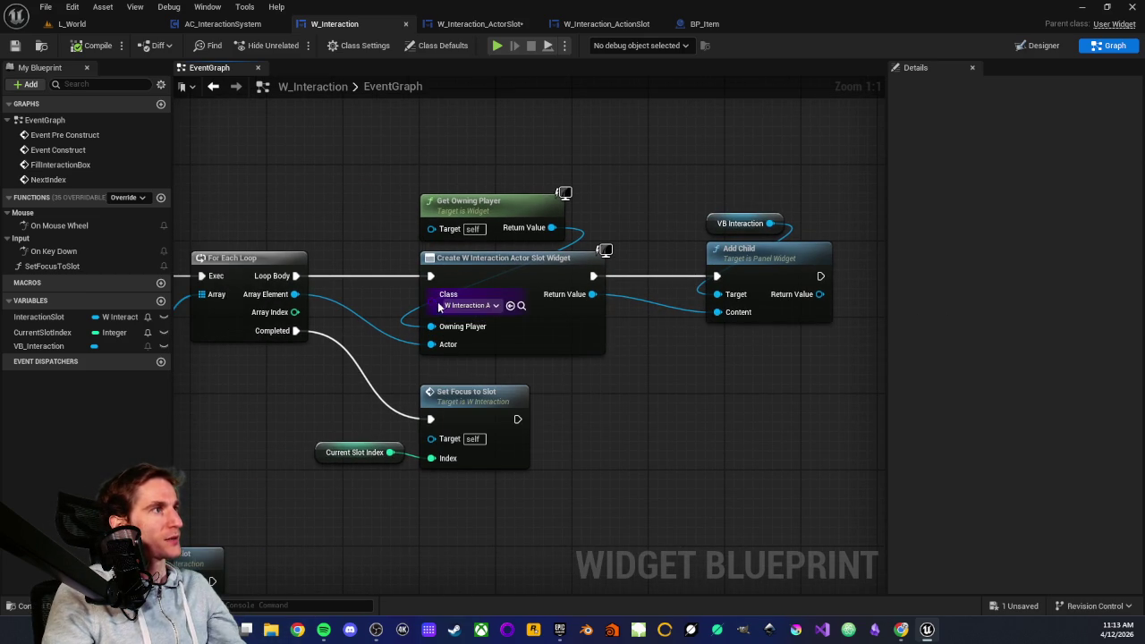
- Promote Create Widget's Return Value to a new variable, NewVar
drag(507, 130, 356, 112)
drag(441, 275, 504, 358)
click(542, 409)
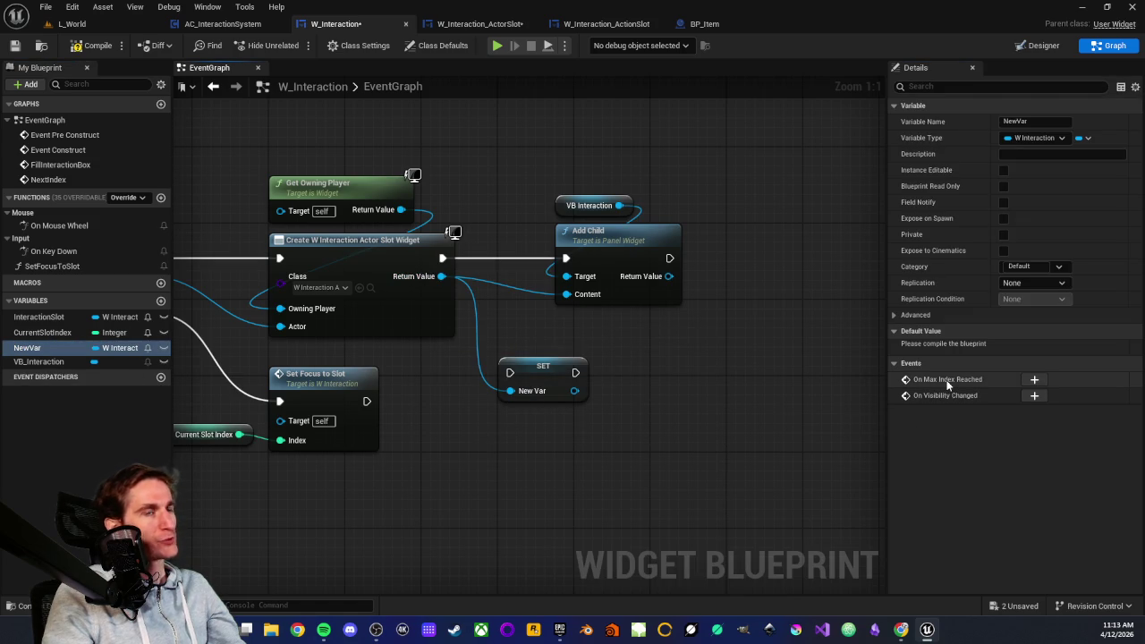
- Place the NewVar SET between Create Widget and Add Child, feeding NewVar into Content
mouse_move(566, 164)
mouse_down()
mouse_move(619, 260)
mouse_move(688, 244)
mouse_up()
drag(537, 368, 538, 253)
mouse_move(442, 257)
mouse_down()
mouse_move(429, 261)
mouse_move(652, 259)
mouse_up()
drag(578, 277, 653, 294)
click(517, 338)
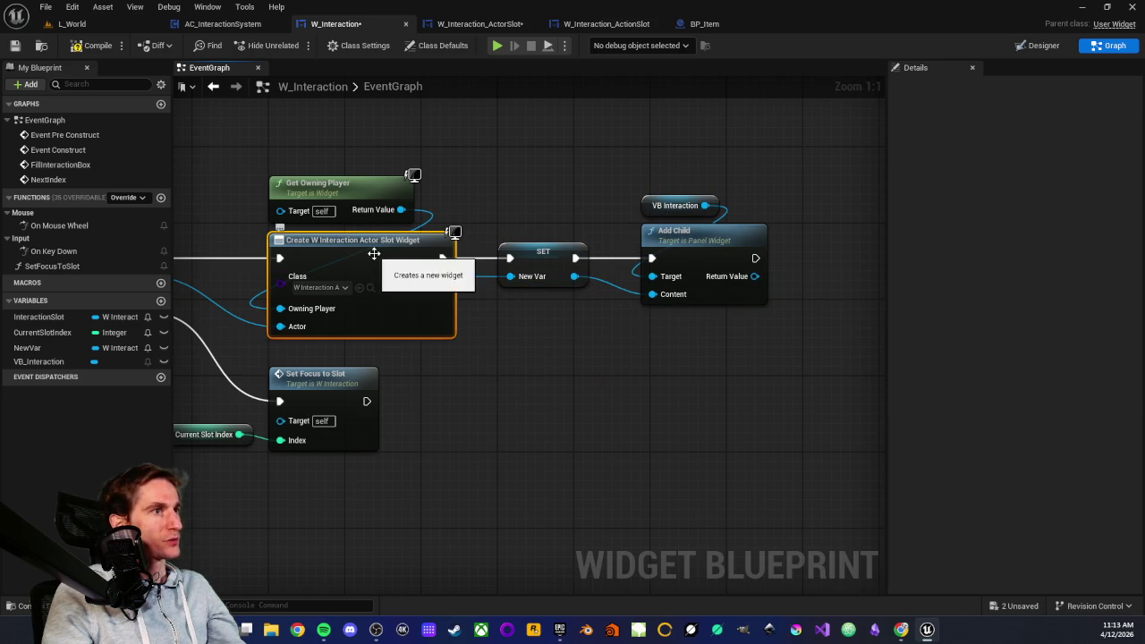
- Add an On Max Index Reached (NewVar) event below the NextIndex nodes
click(537, 253)
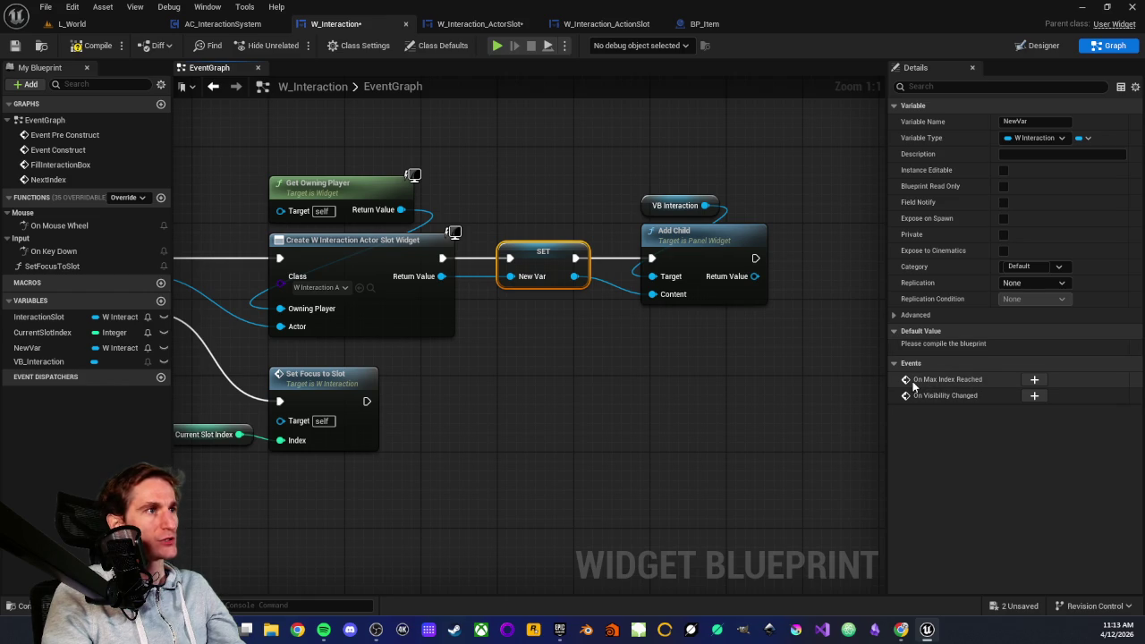
click(1029, 380)
scroll(670, 421, down, 4)
mouse_move(202, 413)
mouse_down()
mouse_move(413, 414)
mouse_move(376, 400)
mouse_up()
- Inspect the NextIndex node group by selecting it and adjusting the graph view
scroll(374, 394, up, 2)
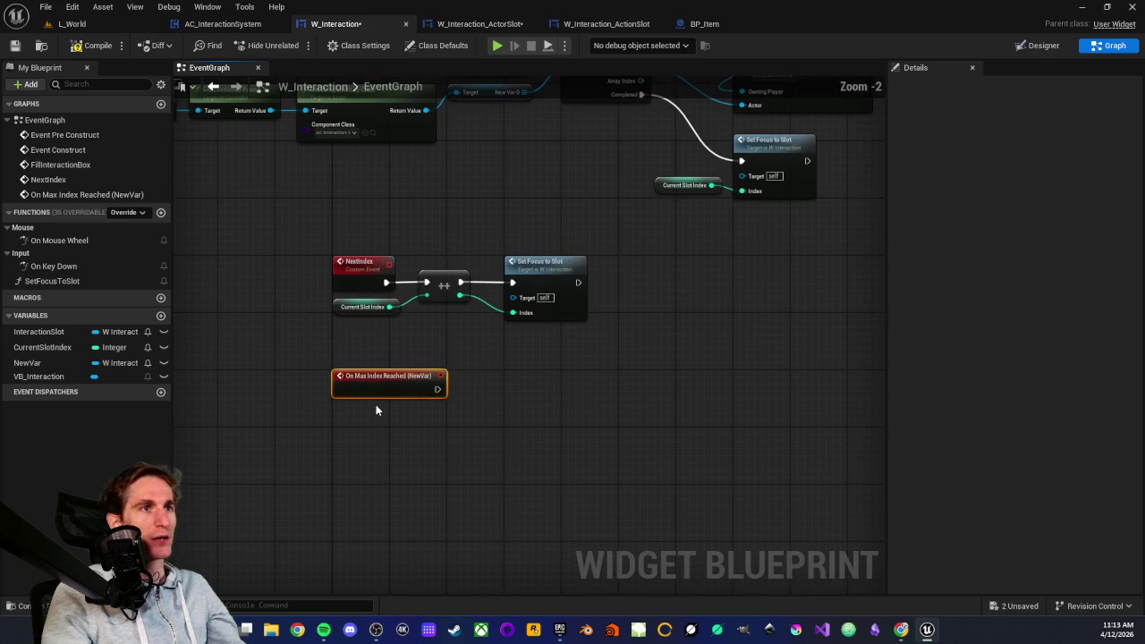
drag(338, 450, 322, 479)
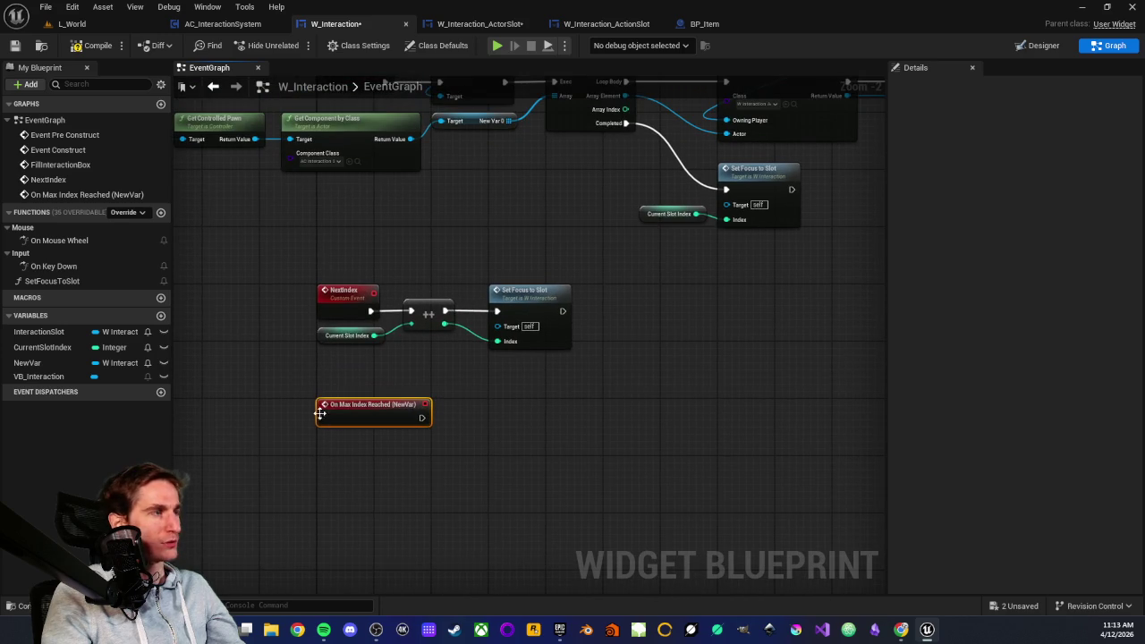
scroll(450, 396, down, 3)
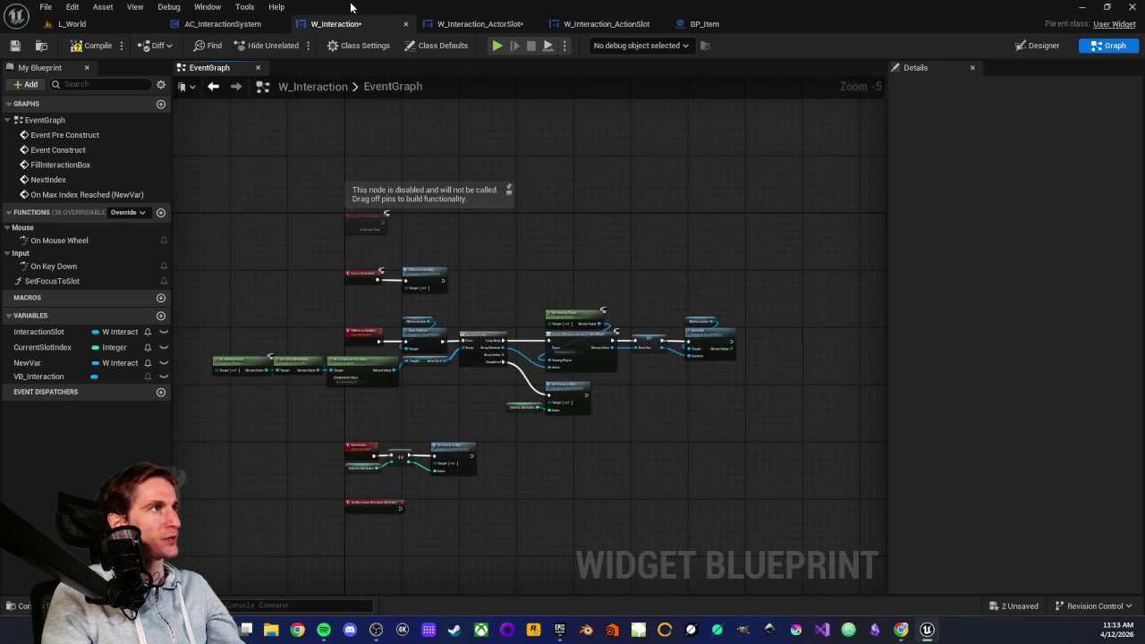
scroll(399, 405, up, 4)
drag(398, 349, 676, 451)
scroll(616, 453, up, 2)
click(564, 438)
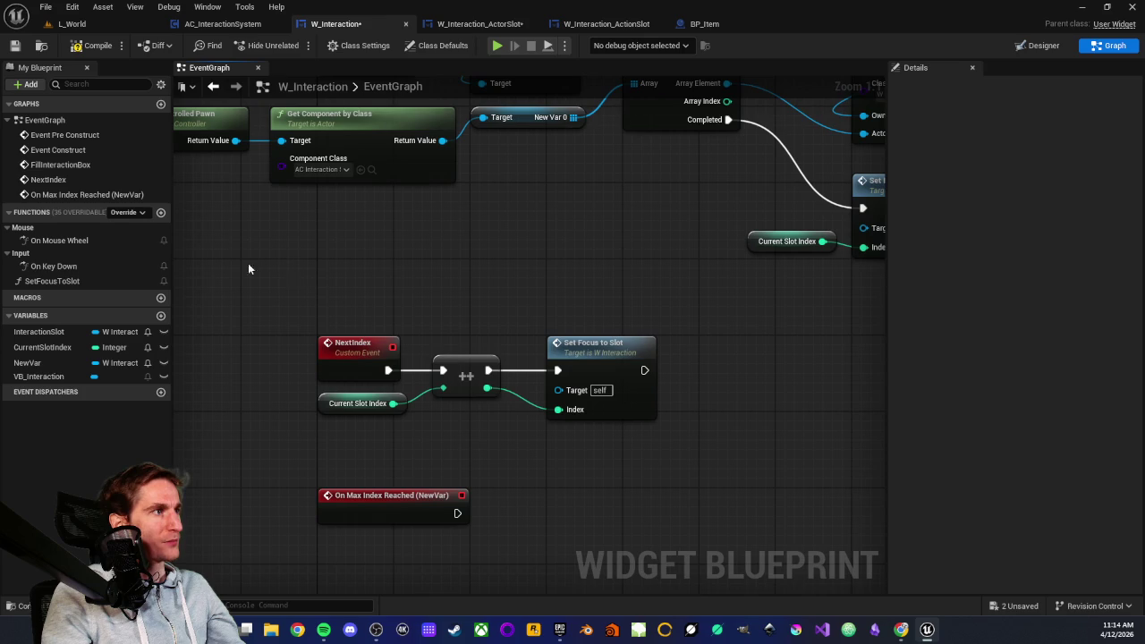
mouse_move(278, 312)
mouse_down()
mouse_move(501, 380)
mouse_move(638, 440)
mouse_up()
click(358, 298)
drag(351, 338, 660, 442)
click(660, 443)
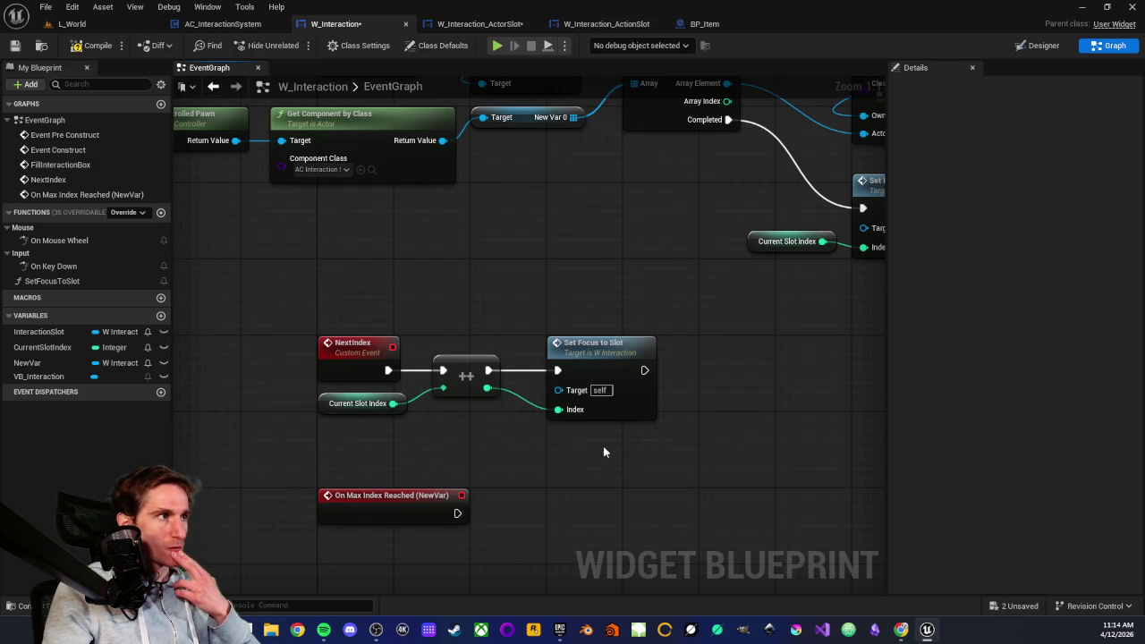
drag(524, 440, 556, 404)
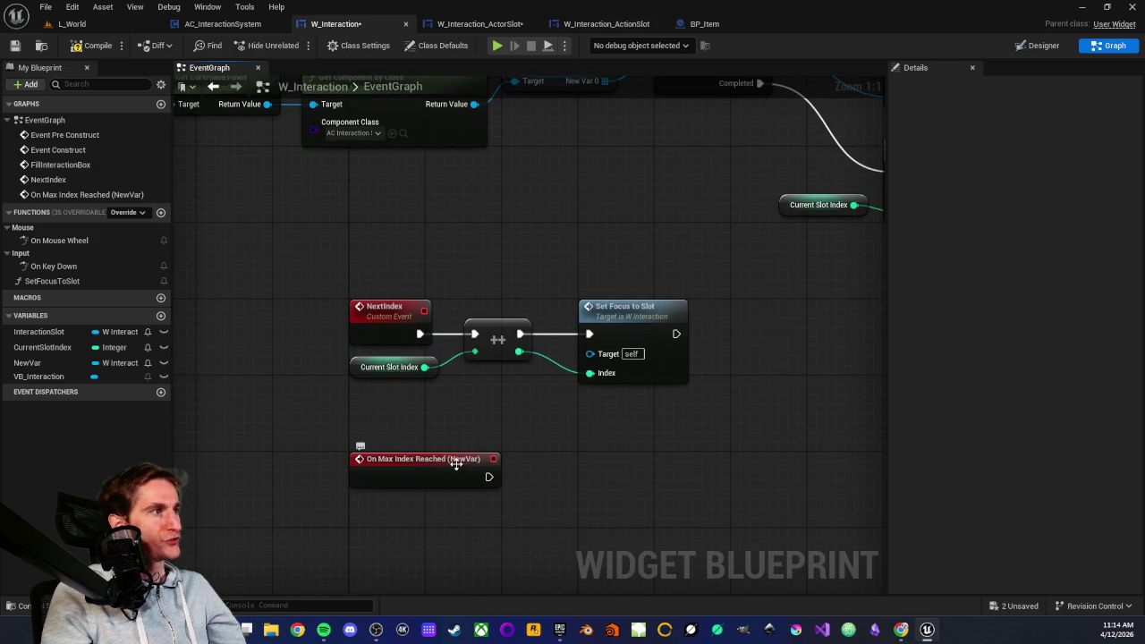
- Wire On Max Index Reached into the increment chain, moving NextIndex up and the chain down-right
drag(325, 443, 531, 516)
click(411, 430)
drag(343, 350, 691, 400)
click(562, 407)
mouse_move(419, 333)
mouse_down()
mouse_move(511, 476)
mouse_move(490, 476)
mouse_up()
drag(392, 317, 385, 254)
drag(368, 315, 631, 381)
mouse_move(633, 309)
mouse_down()
mouse_move(720, 400)
mouse_move(801, 453)
mouse_move(753, 353)
mouse_move(698, 281)
mouse_up()
- Rewire NextIndex's exec into the ++ increment and Set Focus to Slot chain, tidied into a row
drag(421, 276, 537, 309)
mouse_move(393, 263)
mouse_down()
mouse_move(400, 301)
mouse_move(382, 282)
mouse_move(536, 308)
mouse_move(542, 295)
mouse_up()
alt+click(541, 305)
drag(501, 263, 680, 370)
drag(671, 299, 689, 289)
click(572, 404)
- Look over the whole event graph, from Event Construct to the lower Set Focus to Slot node
mouse_move(572, 405)
mouse_down()
mouse_move(487, 403)
mouse_move(427, 451)
mouse_move(320, 494)
mouse_move(337, 493)
mouse_up()
mouse_move(542, 269)
mouse_down()
mouse_move(484, 298)
mouse_move(486, 268)
mouse_move(675, 343)
mouse_move(638, 382)
mouse_up()
click(637, 385)
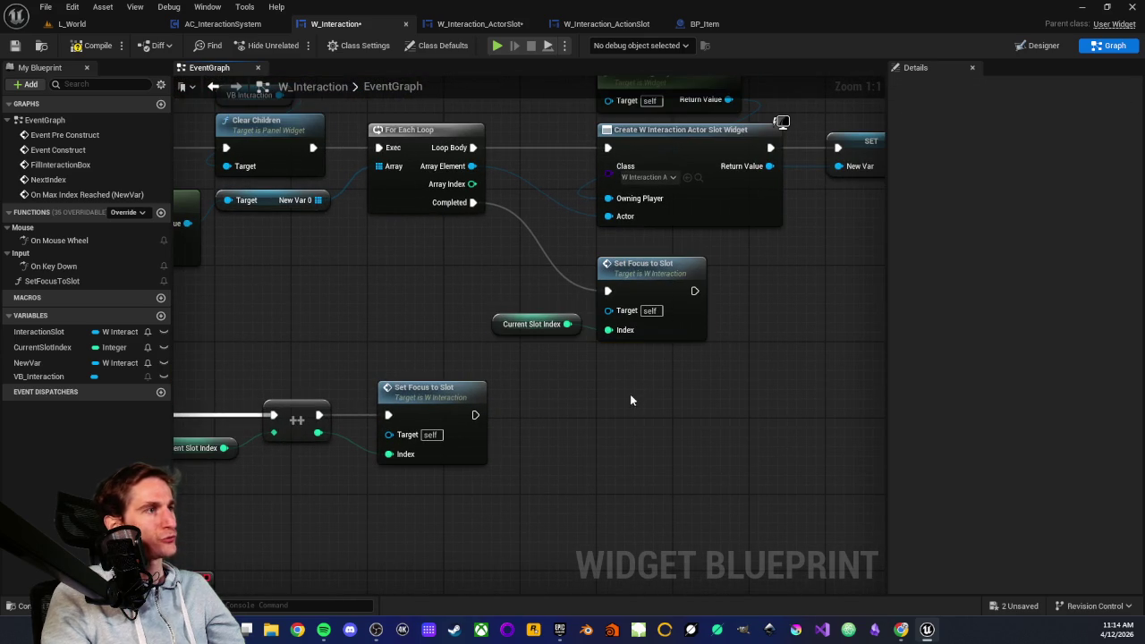
drag(580, 434, 511, 372)
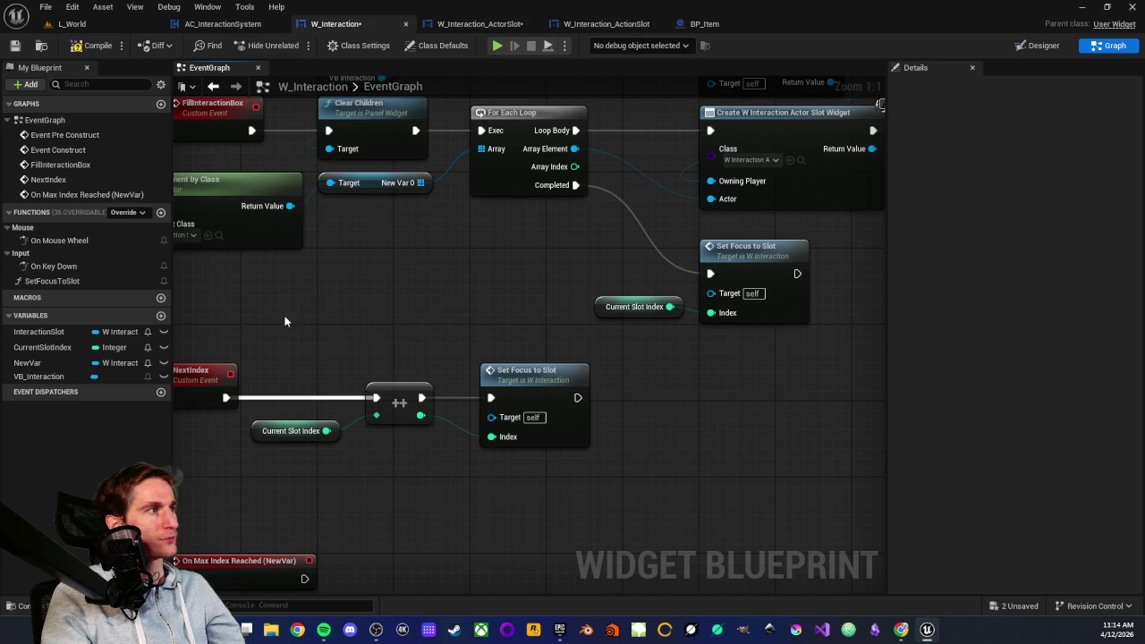
scroll(281, 331, down, 2)
drag(296, 325, 486, 486)
scroll(494, 231, up, 2)
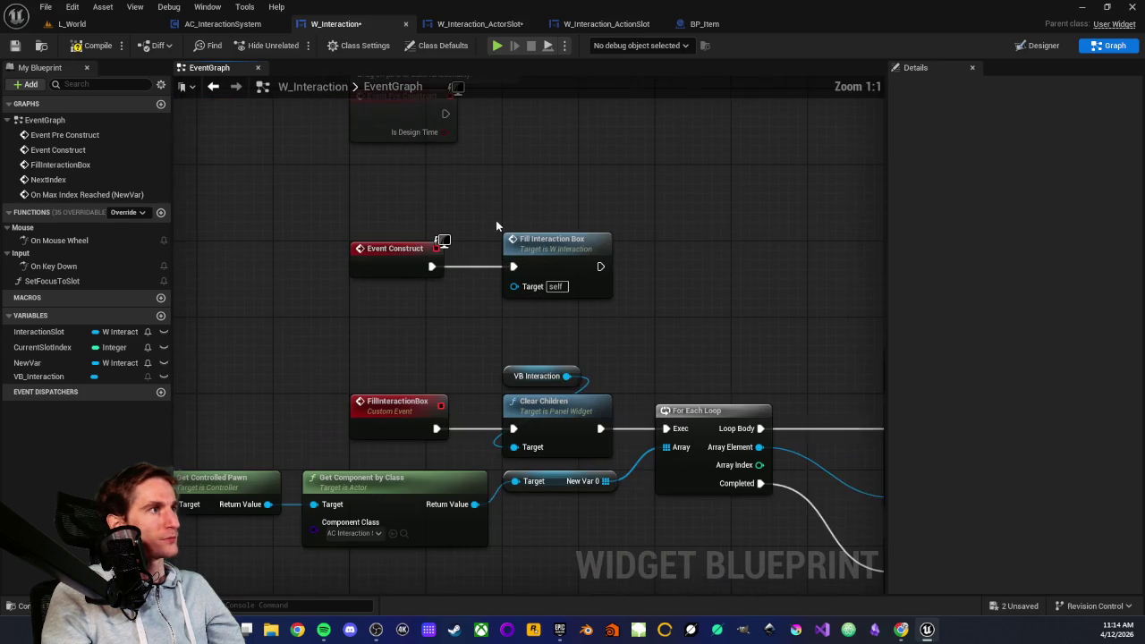
drag(505, 187, 486, 311)
click(488, 365)
scroll(489, 364, down, 3)
drag(488, 364, 478, 350)
scroll(478, 349, up, 2)
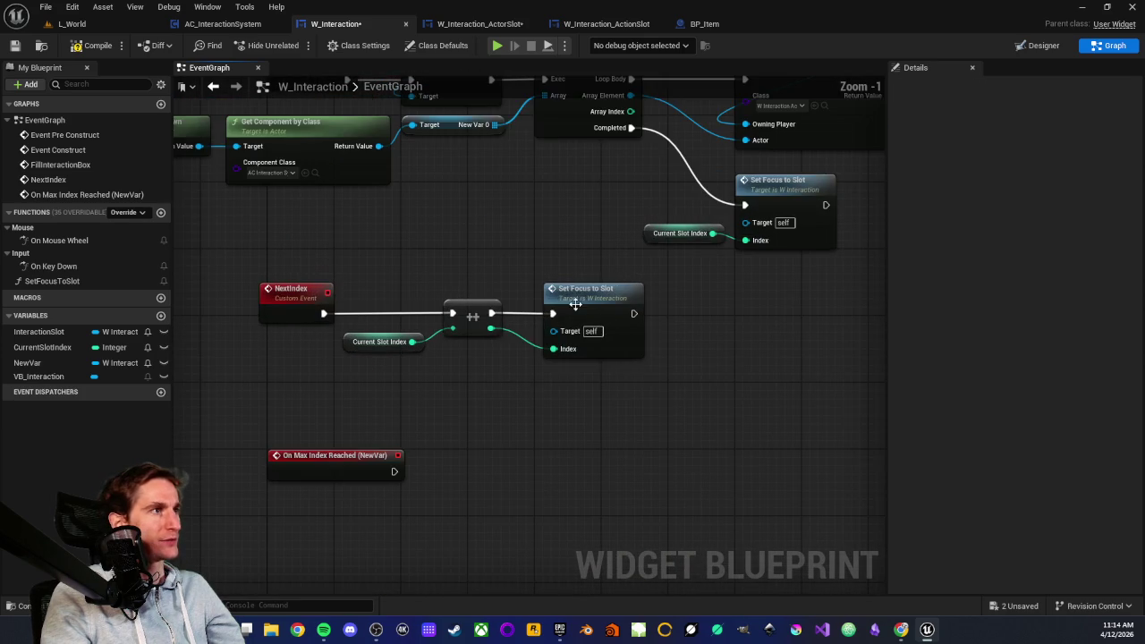
click(573, 311)
- Make On Max Index Reached call Next Index, aligned beside its event
click(385, 275)
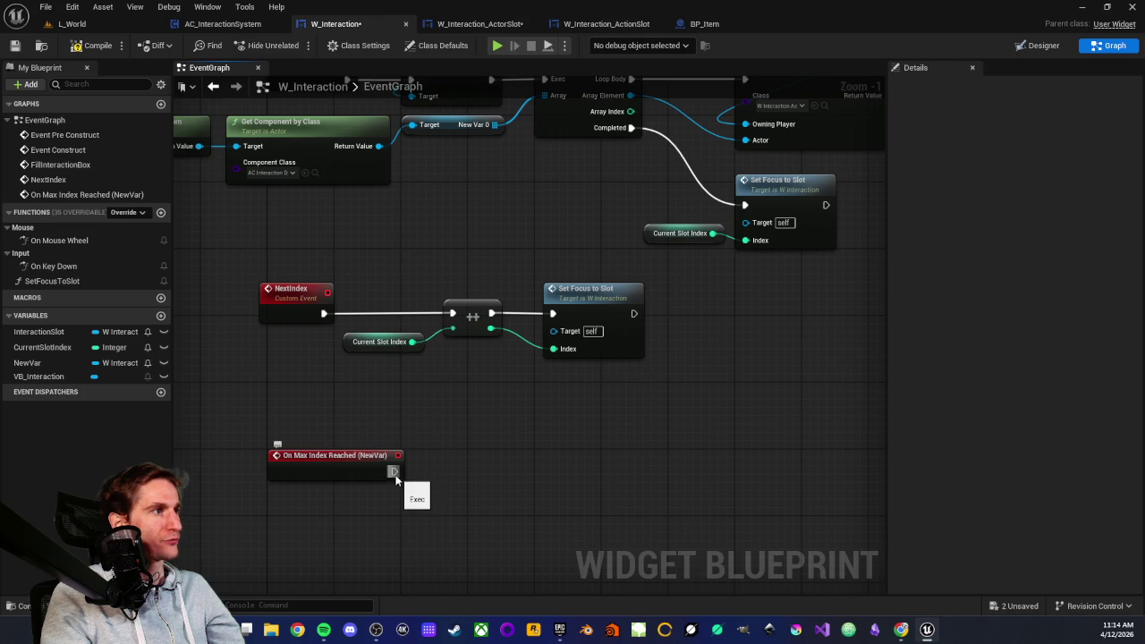
drag(393, 472, 435, 474)
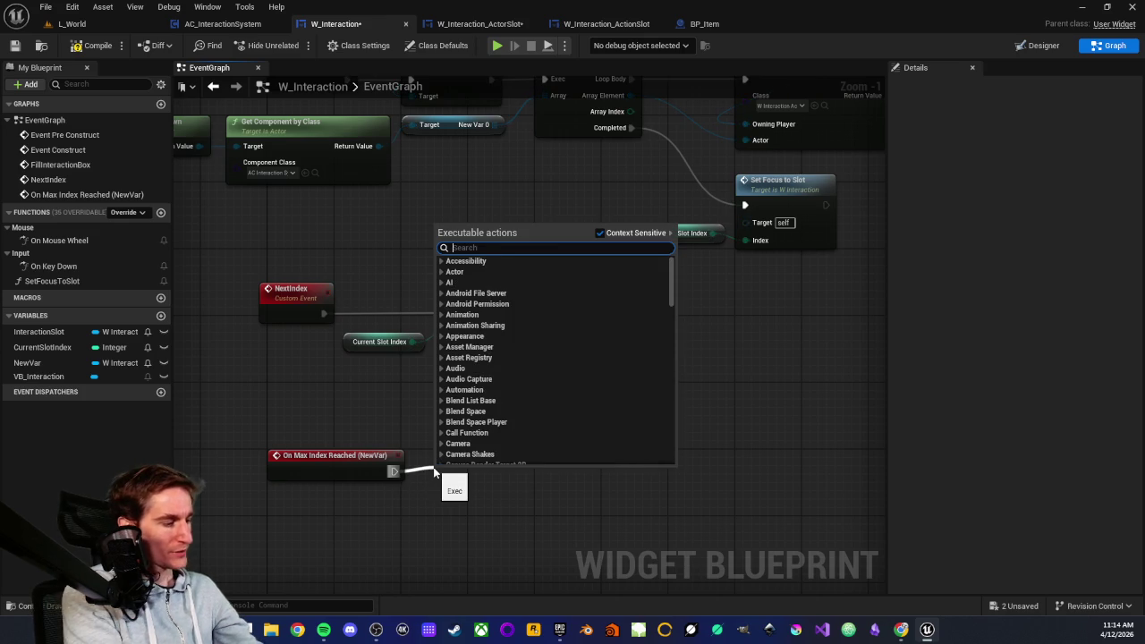
text(next index)
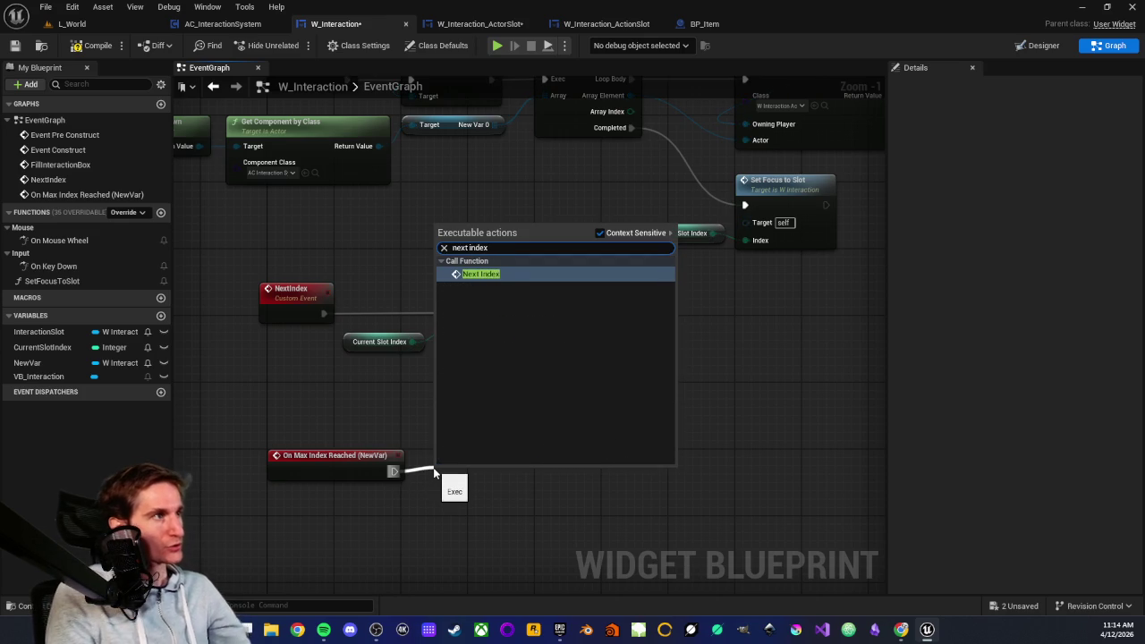
key(Return)
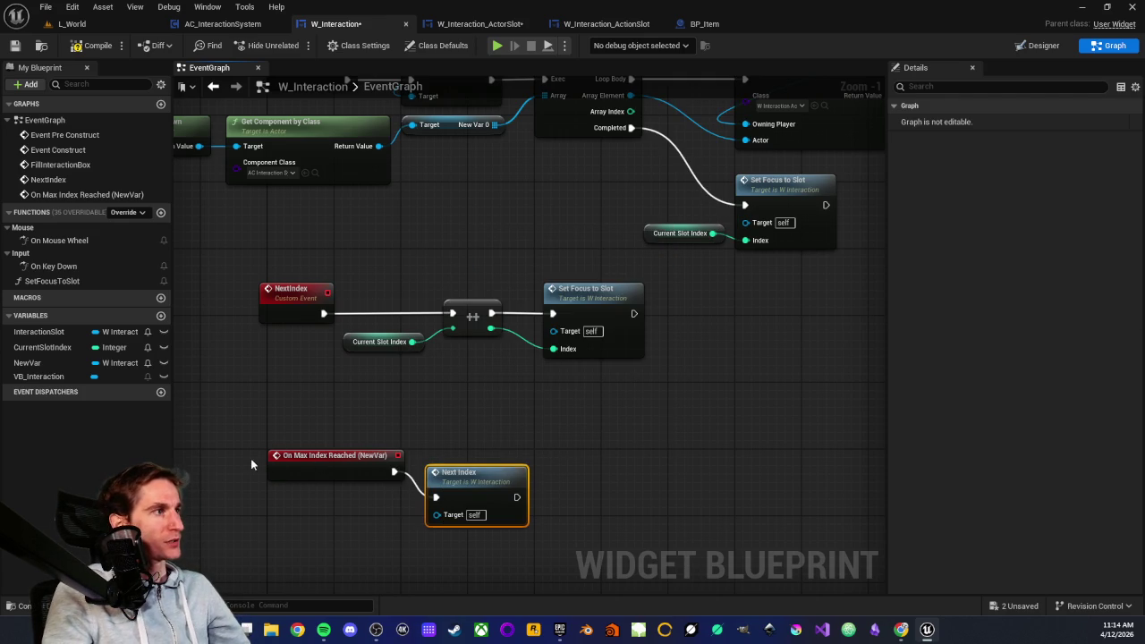
mouse_move(457, 484)
mouse_down()
mouse_move(470, 451)
mouse_move(460, 461)
mouse_up()
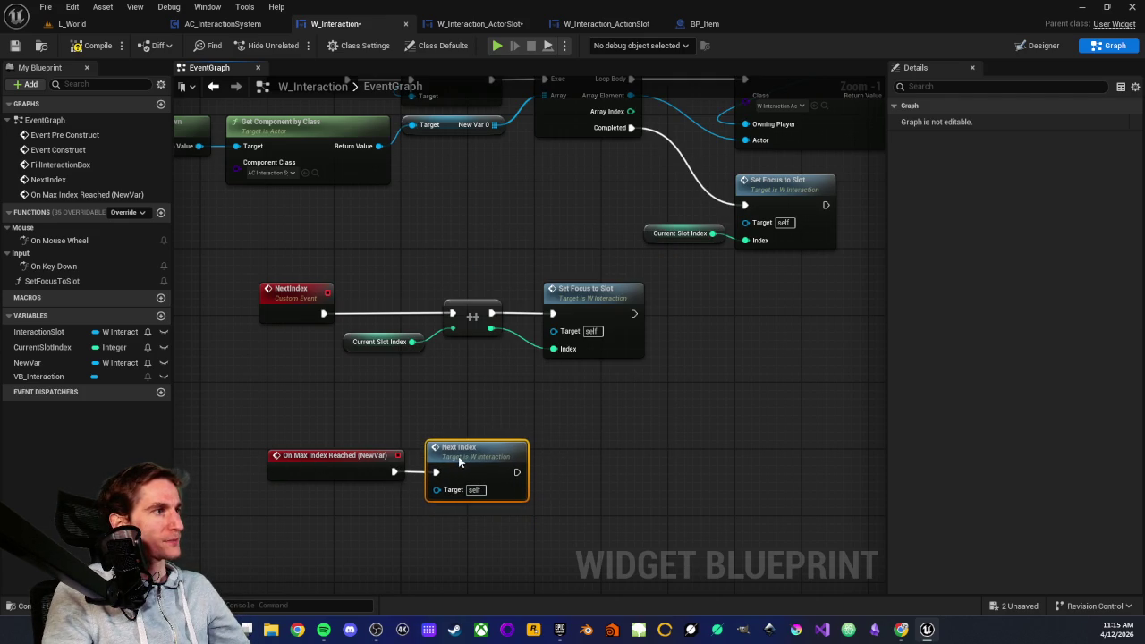
click(451, 419)
- Open the SetFocusToSlot function graph and select its VB Interaction variable
scroll(438, 415, up, 1)
mouse_move(361, 260)
mouse_down()
mouse_move(504, 373)
mouse_move(493, 368)
mouse_up()
click(459, 367)
scroll(419, 386, down, 2)
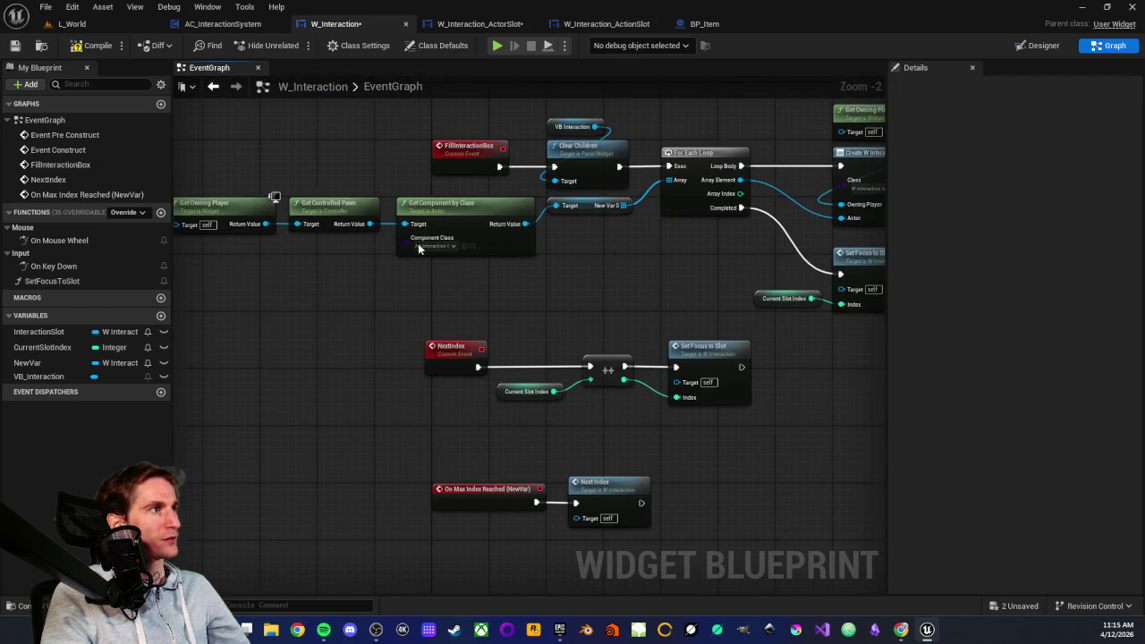
scroll(532, 400, up, 2)
double_click(645, 386)
scroll(450, 392, up, 5)
drag(362, 407, 362, 404)
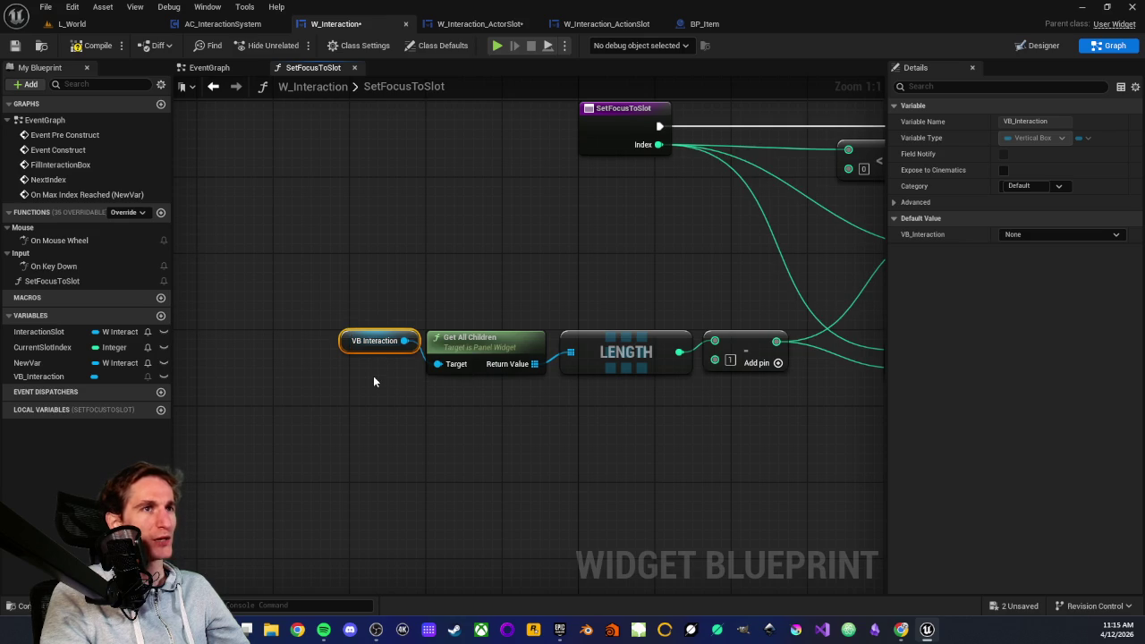
- Scroll through the rest of the SetFocusToSlot function
click(374, 379)
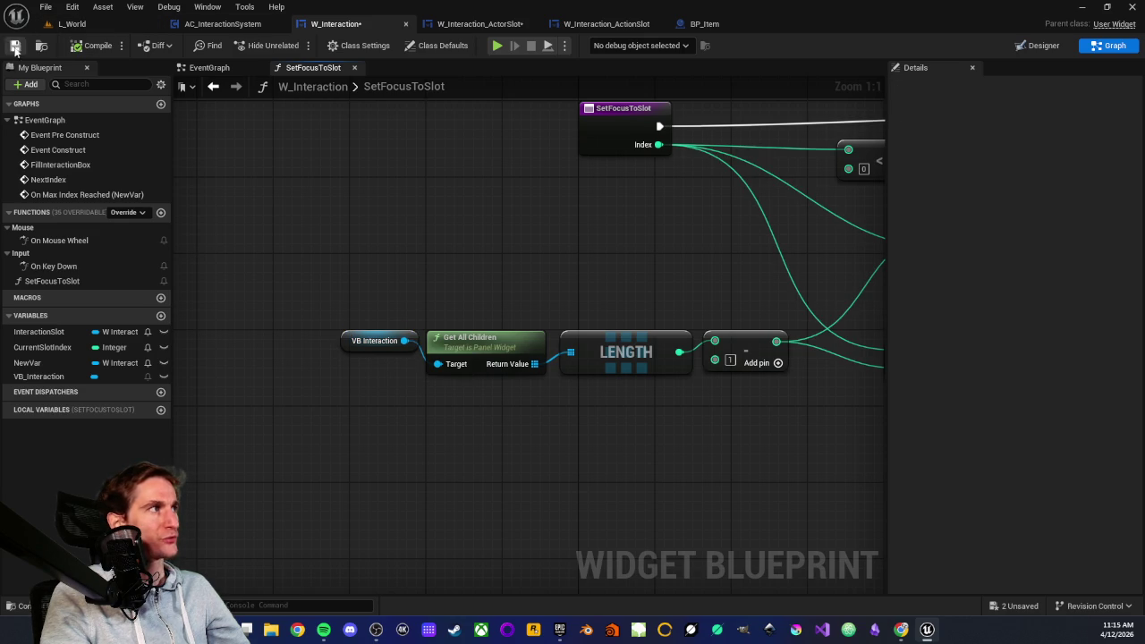
scroll(558, 221, down, 2)
drag(547, 225, 254, 257)
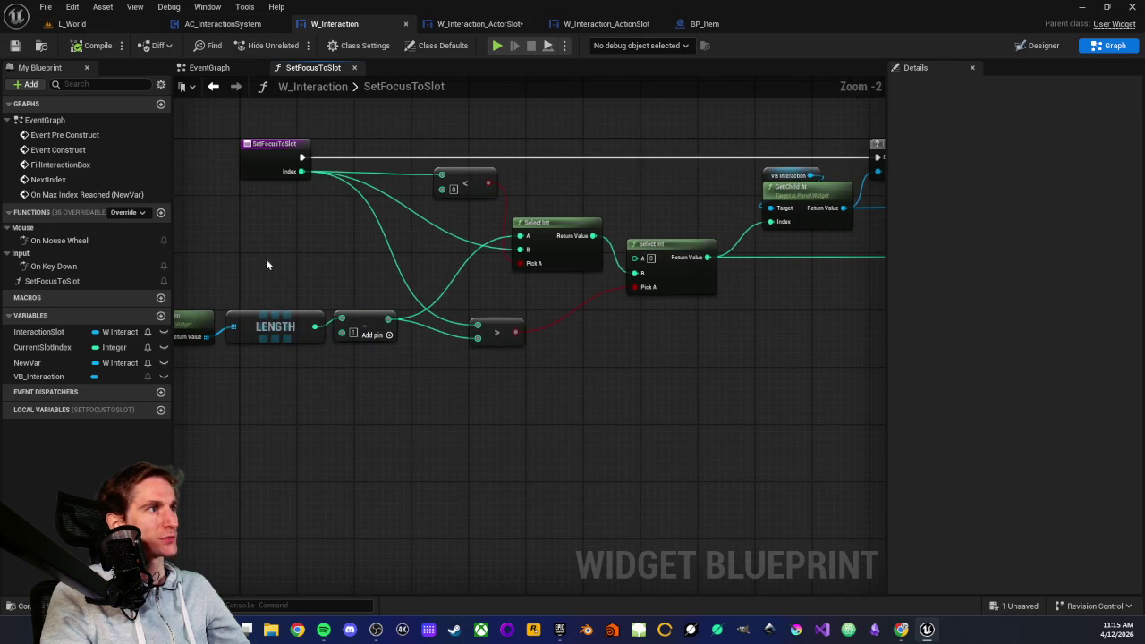
- Playtest L_World, walking onto the raft to check the Action, Pick up and Eat prompts
click(105, 25)
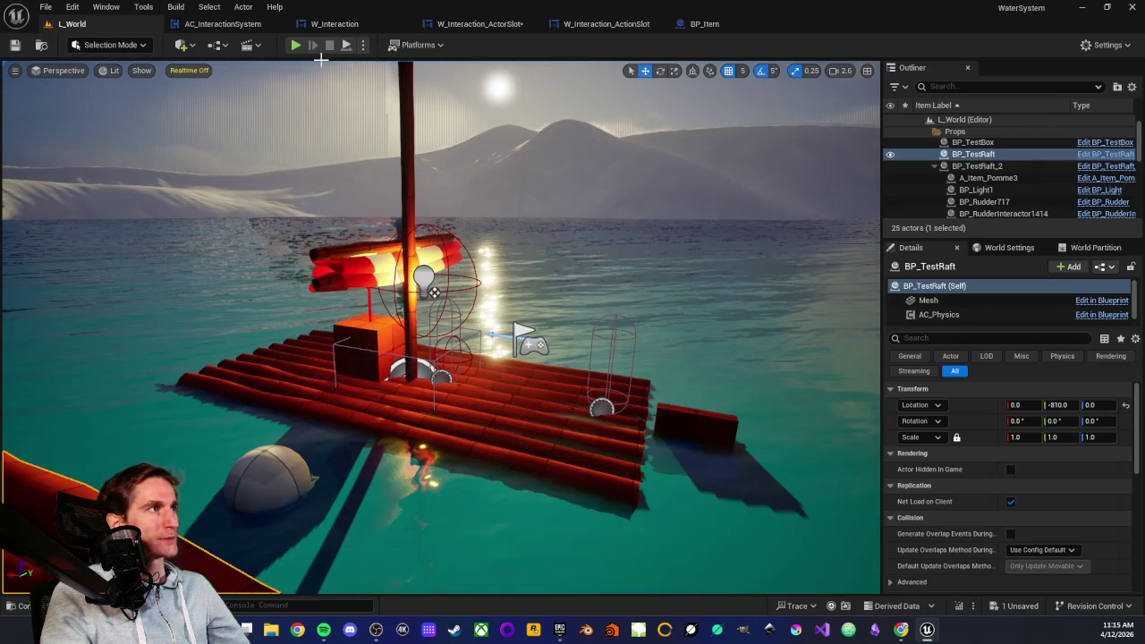
click(295, 44)
click(458, 370)
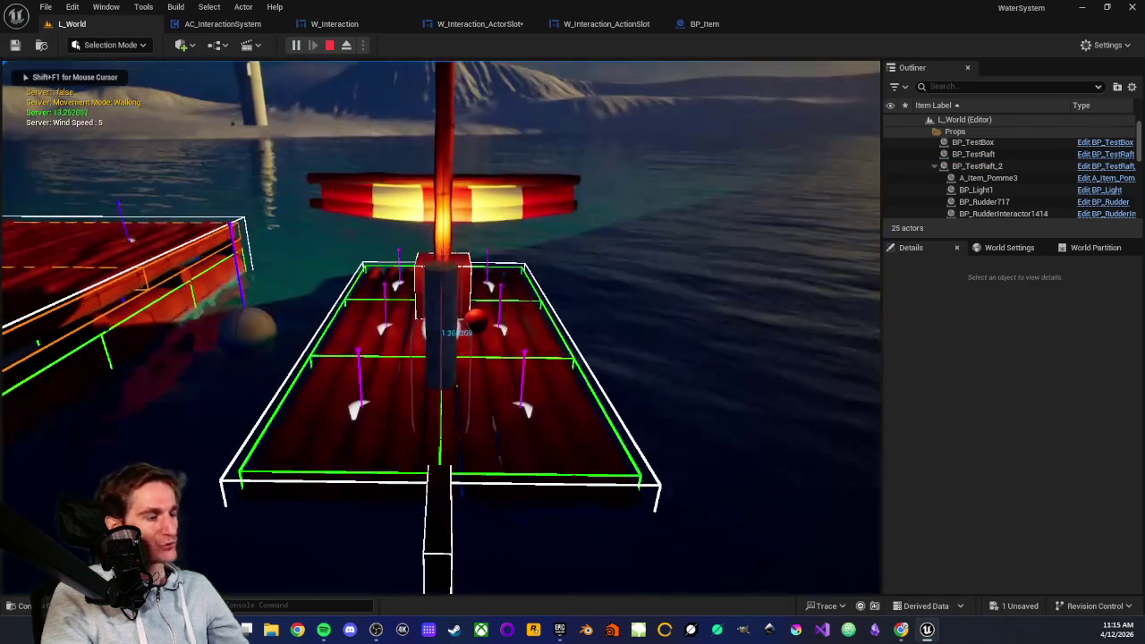
key(w)
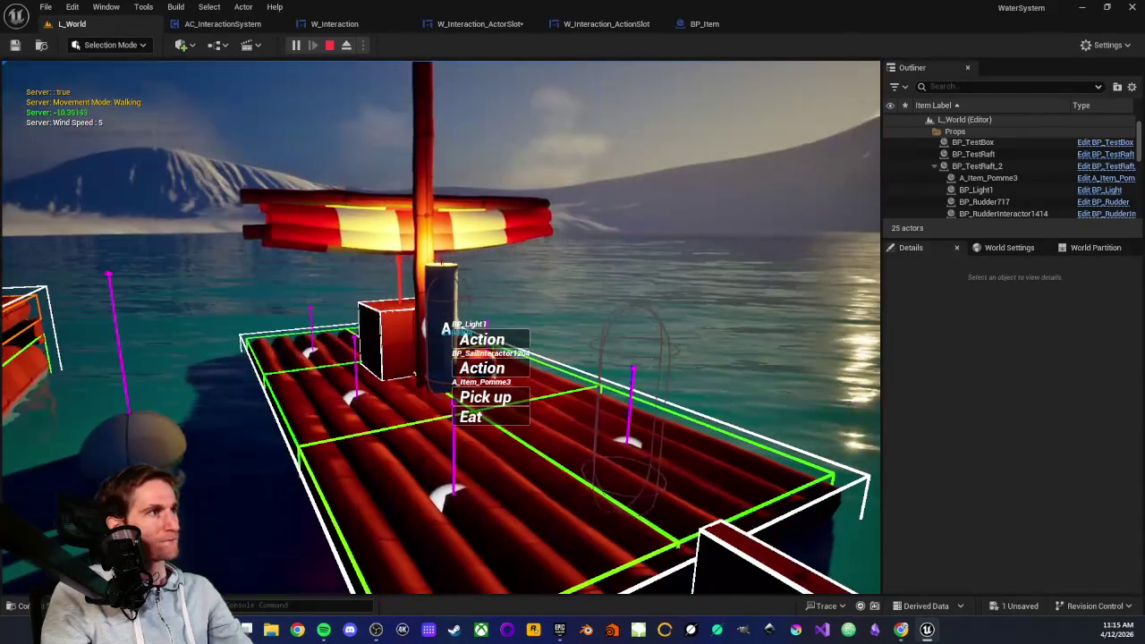
key(Escape)
click(380, 25)
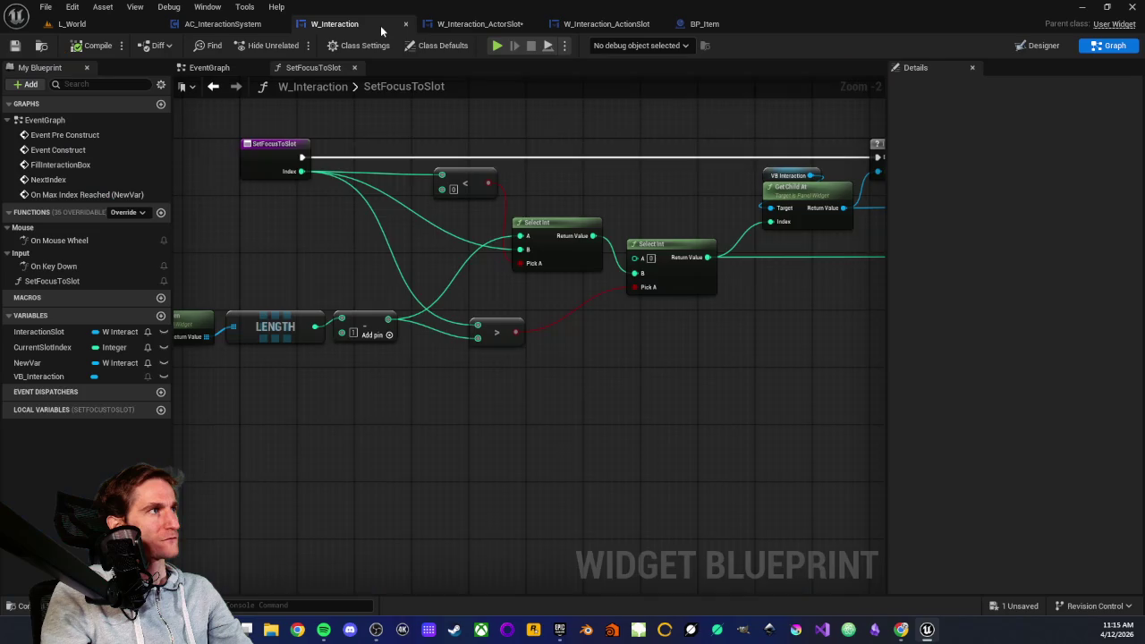
- Review the Set Focus to Slot and Current Slot Index nodes in W_Interaction's event graph
scroll(385, 280, down, 3)
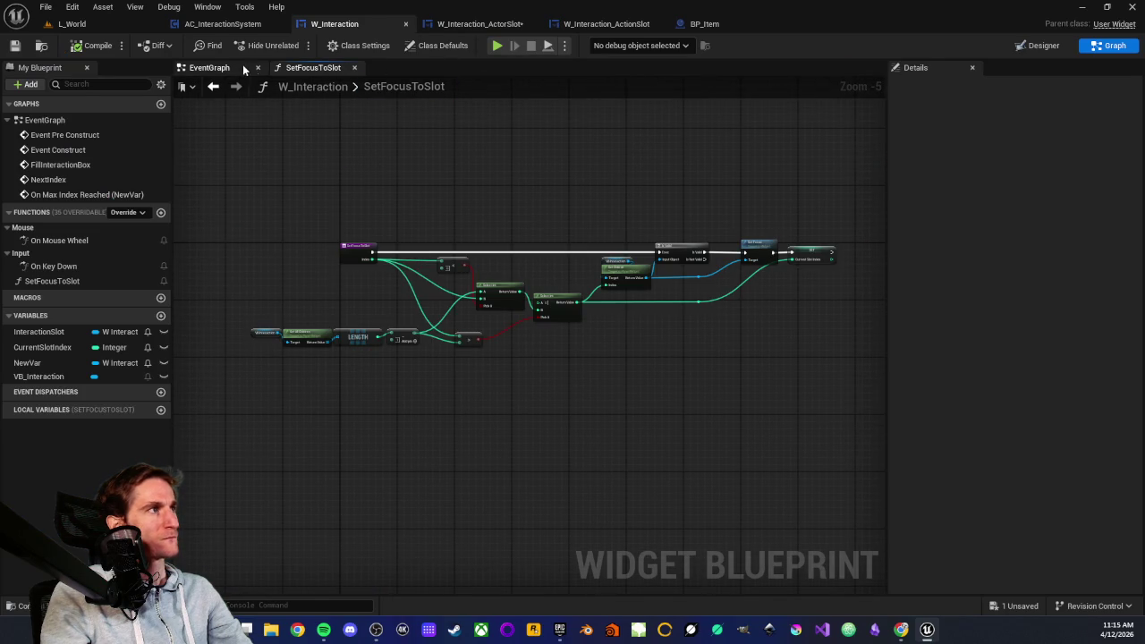
click(252, 66)
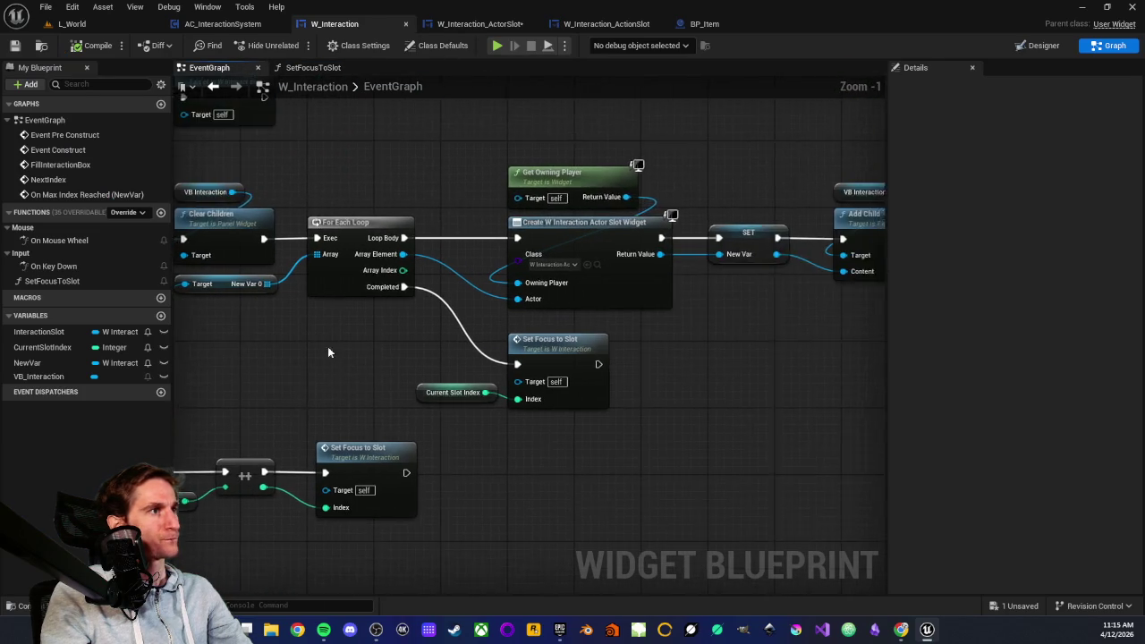
drag(377, 317, 634, 426)
drag(379, 340, 602, 440)
click(602, 442)
click(559, 340)
drag(417, 327, 639, 412)
click(542, 480)
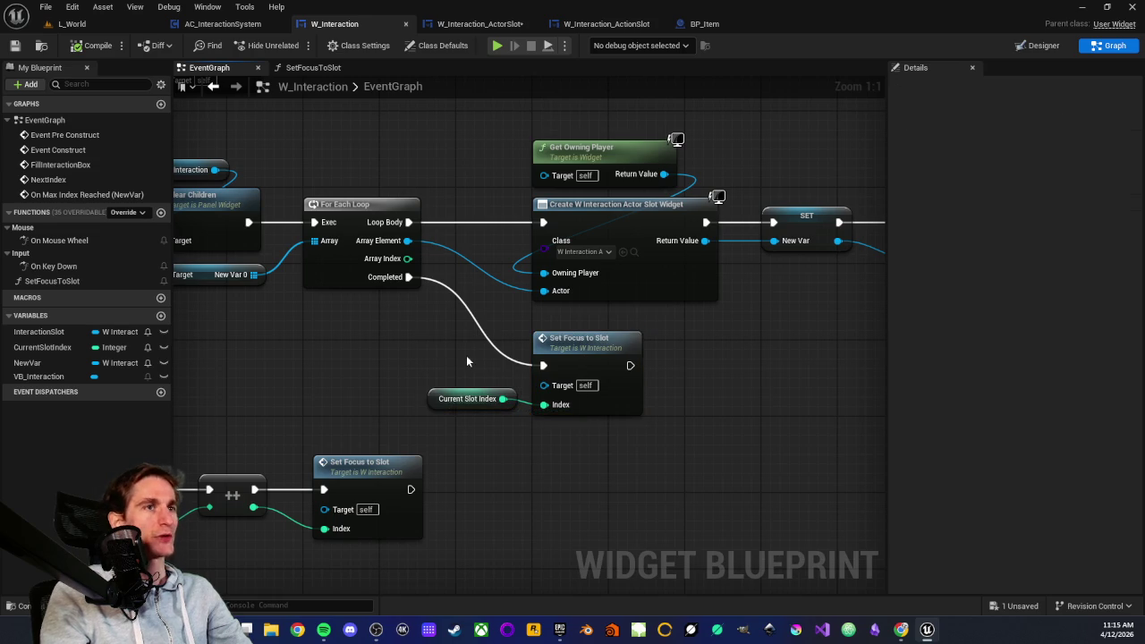
- Open W_Interaction_ActorSlot's EventGraph
click(484, 24)
scroll(669, 231, down, 5)
click(215, 68)
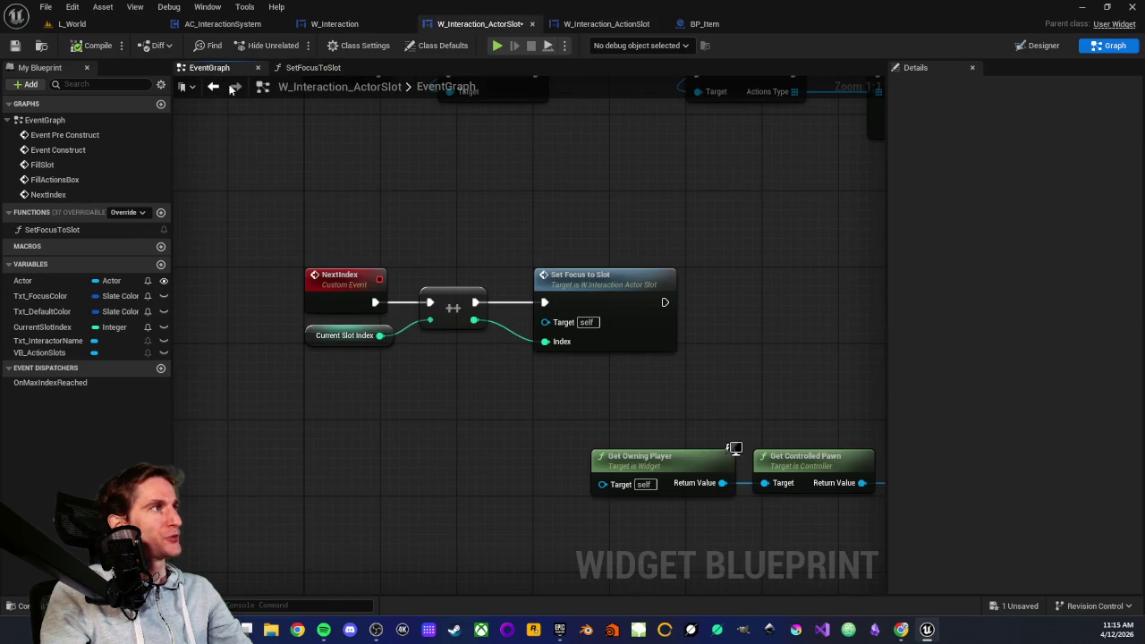
- Add the On Added to Focus Path override event to the ActorSlot event graph
scroll(376, 363, down, 5)
scroll(370, 351, up, 4)
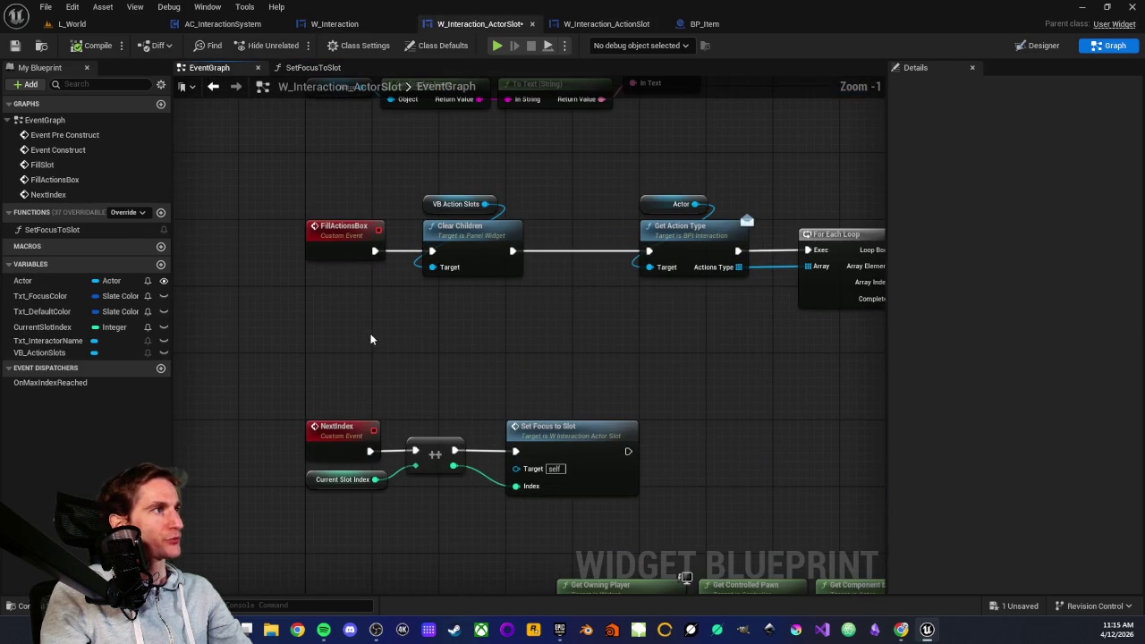
click(139, 214)
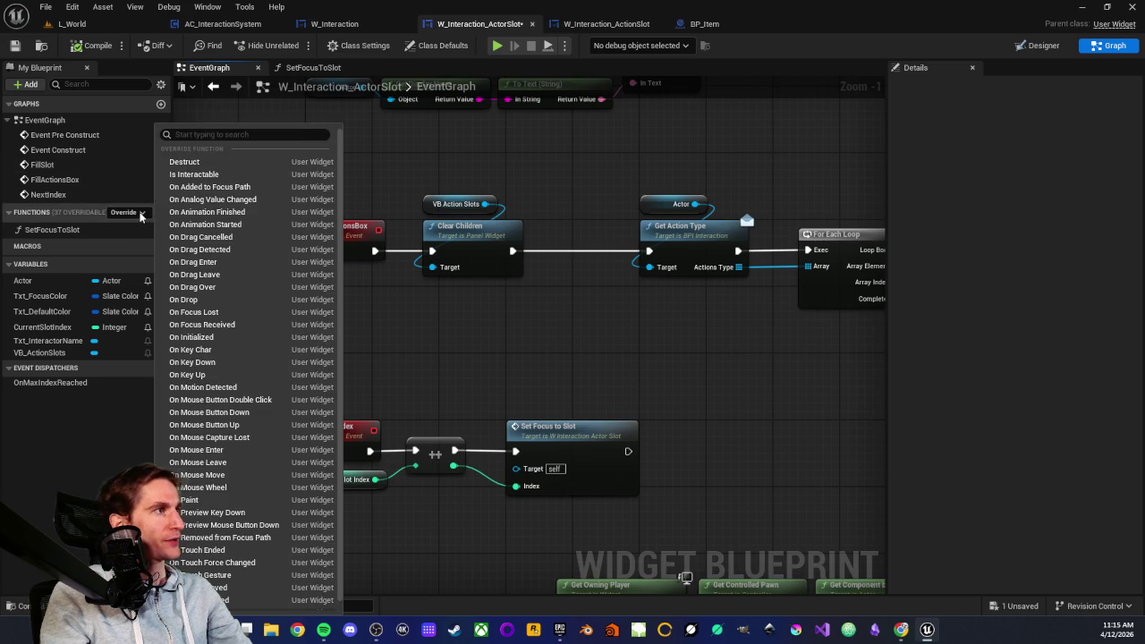
click(215, 189)
- Move the component lookup nodes aside and place On Added to Focus Path below NextIndex
scroll(442, 274, down, 2)
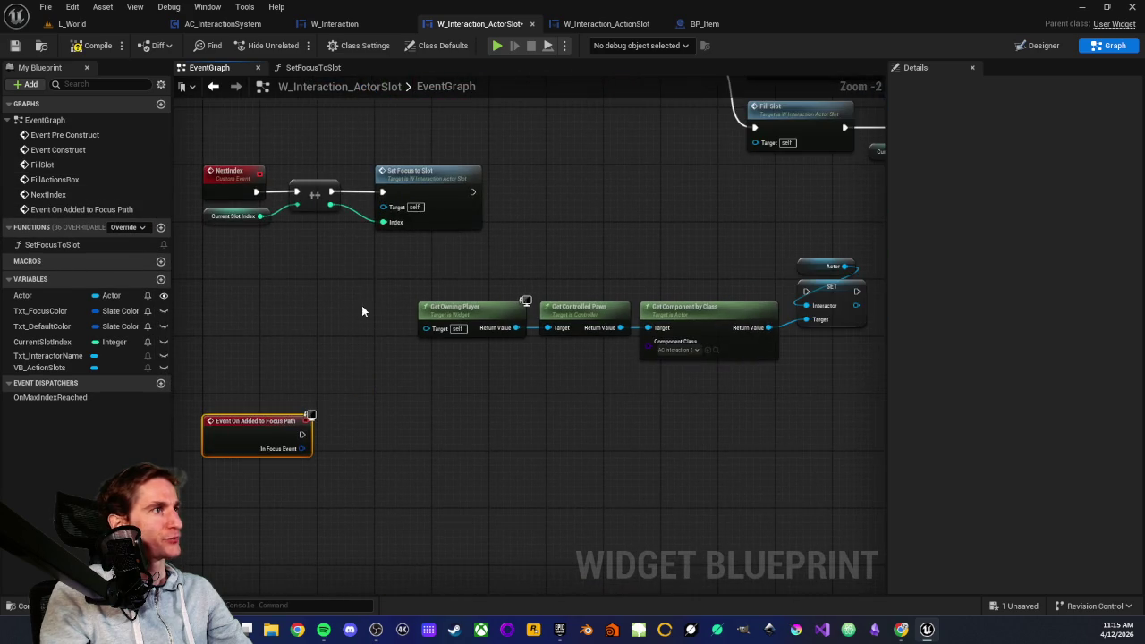
drag(308, 305, 685, 412)
click(548, 384)
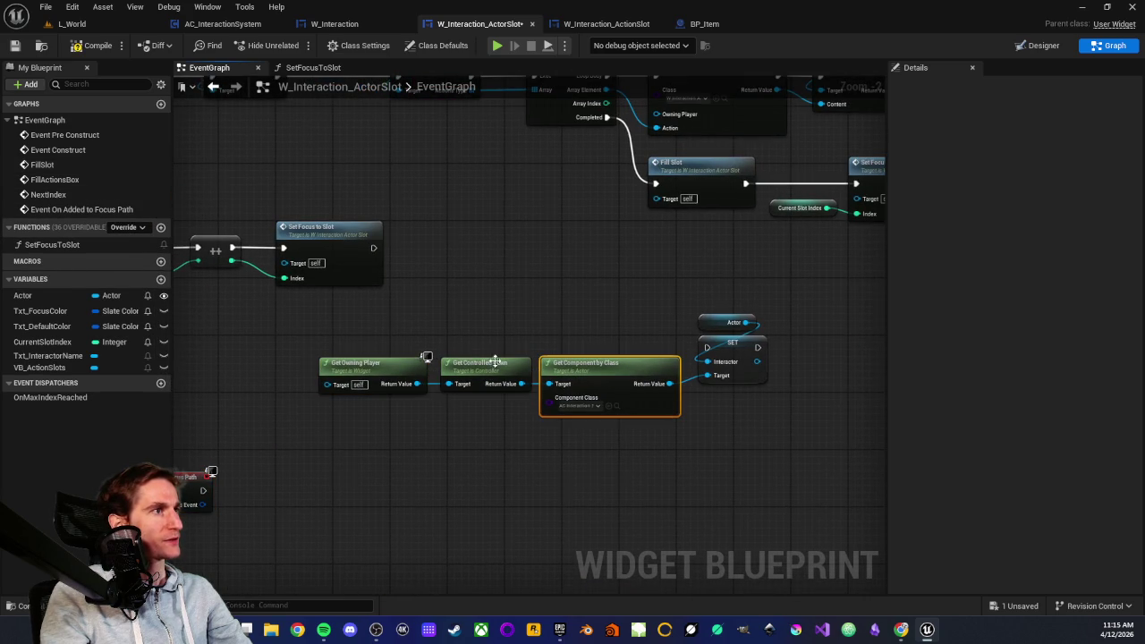
scroll(316, 318, down, 3)
mouse_move(601, 382)
mouse_down()
mouse_move(217, 295)
mouse_move(391, 281)
mouse_up()
scroll(233, 365, up, 2)
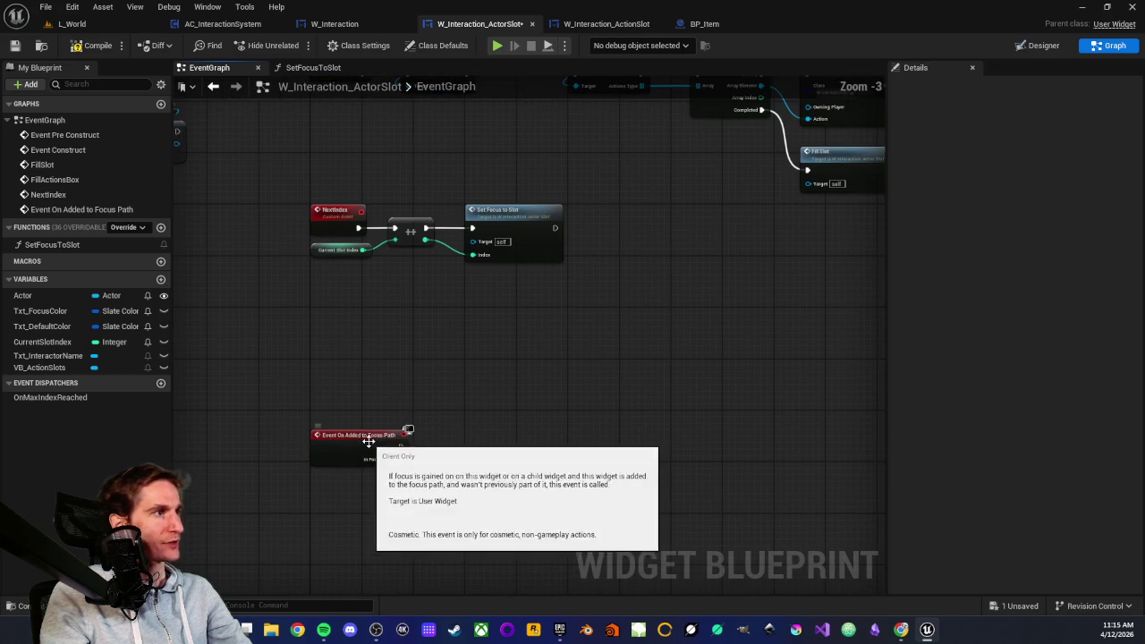
drag(370, 439, 364, 378)
scroll(356, 353, up, 3)
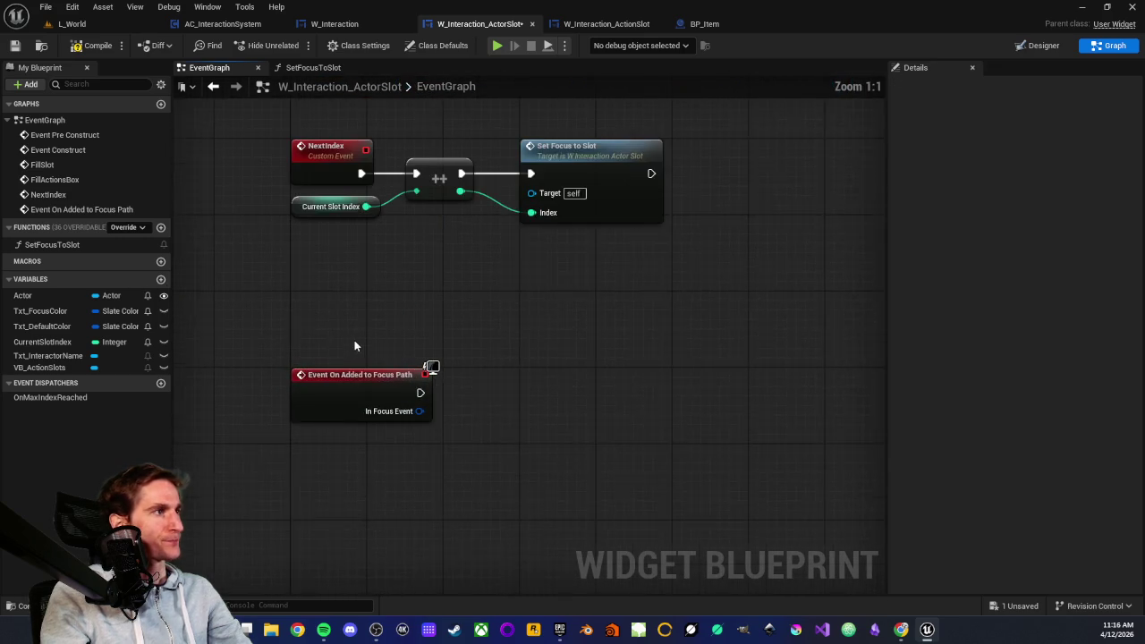
drag(269, 326, 624, 513)
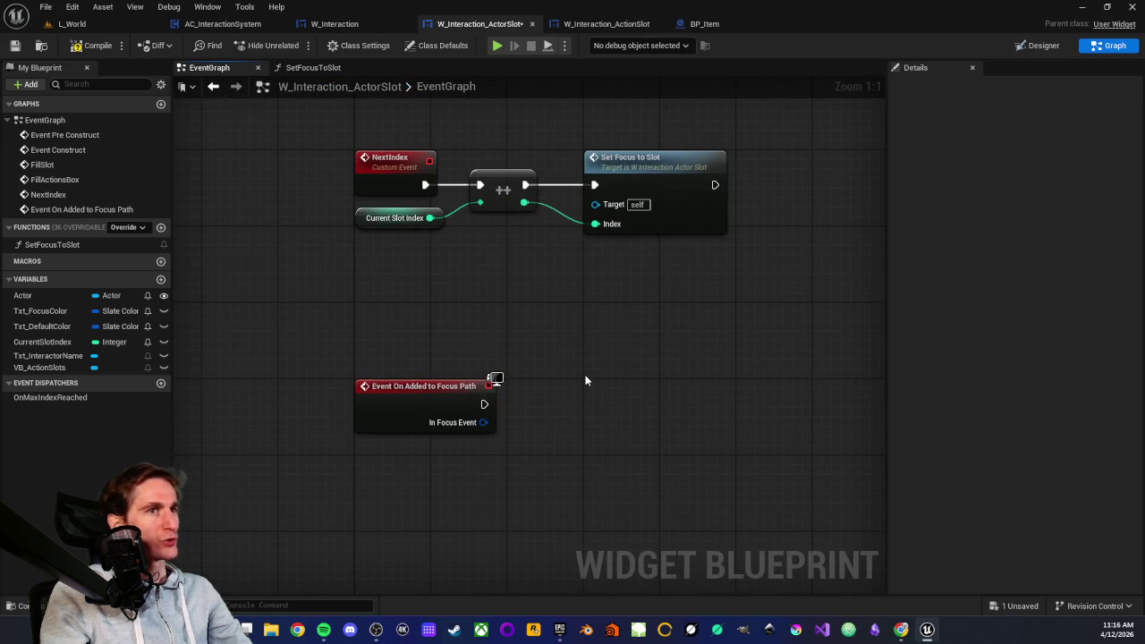
- Review the construct events, NextIndex and the new focus-path event
scroll(538, 324, down, 4)
scroll(435, 417, up, 4)
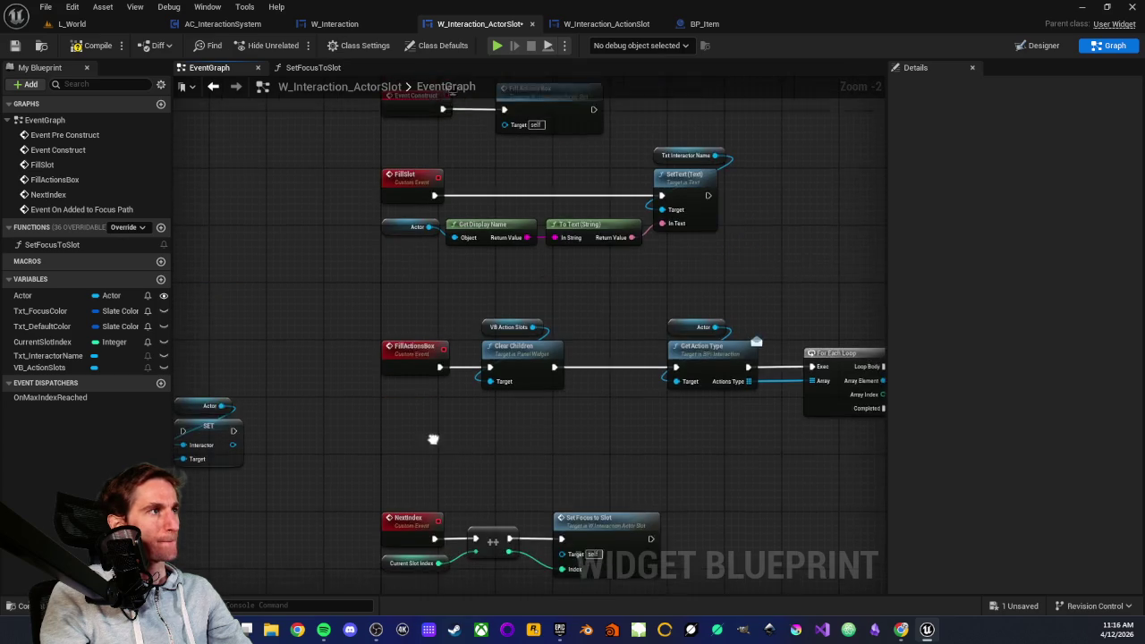
scroll(431, 428, down, 2)
drag(399, 305, 392, 400)
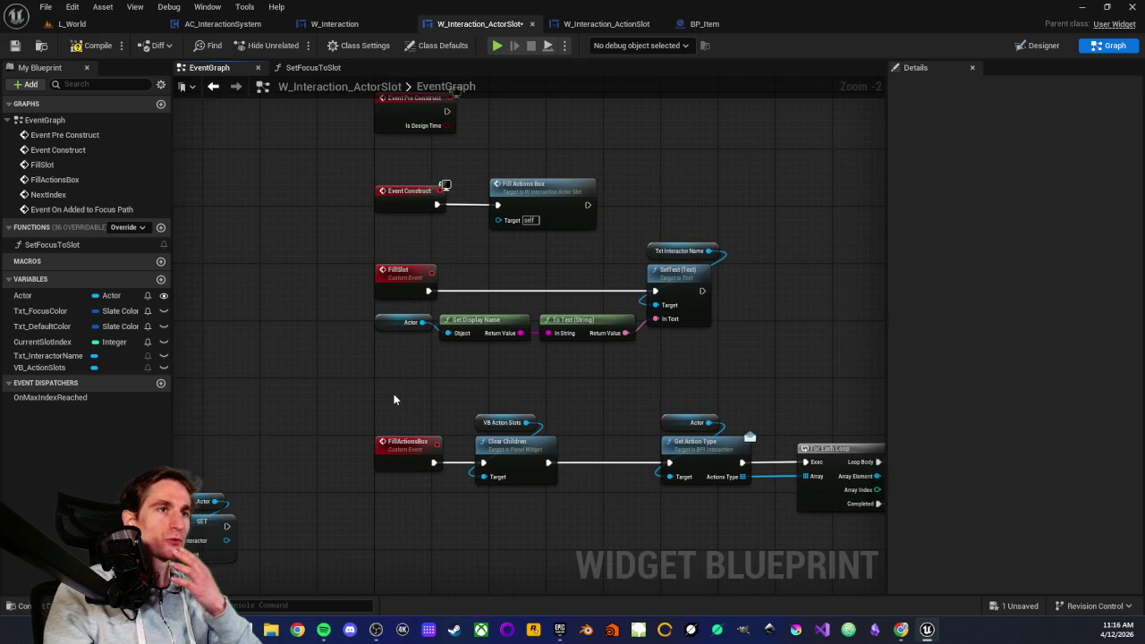
mouse_move(420, 378)
mouse_down()
mouse_move(439, 65)
mouse_move(483, 313)
mouse_up()
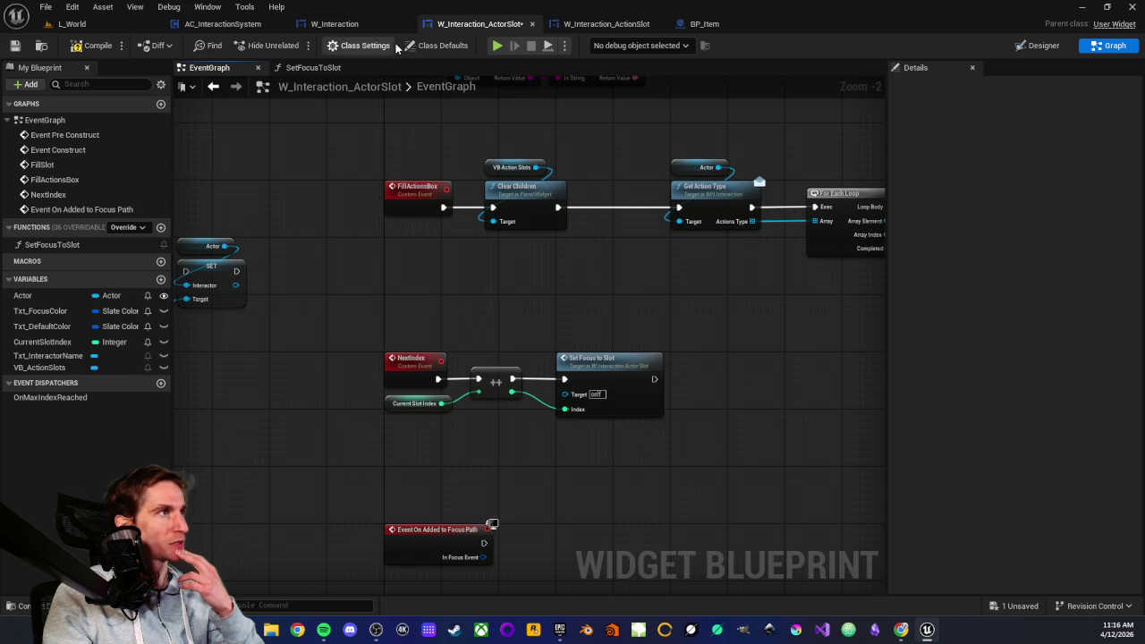
click(358, 25)
- Look over W_Interaction's construct and interaction box logic
scroll(361, 353, down, 2)
drag(361, 353, 709, 278)
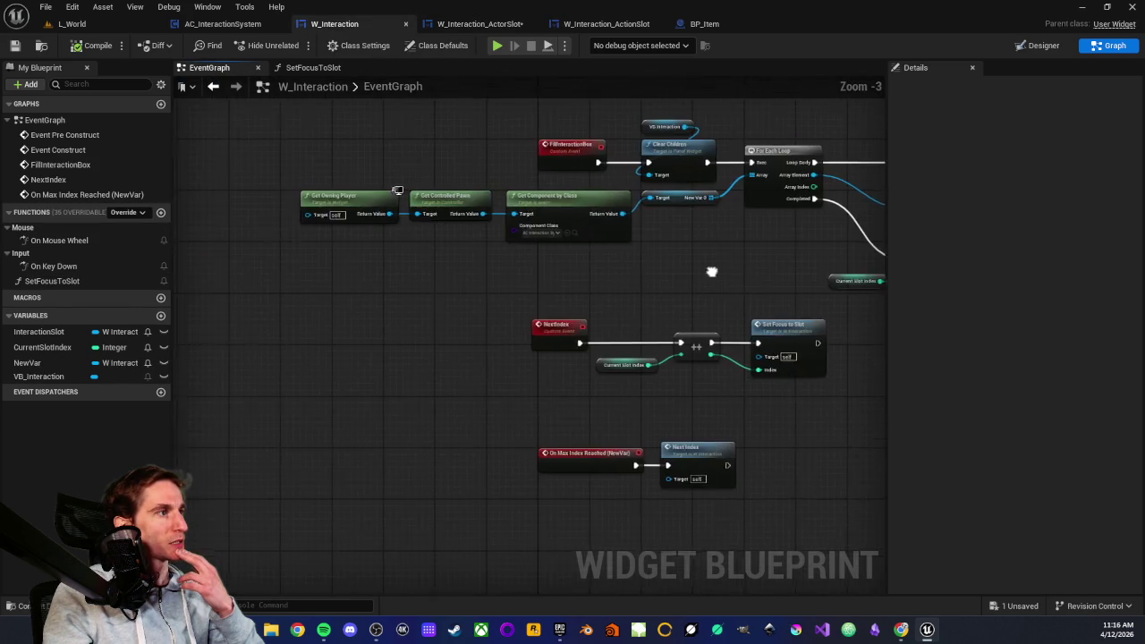
scroll(598, 433, up, 3)
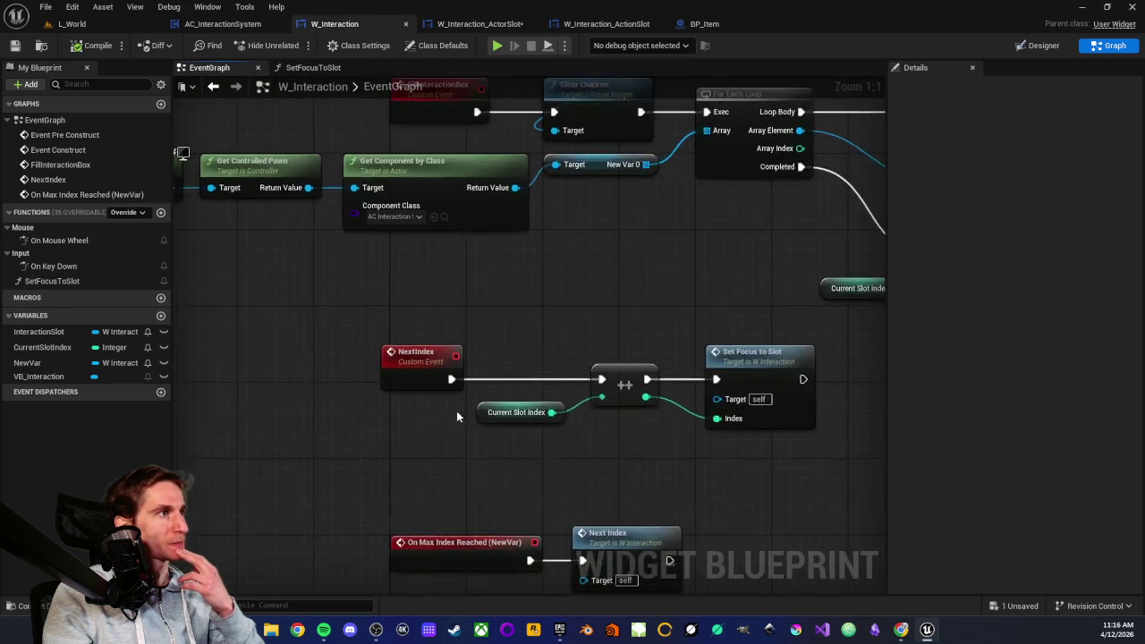
scroll(439, 462, down, 3)
drag(529, 301, 498, 375)
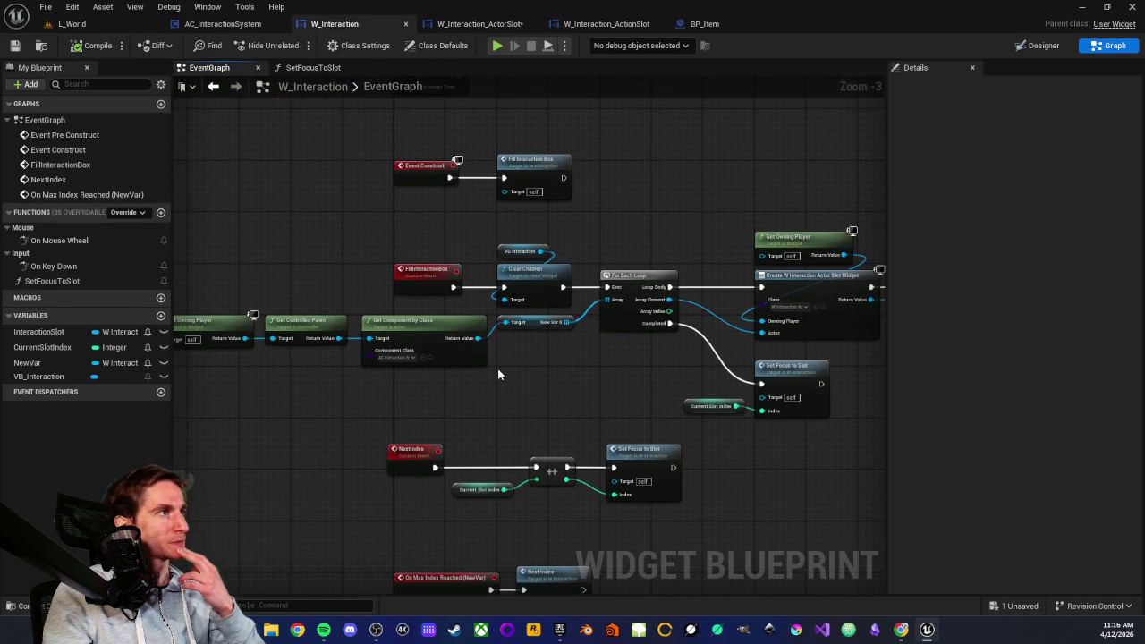
- In W_Interaction_ActionSlot, inspect the Txt Interactor, Set Color and Txt Focus Color focus-path nodes
click(474, 26)
click(598, 25)
scroll(526, 314, up, 2)
drag(626, 337, 721, 401)
drag(519, 264, 676, 401)
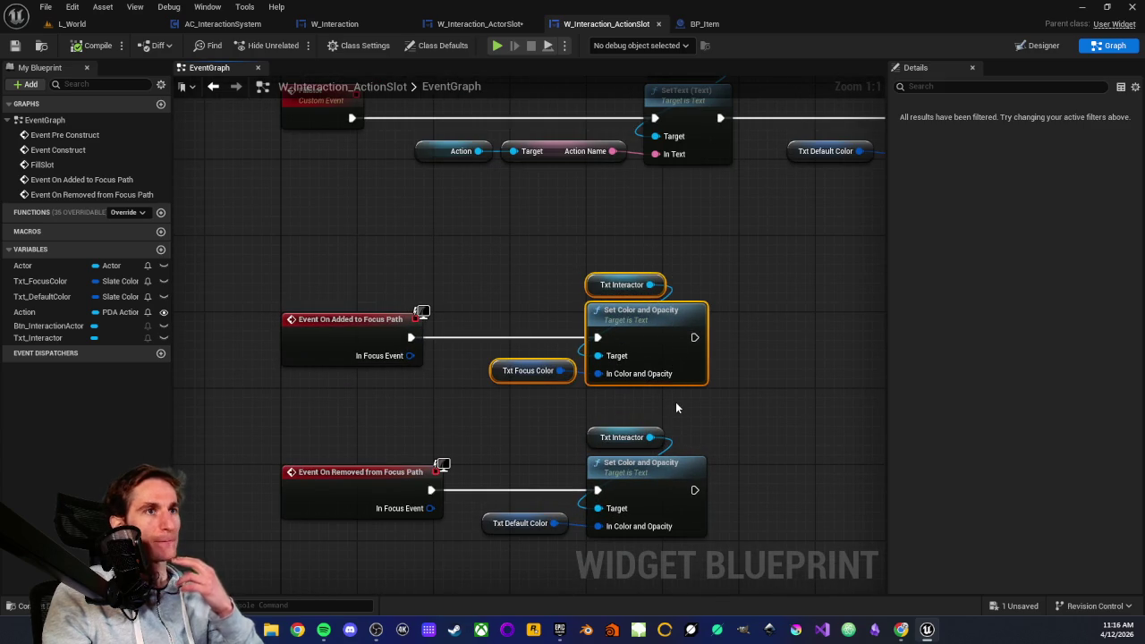
scroll(506, 259, down, 3)
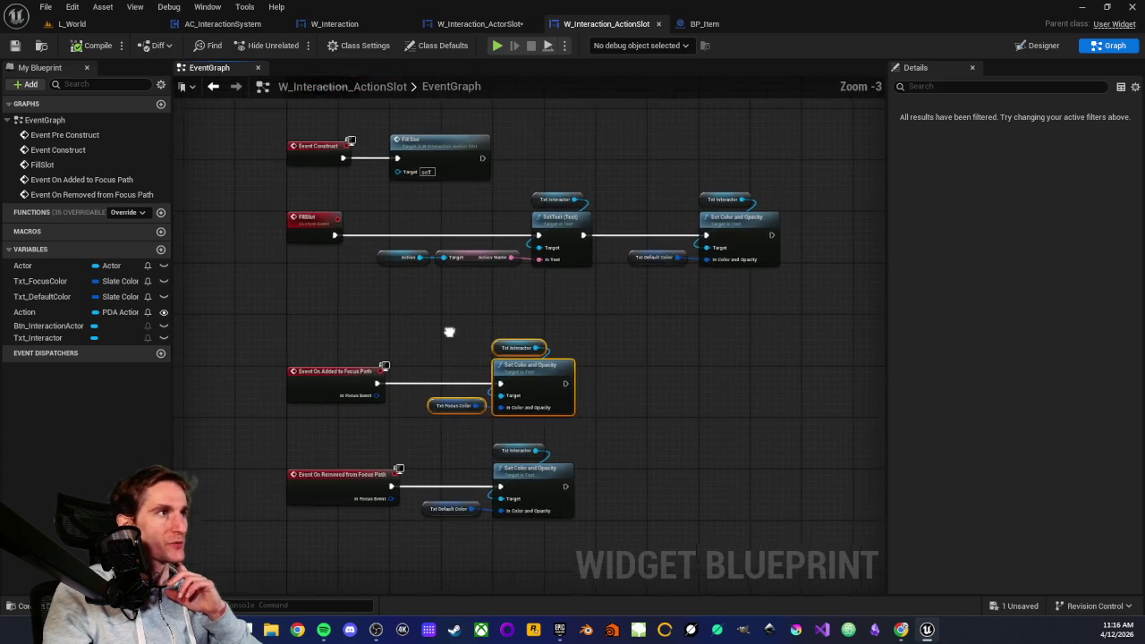
click(447, 319)
- Inspect the FillSlot row and the default-colour Set Color and Opacity nodes
scroll(435, 338, down, 1)
scroll(409, 379, up, 2)
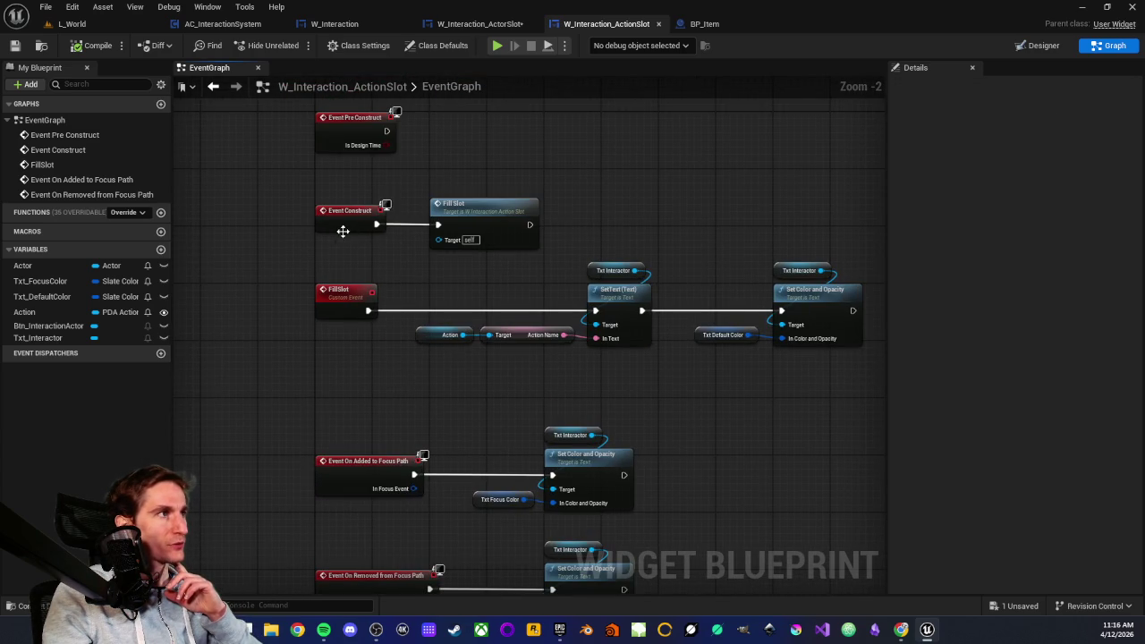
scroll(313, 294, down, 2)
drag(387, 288, 755, 332)
click(653, 359)
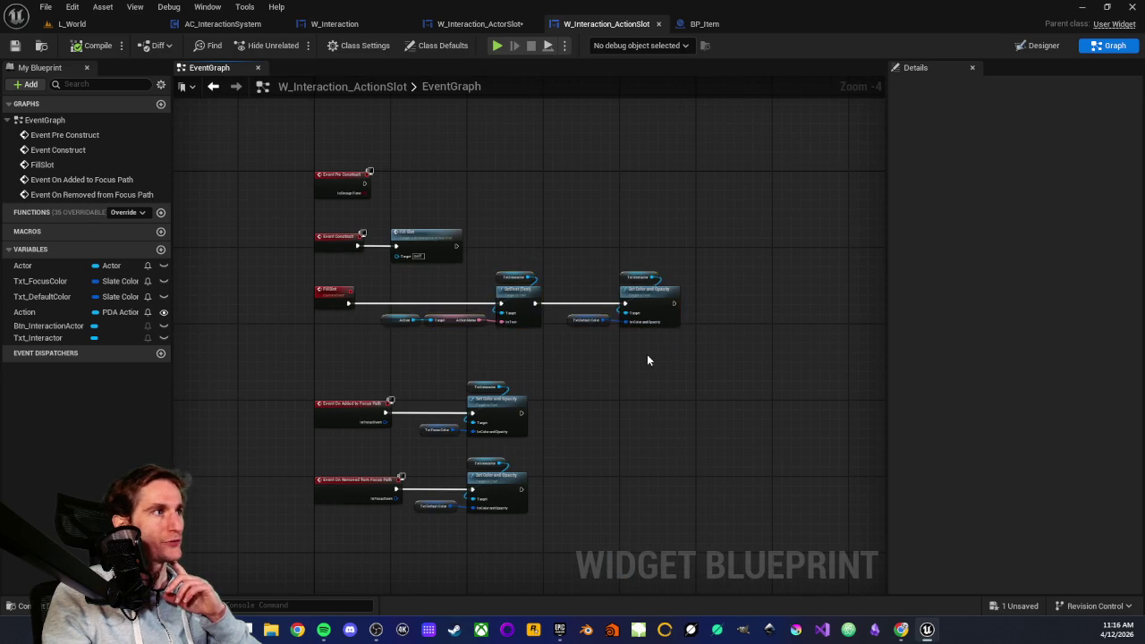
scroll(654, 359, up, 4)
drag(519, 201, 607, 301)
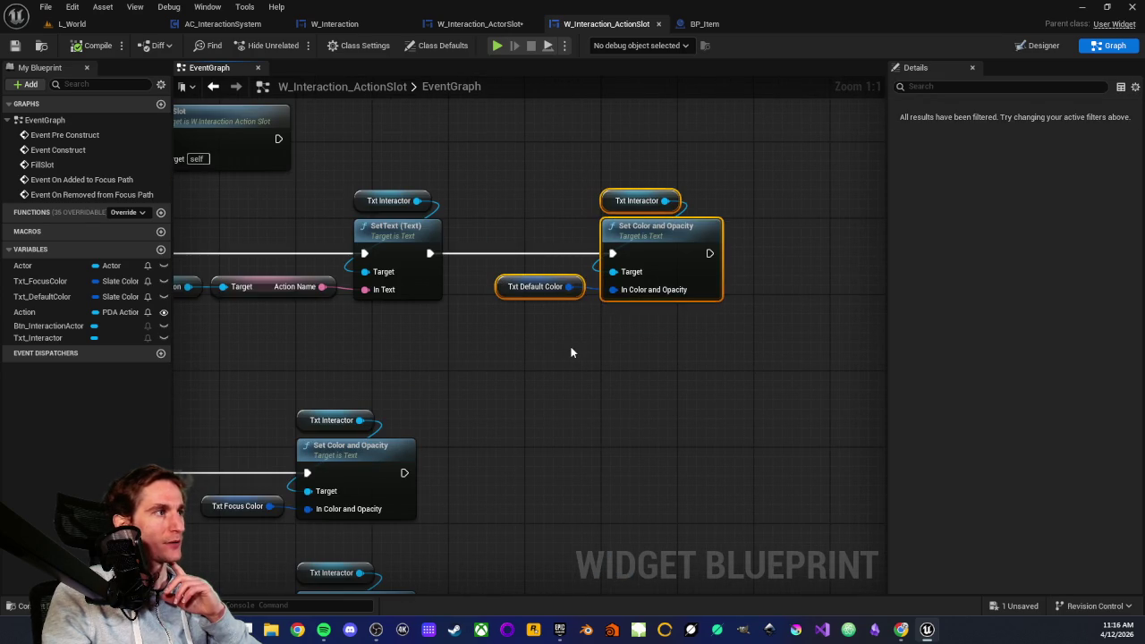
scroll(571, 351, down, 3)
drag(657, 346, 791, 349)
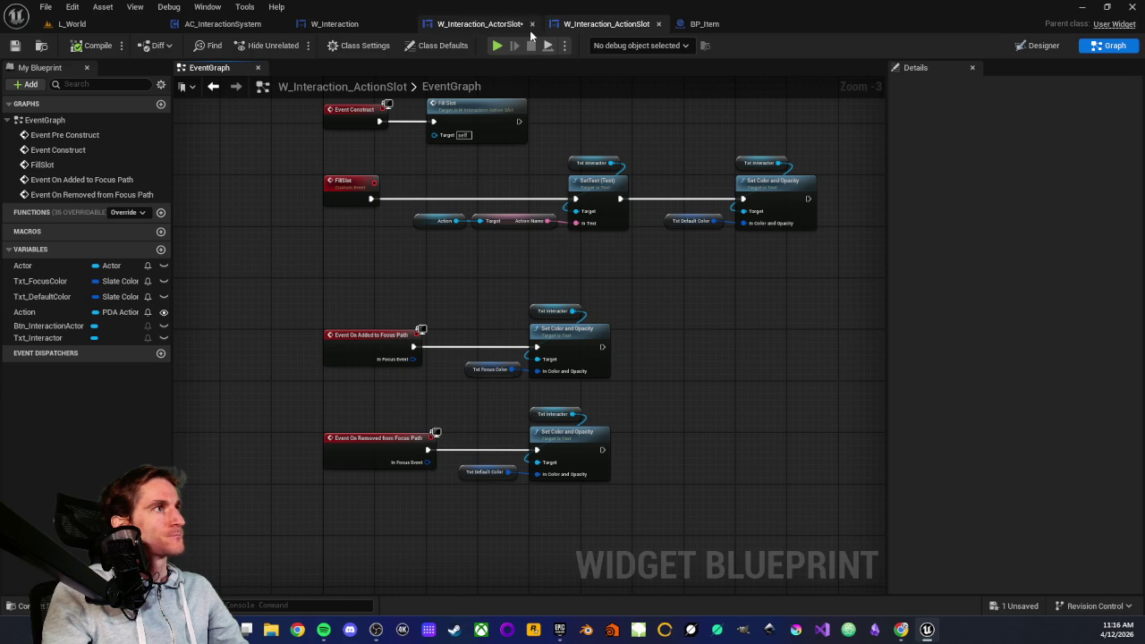
- Check NextIndex in ActorSlot, then view both Set Focus to Slot calls in W_Interaction
click(480, 23)
drag(475, 268, 467, 220)
scroll(437, 341, up, 2)
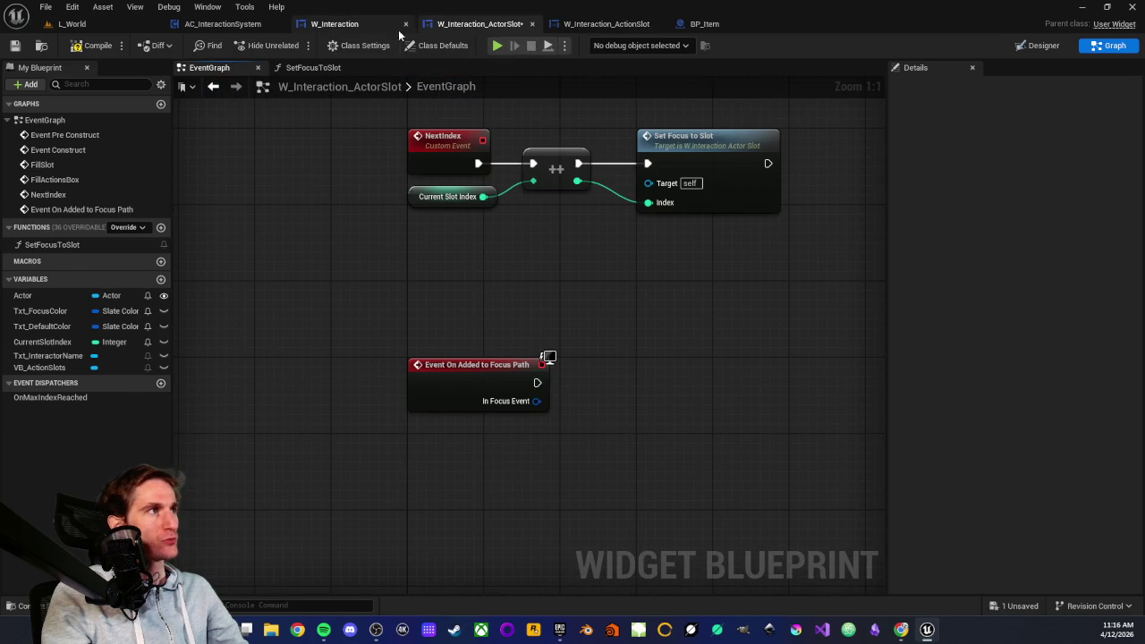
click(335, 23)
scroll(357, 325, down, 3)
scroll(385, 326, up, 3)
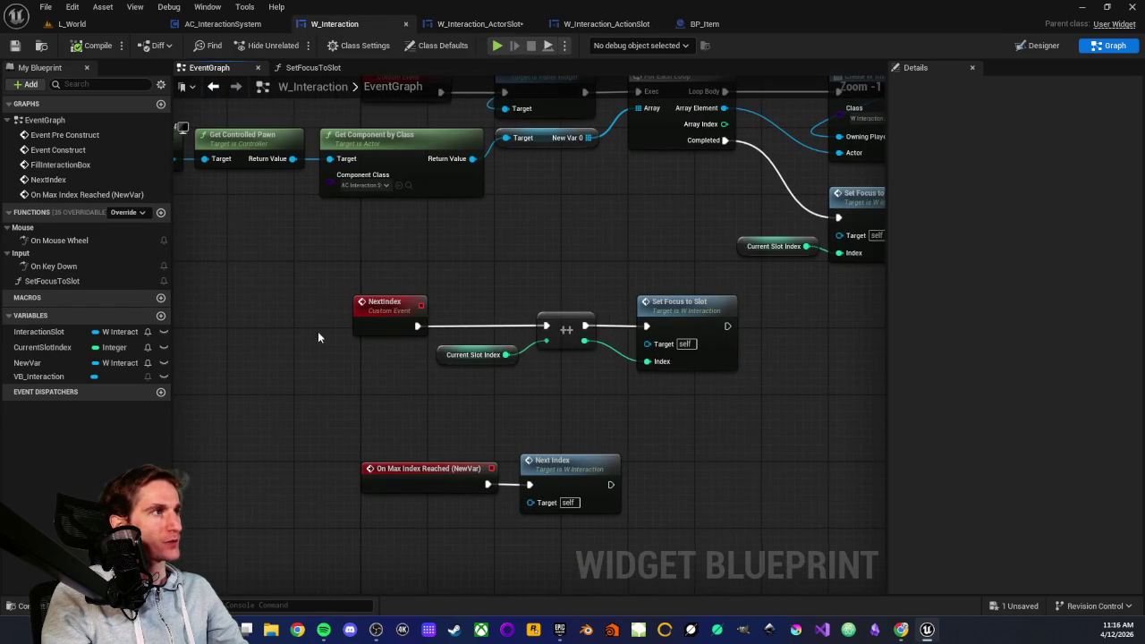
click(374, 305)
drag(378, 251, 320, 295)
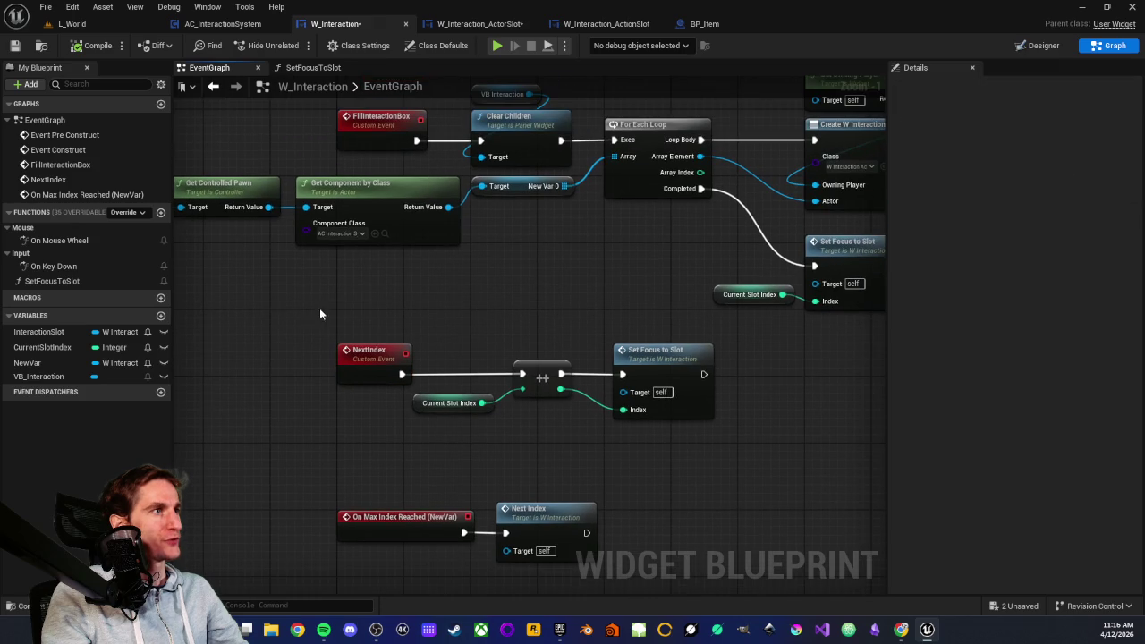
drag(663, 305, 546, 310)
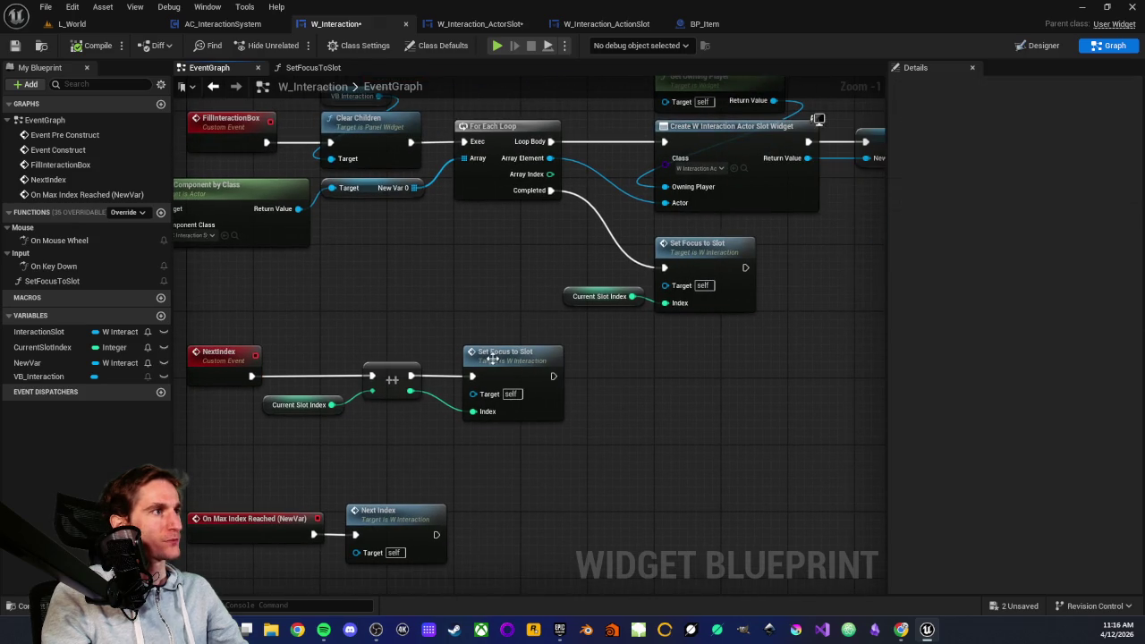
- Review the SetFocusToSlot function's Get Child At and VB Interaction logic, then return to ActorSlot
double_click(492, 361)
scroll(500, 358, up, 5)
click(552, 342)
drag(649, 360, 617, 315)
click(708, 238)
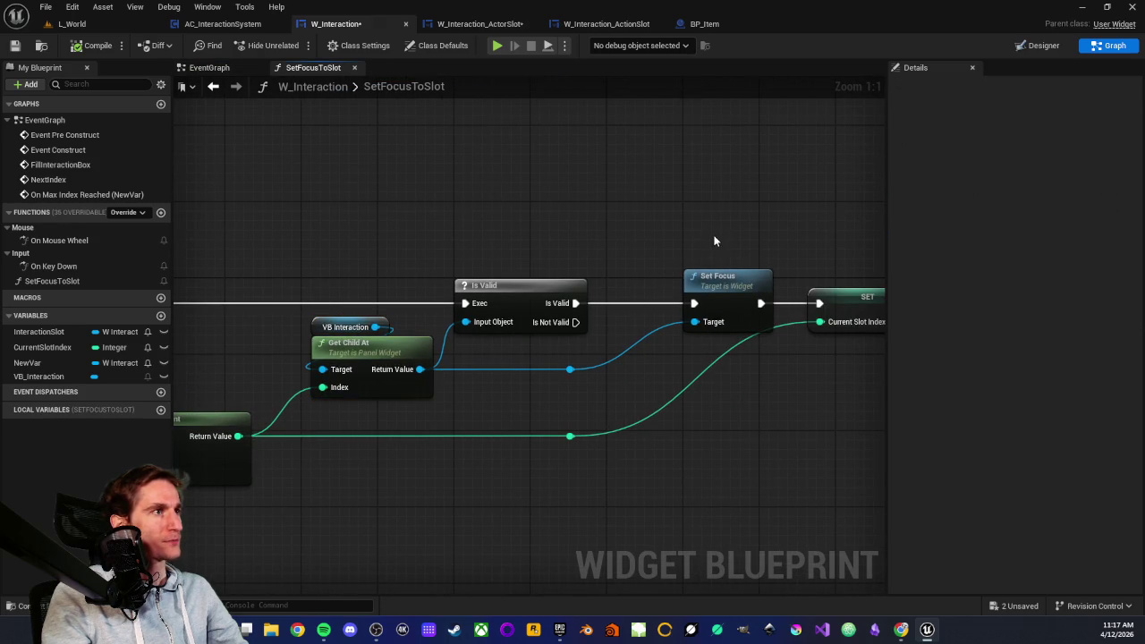
click(467, 25)
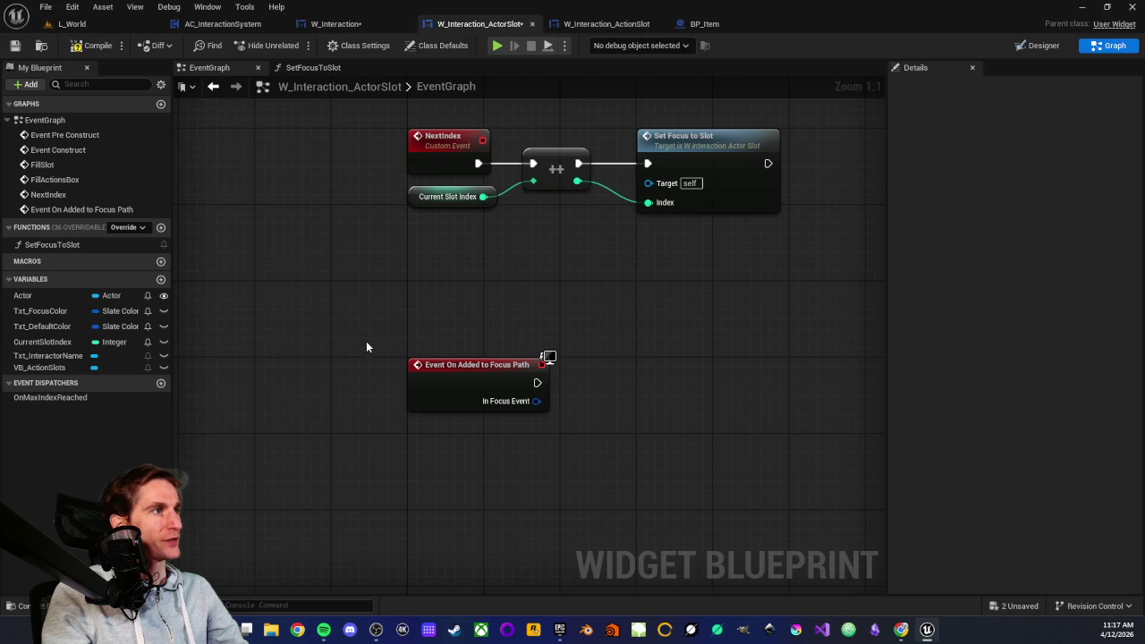
drag(435, 308, 493, 543)
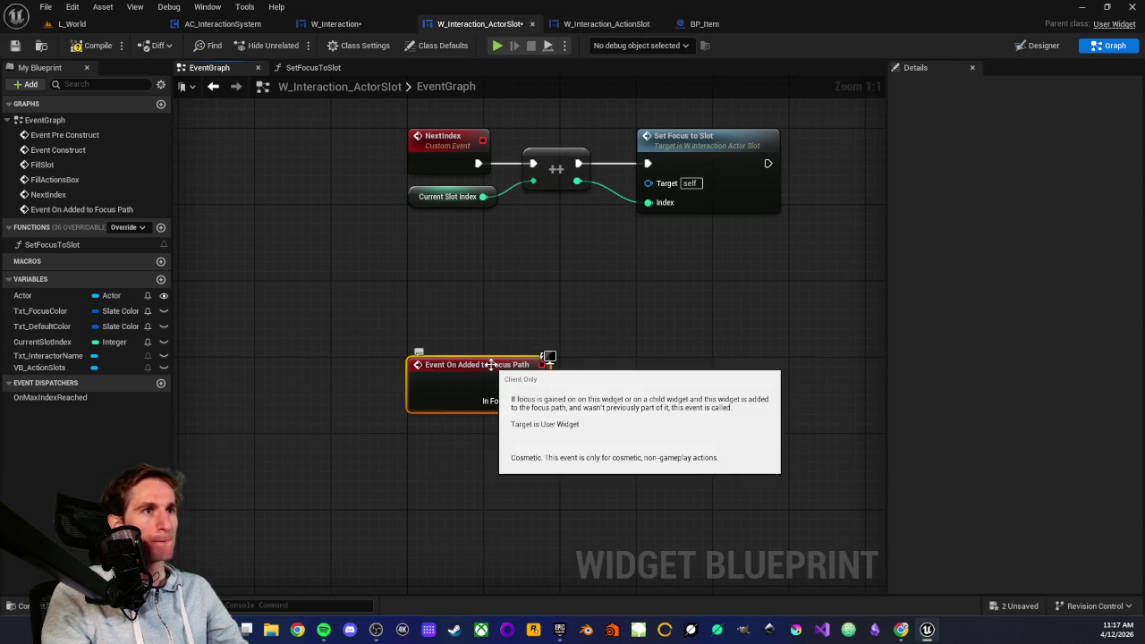
scroll(528, 300, down, 2)
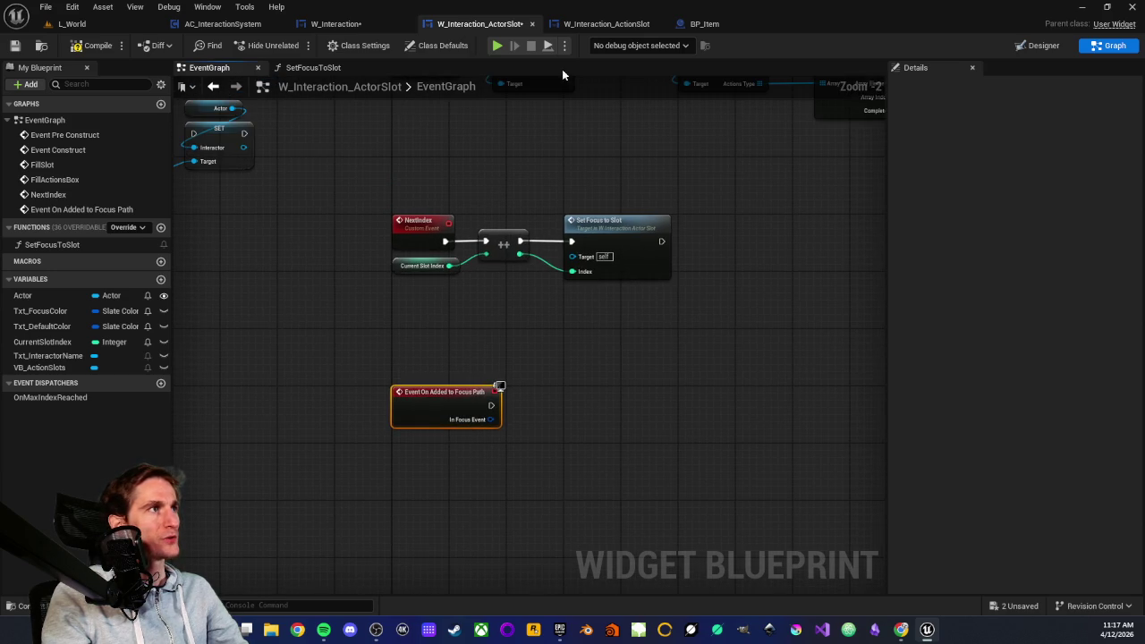
scroll(499, 371, down, 1)
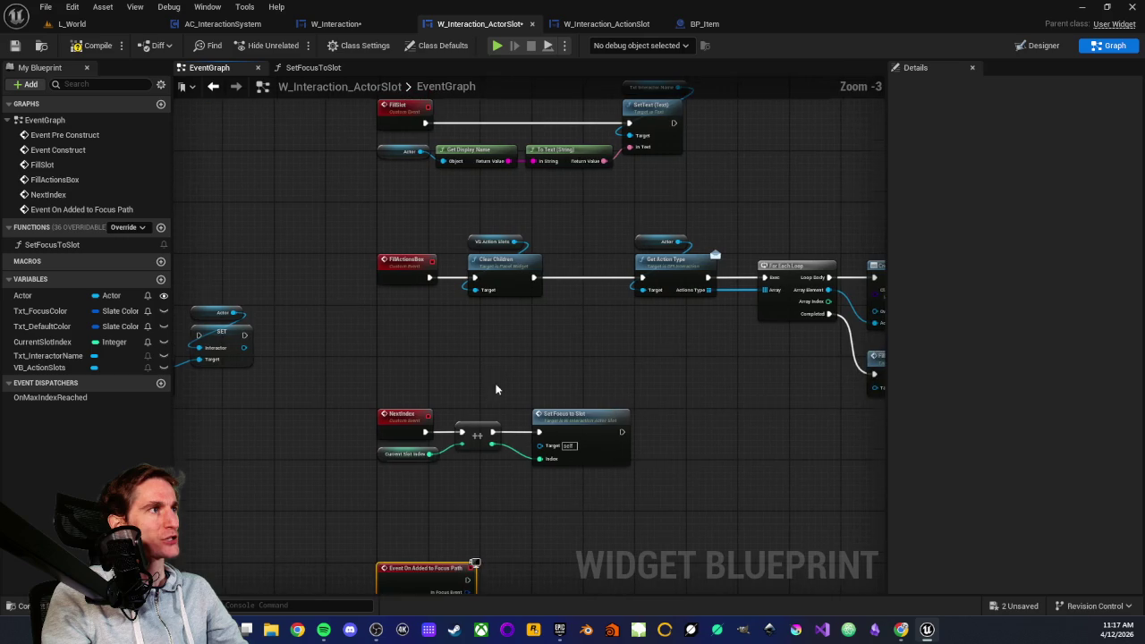
scroll(443, 421, up, 2)
scroll(464, 438, down, 1)
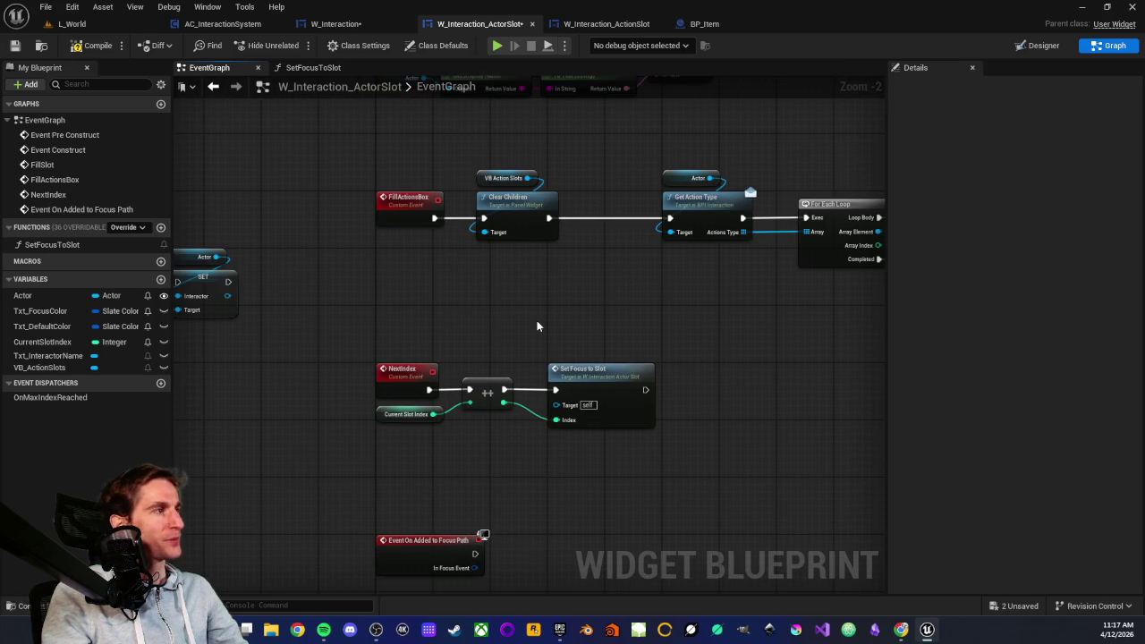
mouse_move(588, 319)
mouse_down()
mouse_move(333, 317)
mouse_move(349, 481)
mouse_up()
scroll(479, 404, up, 2)
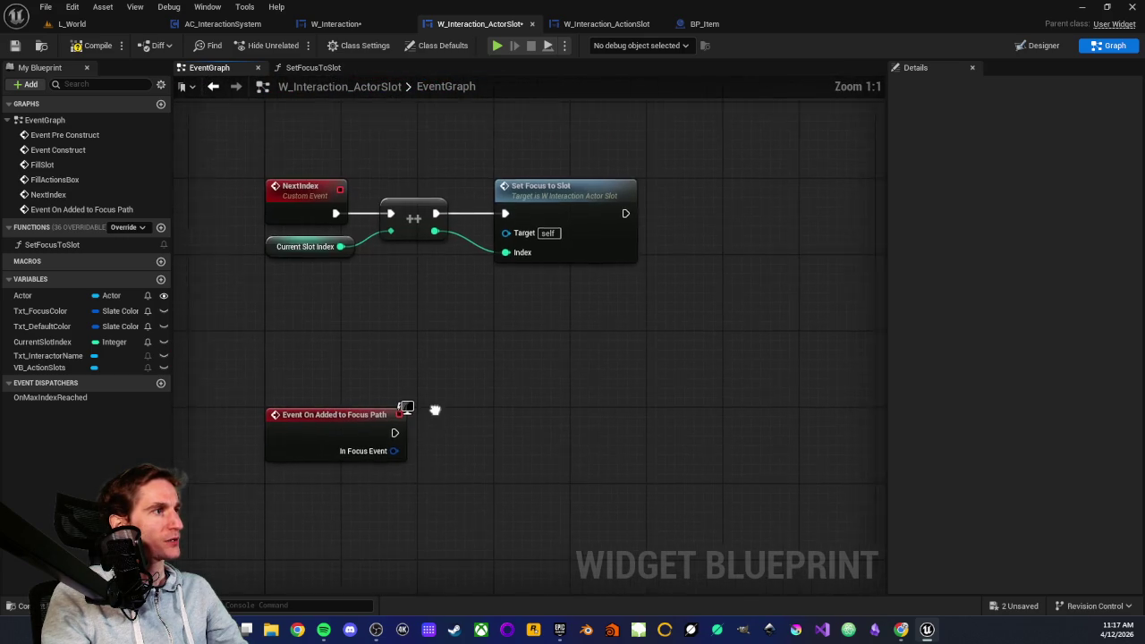
drag(251, 255, 300, 318)
drag(343, 357, 341, 254)
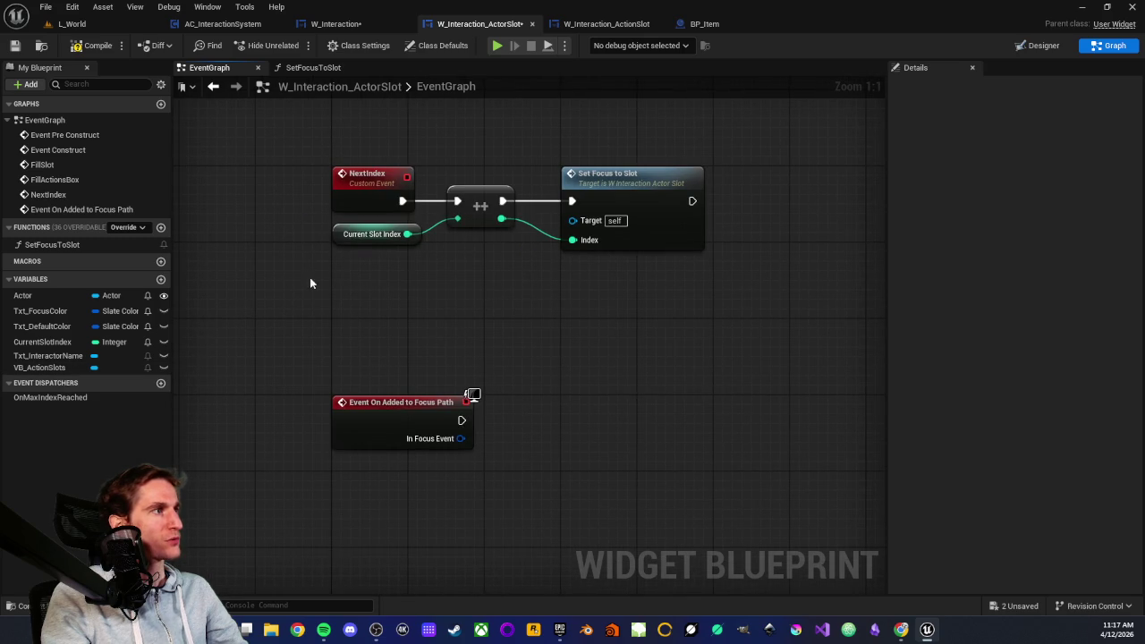
mouse_move(35, 368)
mouse_down()
mouse_move(571, 389)
mouse_move(571, 367)
mouse_move(620, 403)
mouse_up()
click(611, 385)
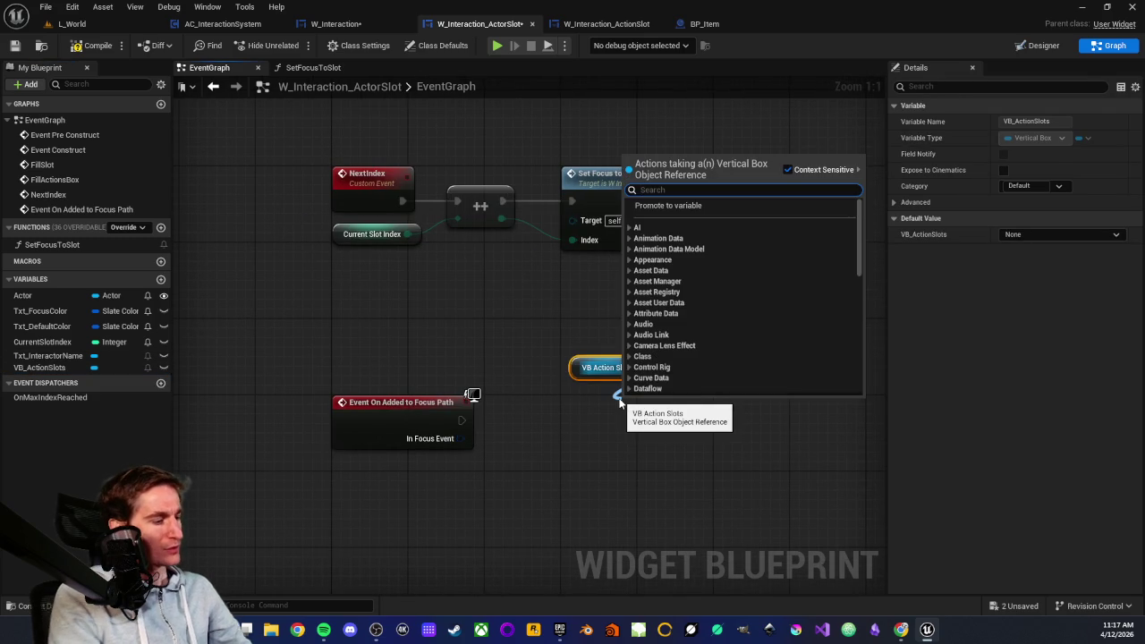
- Add a Remove Child At node on VB Action Slots, wiring in Current Slot Index and the focus-path event
text(get ch)
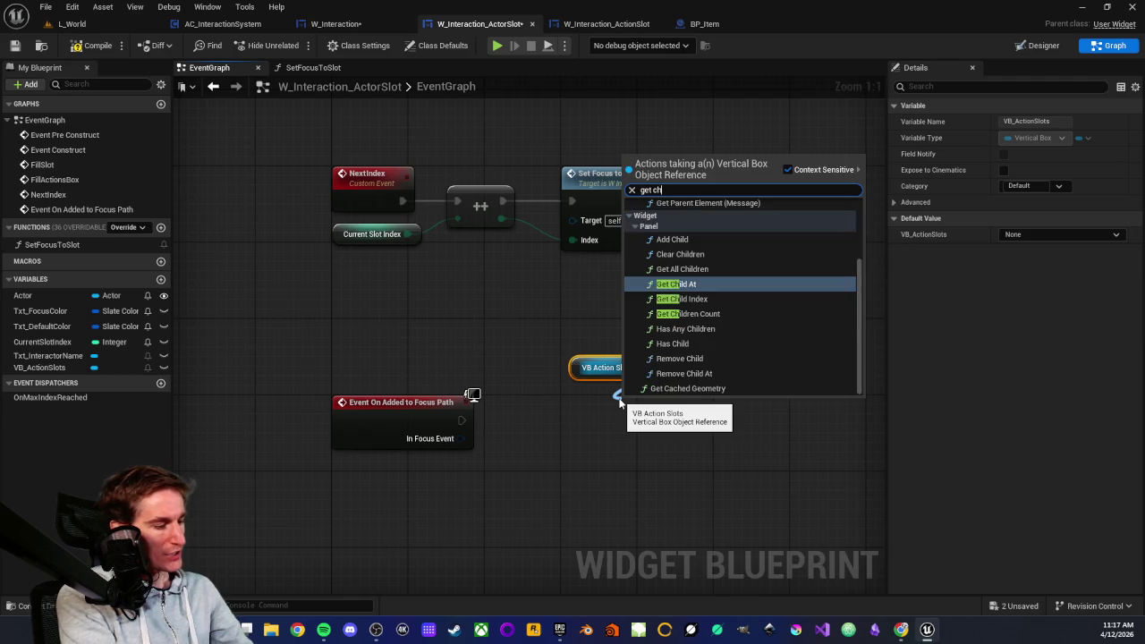
text(ild)
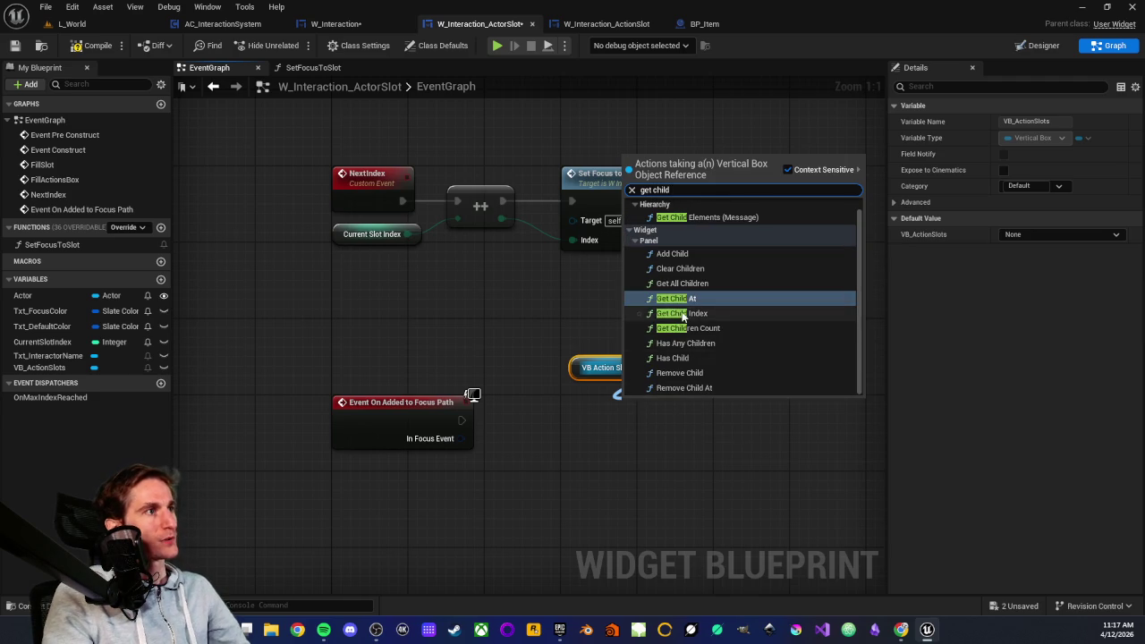
click(683, 313)
key(ctrl+z)
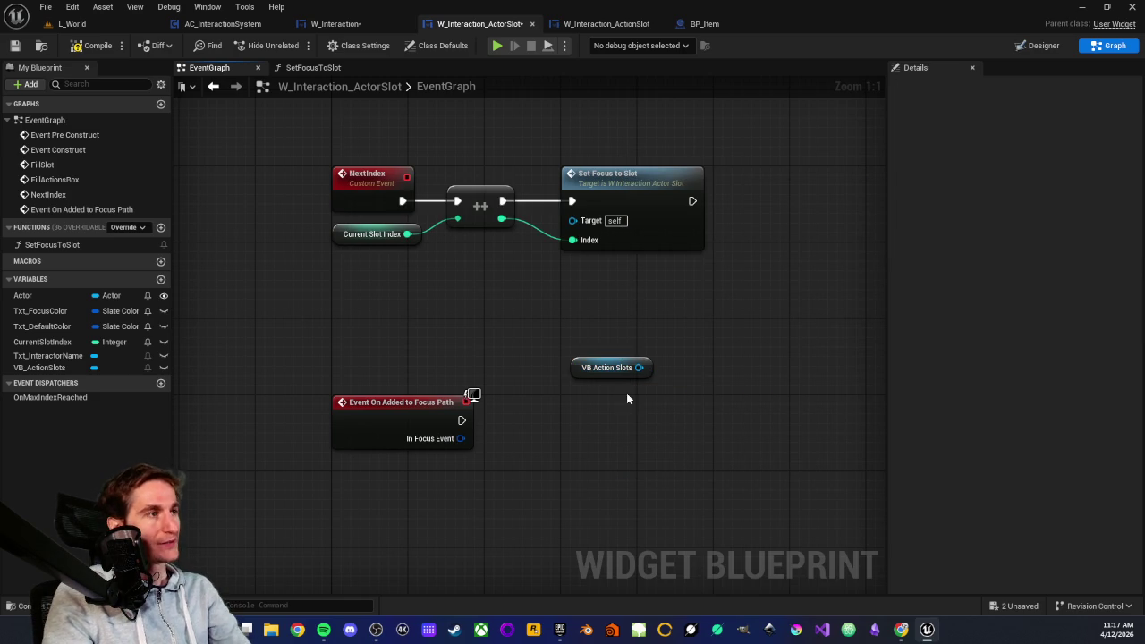
drag(639, 367, 602, 428)
text(get child)
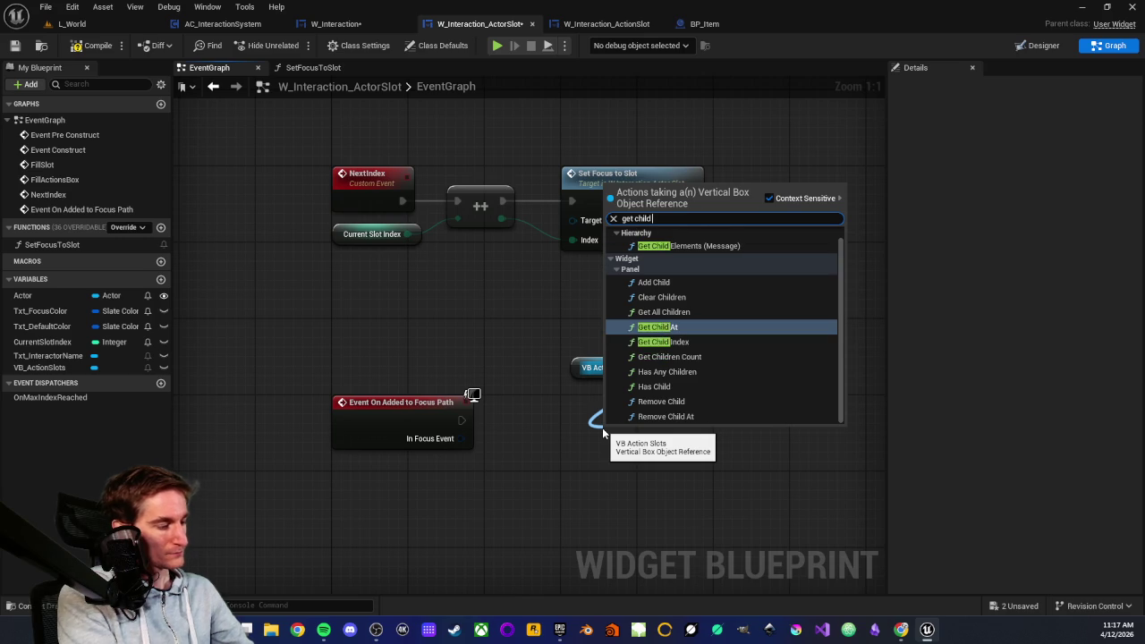
text( at)
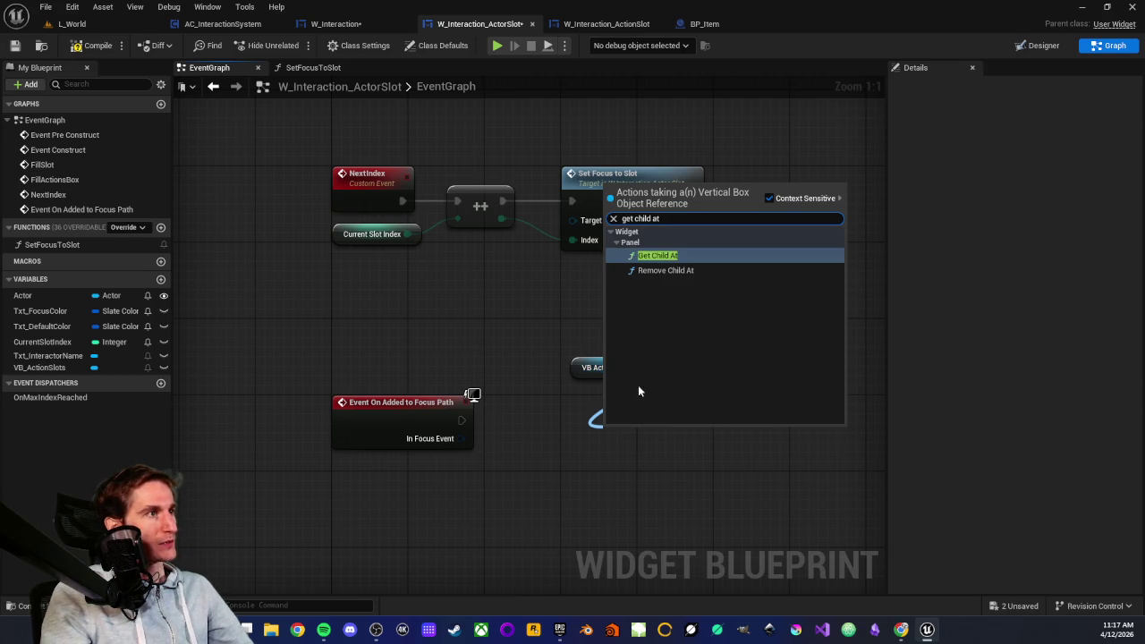
click(666, 271)
drag(648, 442, 617, 397)
mouse_move(42, 341)
mouse_down()
mouse_move(452, 463)
mouse_move(596, 475)
mouse_move(582, 457)
mouse_up()
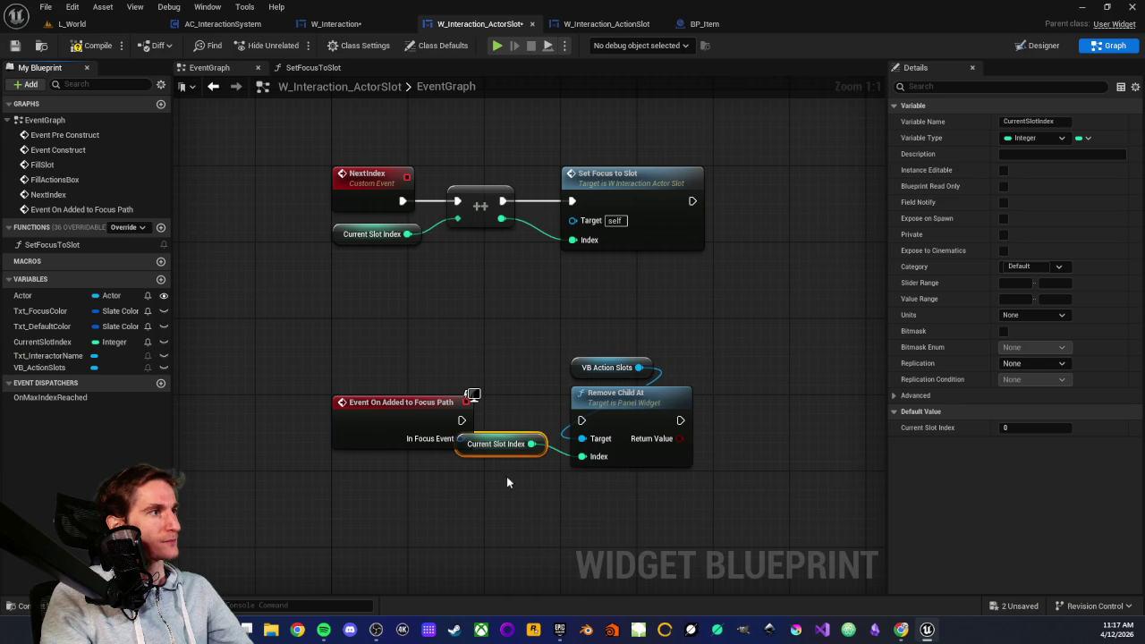
drag(496, 446, 499, 489)
mouse_move(462, 420)
mouse_down()
mouse_move(582, 421)
mouse_move(474, 371)
mouse_up()
- Replace Remove Child At with Get Child At on VB Action Slots, indexed by Current Slot Index
click(529, 376)
key(Delete)
drag(576, 340, 485, 385)
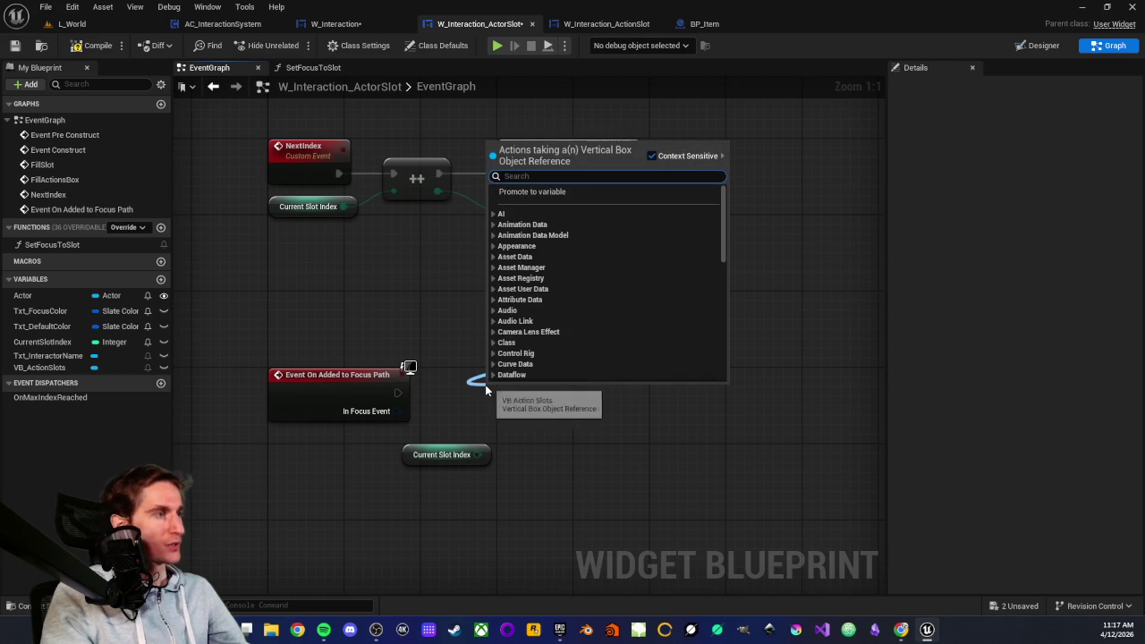
text(get child)
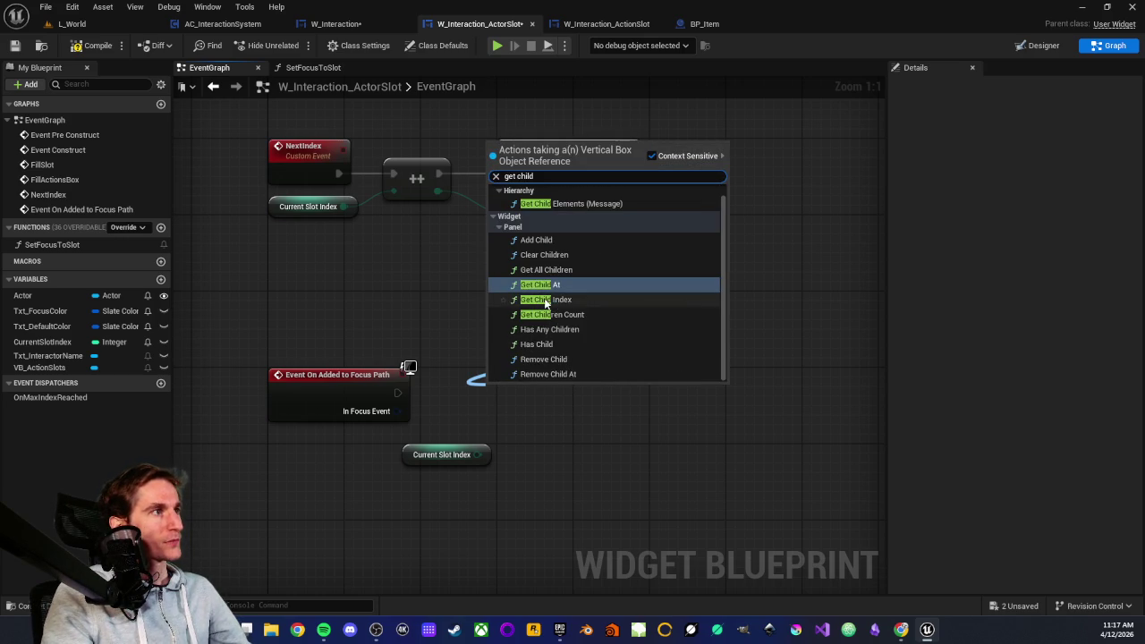
click(539, 287)
drag(528, 393, 556, 374)
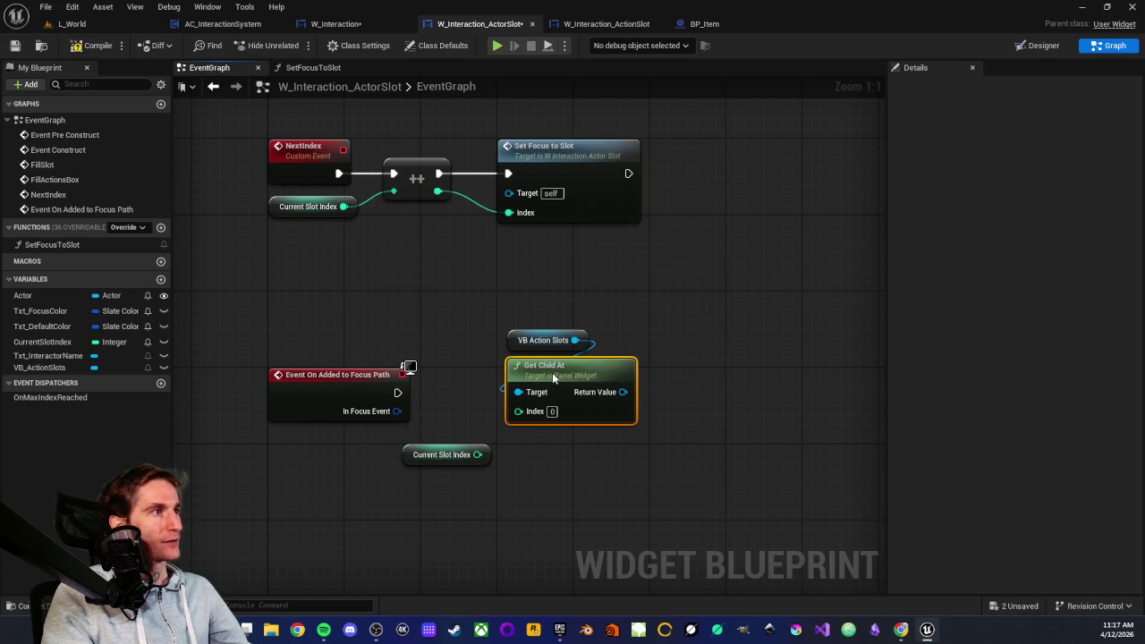
drag(477, 454, 517, 412)
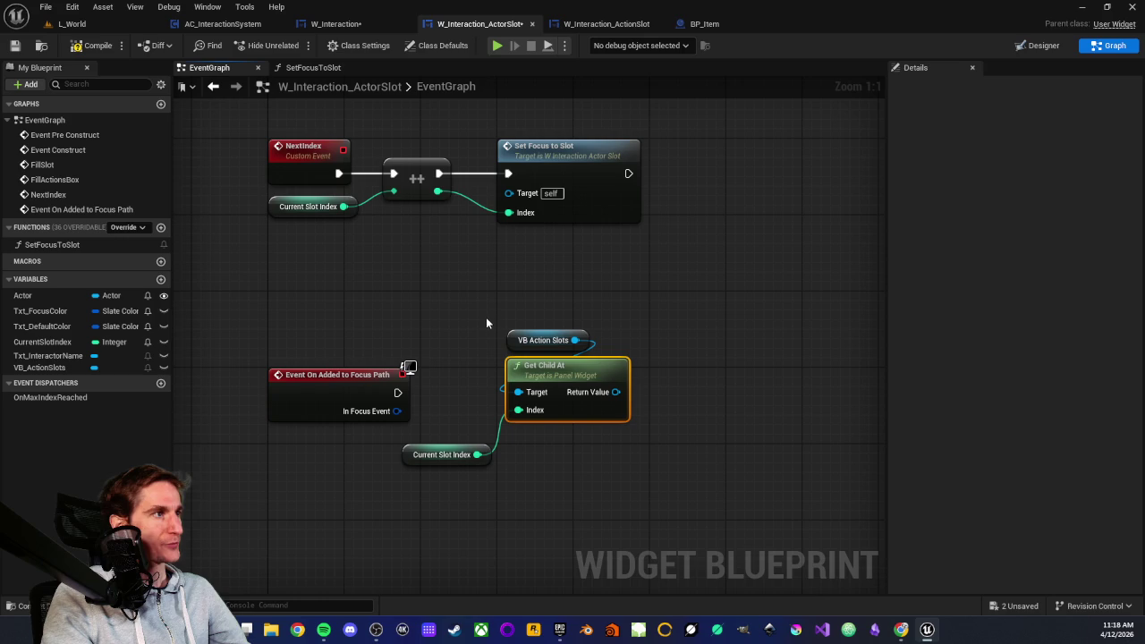
click(443, 454)
click(400, 462)
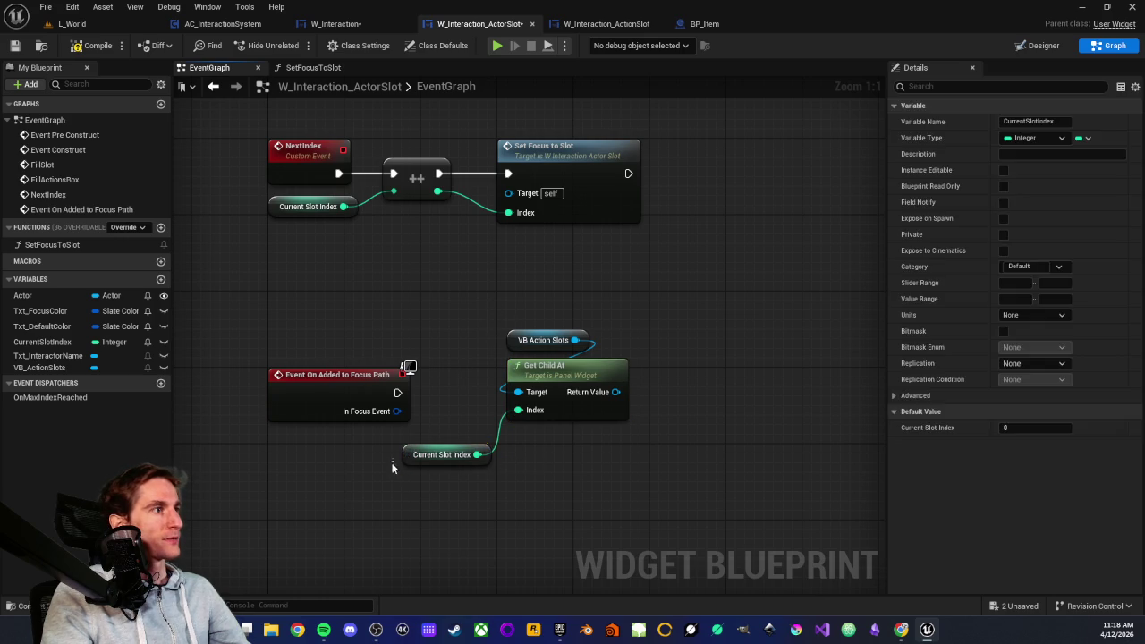
- Tidy the three lookup nodes and add Set Focus targeting Get Child At's Return Value
drag(403, 461, 503, 442)
drag(473, 295, 516, 453)
drag(520, 378, 453, 454)
mouse_move(549, 468)
mouse_down()
mouse_move(613, 460)
mouse_move(616, 436)
mouse_up()
text(set f)
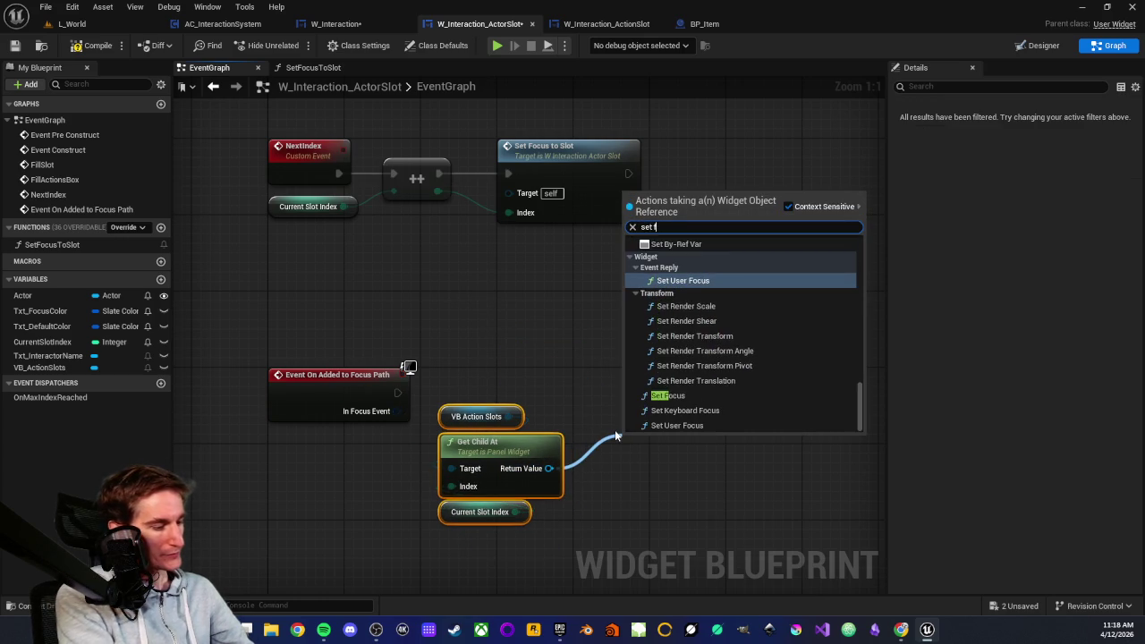
text(ocus)
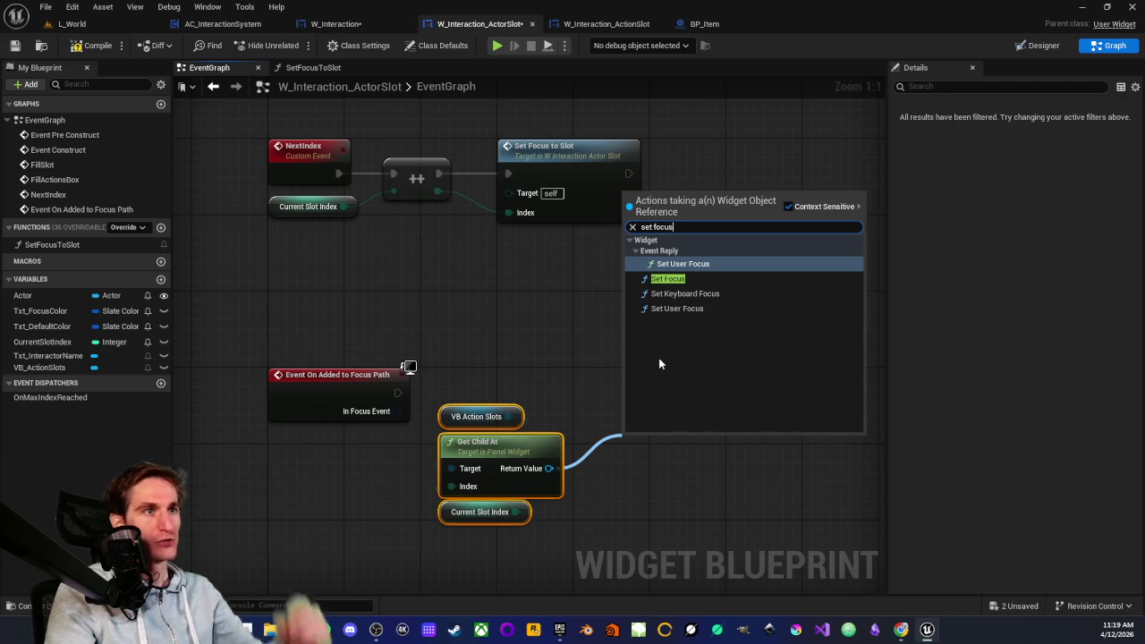
click(675, 279)
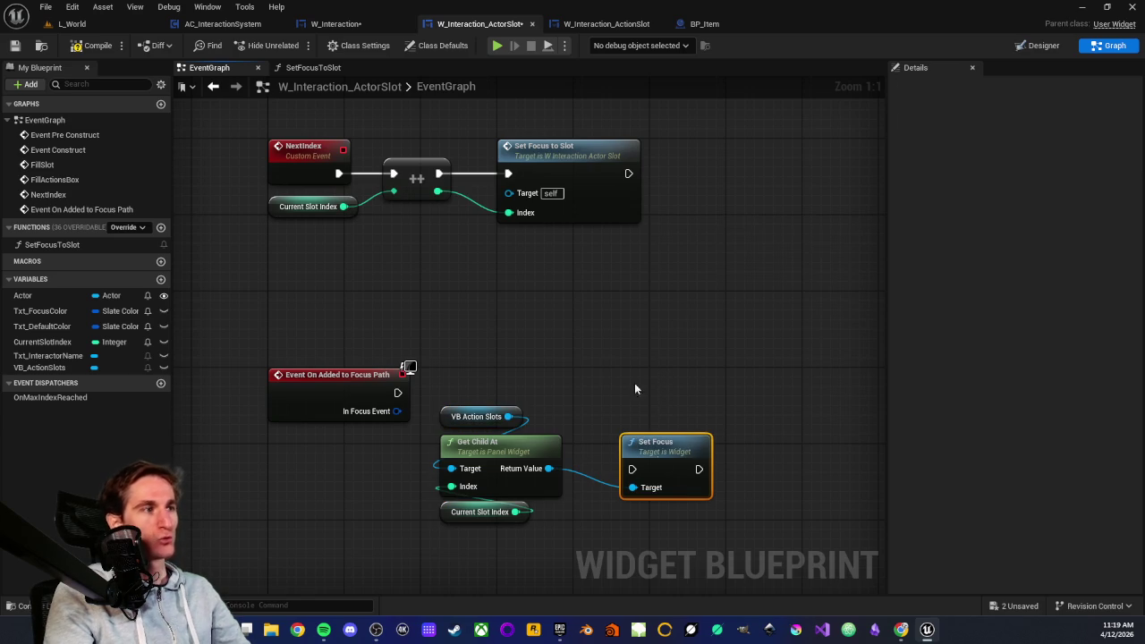
- Position Set Focus and run it from Event On Added to Focus Path's exec output
drag(644, 454, 654, 386)
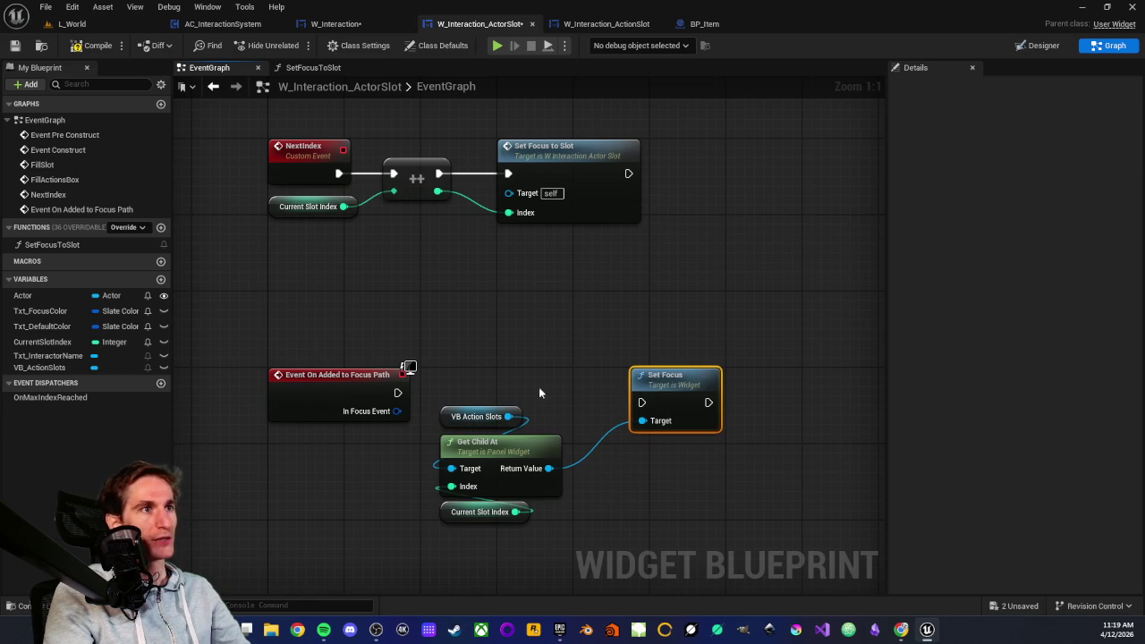
mouse_move(399, 393)
mouse_down()
mouse_move(655, 426)
mouse_move(641, 404)
mouse_move(663, 378)
mouse_up()
click(622, 356)
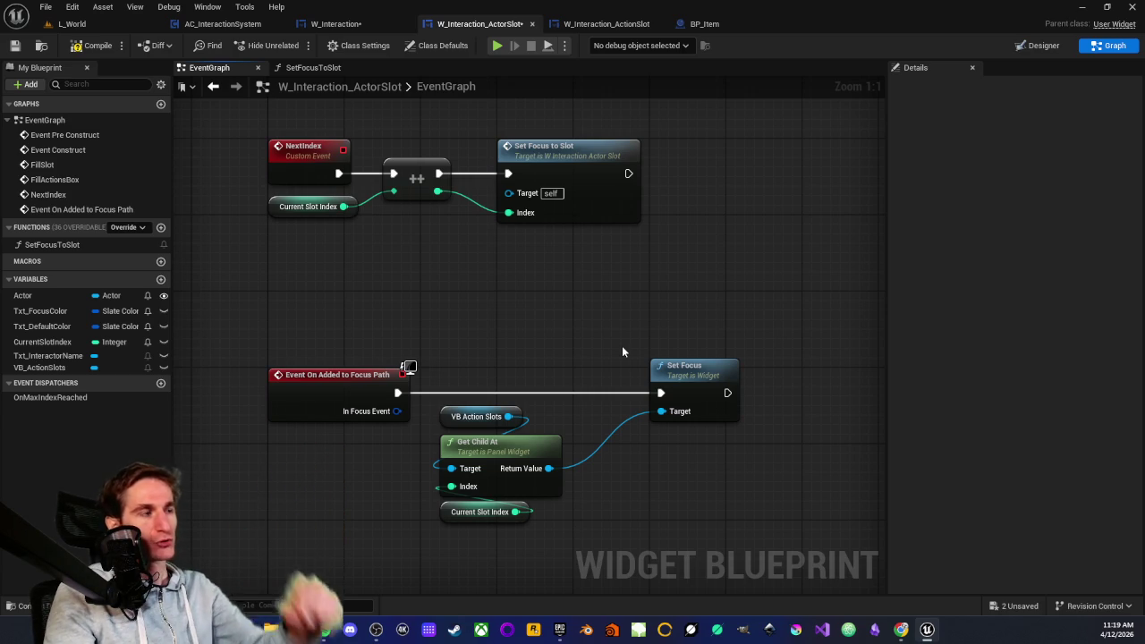
click(590, 24)
- Compare the ActorSlot and ActionSlot graphs, bringing ActionSlot's focus-path colour events into view
scroll(497, 272, down, 2)
scroll(366, 153, up, 2)
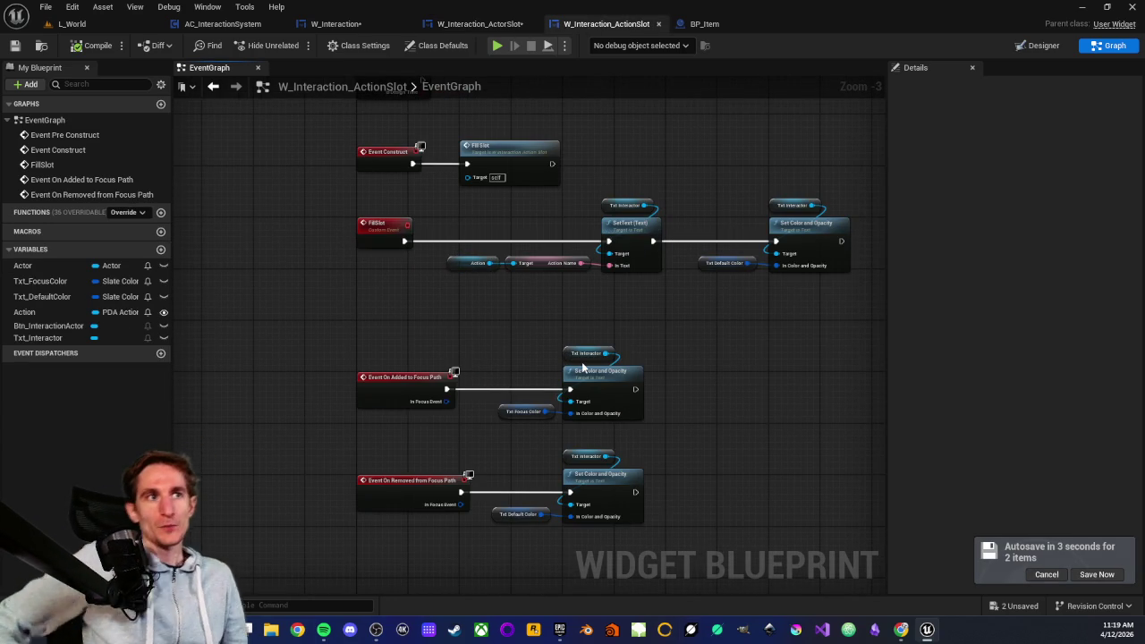
drag(600, 323, 495, 244)
mouse_move(519, 308)
mouse_down()
mouse_move(609, 311)
mouse_move(619, 295)
mouse_move(645, 313)
mouse_move(615, 309)
mouse_up()
click(591, 311)
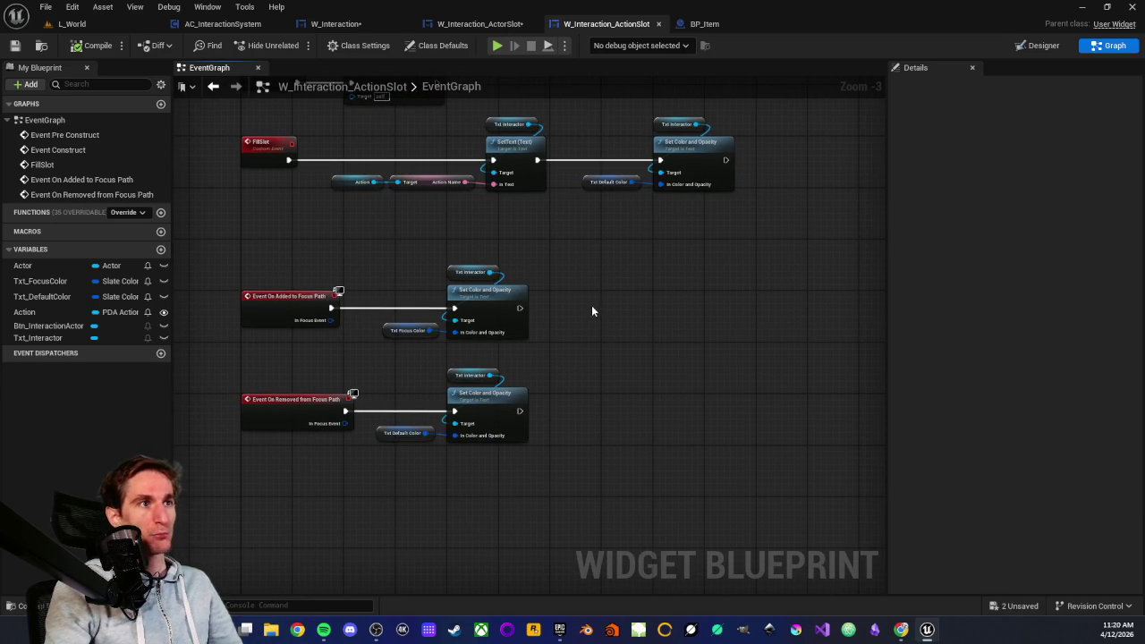
click(480, 23)
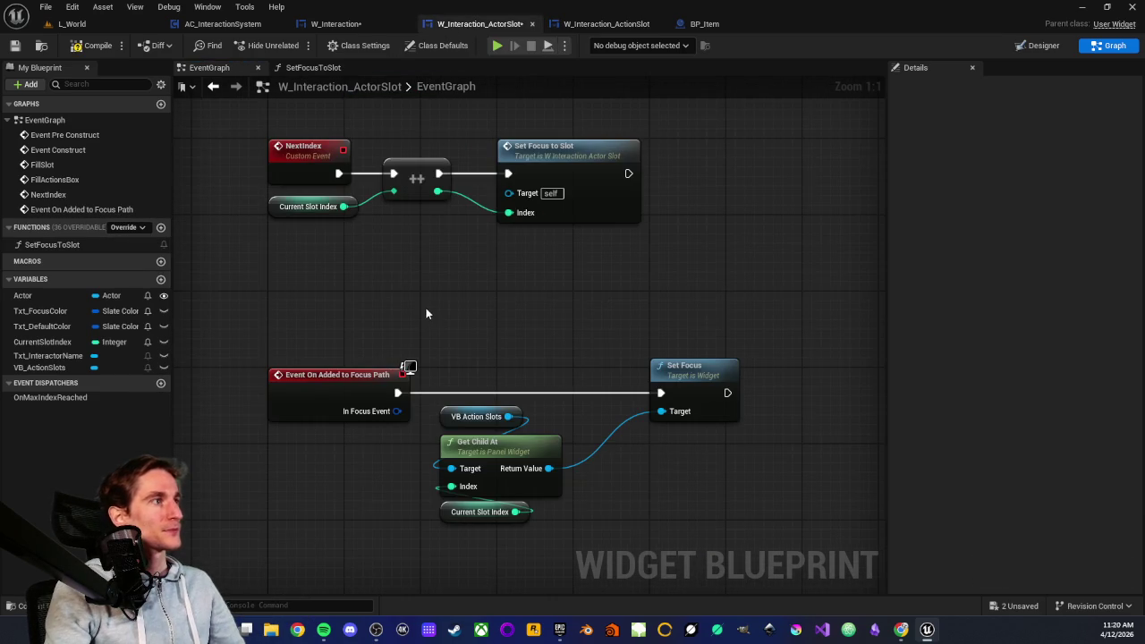
scroll(358, 259, down, 2)
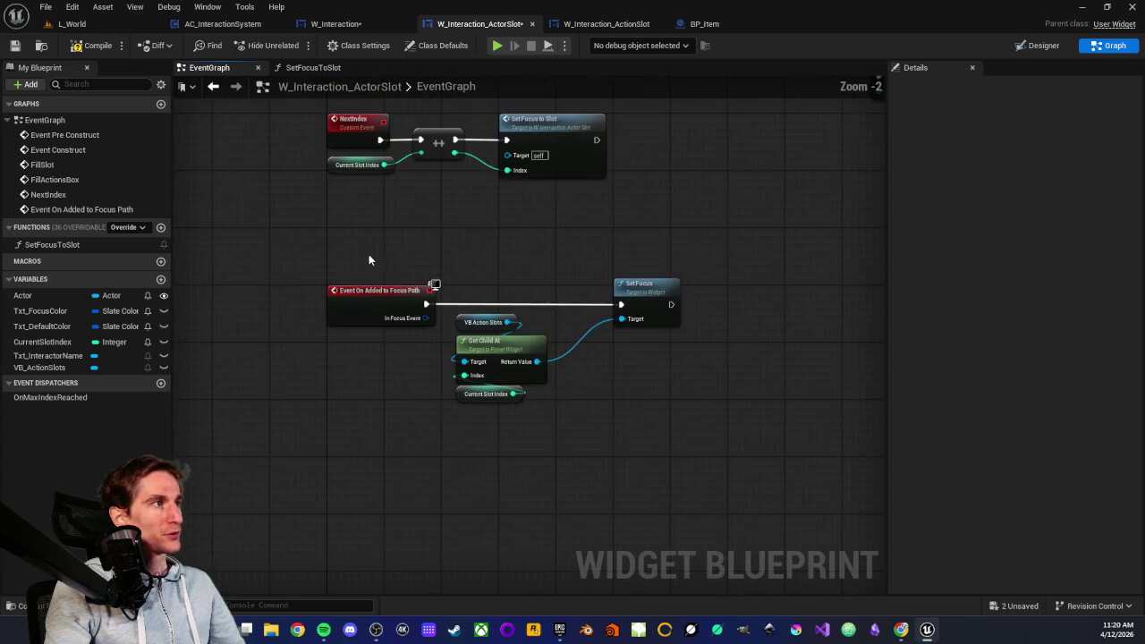
scroll(361, 286, up, 2)
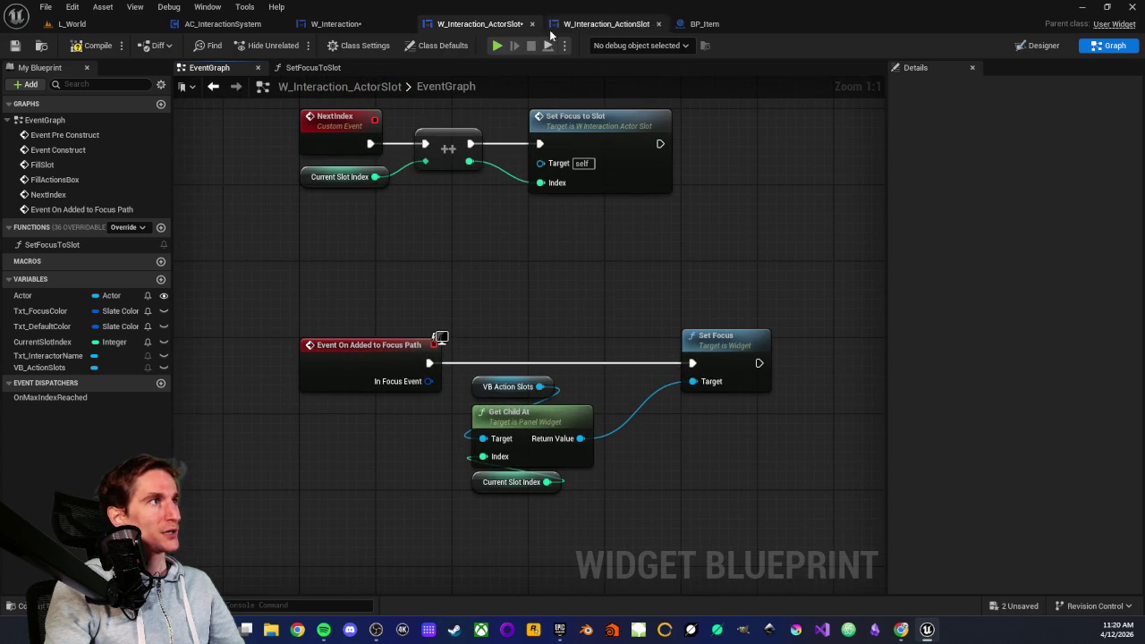
click(596, 27)
drag(352, 250, 394, 199)
scroll(367, 287, up, 2)
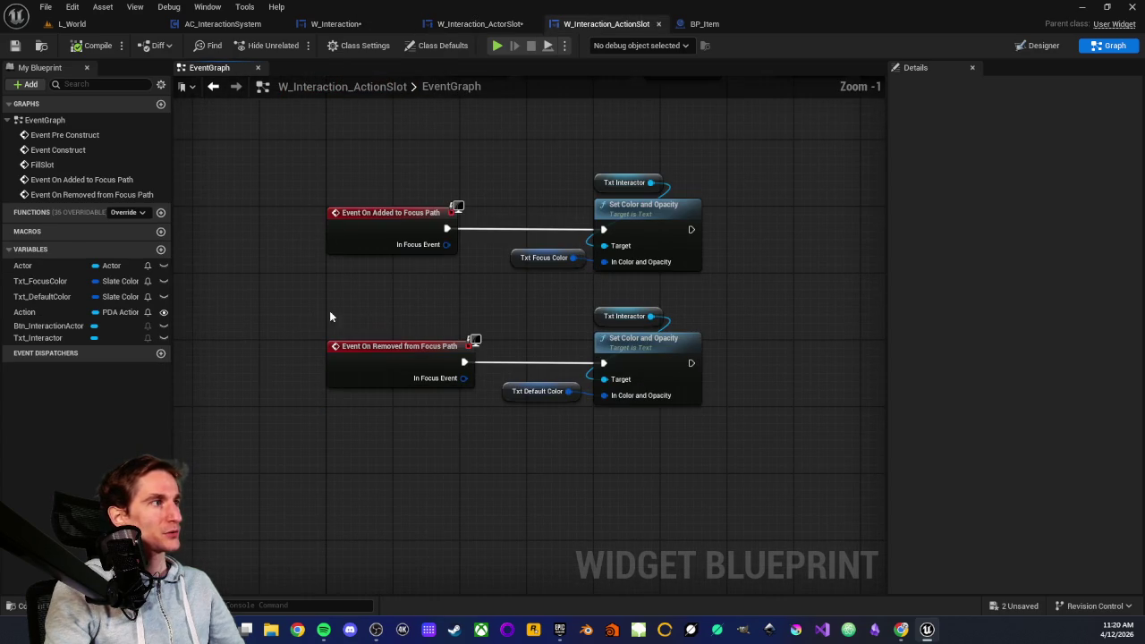
- Inspect the Event On Removed from Focus Path group resetting Txt Interactor to Txt Default Color
drag(301, 317, 678, 419)
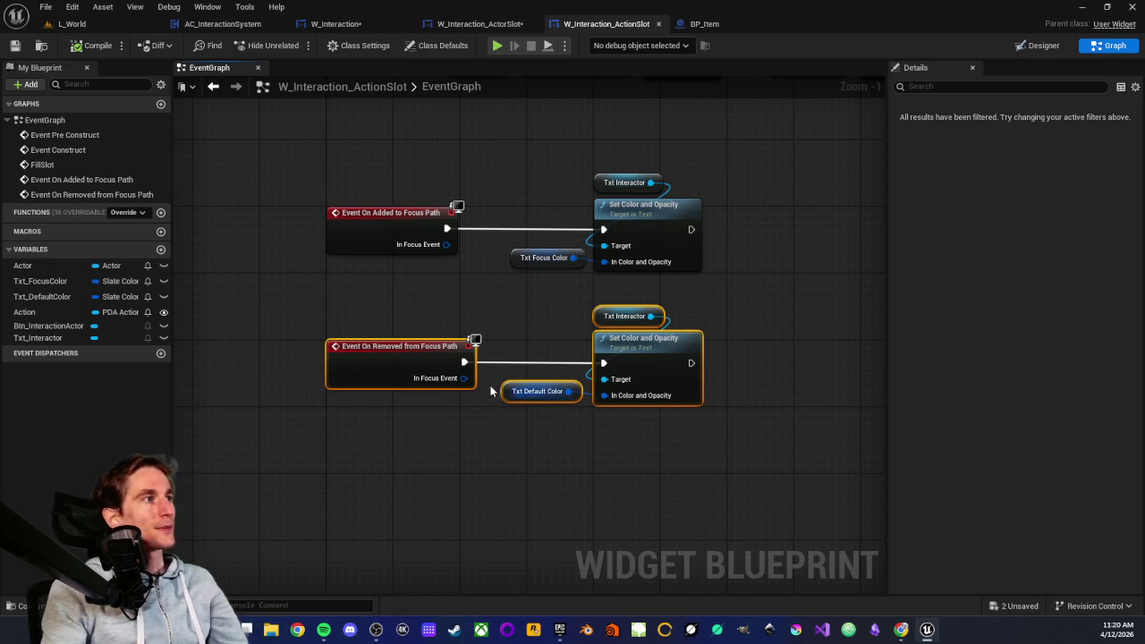
click(391, 304)
scroll(384, 322, down, 2)
scroll(385, 318, up, 2)
scroll(392, 313, down, 1)
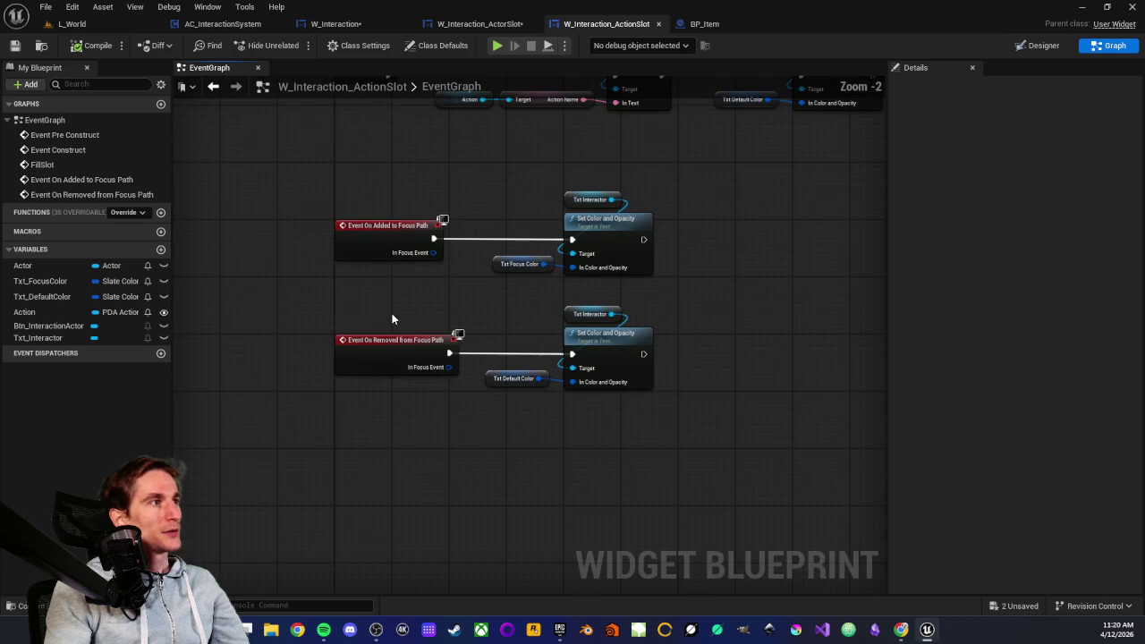
drag(313, 307, 627, 399)
scroll(376, 385, up, 2)
drag(315, 280, 758, 410)
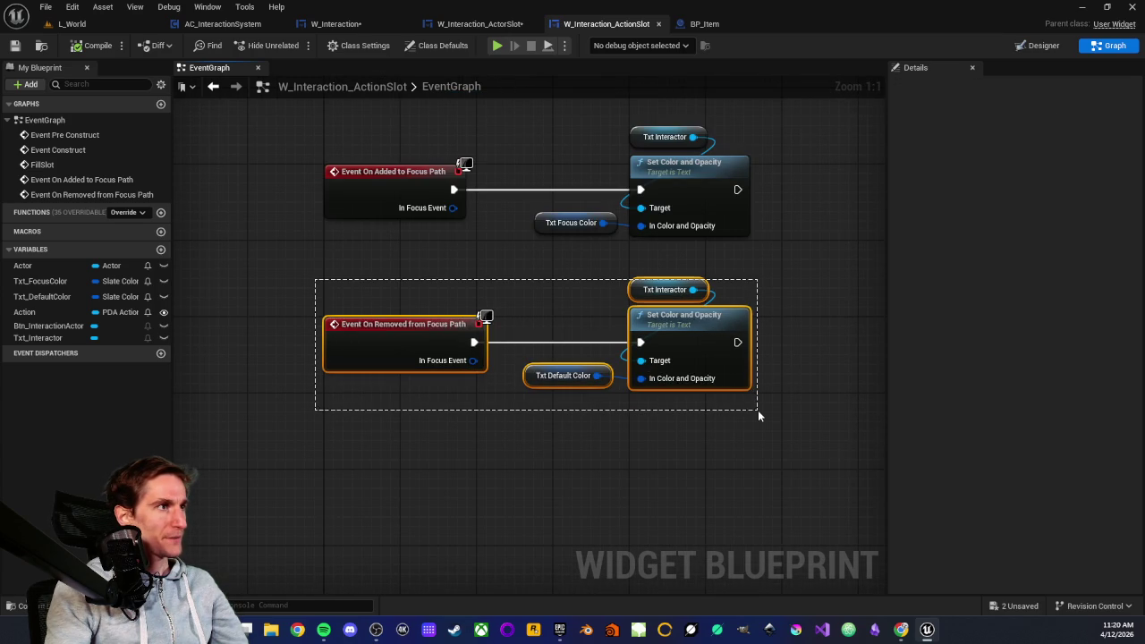
drag(758, 410, 758, 410)
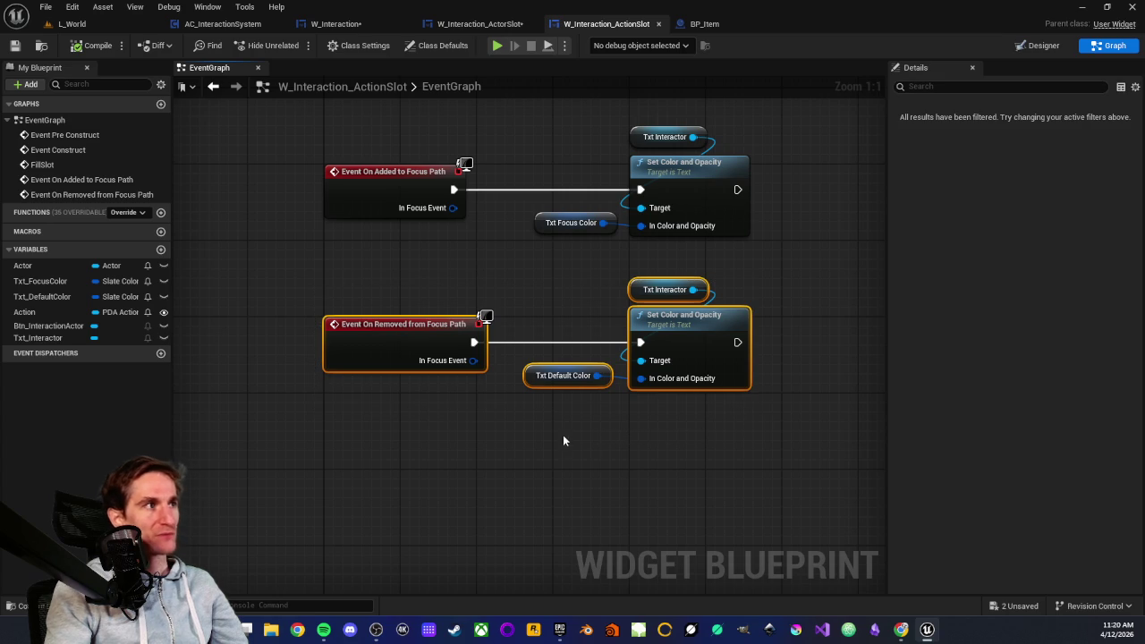
click(564, 443)
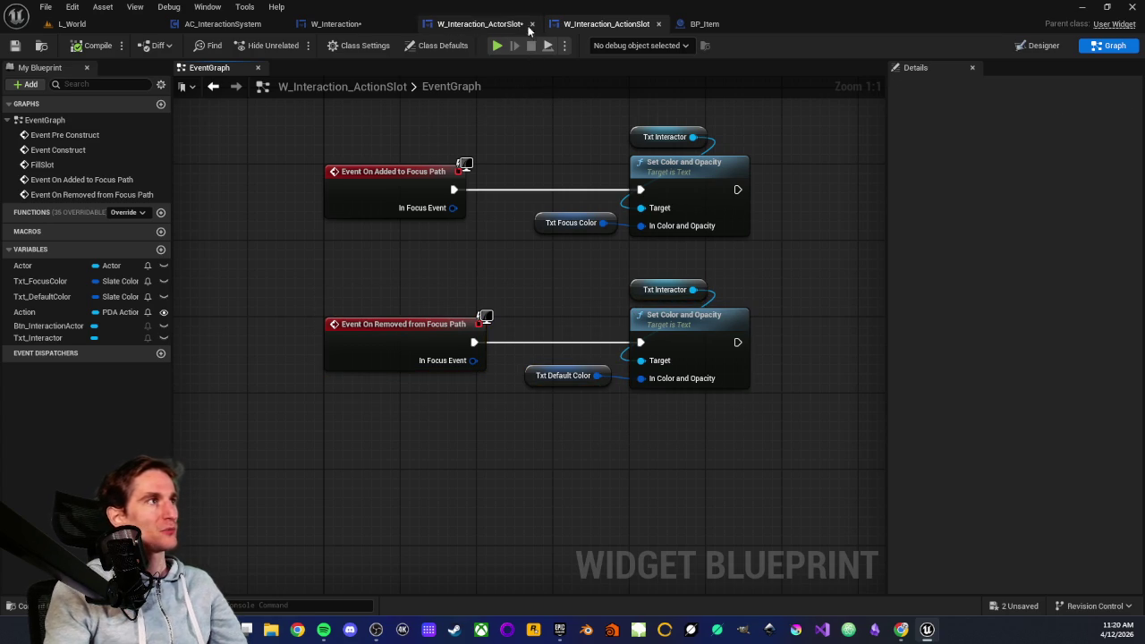
- Back in W_Interaction_ActorSlot, review the five focus-path nodes and nudge Set Focus left
click(483, 24)
scroll(456, 266, down, 2)
scroll(479, 297, up, 2)
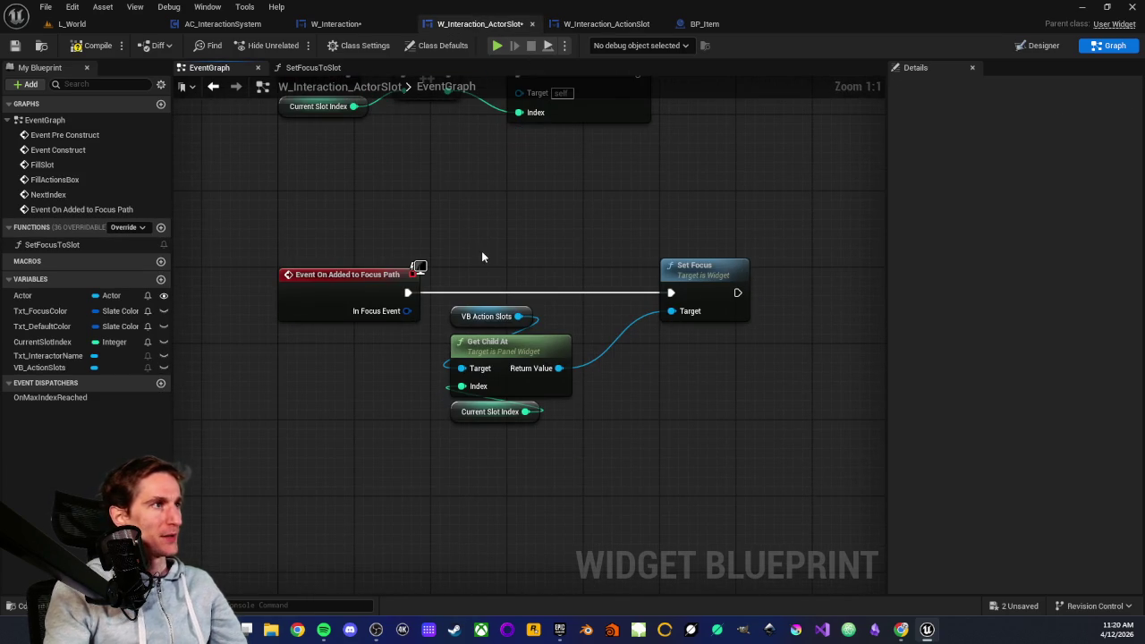
drag(312, 226, 368, 347)
drag(480, 238, 715, 436)
mouse_move(483, 342)
mouse_down()
mouse_move(507, 342)
mouse_move(462, 342)
mouse_move(490, 358)
mouse_up()
click(547, 262)
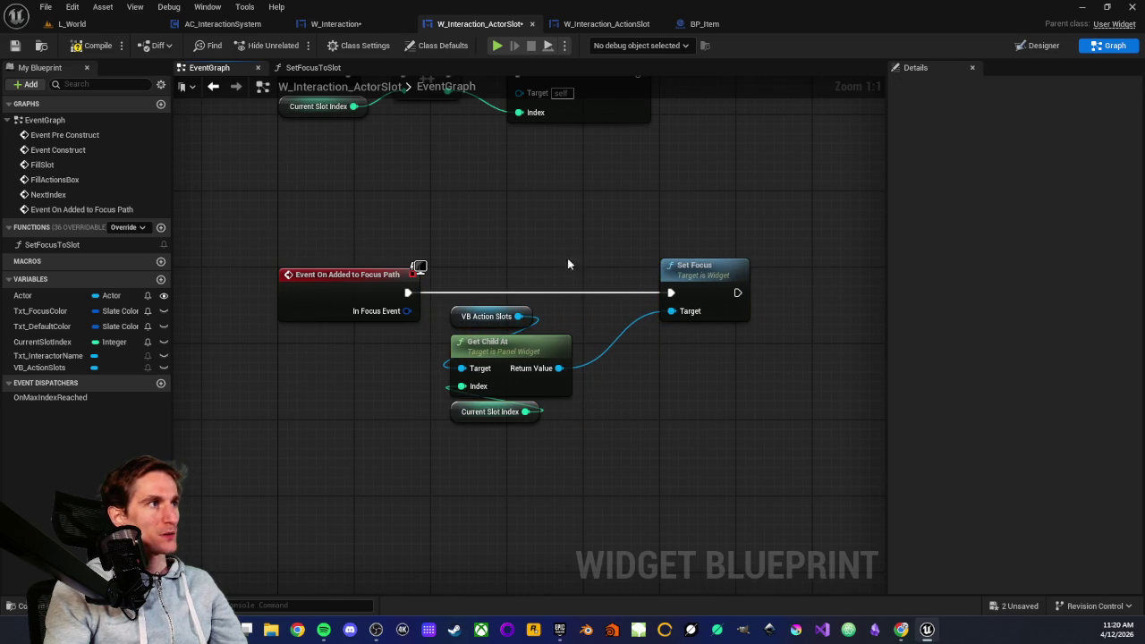
drag(695, 275, 641, 279)
scroll(549, 260, down, 1)
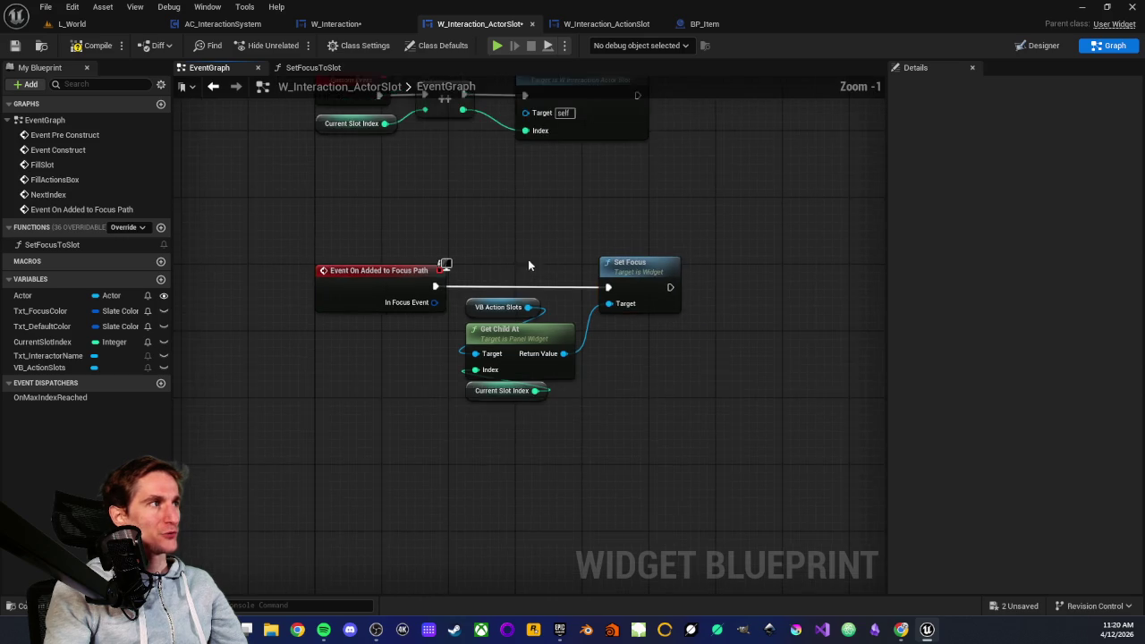
mouse_move(407, 244)
mouse_down()
mouse_move(795, 404)
mouse_move(787, 445)
mouse_up()
click(569, 251)
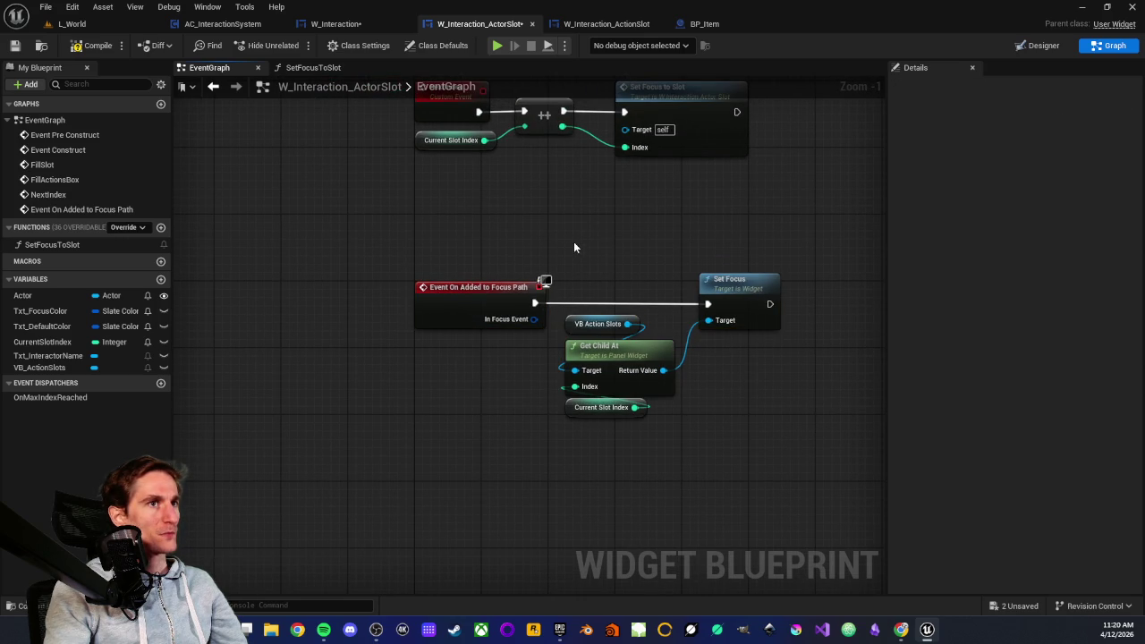
- Inspect the slot-creation loop, the Set Focus to Slot call, and the FillActionsBox chain
mouse_move(611, 246)
mouse_down()
mouse_move(570, 334)
mouse_move(516, 238)
mouse_move(409, 465)
mouse_move(238, 361)
mouse_up()
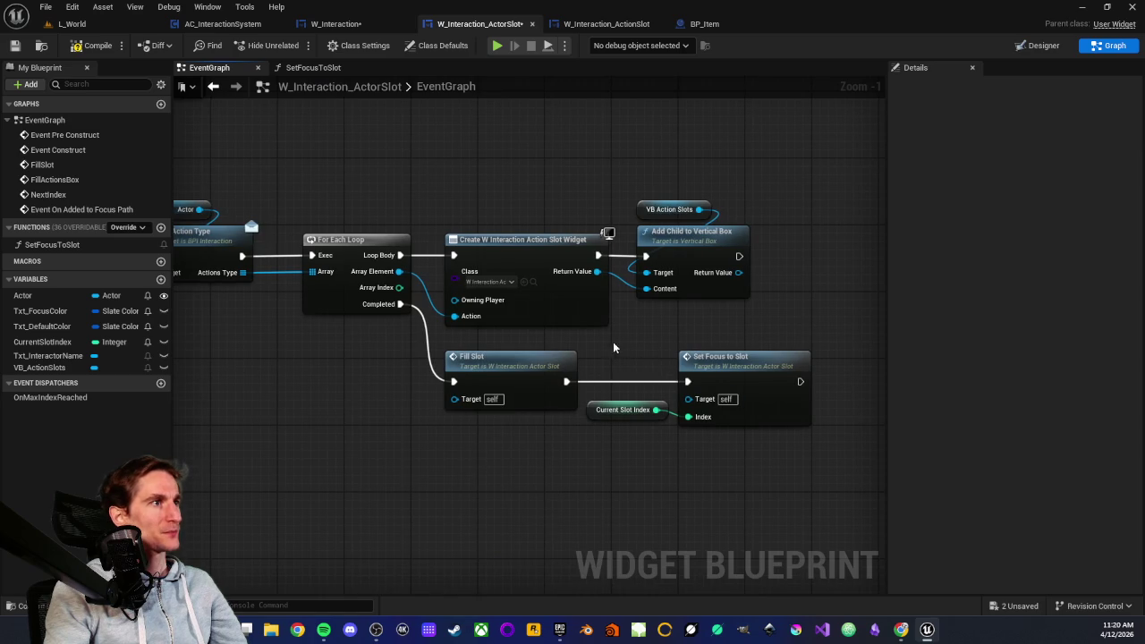
drag(611, 341, 743, 466)
scroll(588, 424, down, 4)
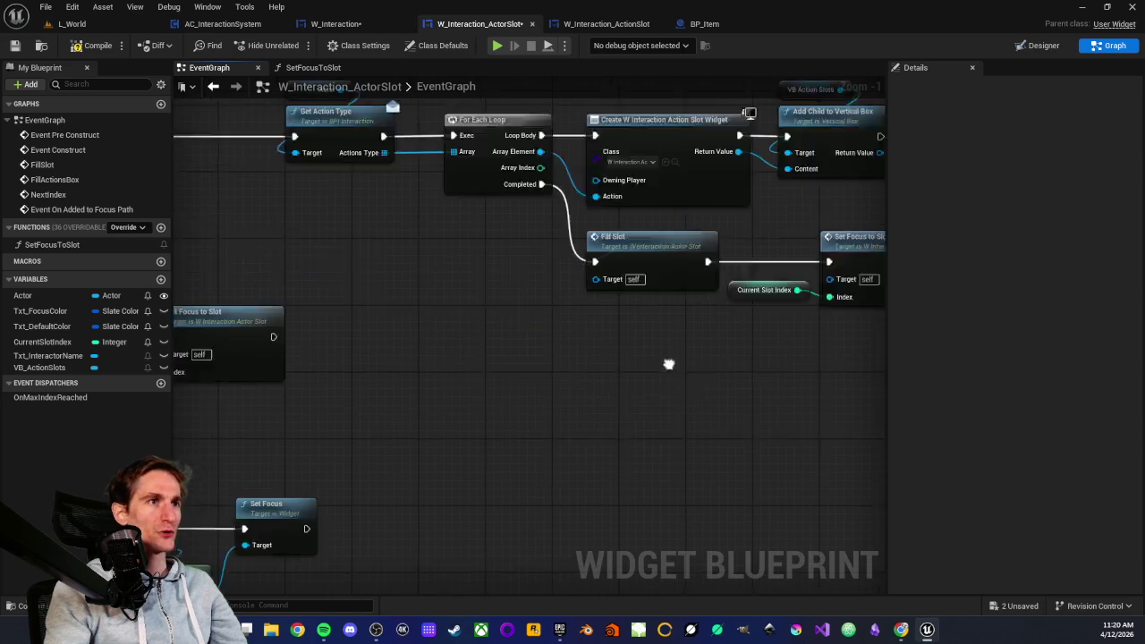
scroll(535, 411, up, 2)
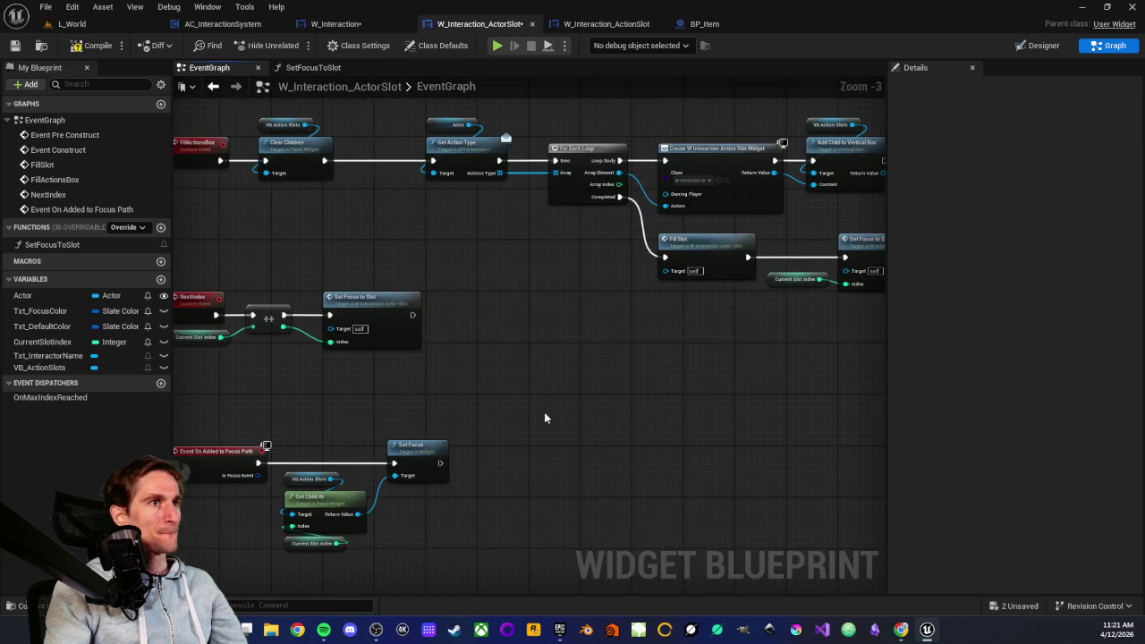
scroll(544, 417, down, 1)
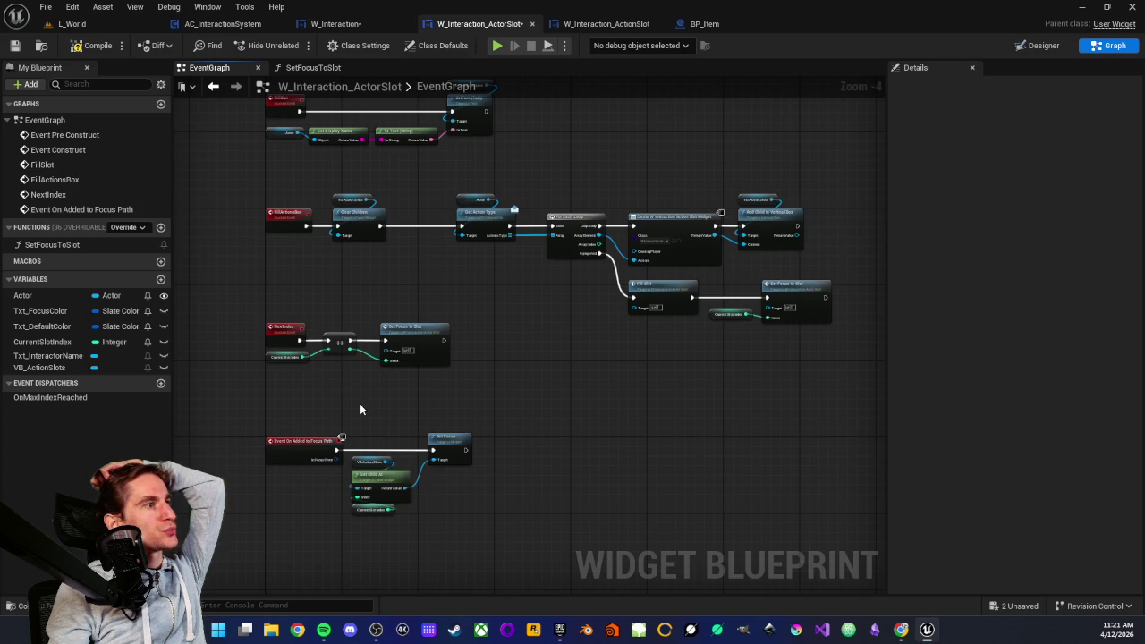
scroll(360, 410, up, 4)
mouse_move(316, 335)
mouse_down()
mouse_move(342, 428)
mouse_move(386, 458)
mouse_up()
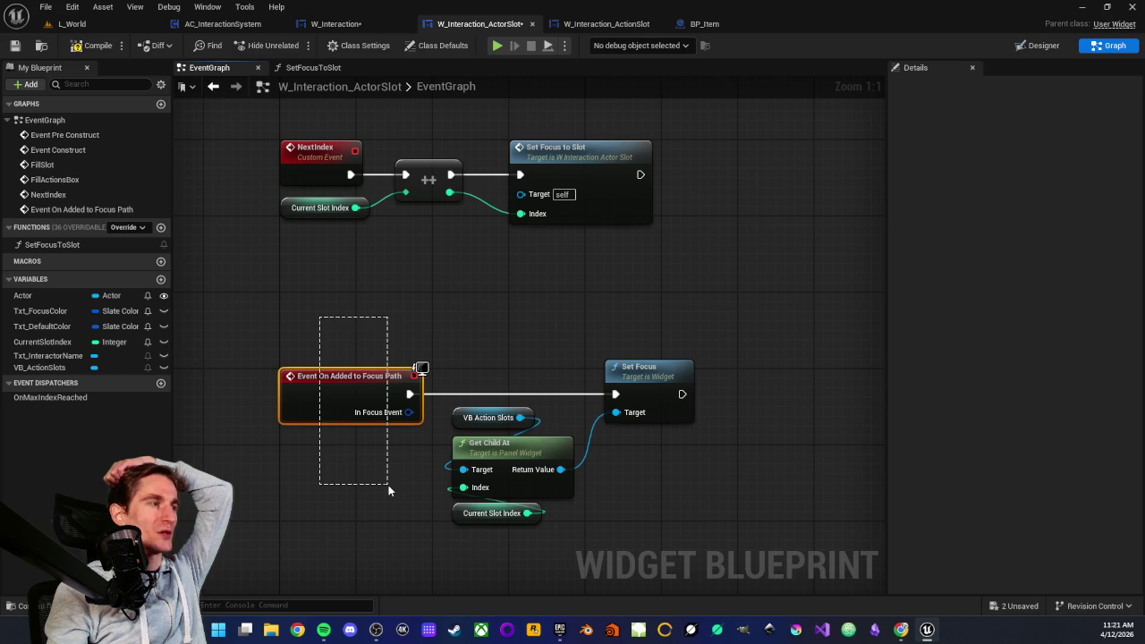
mouse_move(495, 339)
mouse_down()
mouse_move(565, 506)
mouse_move(669, 545)
mouse_move(475, 429)
mouse_up()
scroll(537, 349, down, 2)
mouse_move(537, 349)
mouse_down()
mouse_move(439, 277)
mouse_move(424, 414)
mouse_move(445, 358)
mouse_up()
mouse_move(389, 412)
mouse_down()
mouse_move(412, 303)
mouse_move(545, 468)
mouse_up()
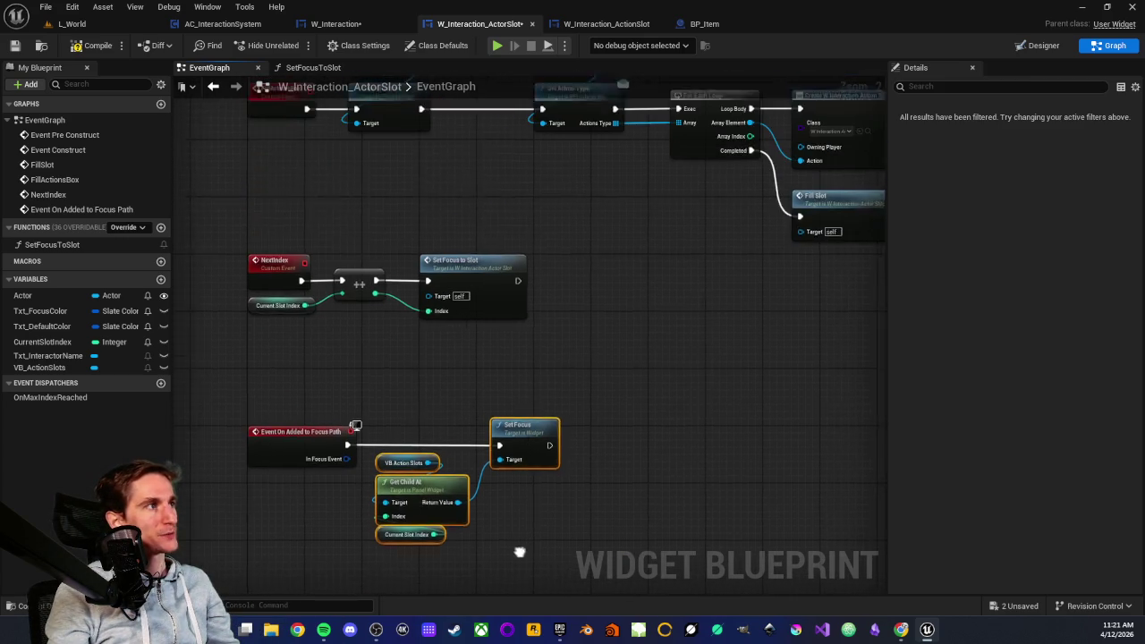
scroll(432, 414, up, 2)
mouse_move(429, 416)
mouse_down()
mouse_move(557, 396)
mouse_move(477, 413)
mouse_move(545, 493)
mouse_move(550, 460)
mouse_move(529, 467)
mouse_up()
- Open the SetFocusToSlot function graph to view its Index <= child count minus 1 branch
click(482, 259)
double_click(484, 259)
scroll(429, 386, up, 2)
scroll(543, 494, up, 1)
scroll(543, 494, down, 1)
scroll(551, 455, up, 2)
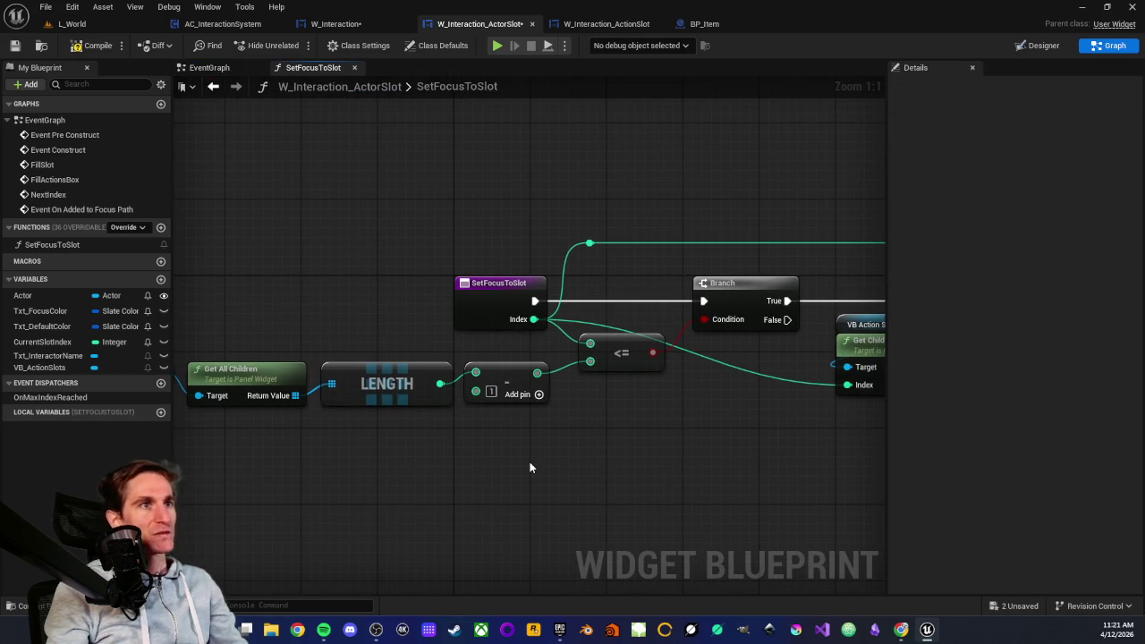
- Look over the SetFocusToSlot entry node, then go back to the actor slot's EventGraph
mouse_move(479, 253)
mouse_down()
mouse_move(522, 358)
mouse_move(503, 343)
mouse_up()
click(504, 344)
scroll(504, 344, down, 1)
drag(423, 339, 457, 339)
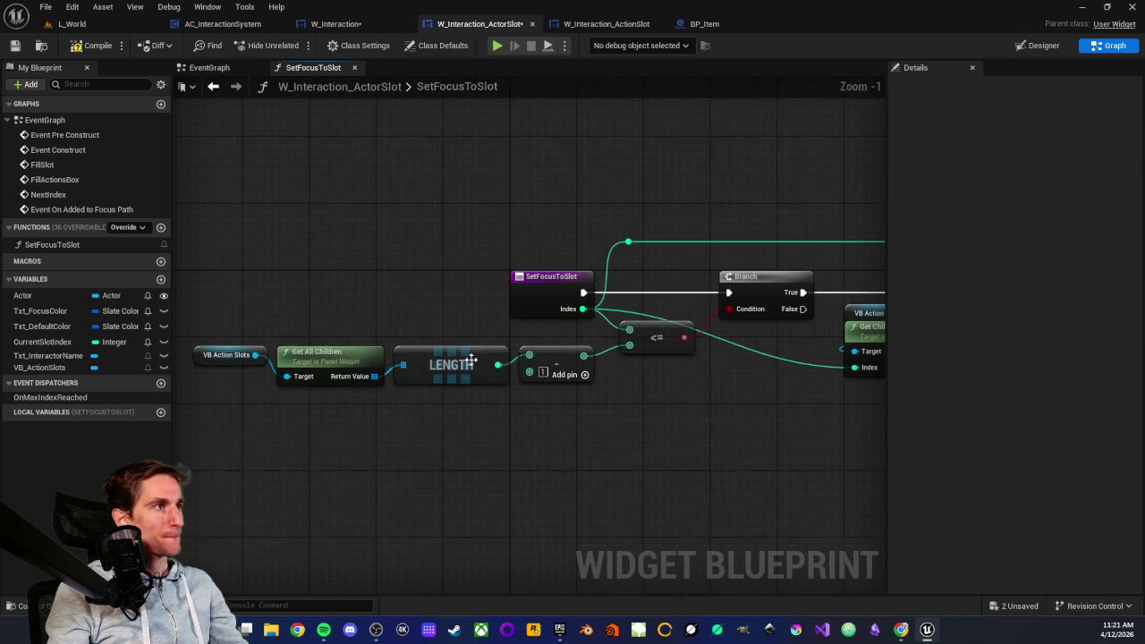
double_click(470, 87)
click(229, 63)
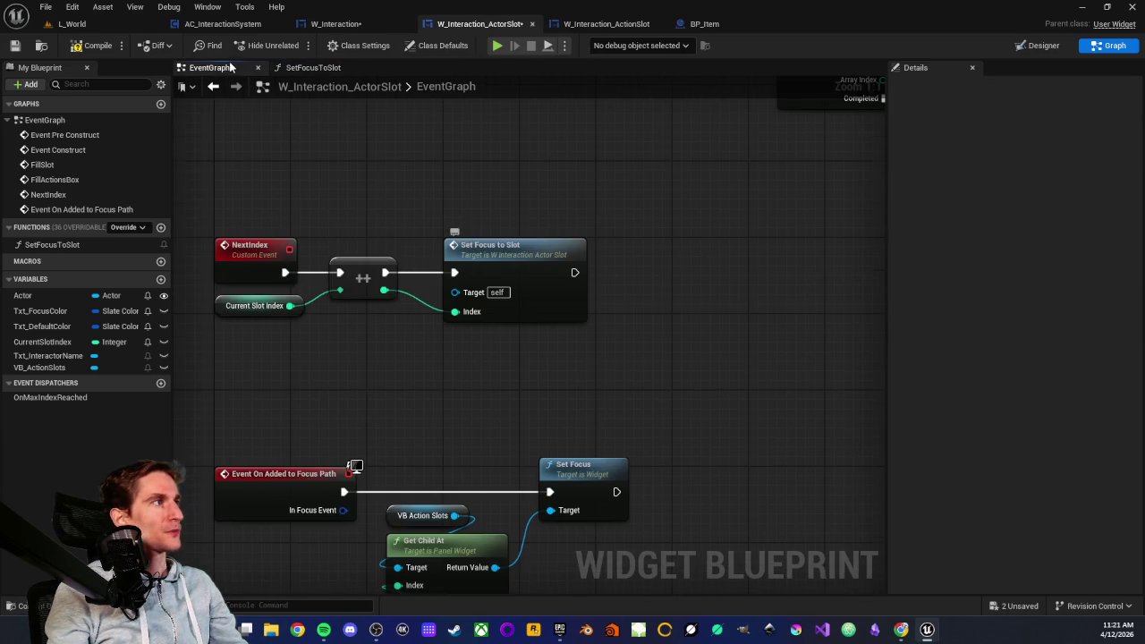
- Move the four-node Set Focus chain out to the right
drag(430, 281, 664, 514)
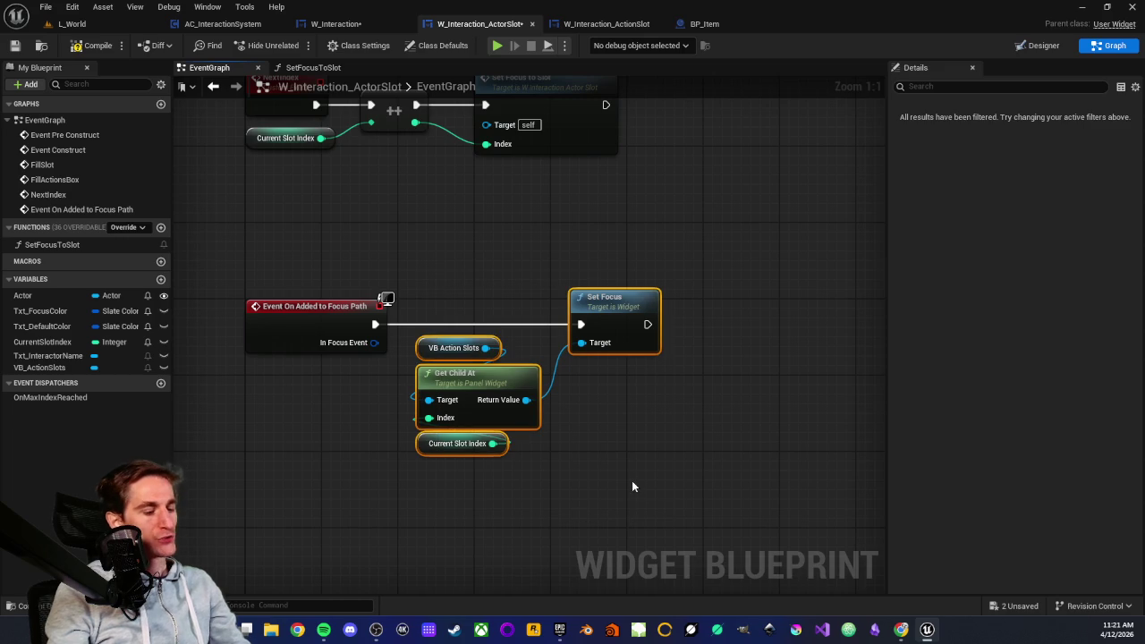
mouse_move(583, 324)
mouse_down()
mouse_move(860, 324)
mouse_move(799, 324)
mouse_move(756, 303)
mouse_up()
click(517, 277)
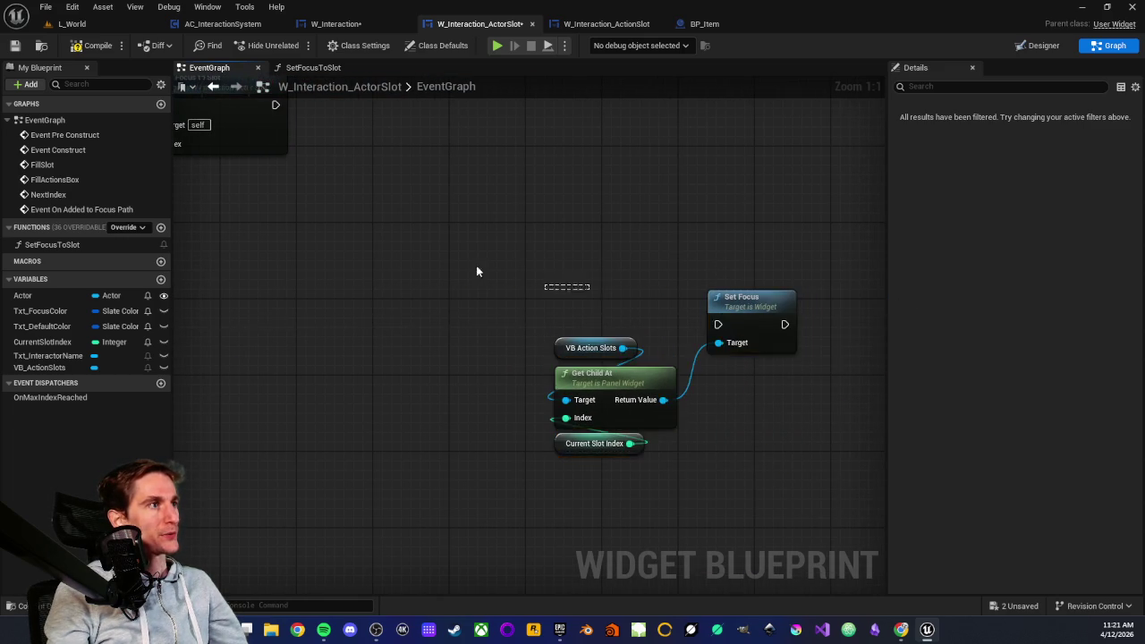
- Place a Set Focus to Slot call with Index 0 right after Event On Added to Focus Path
mouse_move(50, 245)
mouse_down()
mouse_move(228, 329)
mouse_move(429, 307)
mouse_up()
drag(463, 259, 614, 405)
drag(491, 247, 547, 423)
click(533, 417)
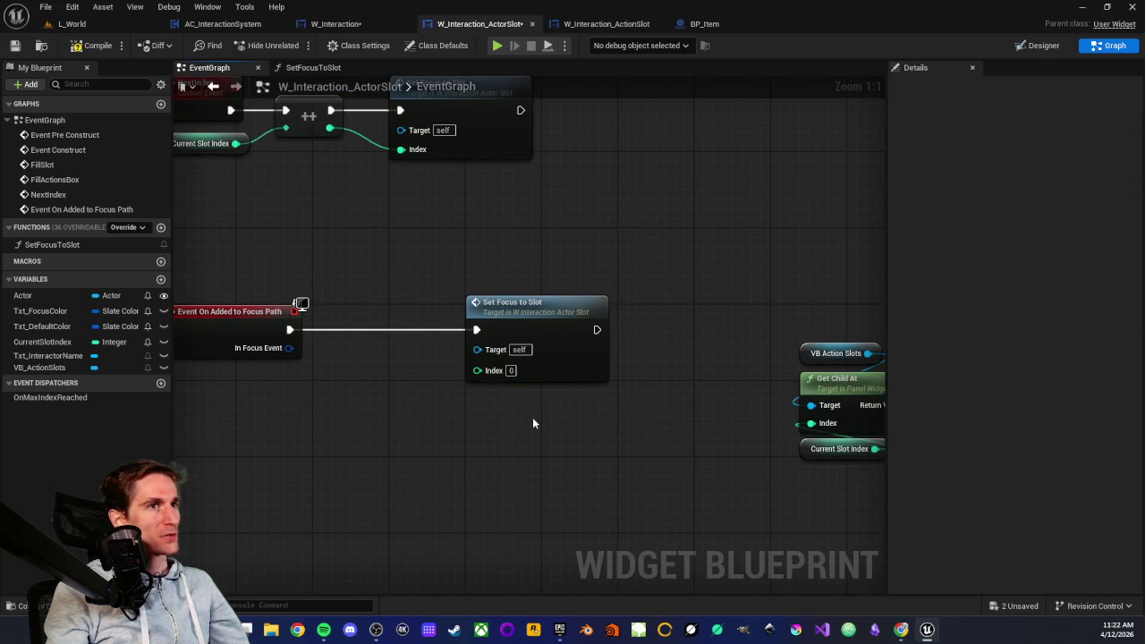
drag(506, 309, 399, 309)
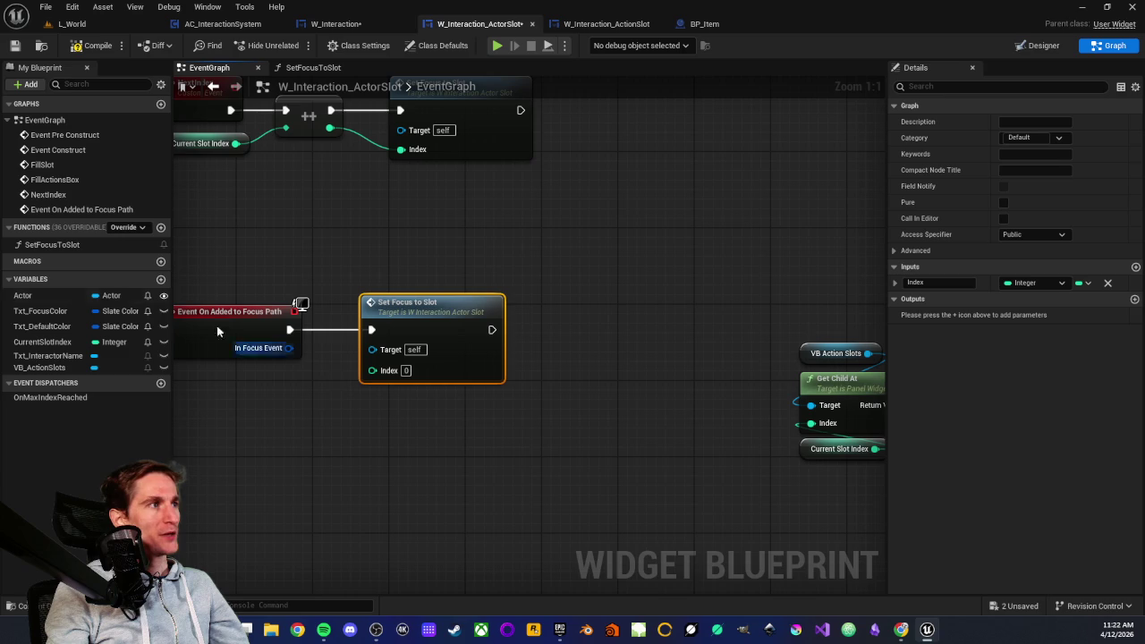
click(34, 344)
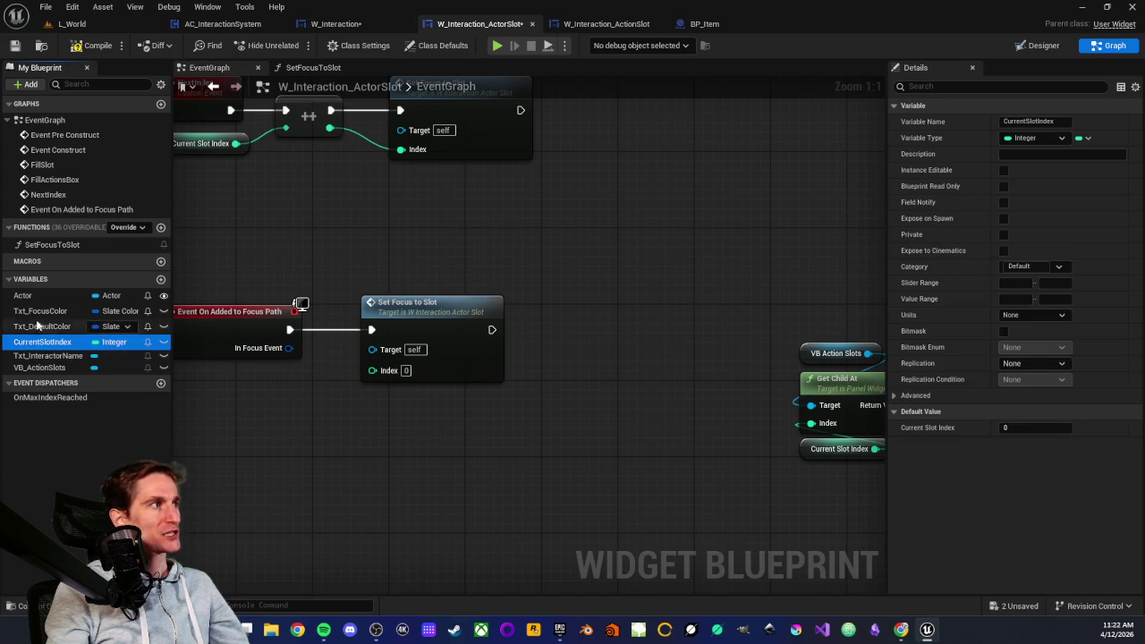
mouse_move(151, 277)
mouse_down()
mouse_move(330, 285)
mouse_move(498, 455)
mouse_move(440, 435)
mouse_move(376, 454)
mouse_up()
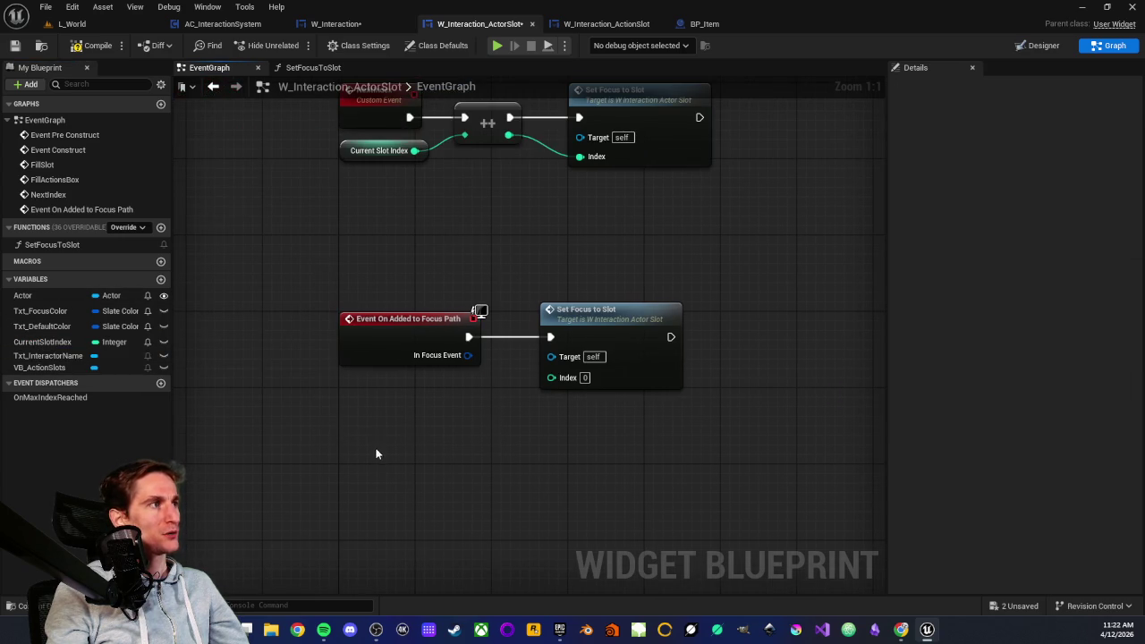
click(138, 229)
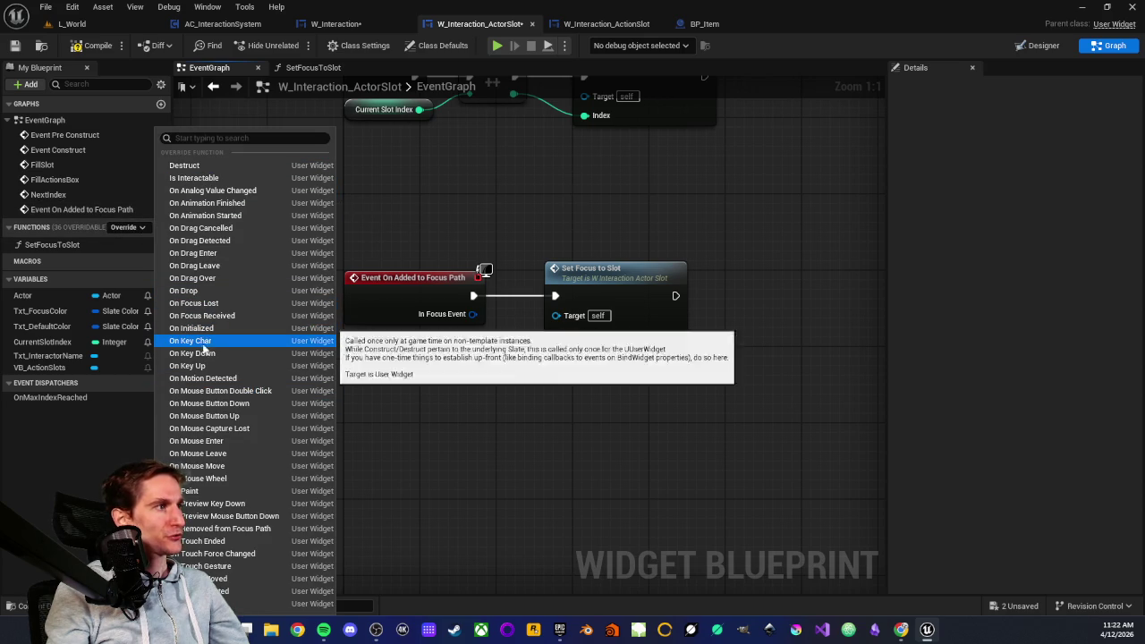
- Add Event On Removed from Focus Path and have it set Current Slot Index to 0
click(228, 529)
scroll(462, 369, down, 6)
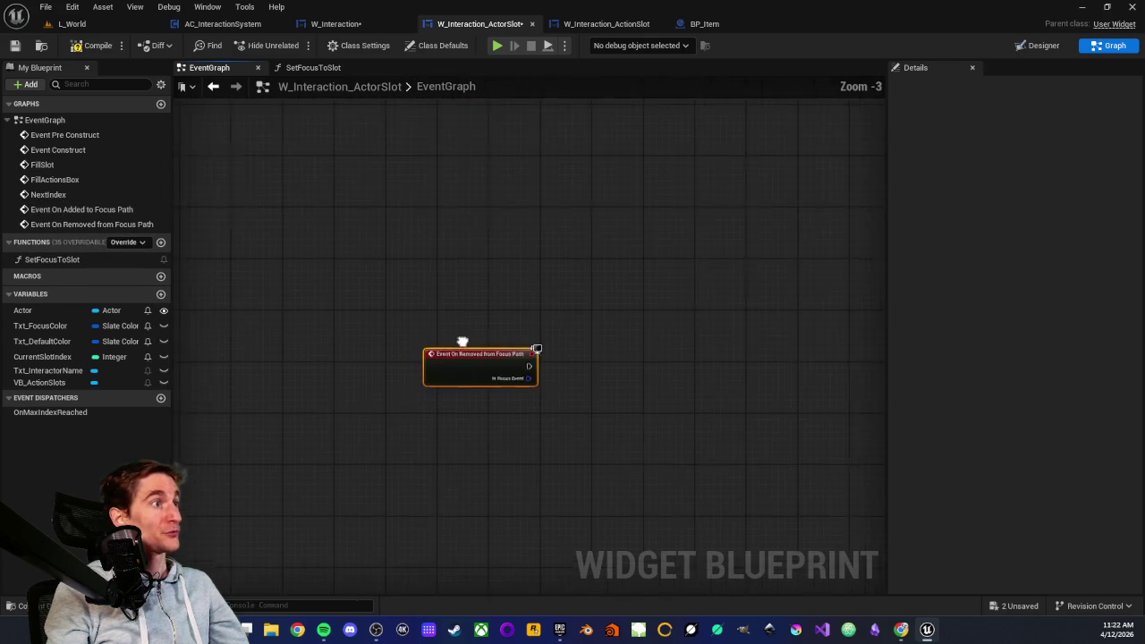
drag(260, 423, 555, 376)
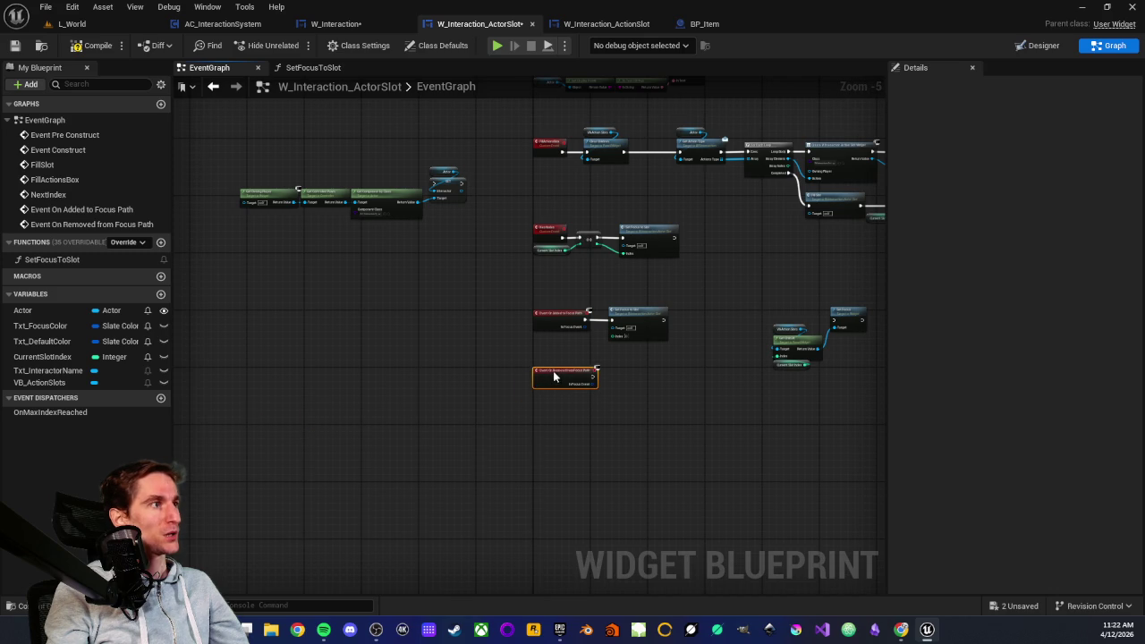
scroll(555, 374, up, 4)
drag(42, 357, 612, 415)
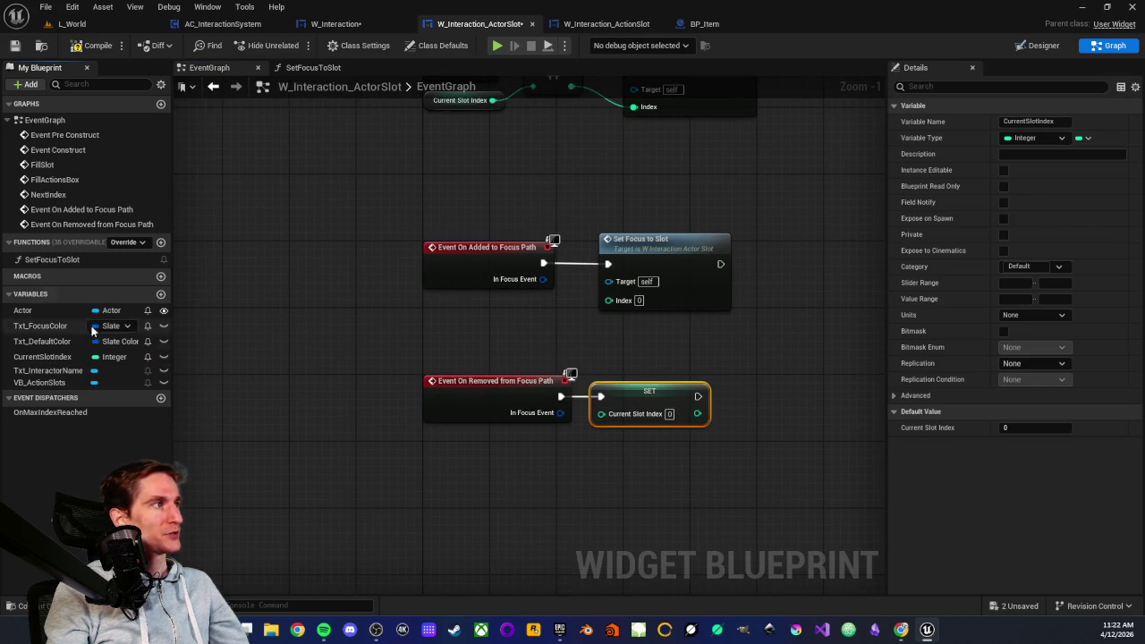
- Feed a Current Slot Index getter into Set Focus to Slot's Index input
mouse_move(82, 357)
mouse_down()
mouse_move(549, 330)
mouse_move(610, 301)
mouse_up()
drag(512, 298, 490, 318)
click(512, 350)
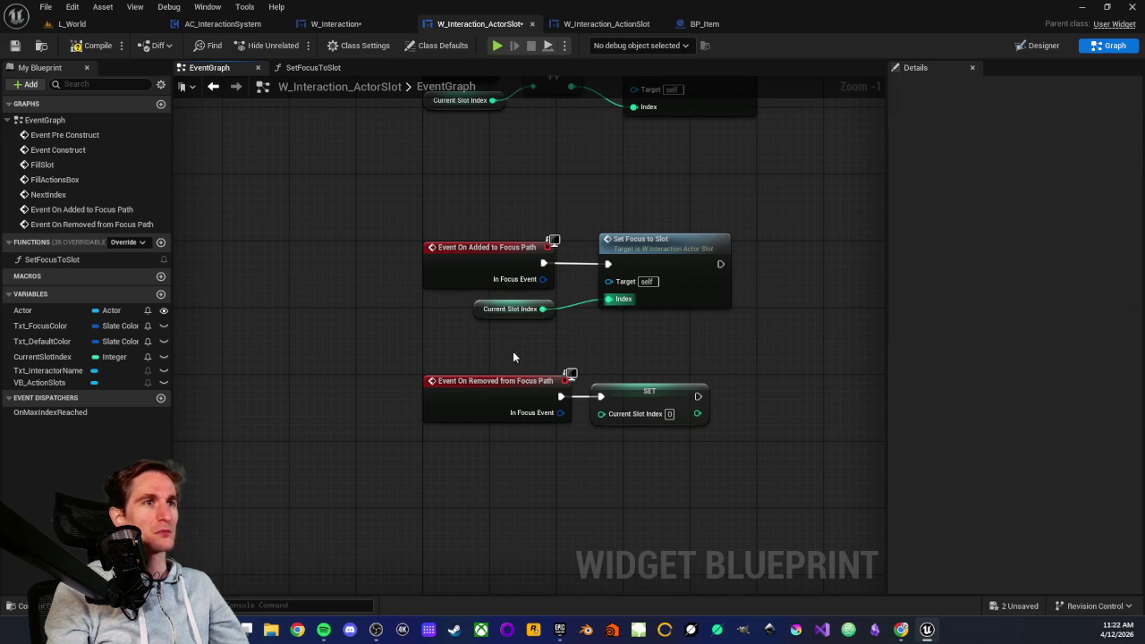
mouse_move(637, 340)
mouse_down()
mouse_move(661, 482)
mouse_move(566, 470)
mouse_up()
click(658, 479)
drag(546, 374, 573, 457)
click(573, 458)
click(544, 384)
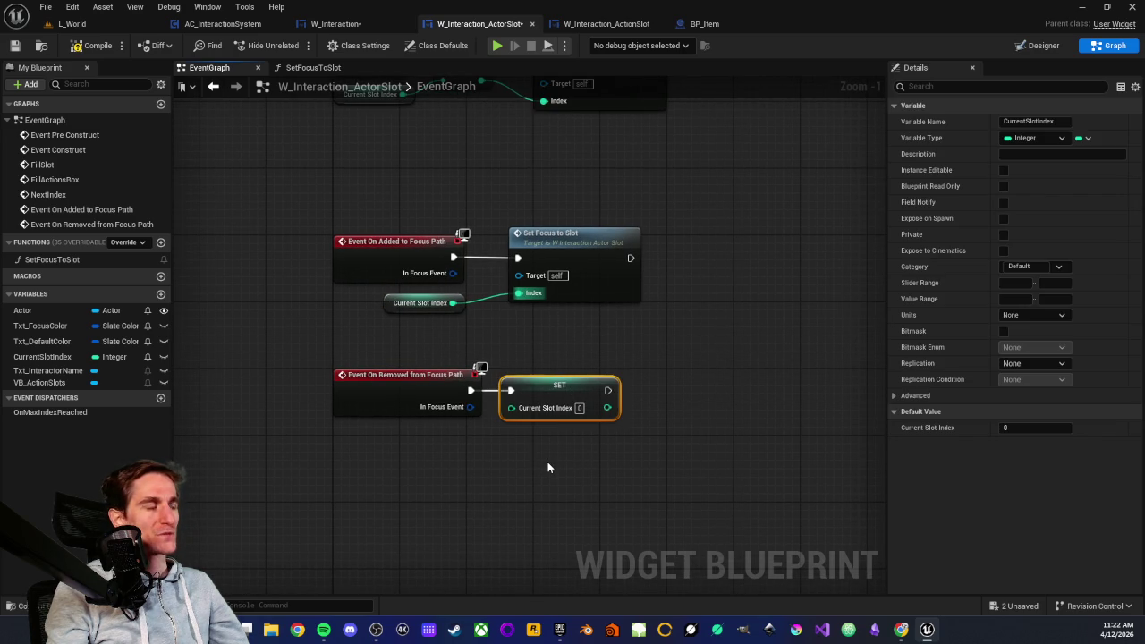
click(548, 467)
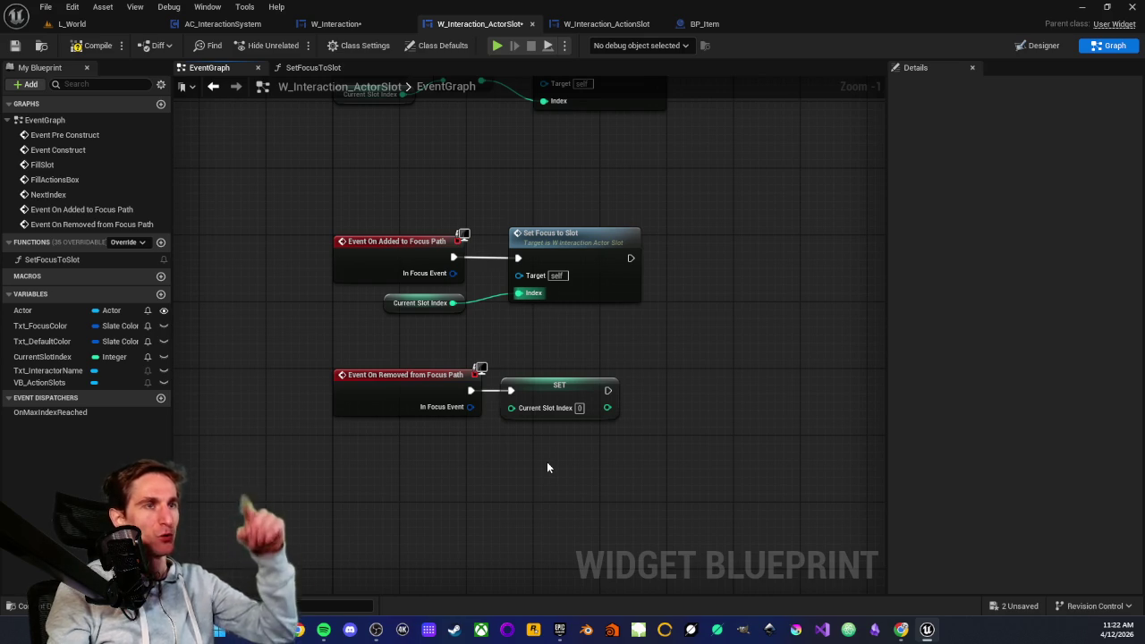
click(537, 387)
click(398, 293)
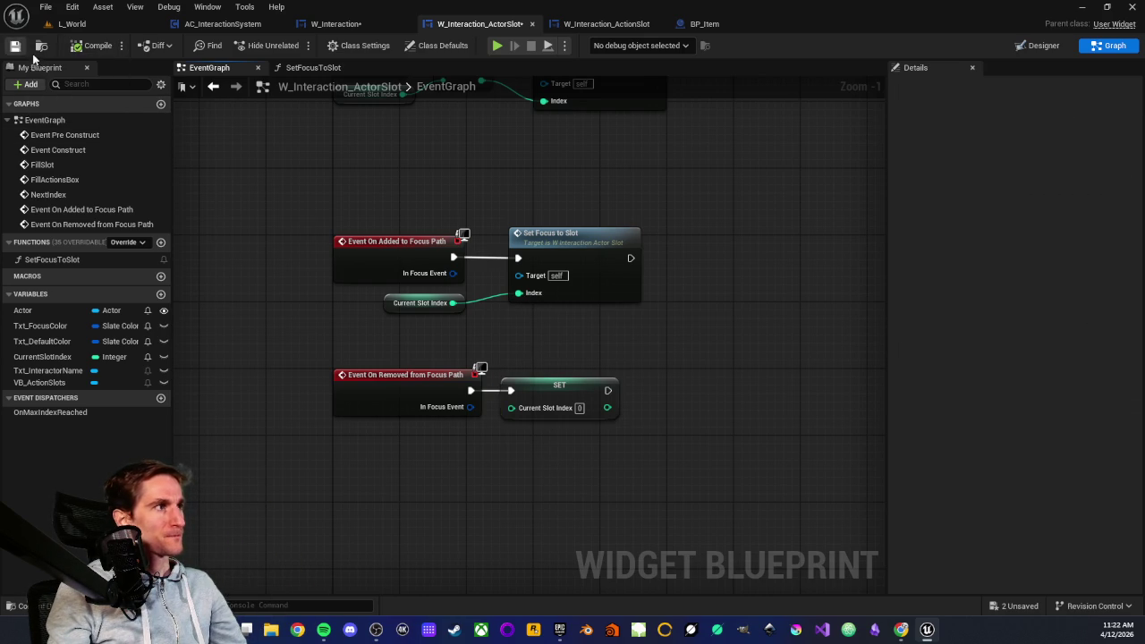
scroll(503, 220, down, 3)
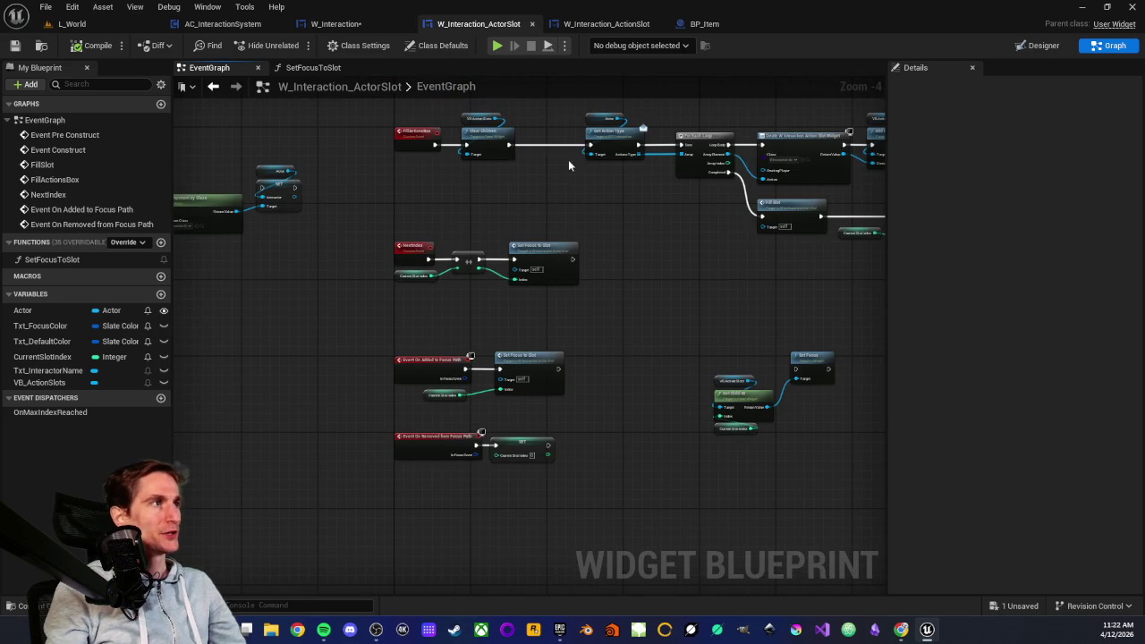
- Save all blueprints with Ctrl+S, review W_Interaction's EventGraph, and return to L_World
drag(523, 209, 461, 237)
click(338, 24)
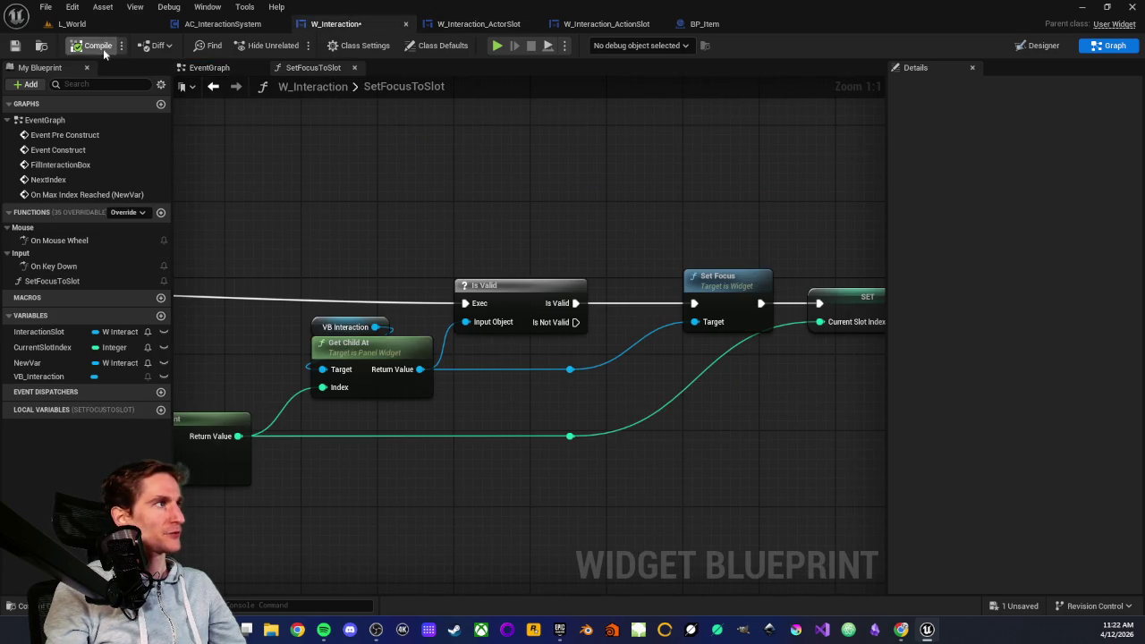
key(ctrl+s)
scroll(323, 170, down, 4)
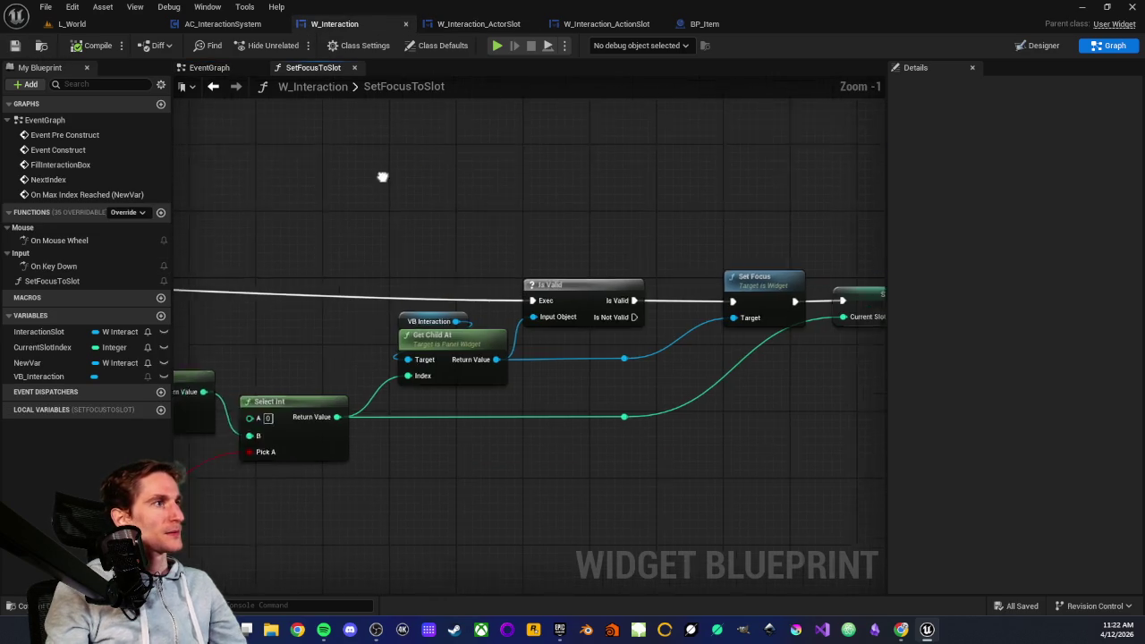
click(230, 71)
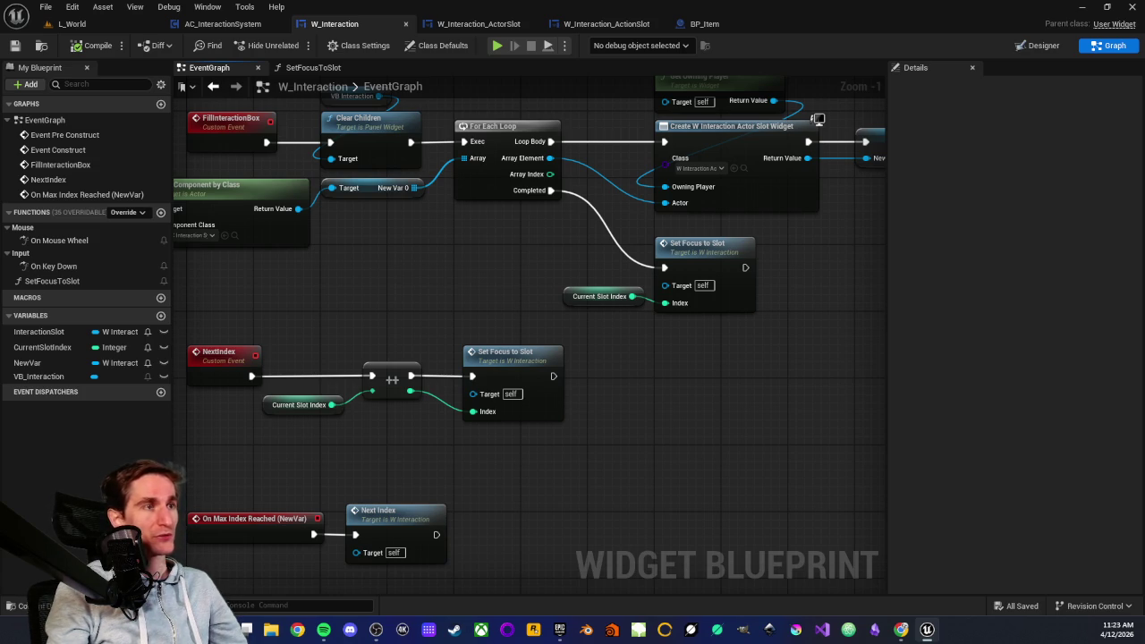
click(128, 25)
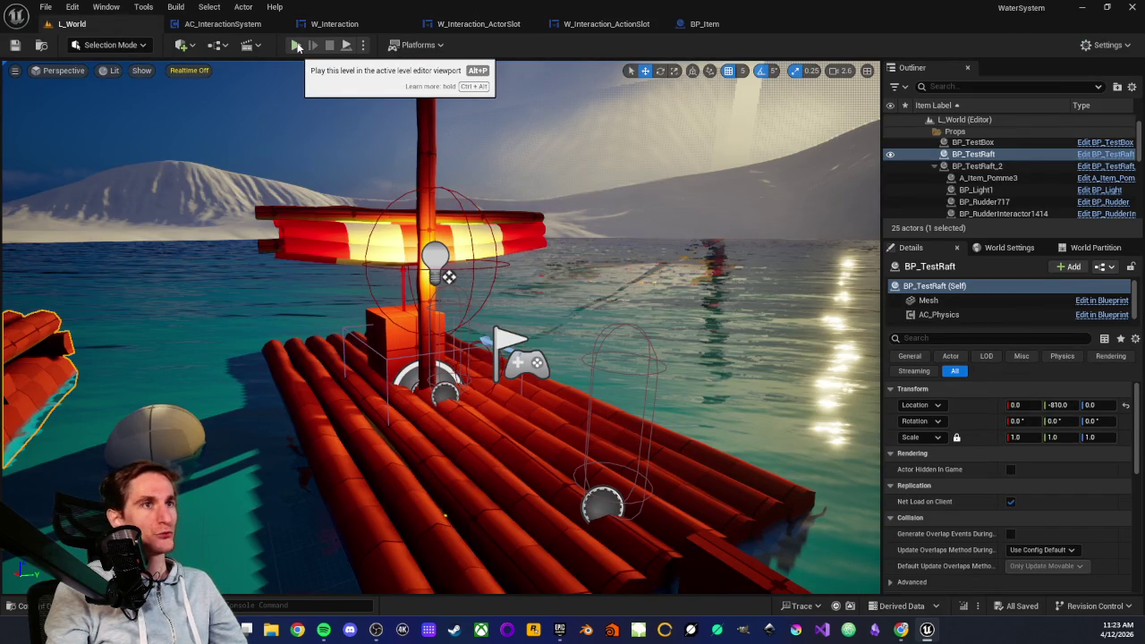
- Playtest the level, stop it, and close the Message Log reporting the SetFocusToSlot infinite loop
click(297, 45)
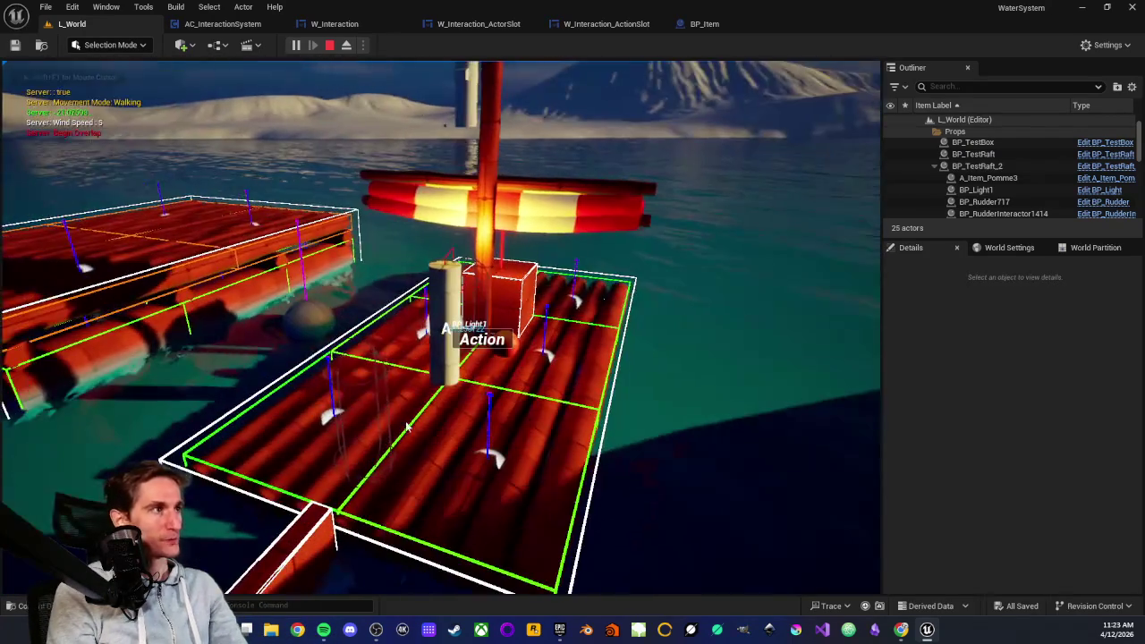
key(Escape)
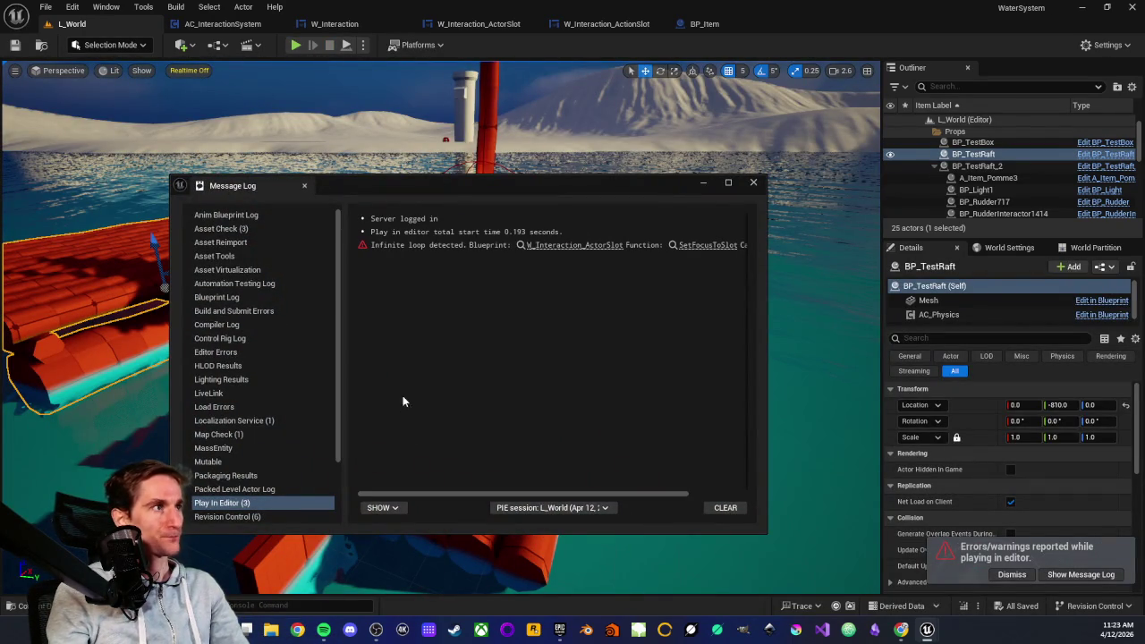
mouse_move(556, 484)
mouse_down()
mouse_move(636, 489)
mouse_move(521, 478)
mouse_up()
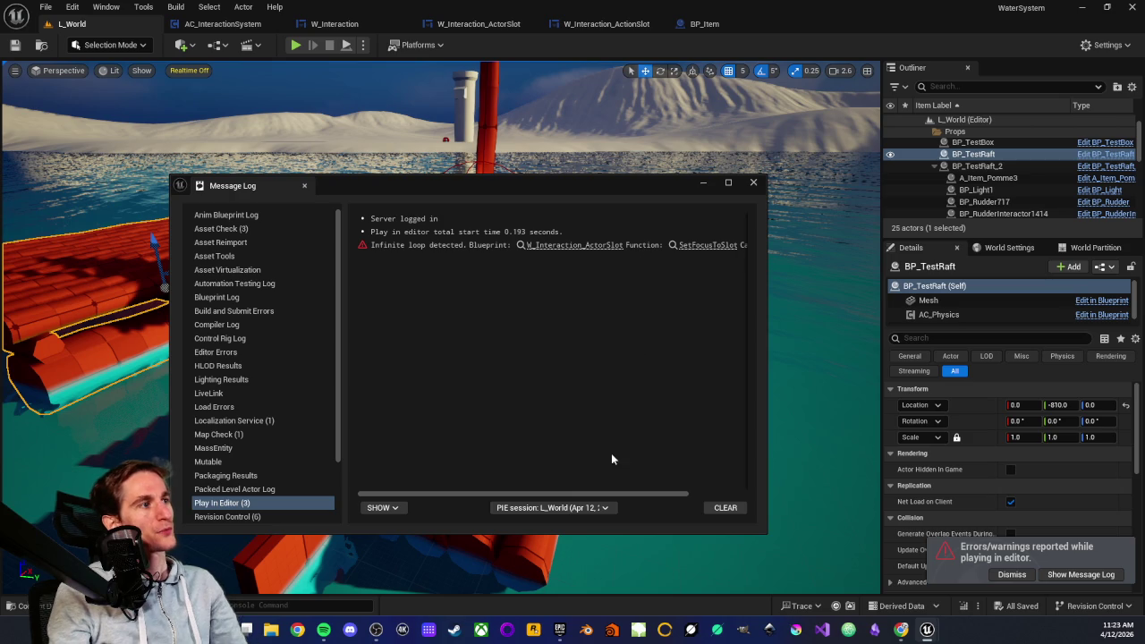
drag(597, 495, 674, 343)
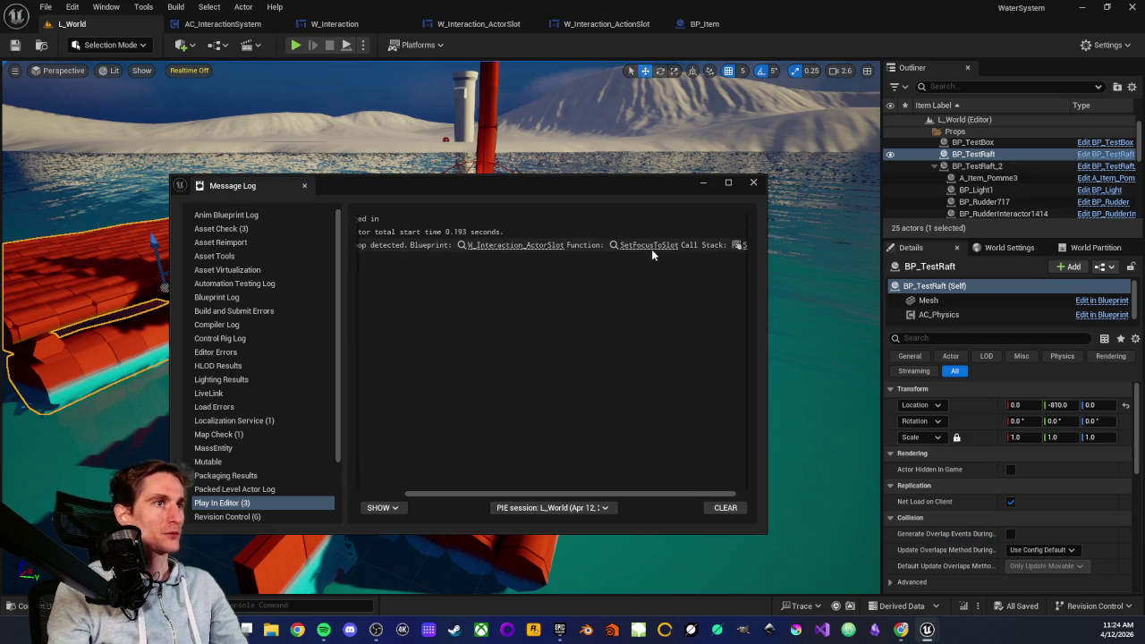
click(753, 183)
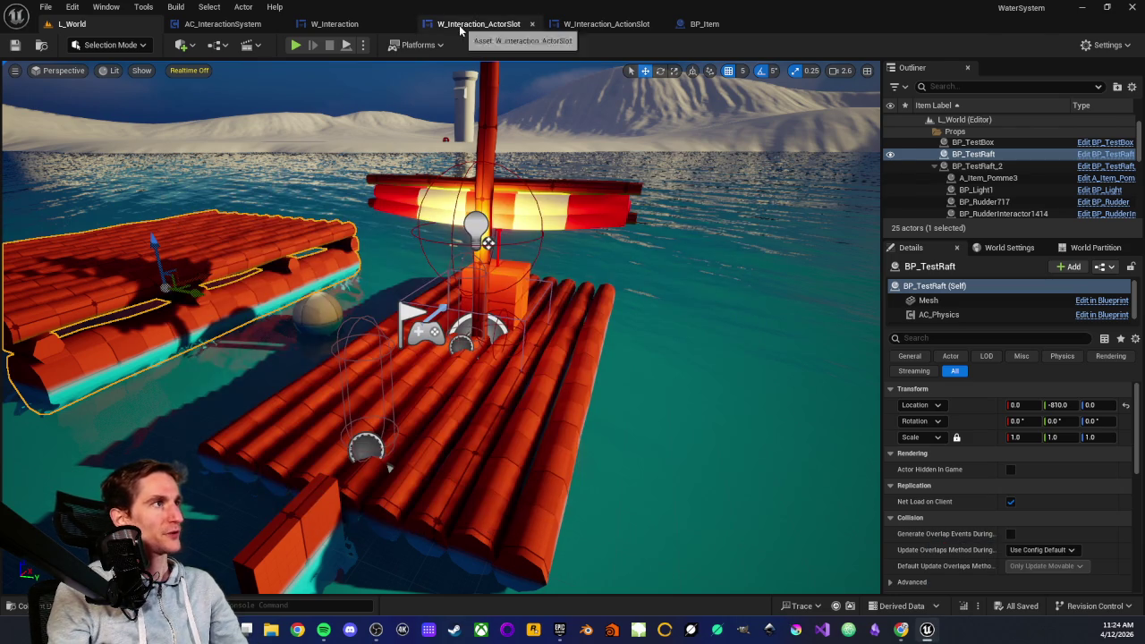
- Disconnect Event On Added to Focus Path's exec wire from Set Focus to Slot in W_Interaction_ActorSlot
click(463, 29)
scroll(542, 330, up, 4)
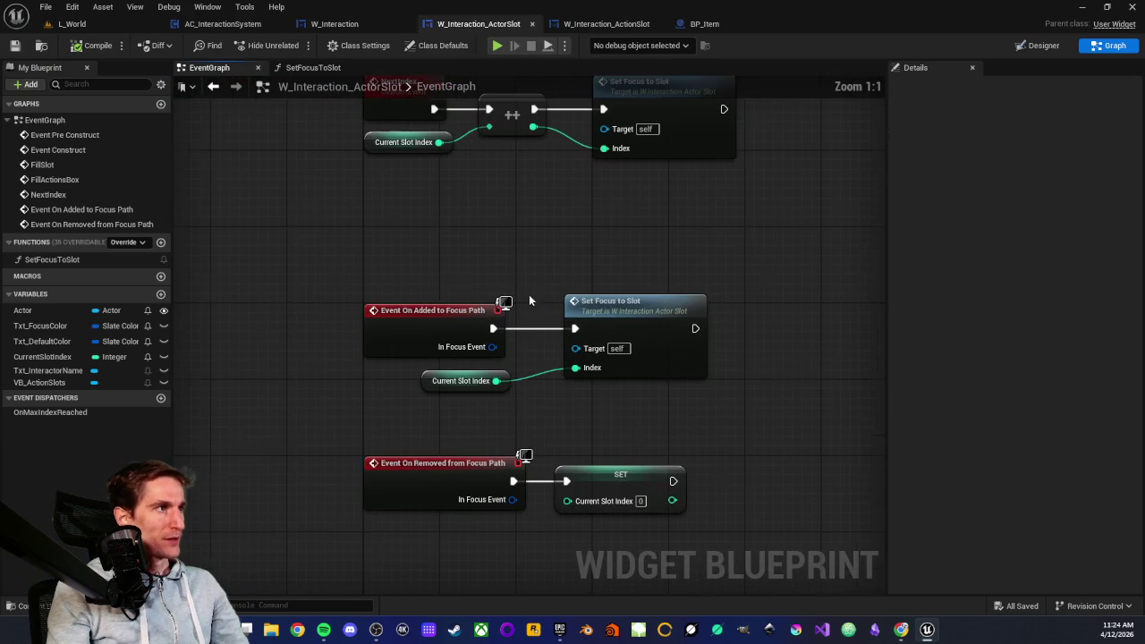
mouse_move(578, 313)
mouse_down()
mouse_move(601, 337)
mouse_move(523, 299)
mouse_up()
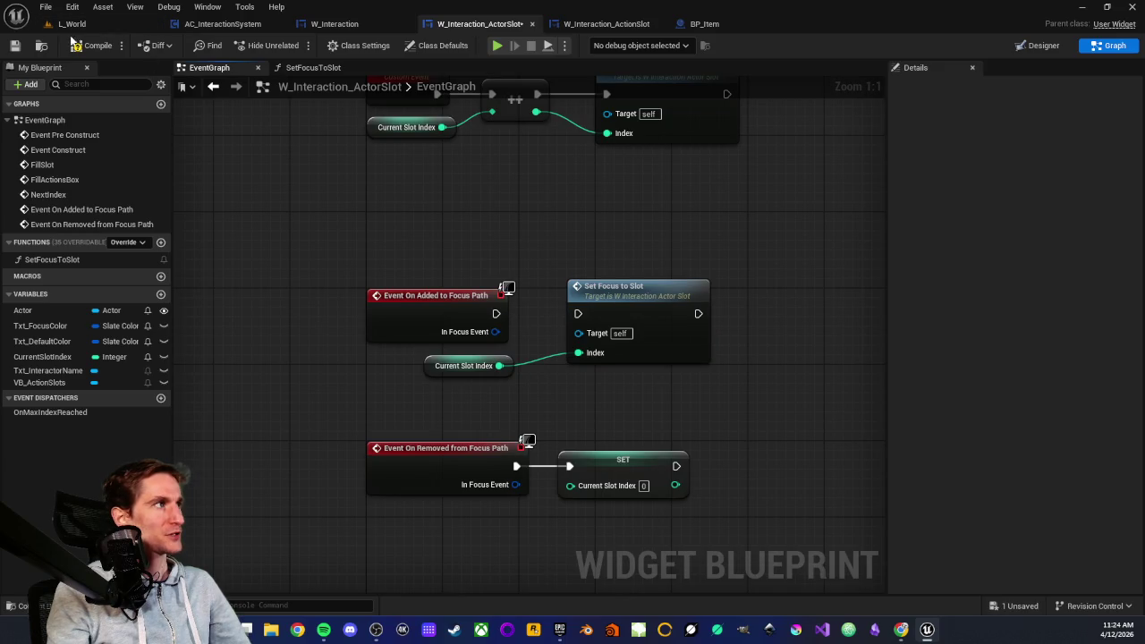
scroll(455, 231, down, 4)
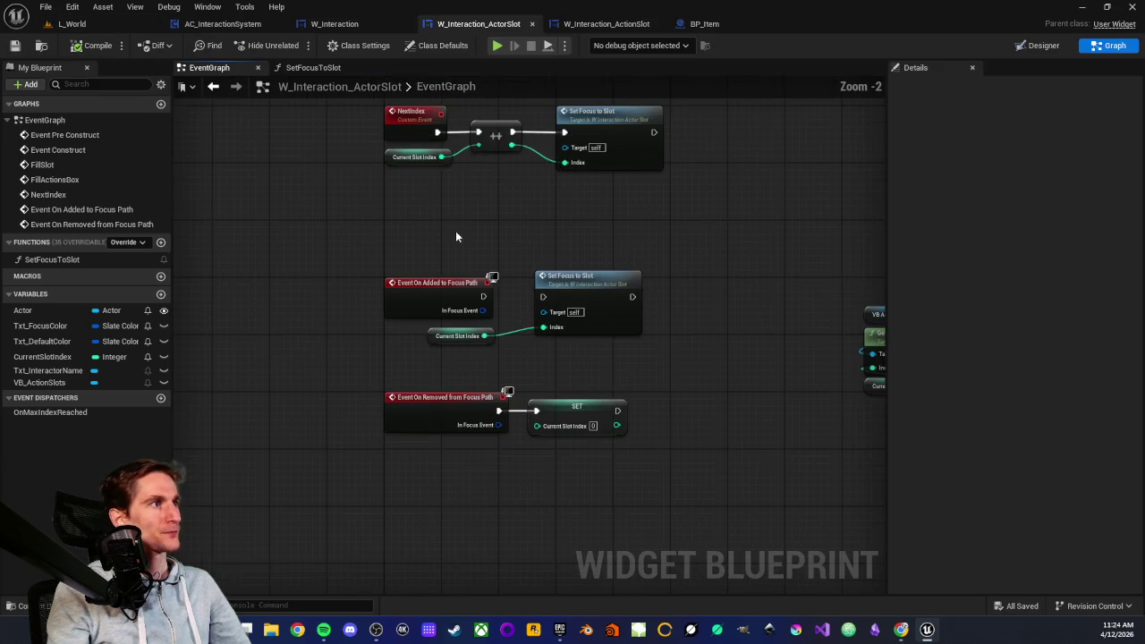
scroll(488, 246, up, 2)
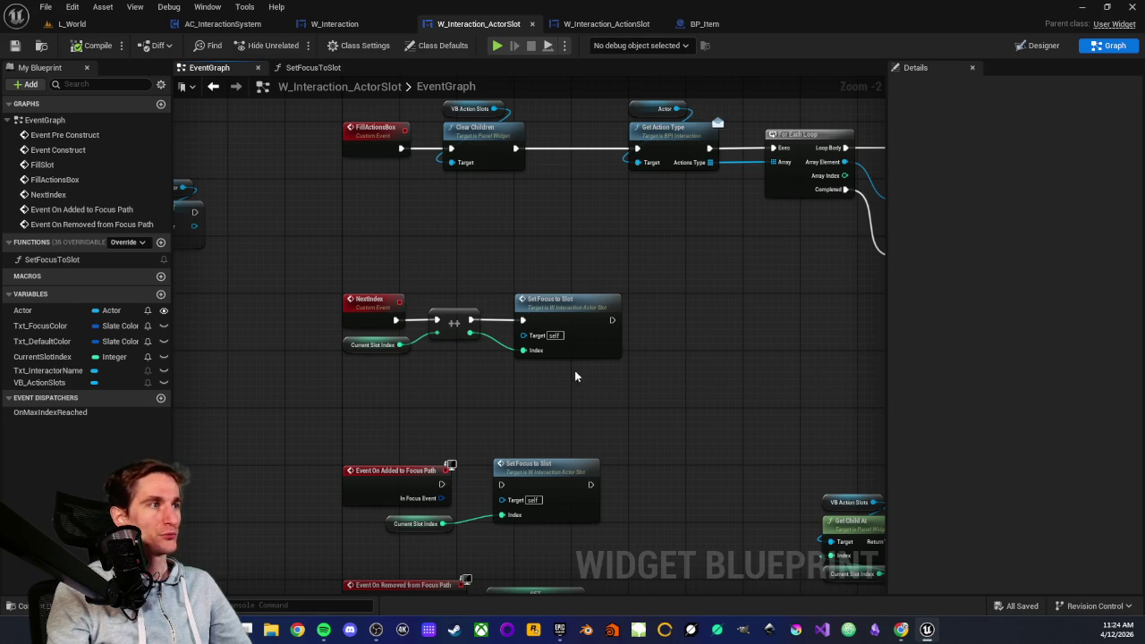
- Box-select and deselect the NextIndex node group a few times, leaving it unchanged, then return to L_World
mouse_move(306, 248)
mouse_down()
mouse_move(531, 361)
mouse_move(690, 404)
mouse_up()
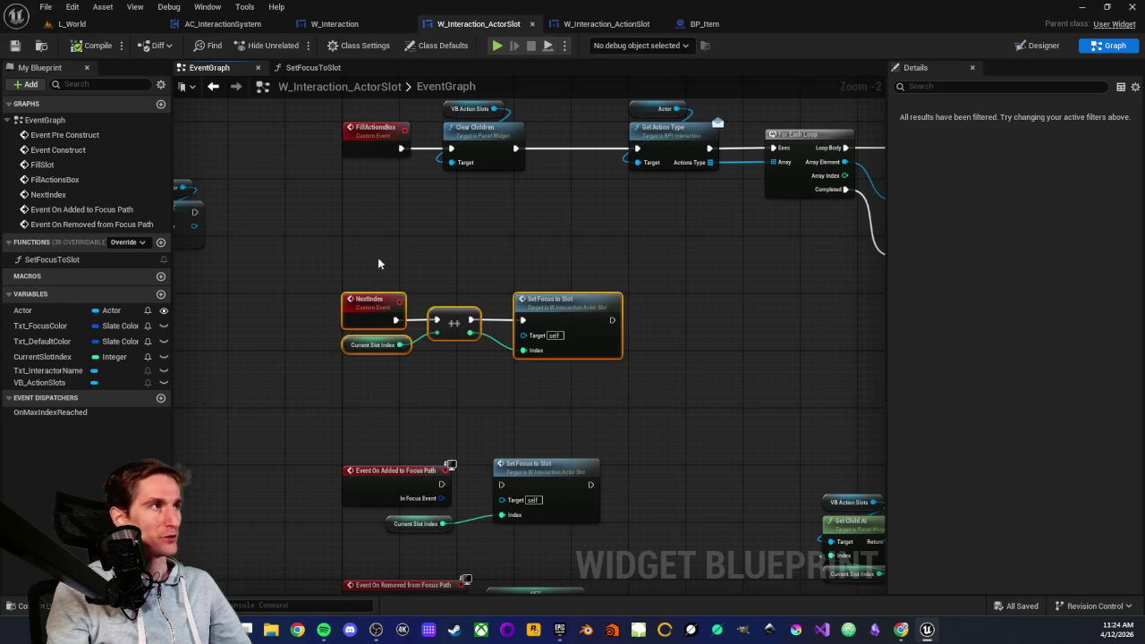
click(468, 258)
drag(312, 248, 658, 422)
click(613, 407)
drag(307, 256, 657, 405)
click(597, 391)
mouse_move(289, 245)
mouse_down()
mouse_move(514, 366)
mouse_move(651, 418)
mouse_up()
click(653, 414)
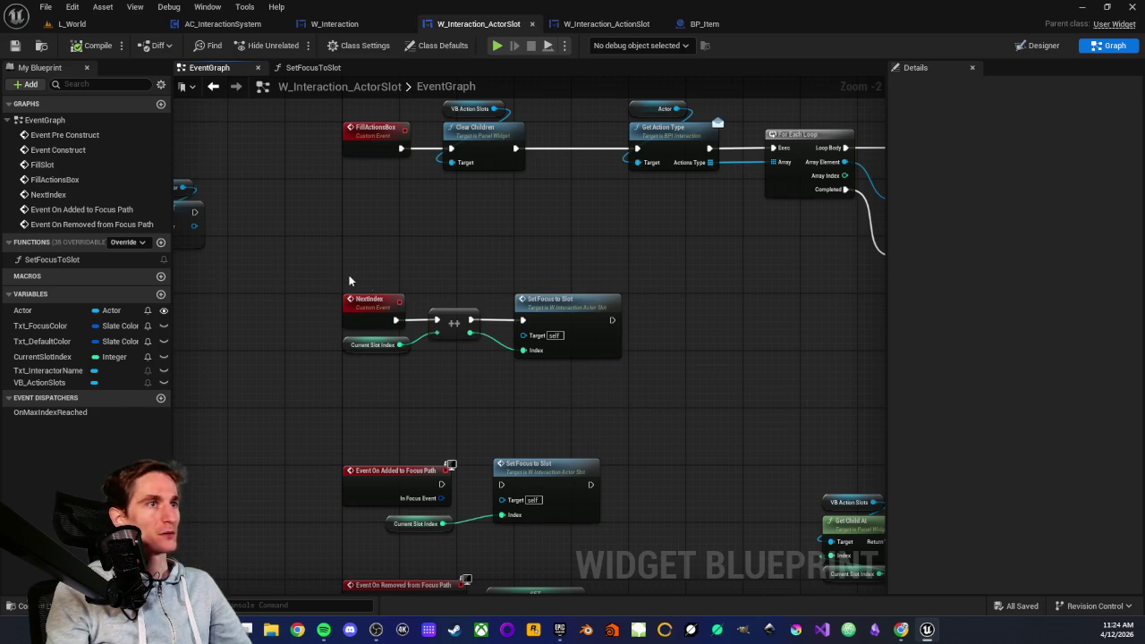
click(72, 23)
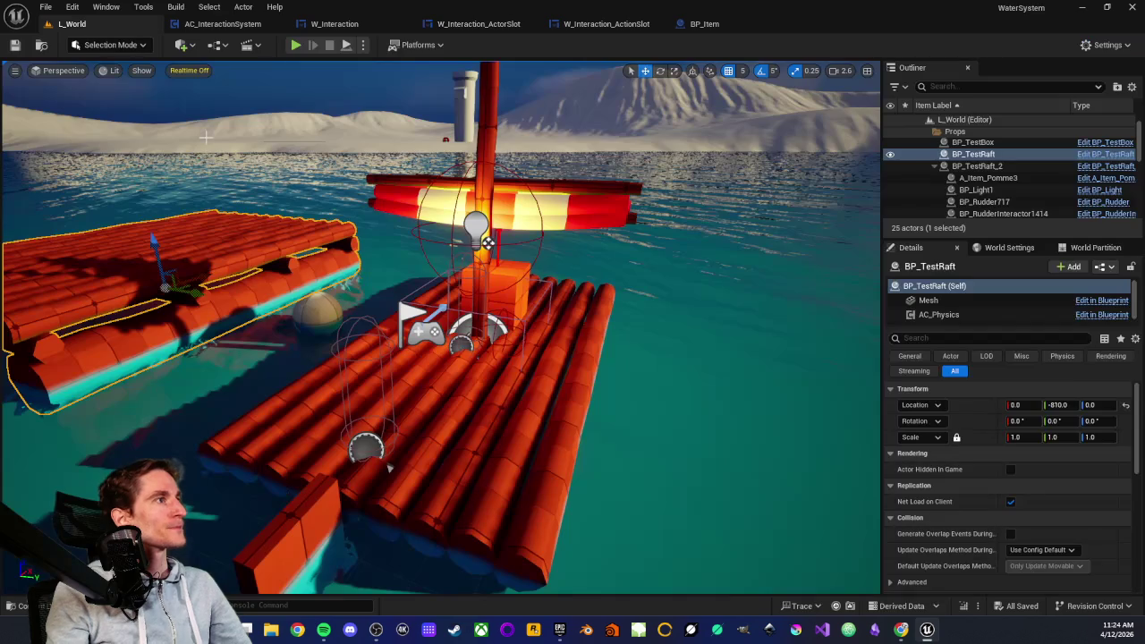
click(295, 45)
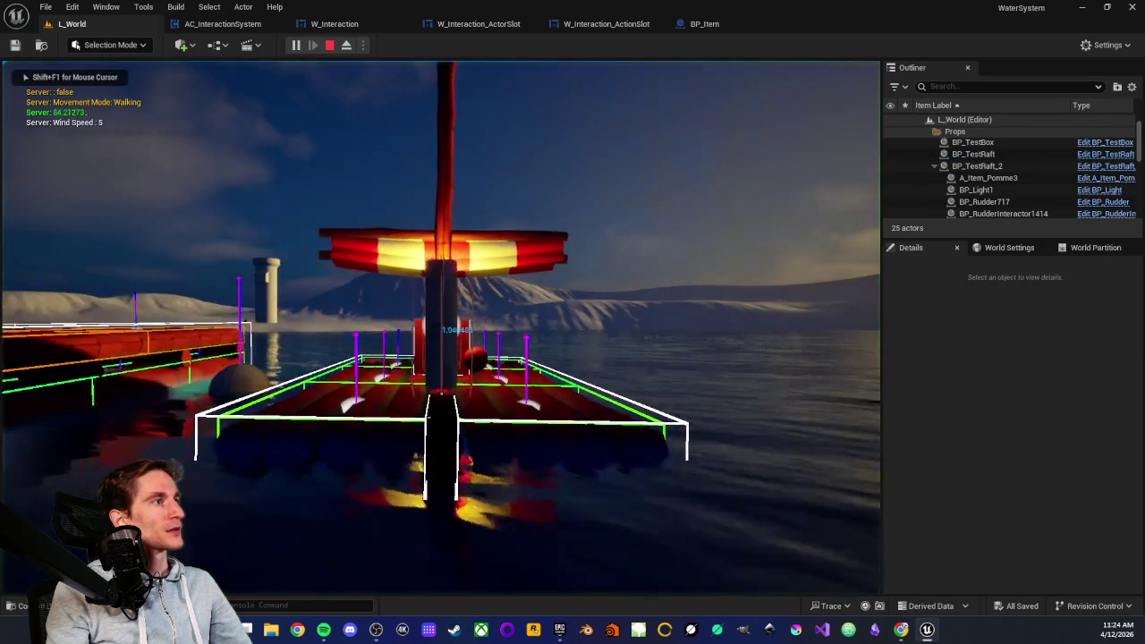
key(w)
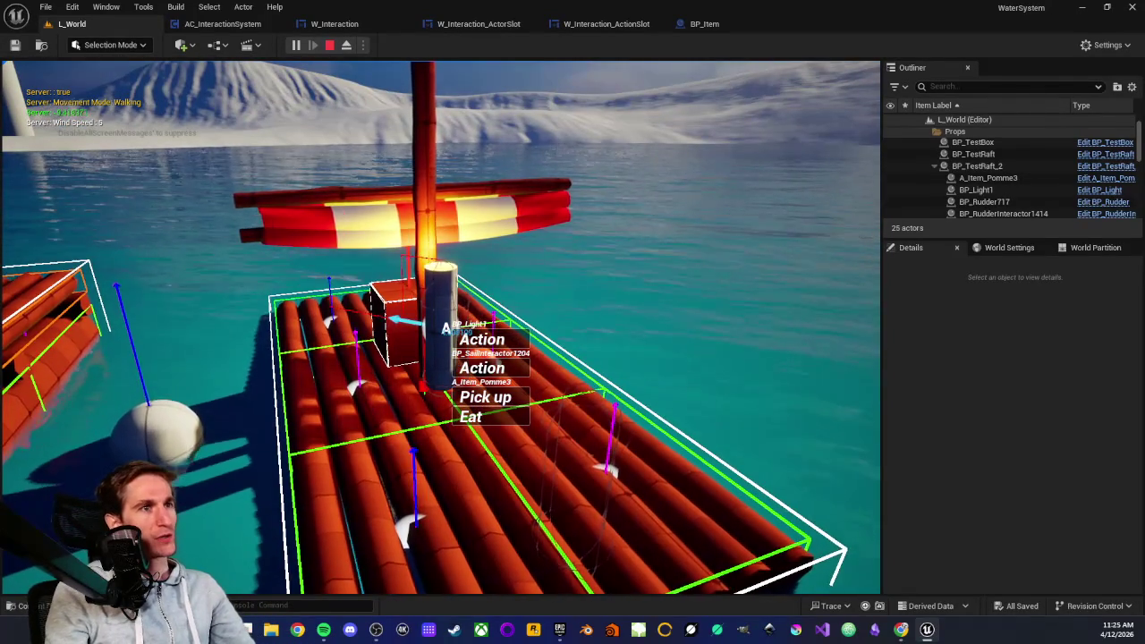
key(Escape)
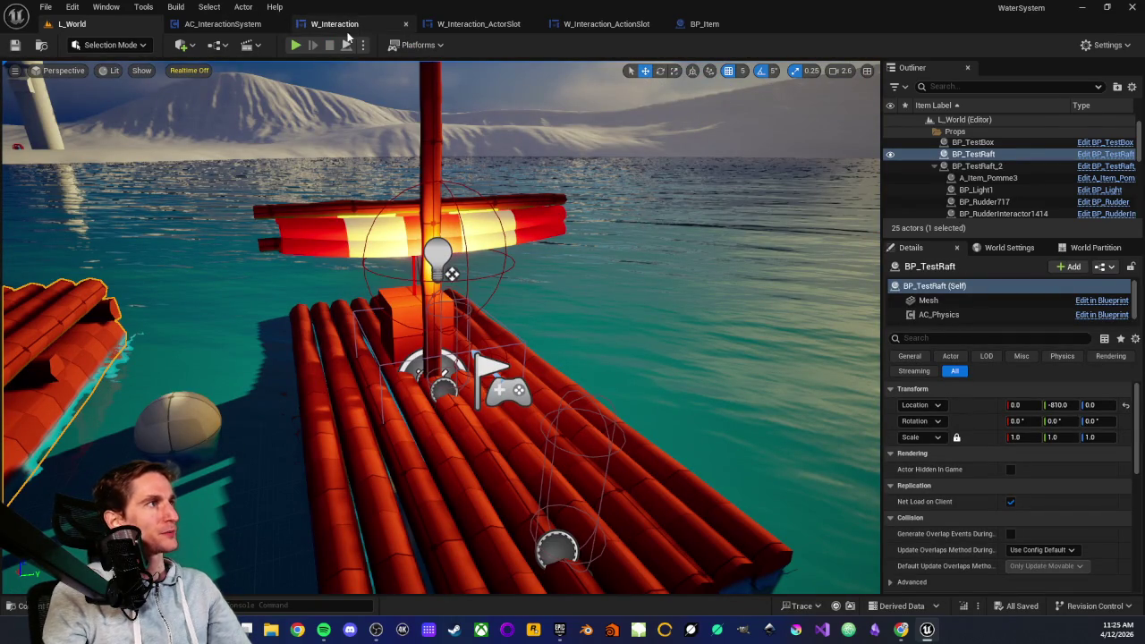
- Glance over W_Interaction's graph, then zoom W_Interaction_ActorSlot's EventGraph to Event On Added to Focus Path
click(334, 24)
drag(388, 292, 466, 229)
scroll(466, 232, up, 1)
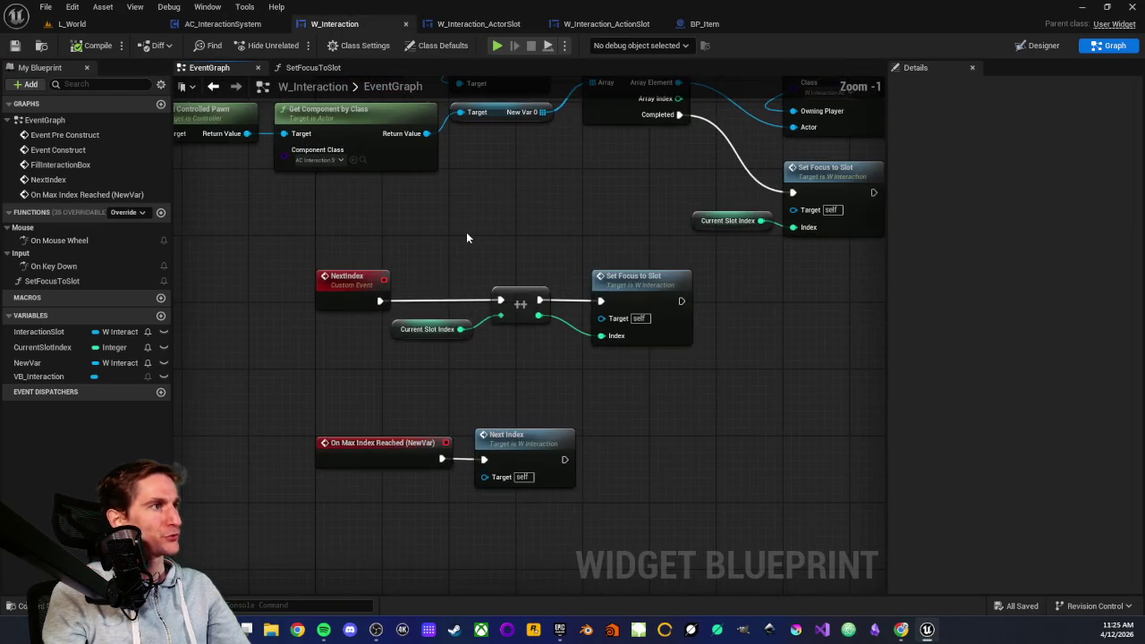
click(474, 24)
scroll(417, 275, up, 2)
drag(334, 293, 554, 339)
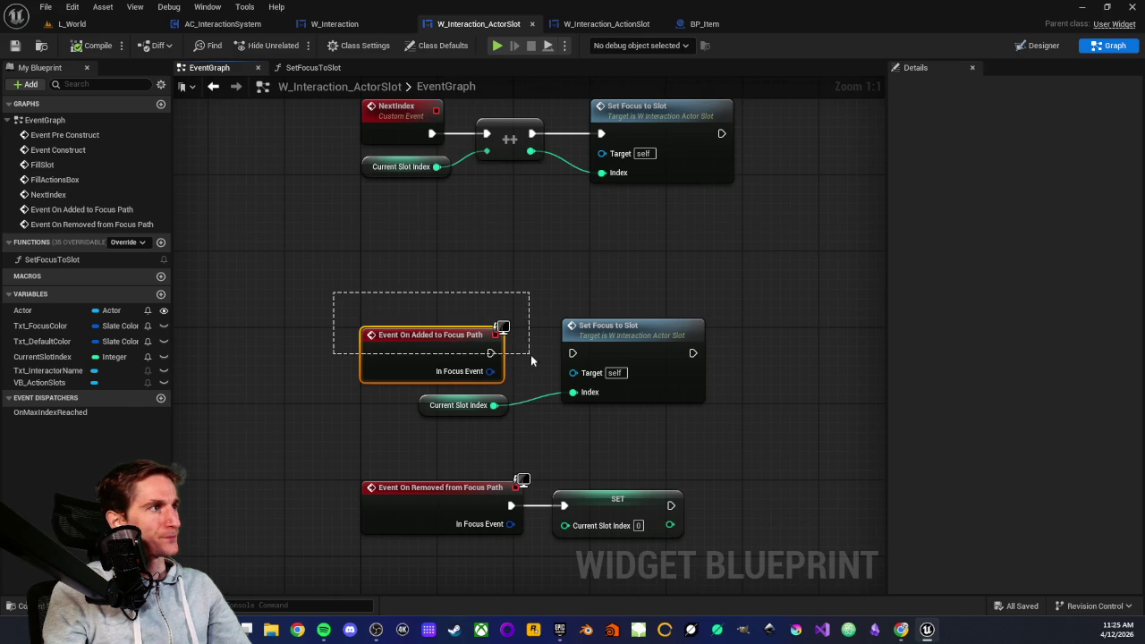
click(444, 277)
scroll(442, 285, down, 2)
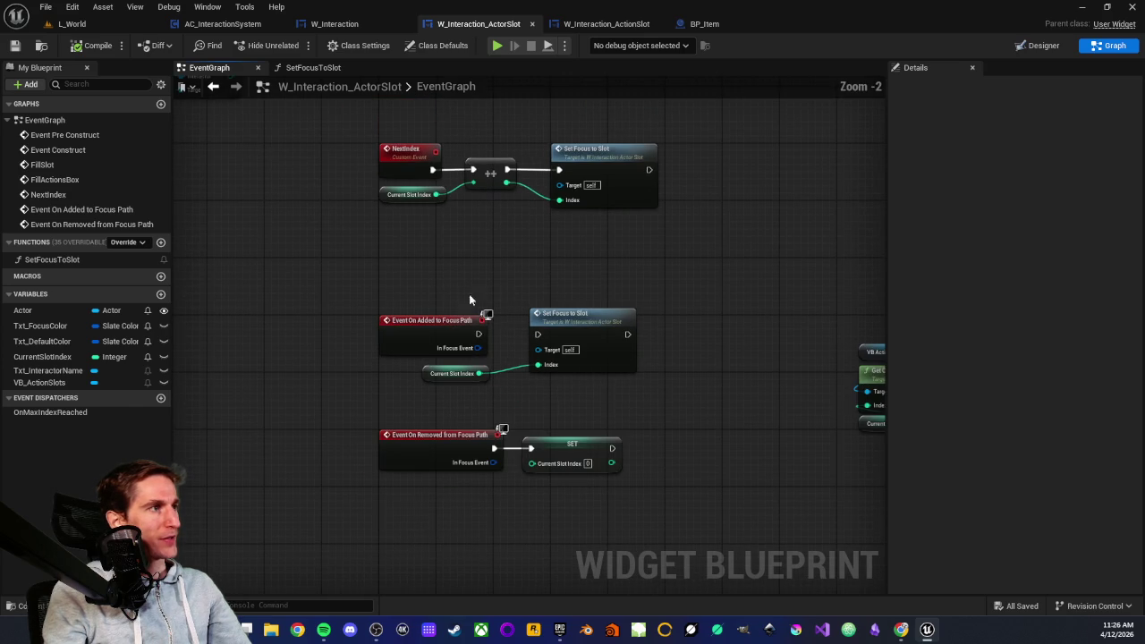
- Attach a Print String node (default Hello) to Event On Added to Focus Path, then Play L_World
drag(478, 334, 507, 241)
text(print)
key(Return)
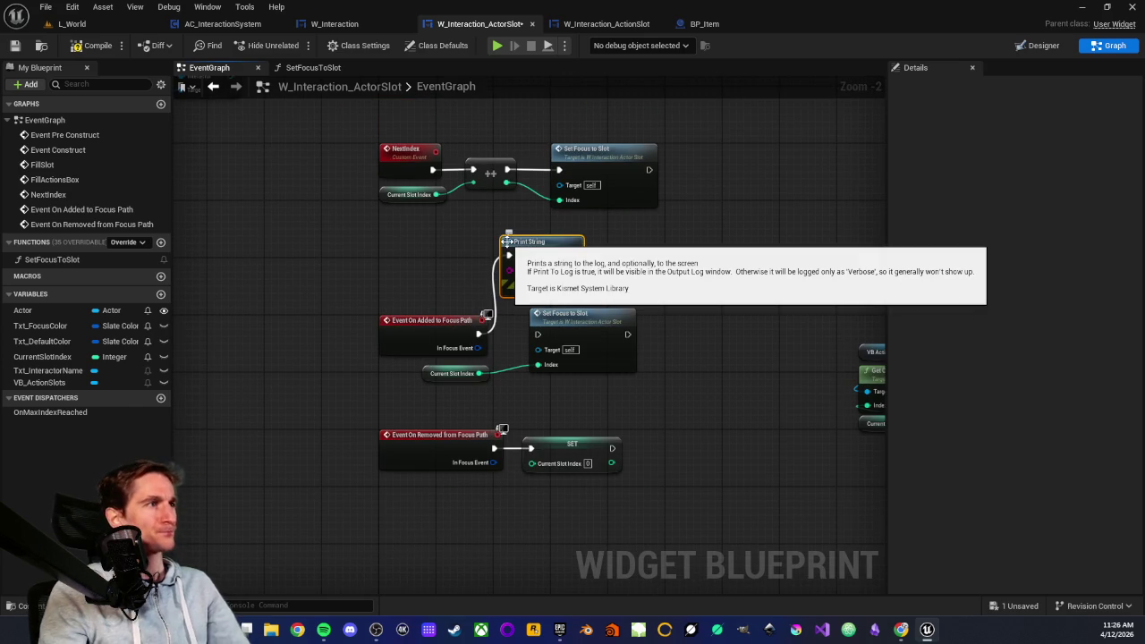
click(477, 259)
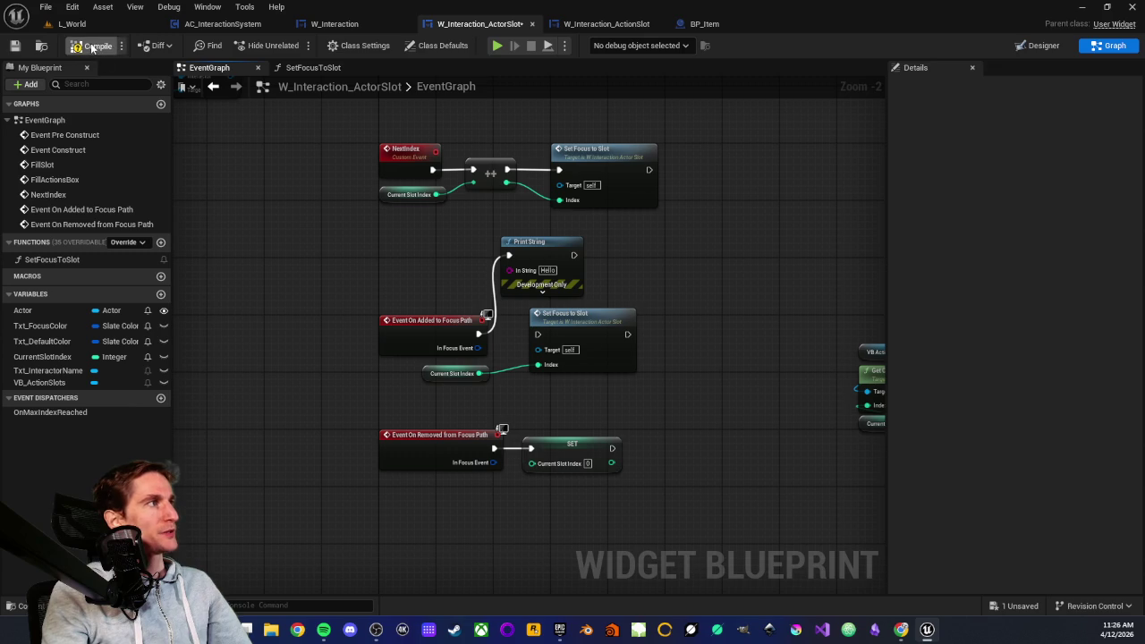
click(72, 23)
click(296, 45)
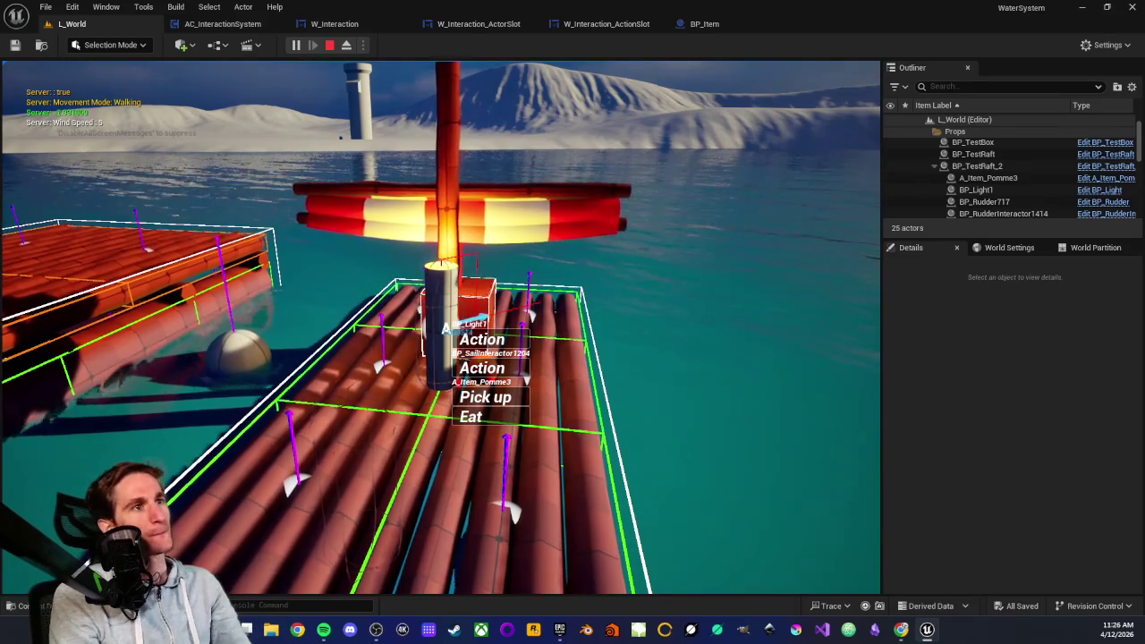
- Walk between the apple, mast and light watching Hello messages, then stop play and reopen W_Interaction_ActorSlot
key(s)
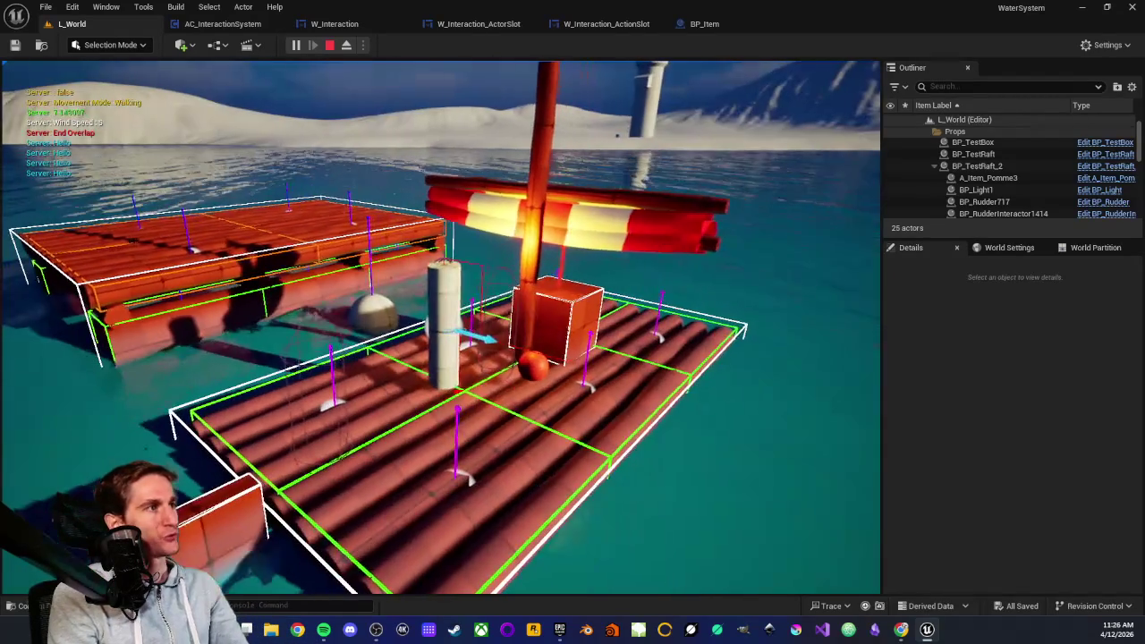
key(w)
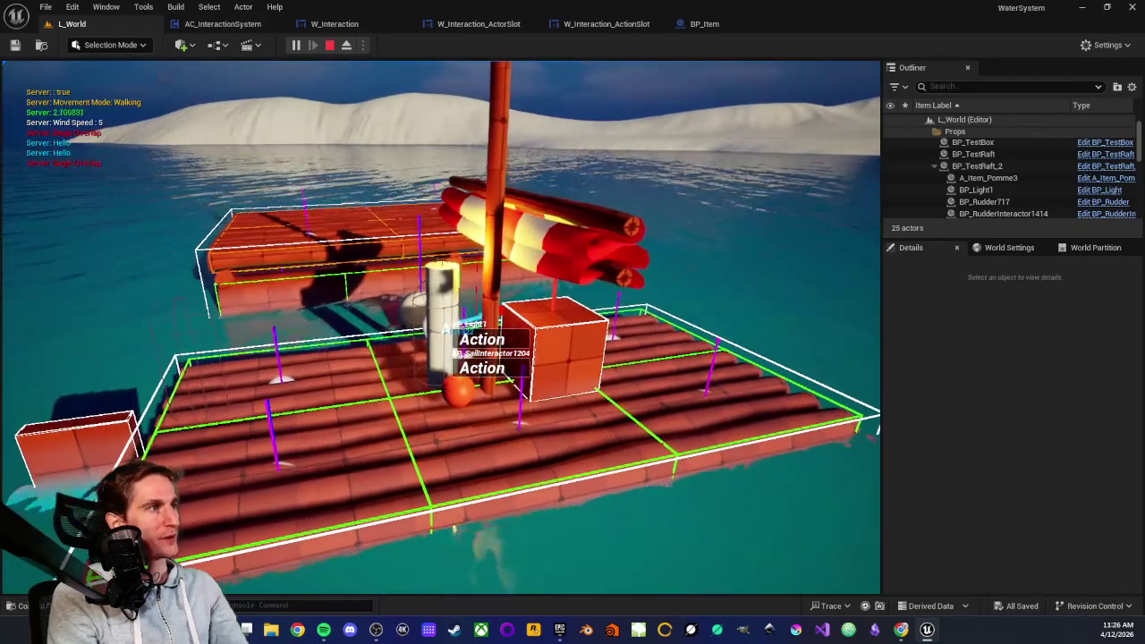
key(s)
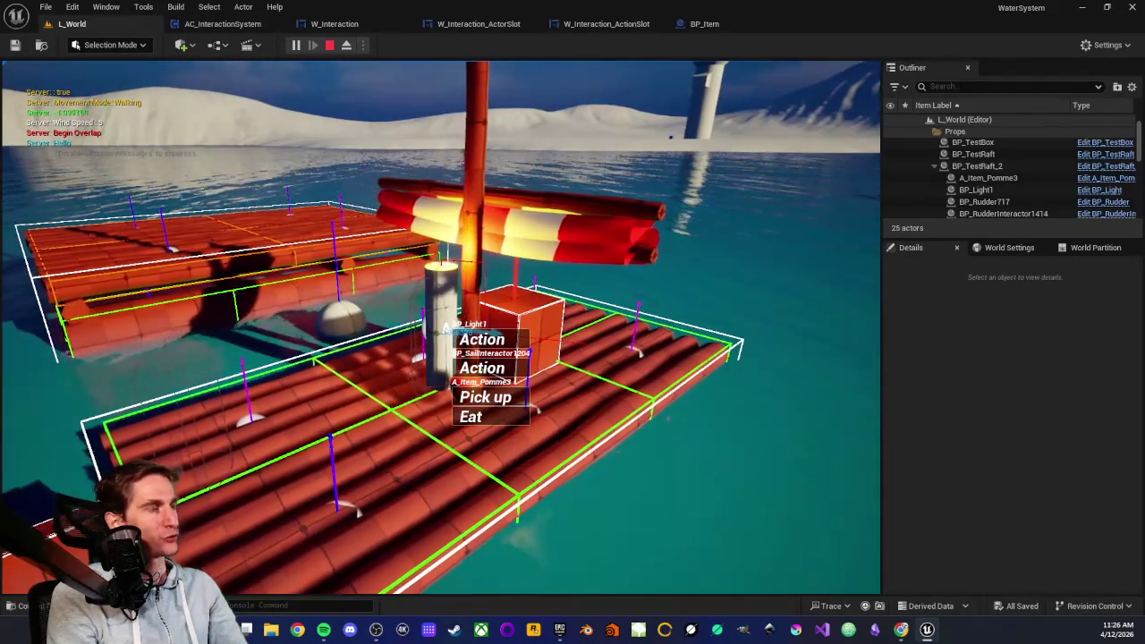
key(w)
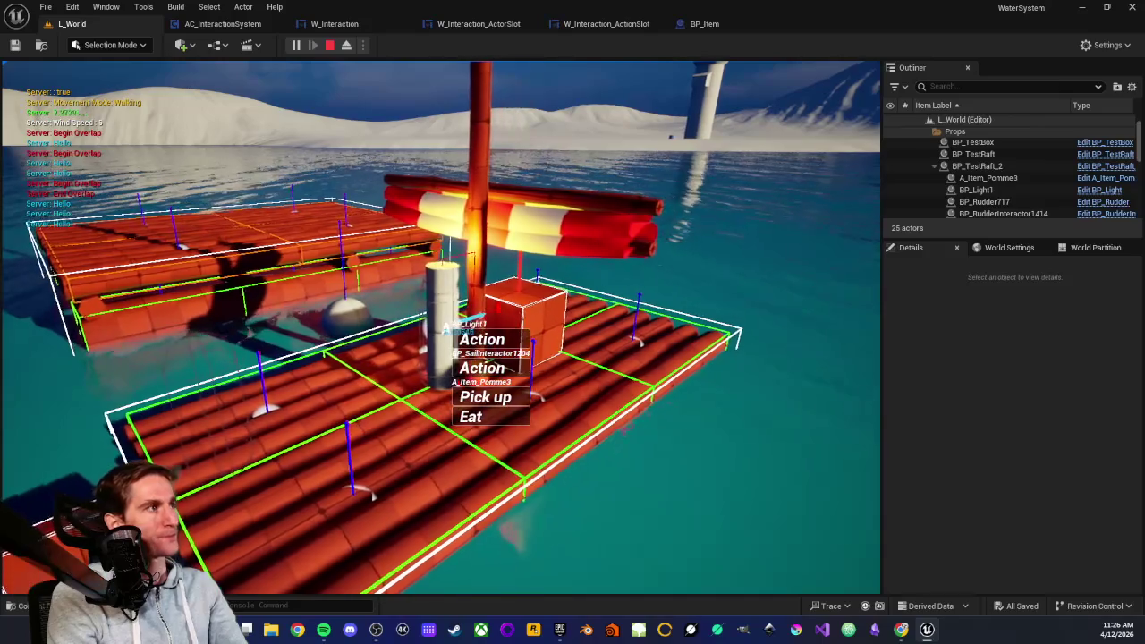
key(s)
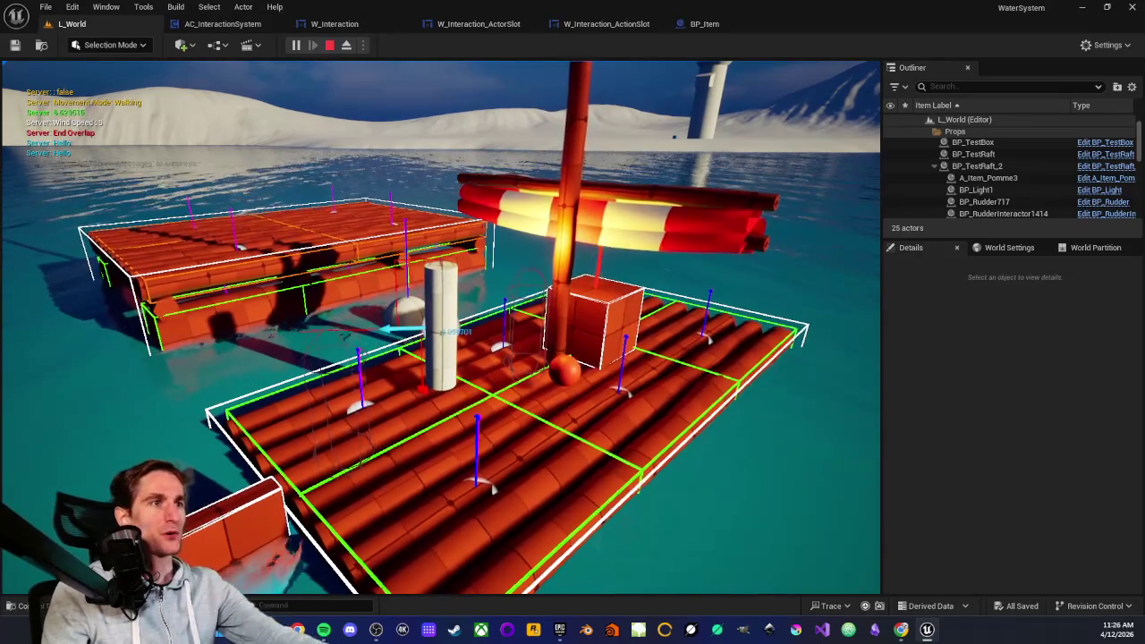
key(Escape)
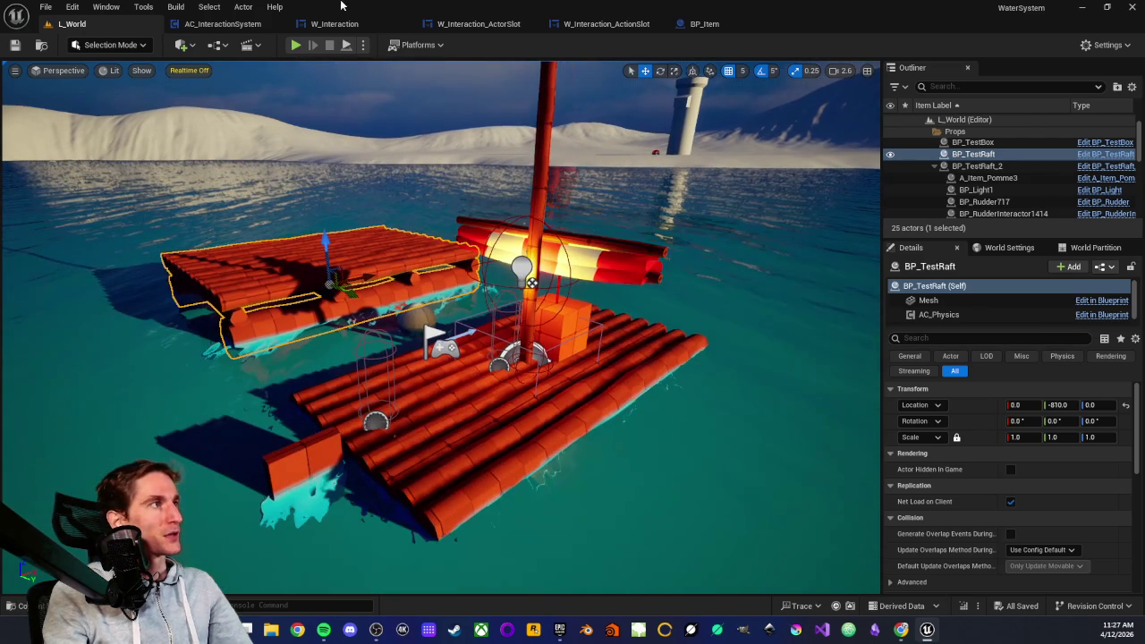
click(460, 27)
- Pan through the graph past FillActionsBox and NextIndex to locate the Actor and Get Display Name nodes
scroll(421, 283, up, 2)
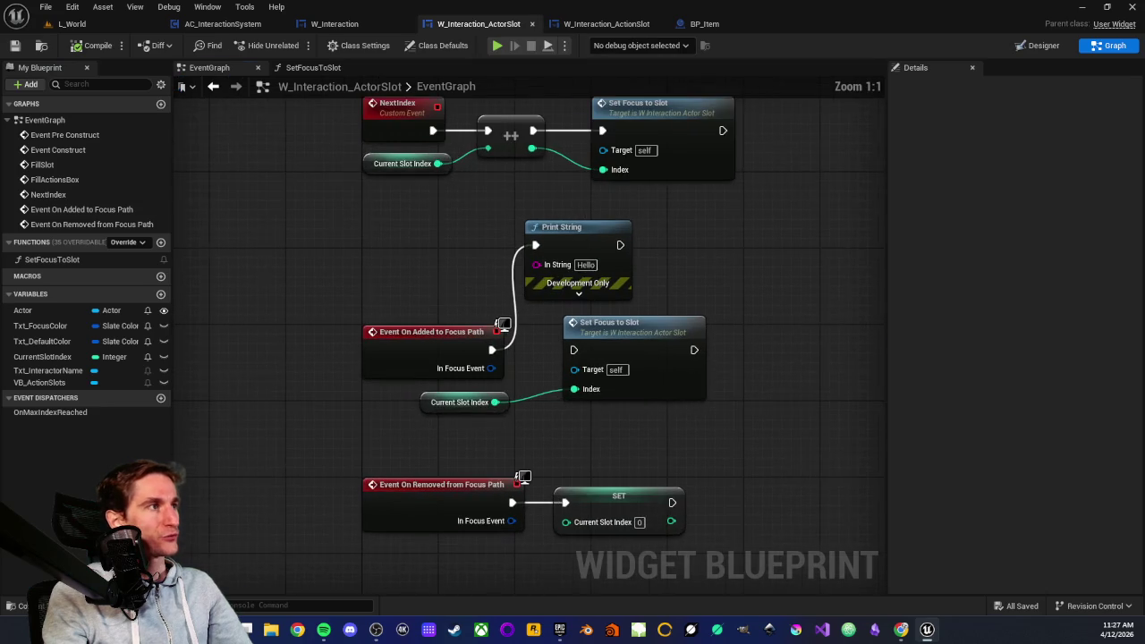
click(528, 228)
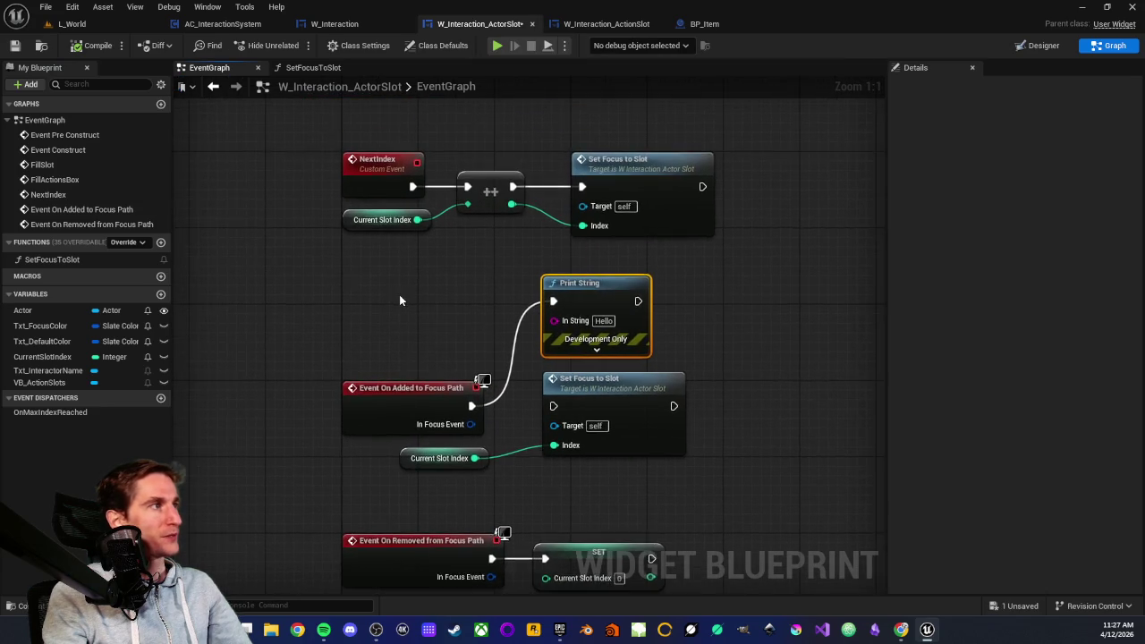
scroll(385, 291, down, 2)
drag(294, 283, 396, 377)
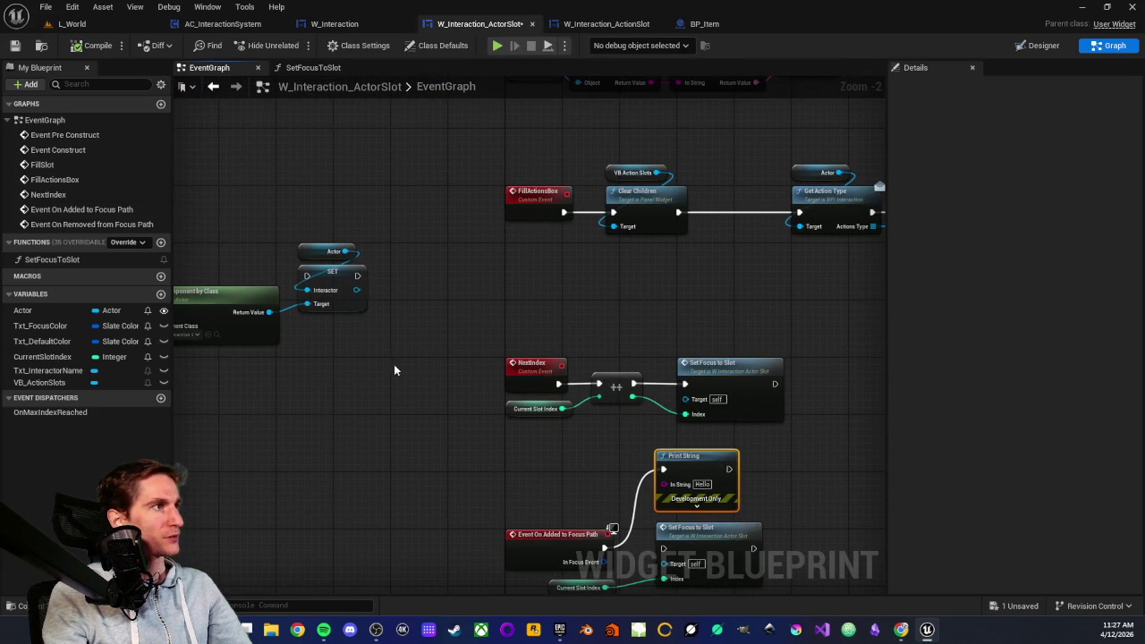
scroll(358, 400, up, 1)
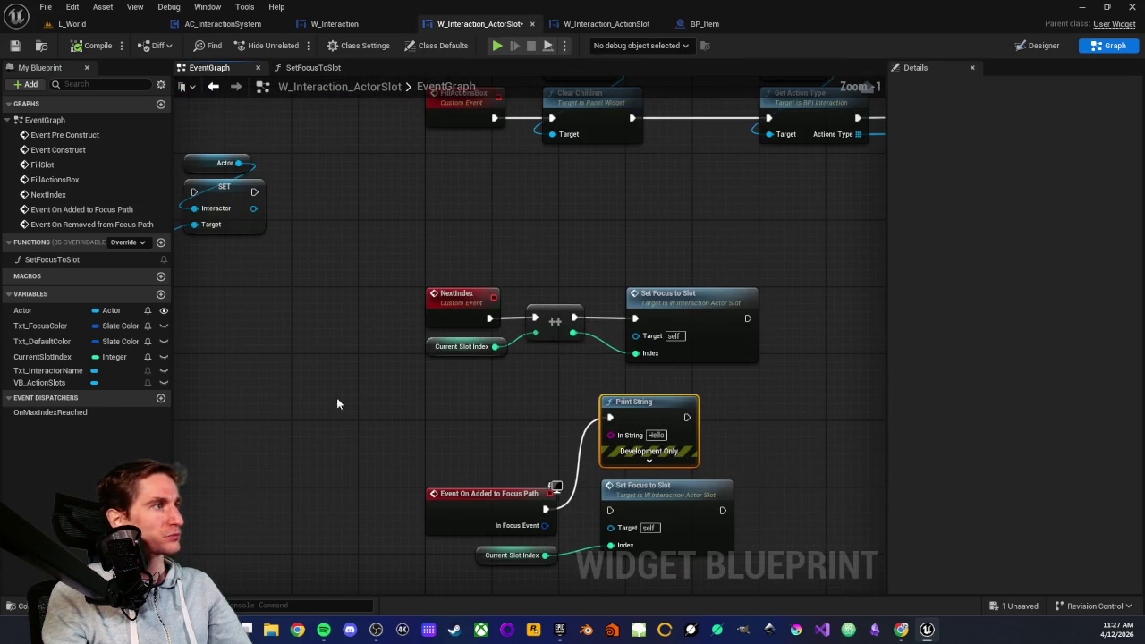
click(23, 310)
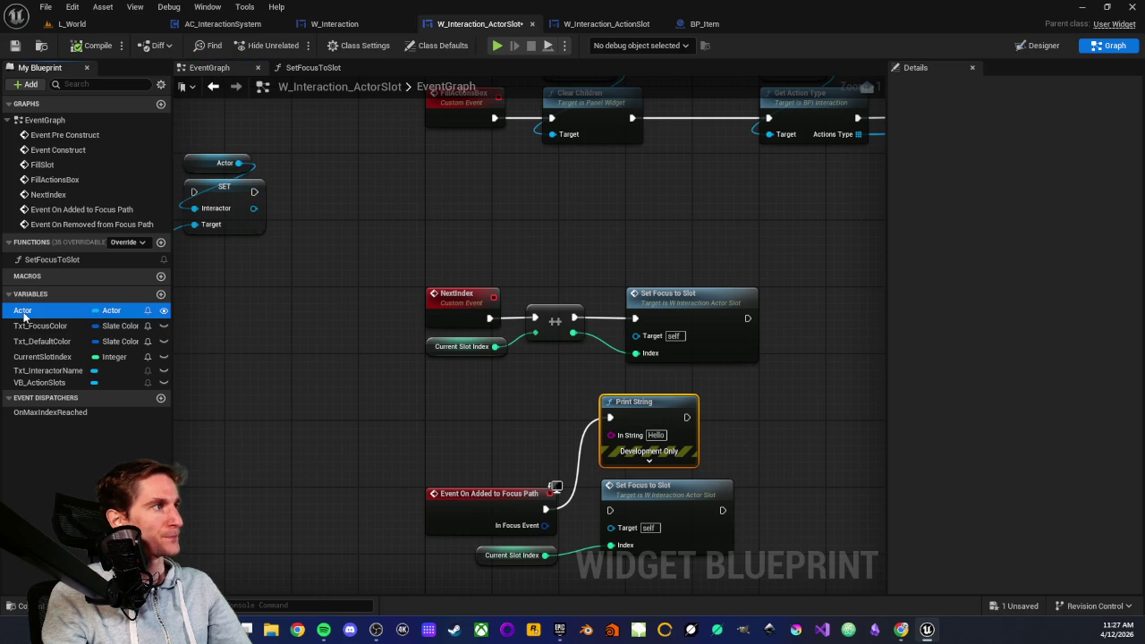
mouse_move(391, 280)
mouse_down()
mouse_move(523, 384)
mouse_move(542, 351)
mouse_move(490, 301)
mouse_up()
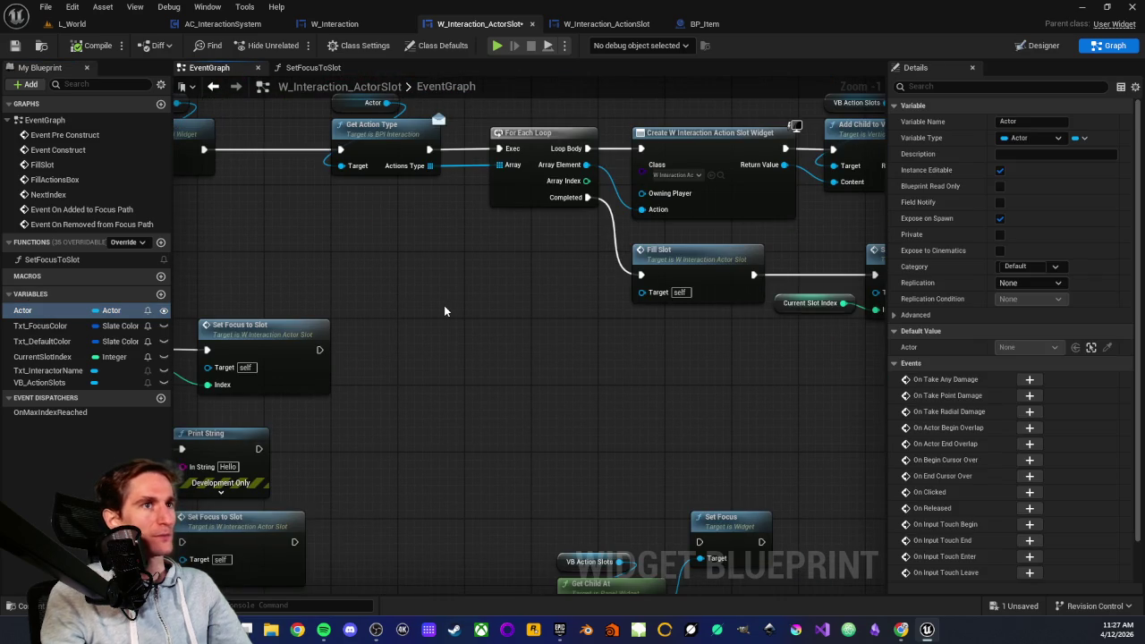
drag(414, 342, 535, 308)
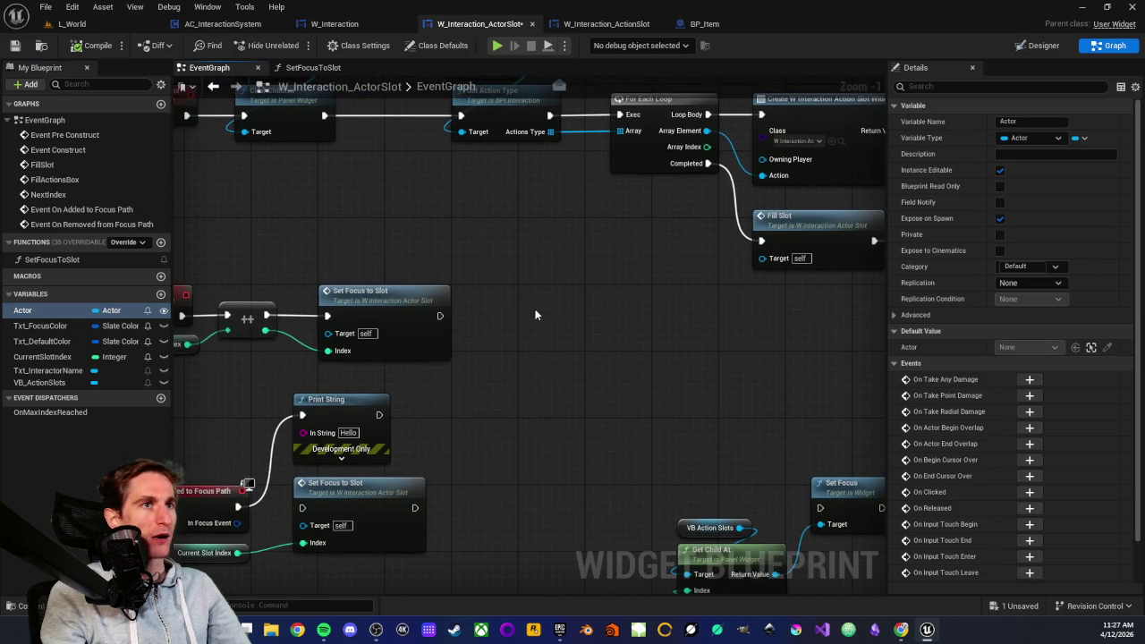
drag(499, 387, 583, 371)
scroll(582, 370, up, 1)
mouse_move(394, 300)
mouse_down()
mouse_move(501, 321)
mouse_move(491, 299)
mouse_move(551, 364)
mouse_up()
- Select the Actor and Get Display Name nodes near the Construct and FillSlot events for copying
scroll(551, 363, down, 4)
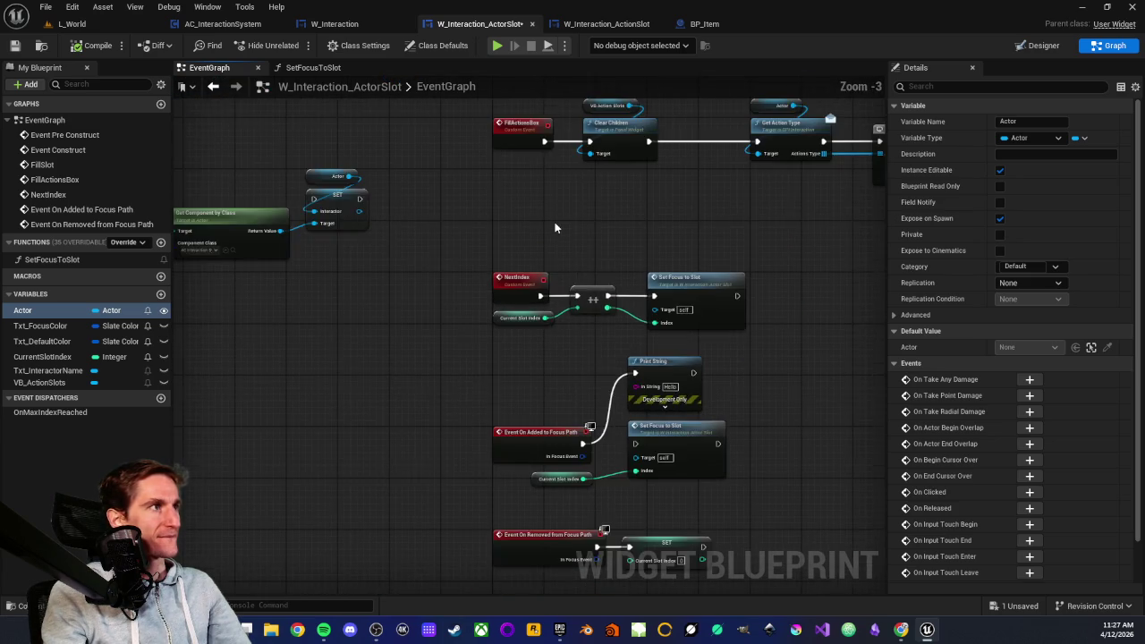
drag(471, 396, 408, 397)
scroll(408, 390, up, 3)
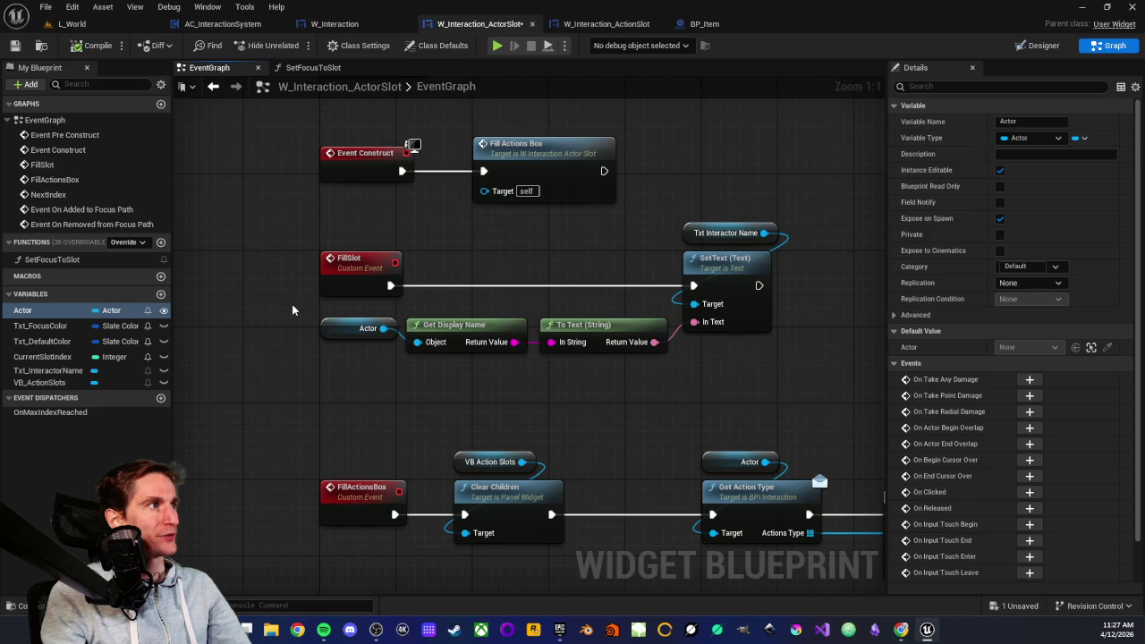
drag(292, 309, 483, 415)
scroll(483, 416, down, 2)
click(299, 334)
mouse_move(299, 335)
mouse_down()
mouse_move(652, 384)
mouse_move(498, 384)
mouse_up()
- Paste them by Event On Added to Focus Path, wire Return Value into Print String's In String, and compile
mouse_move(408, 618)
mouse_down()
mouse_move(446, 375)
mouse_move(408, 374)
mouse_up()
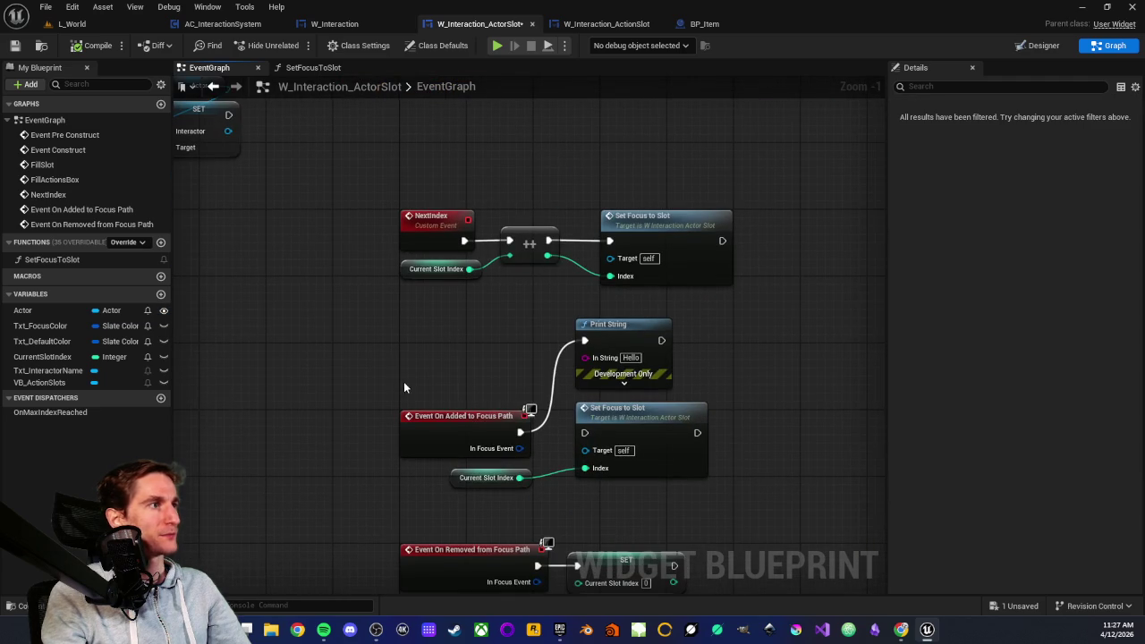
key(ctrl+v)
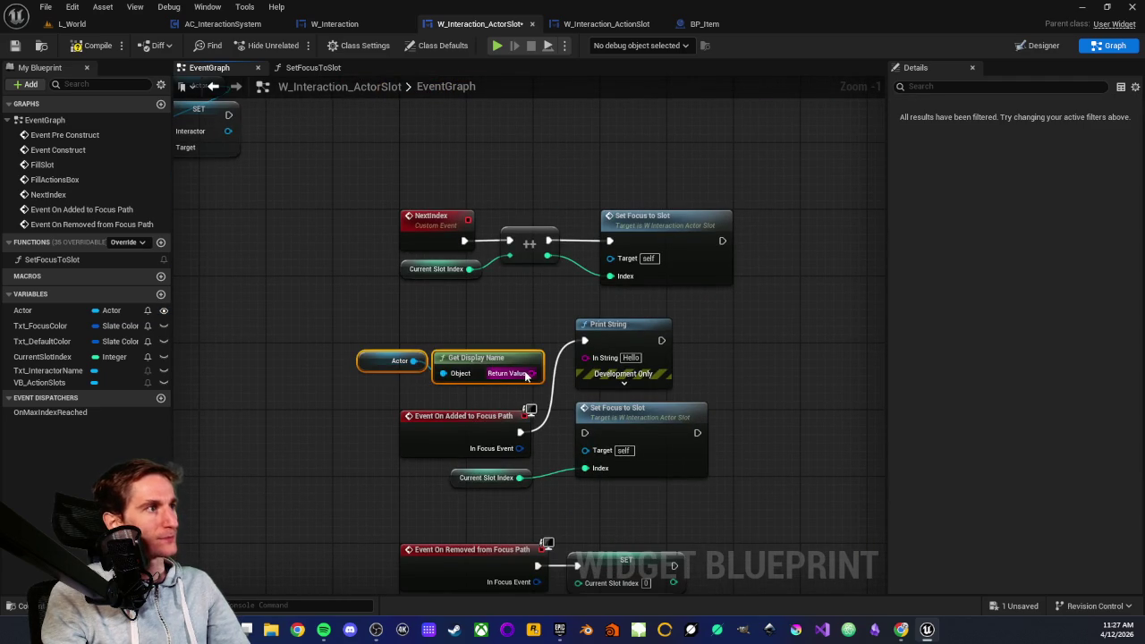
drag(531, 373, 585, 357)
click(328, 276)
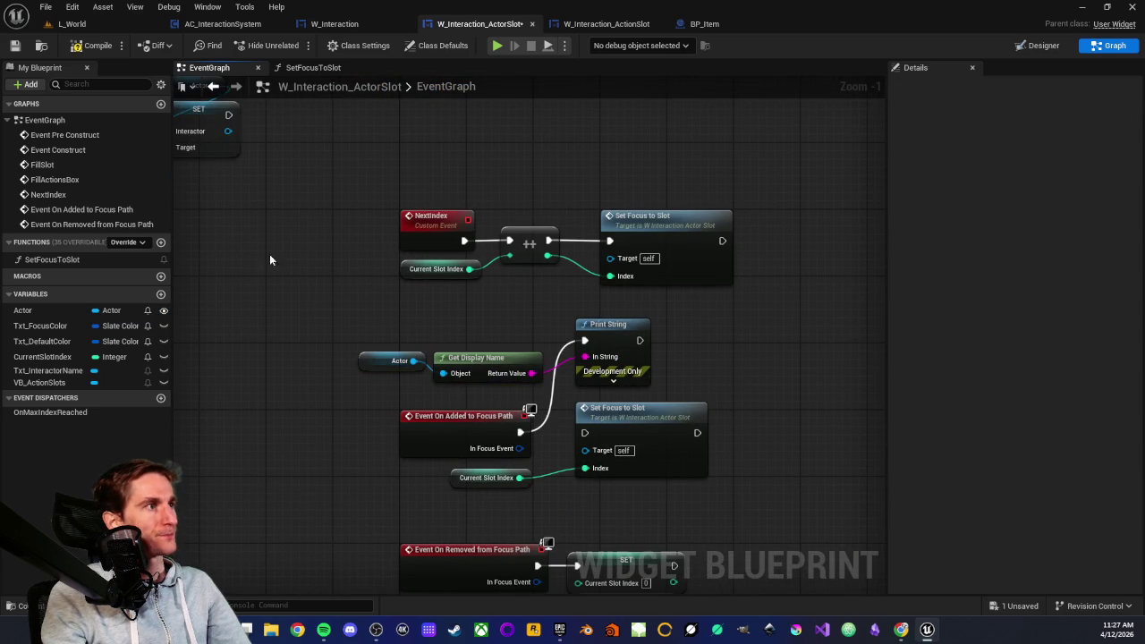
click(71, 46)
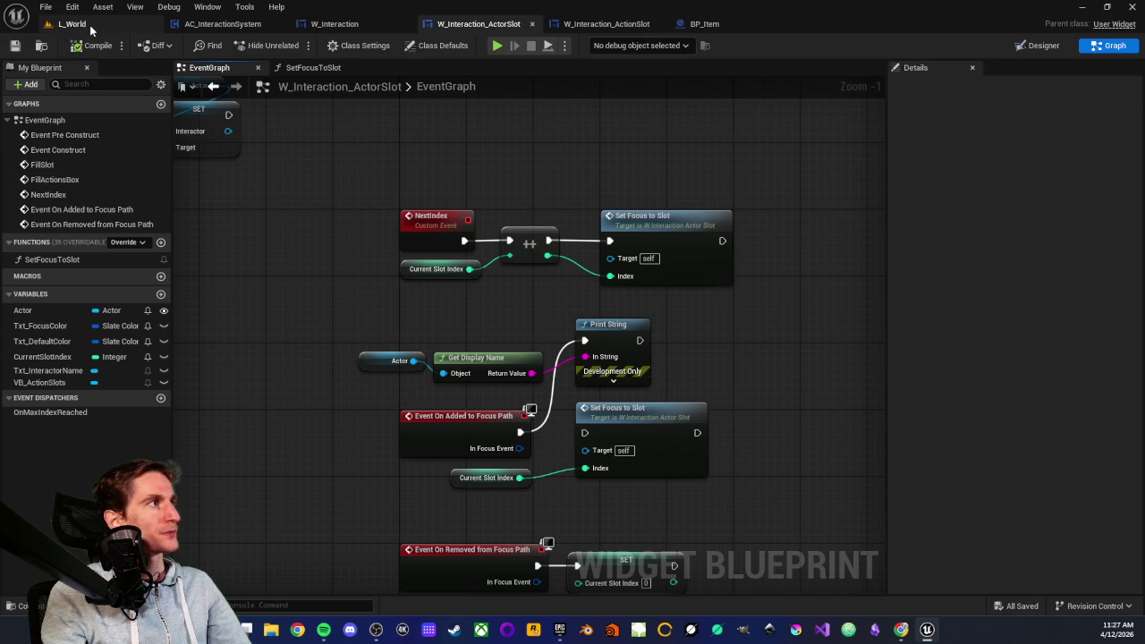
click(71, 23)
- Play L_World with Alt+P, walk around the raft's items checking prompts and printed actor names, then stop
key(alt+p)
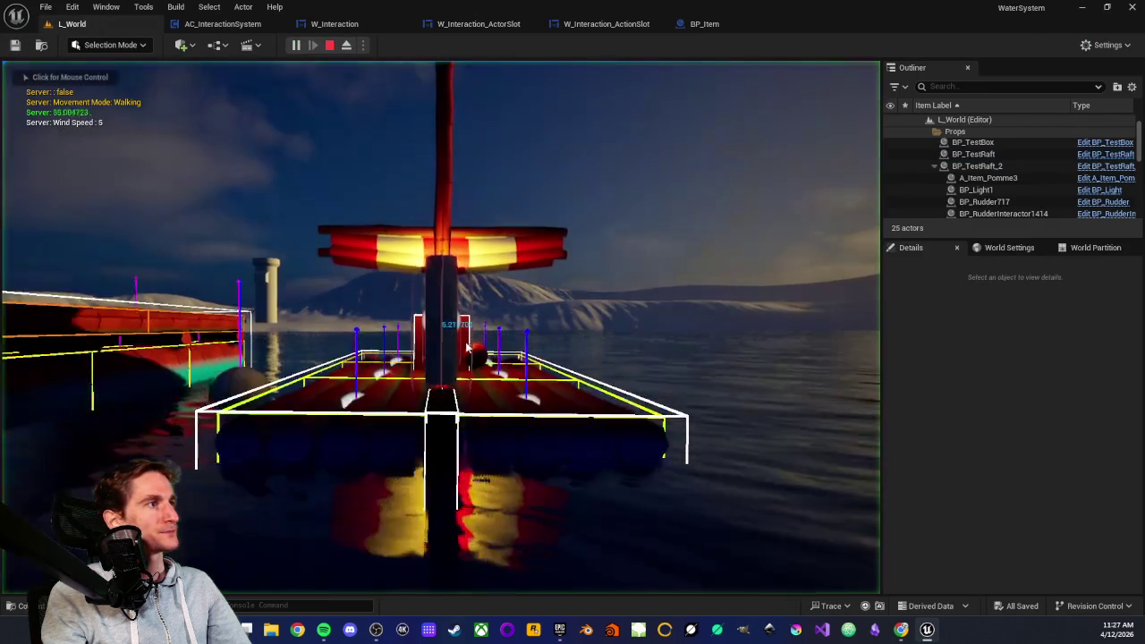
key(w)
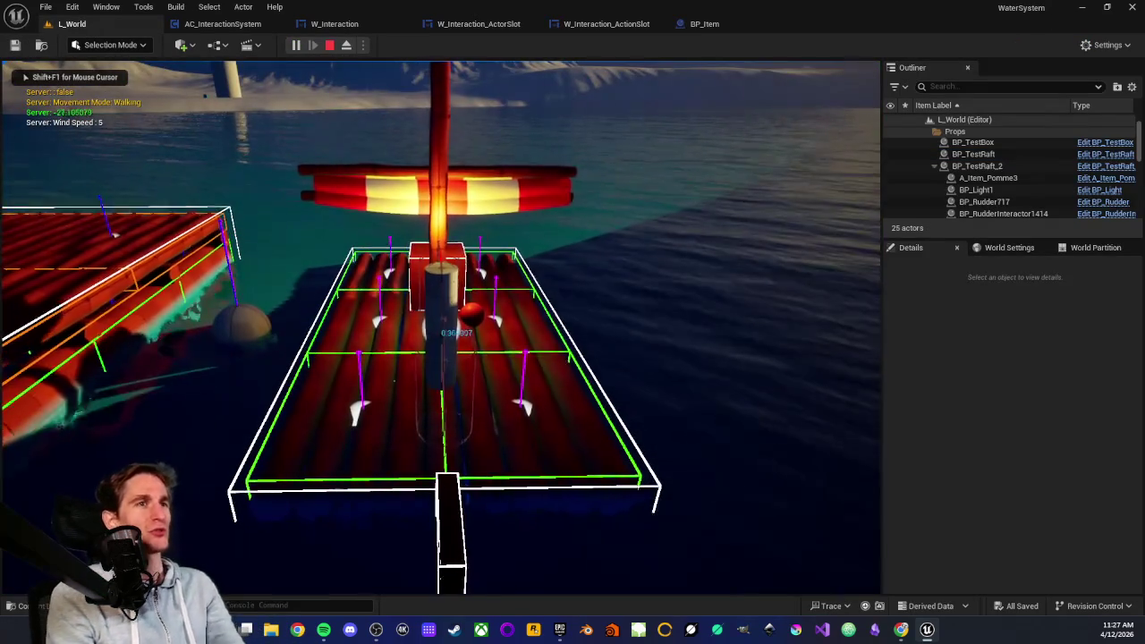
key(w)
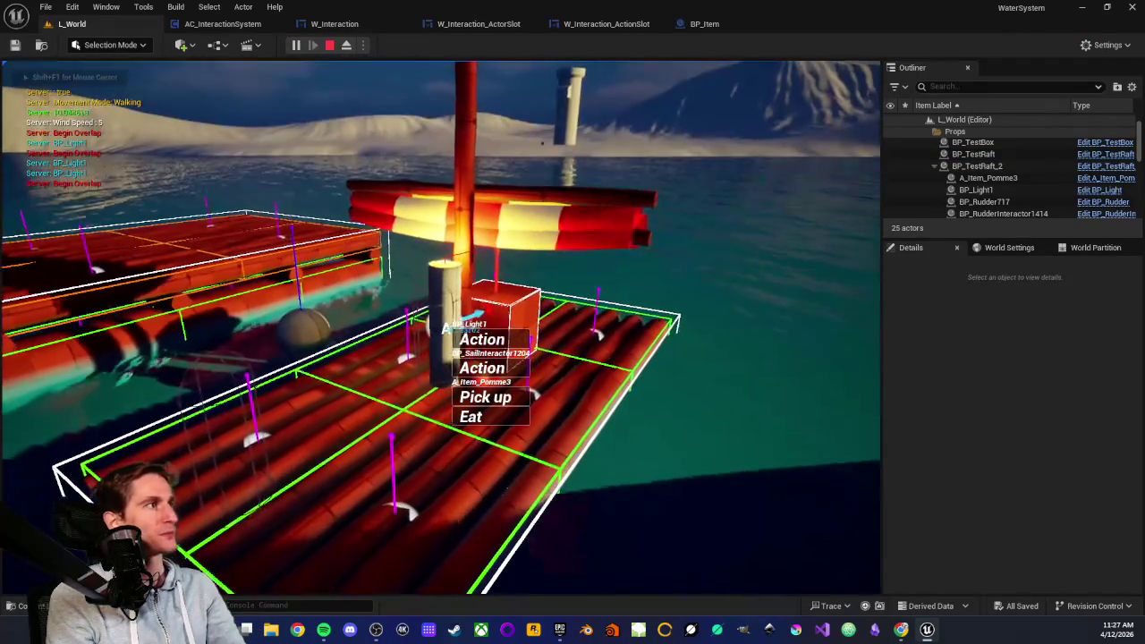
key(w)
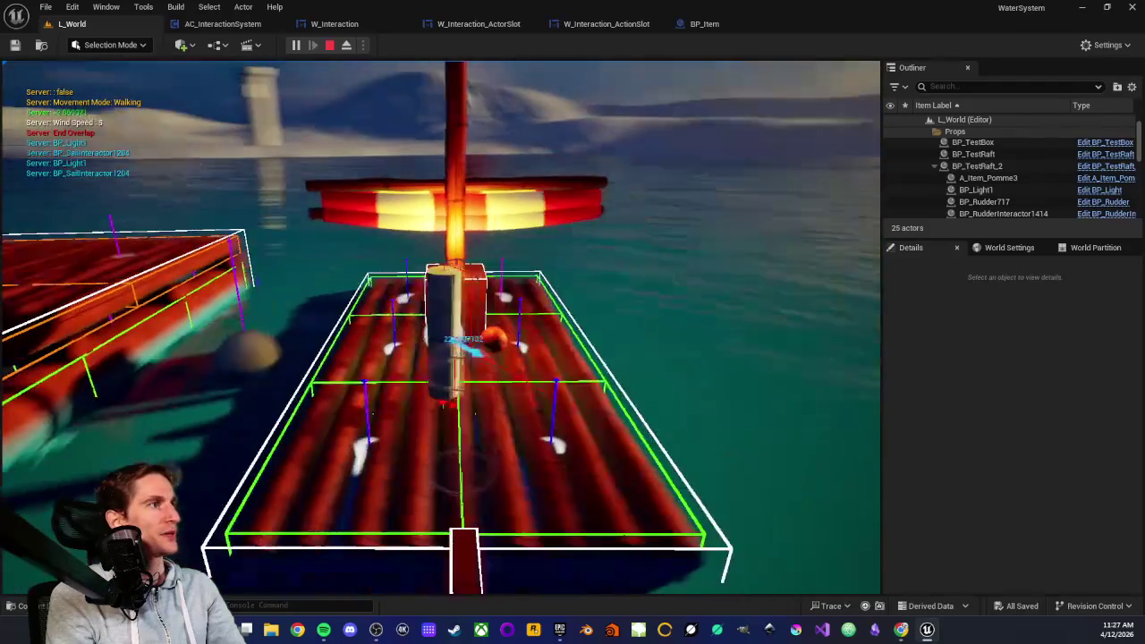
key(w)
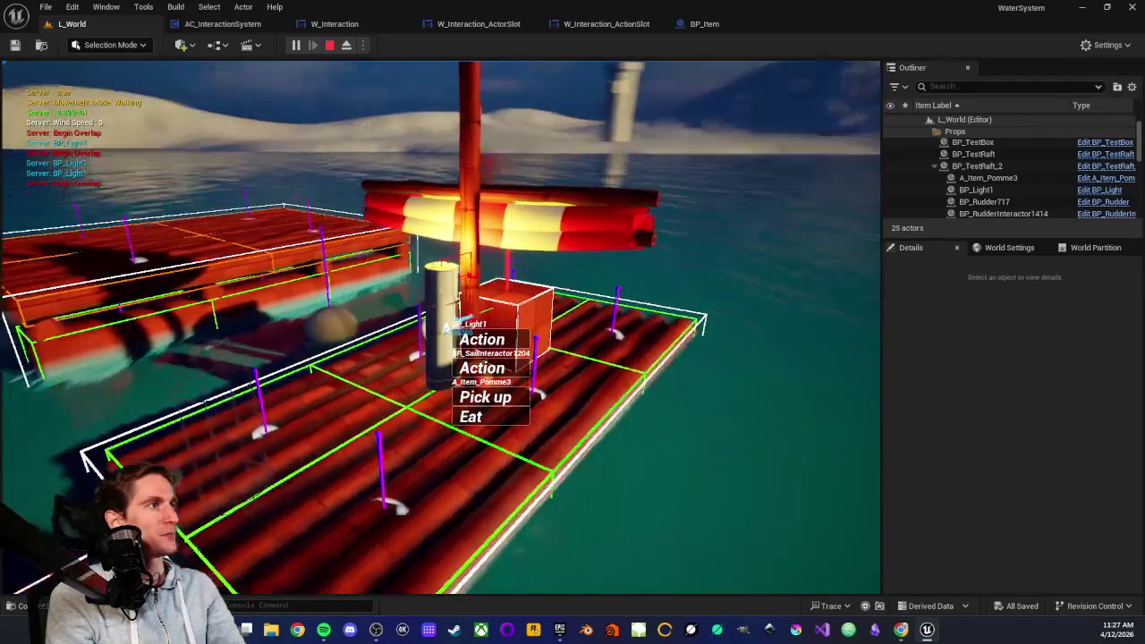
key(w)
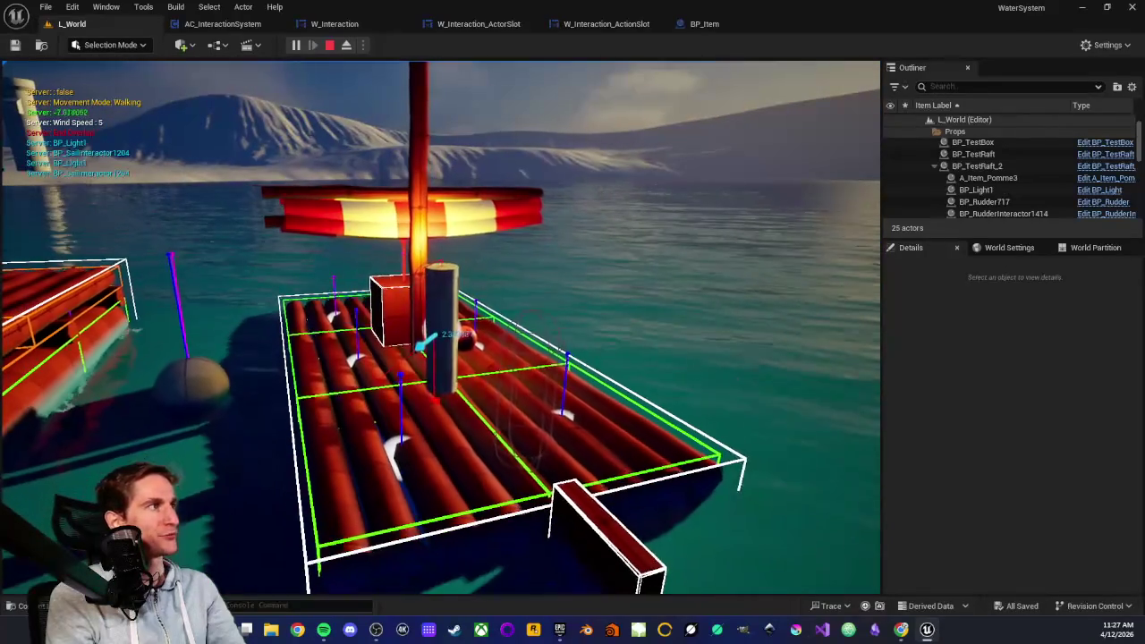
key(w)
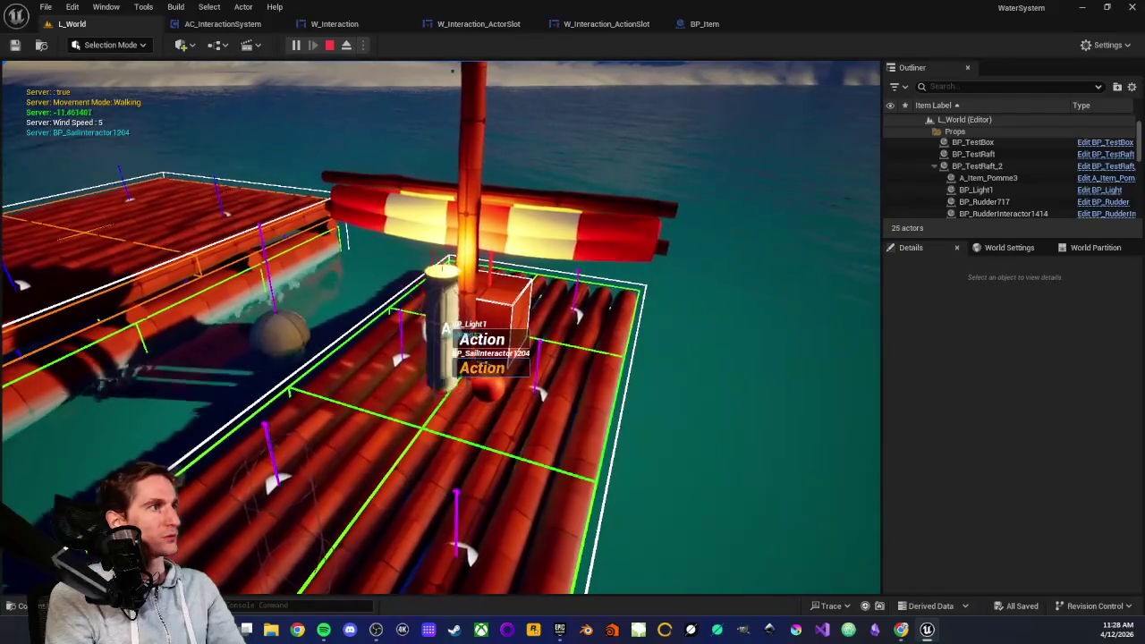
key(w)
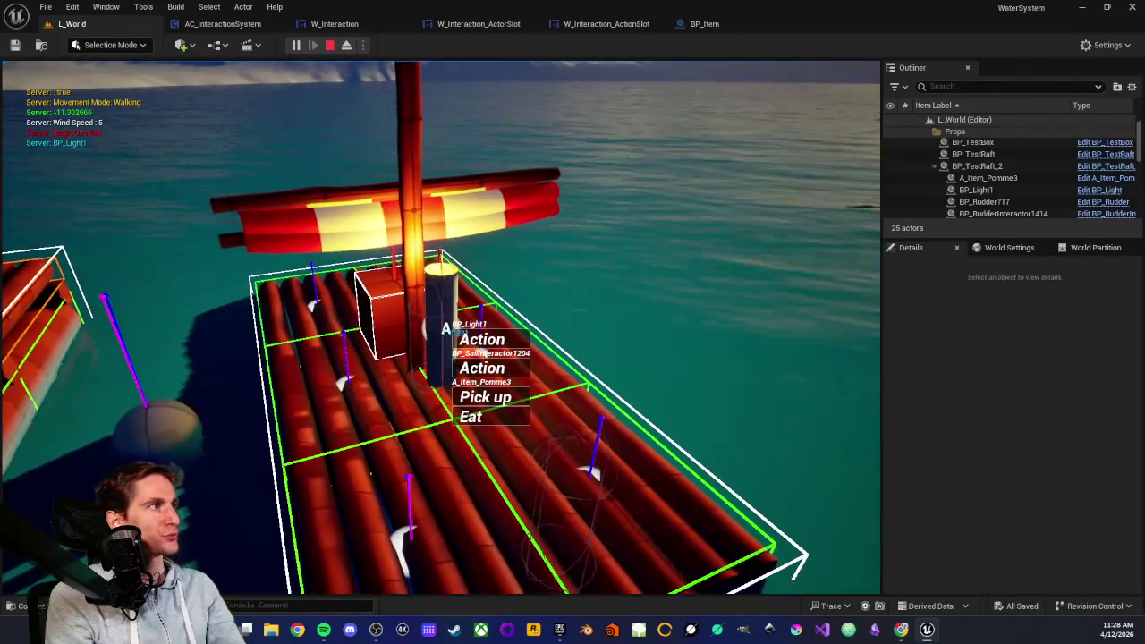
key(w)
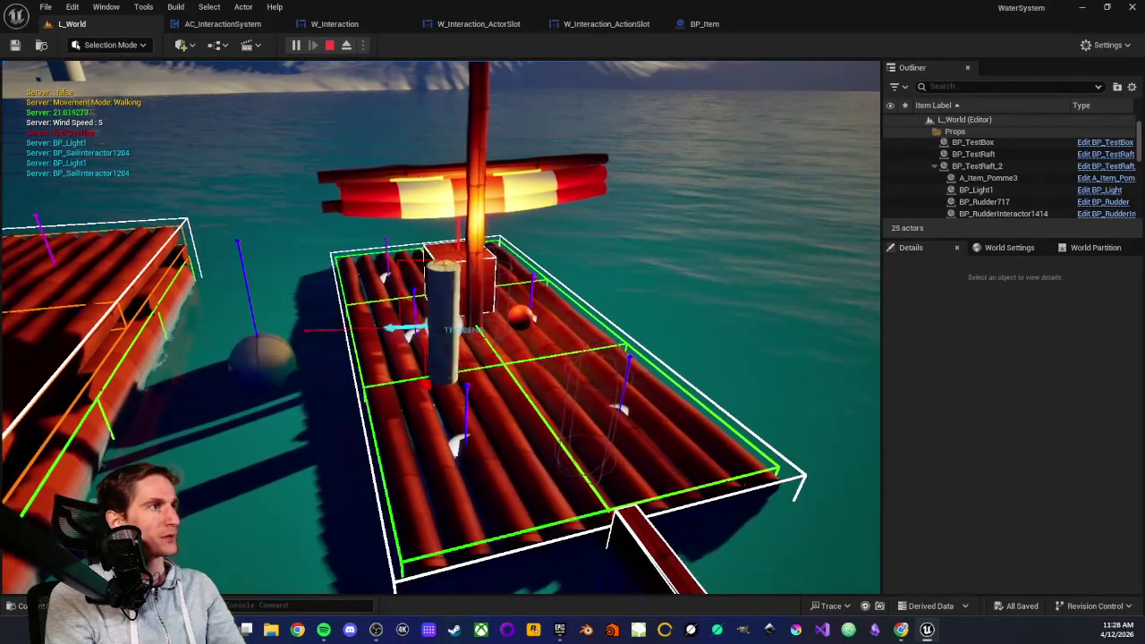
key(w)
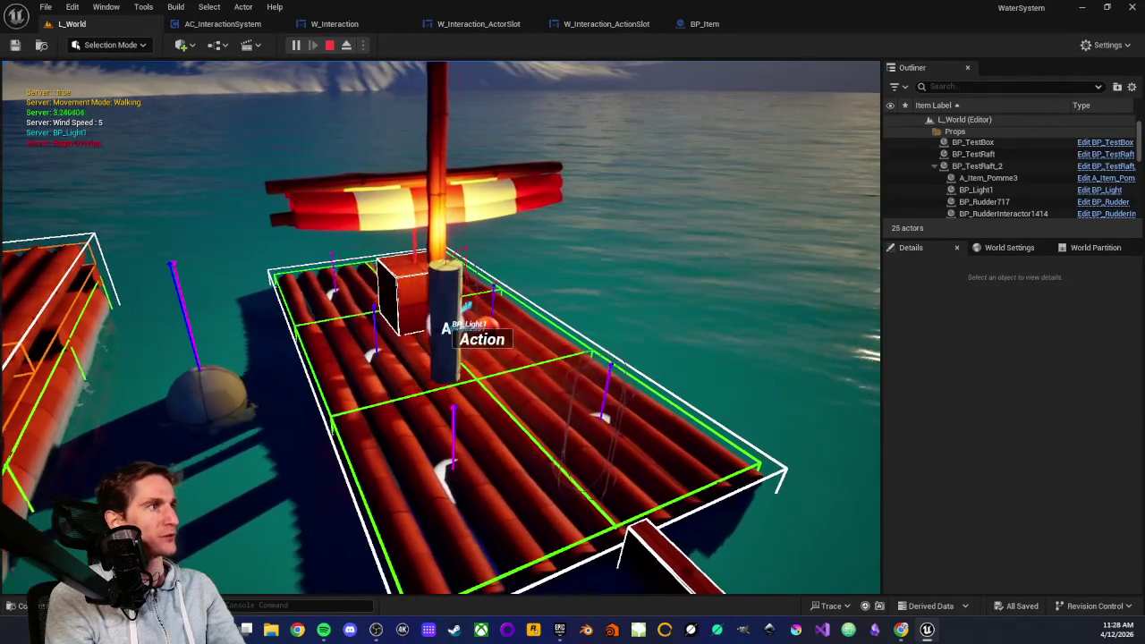
key(w)
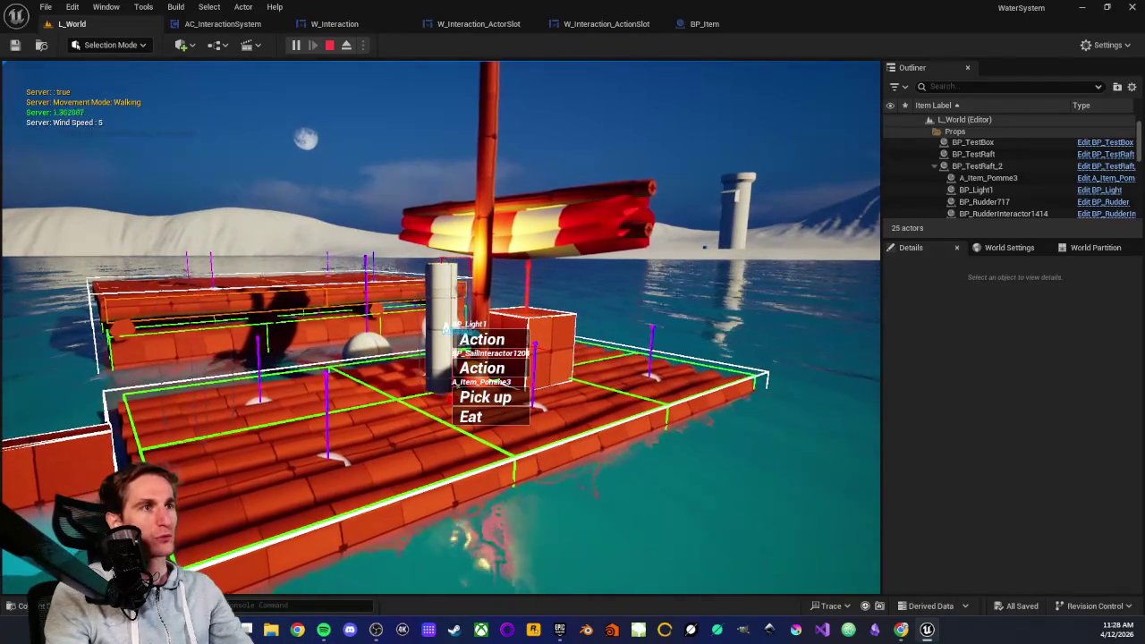
key(Escape)
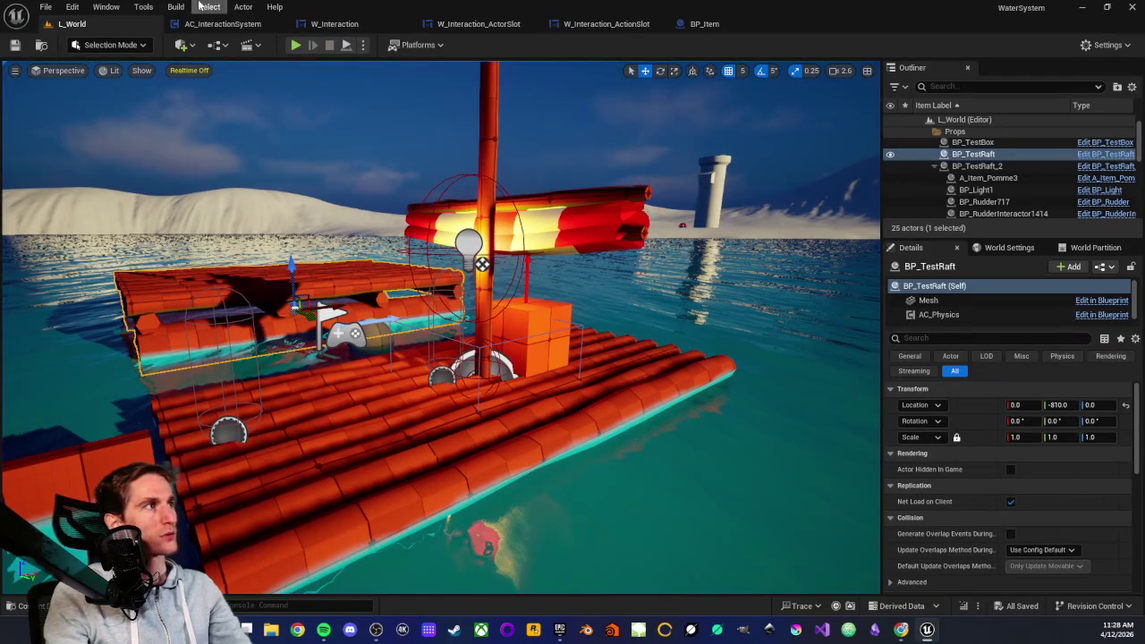
- Pan and zoom W_Interaction's Event Graph to review NextIndex incrementing Current Slot Index into Set Focus to Slot
click(364, 31)
mouse_move(422, 317)
mouse_down()
mouse_move(517, 242)
mouse_move(402, 420)
mouse_move(445, 291)
mouse_move(470, 384)
mouse_up()
scroll(512, 386, down, 4)
scroll(546, 382, up, 2)
mouse_move(546, 382)
mouse_down()
mouse_move(477, 383)
mouse_move(503, 382)
mouse_up()
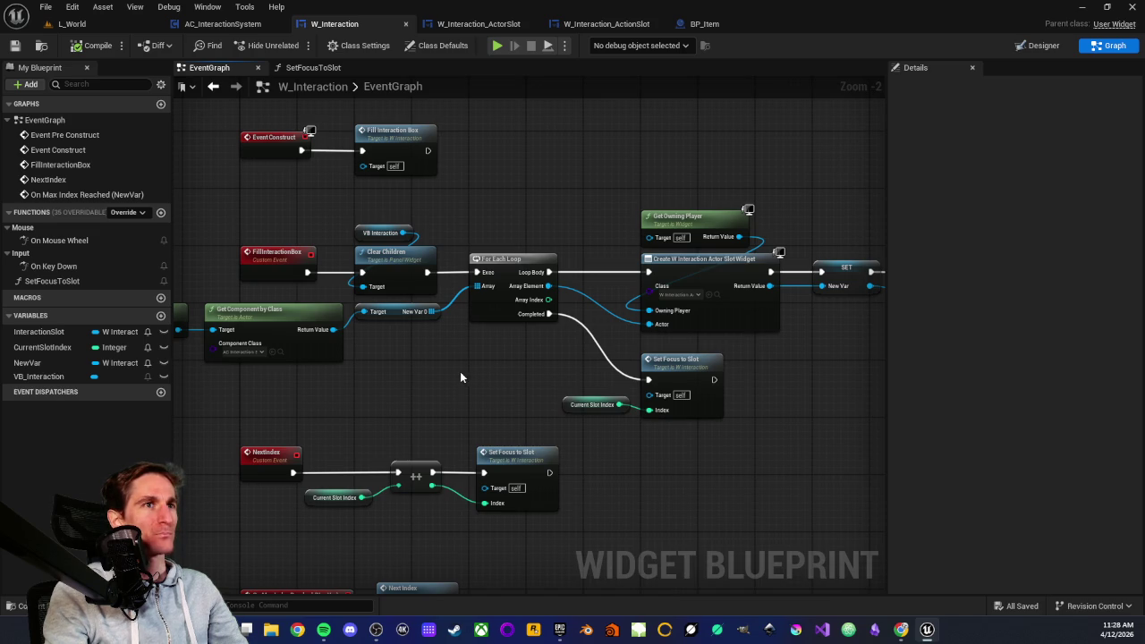
scroll(455, 376, down, 2)
scroll(455, 380, up, 2)
drag(459, 373, 450, 377)
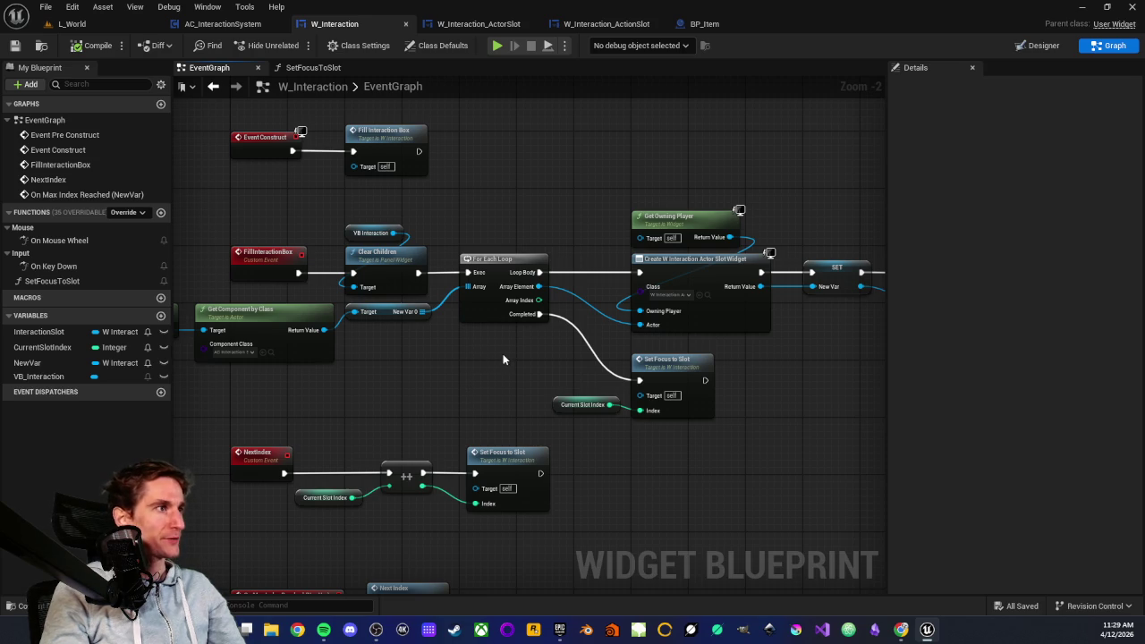
scroll(508, 359, down, 1)
scroll(508, 359, up, 2)
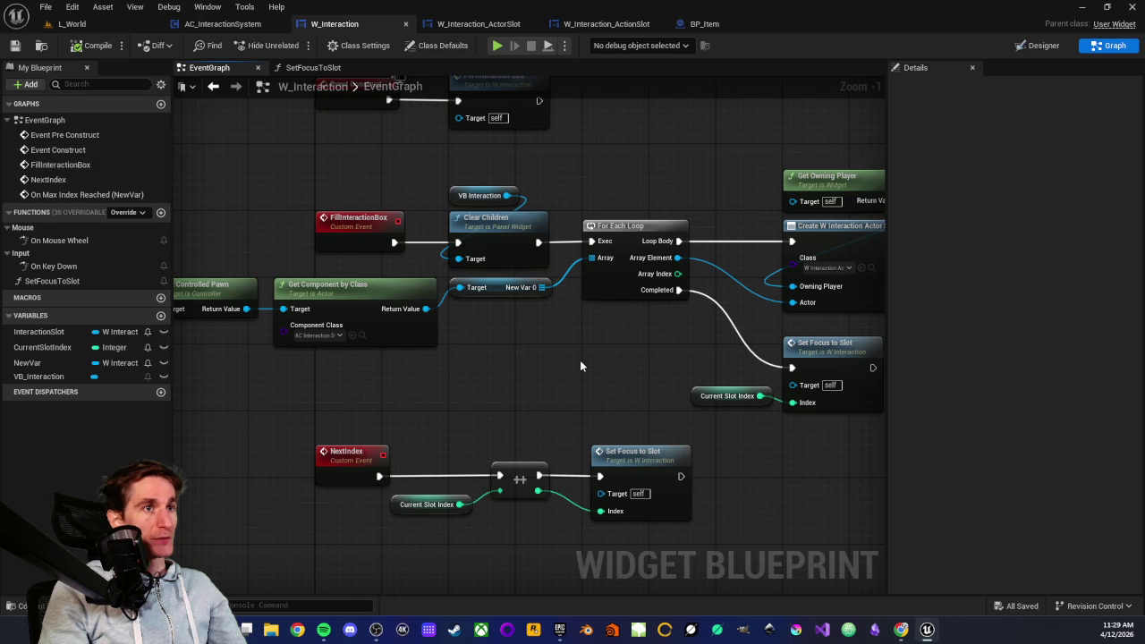
drag(580, 360, 489, 352)
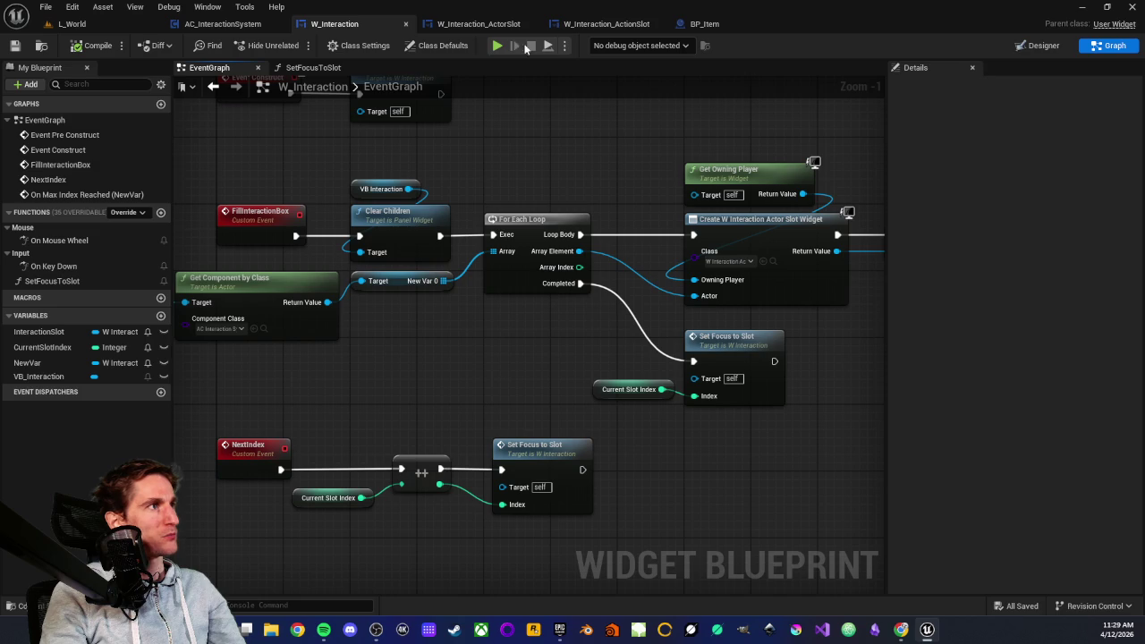
- Expand W_Interaction's Desired Focus Widget property in Class Defaults, currently set to Self
click(360, 46)
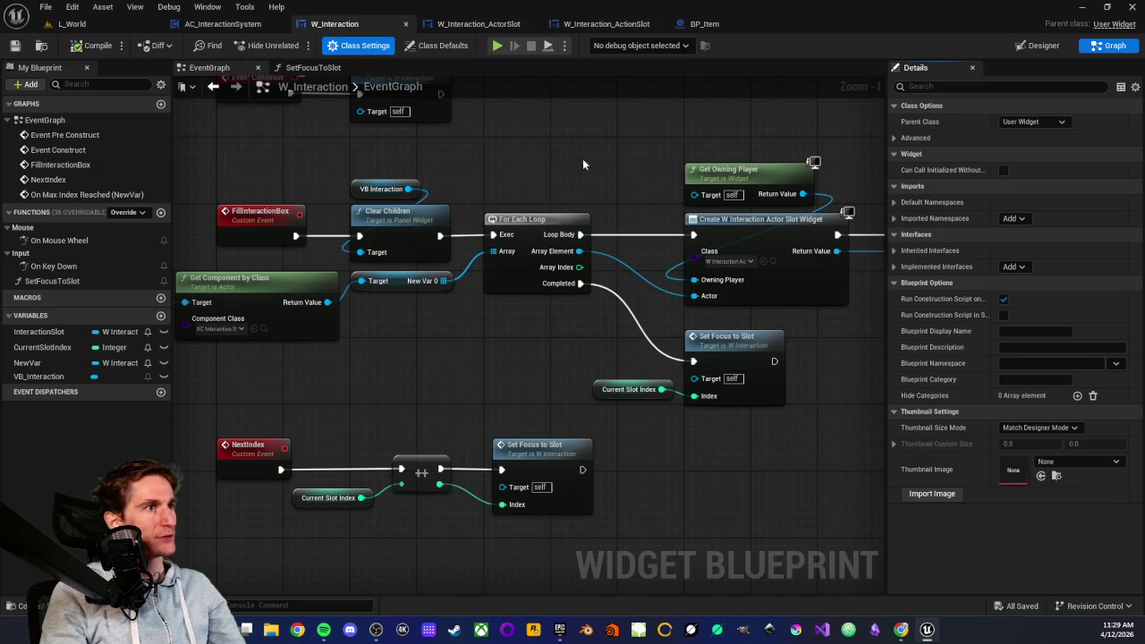
click(440, 47)
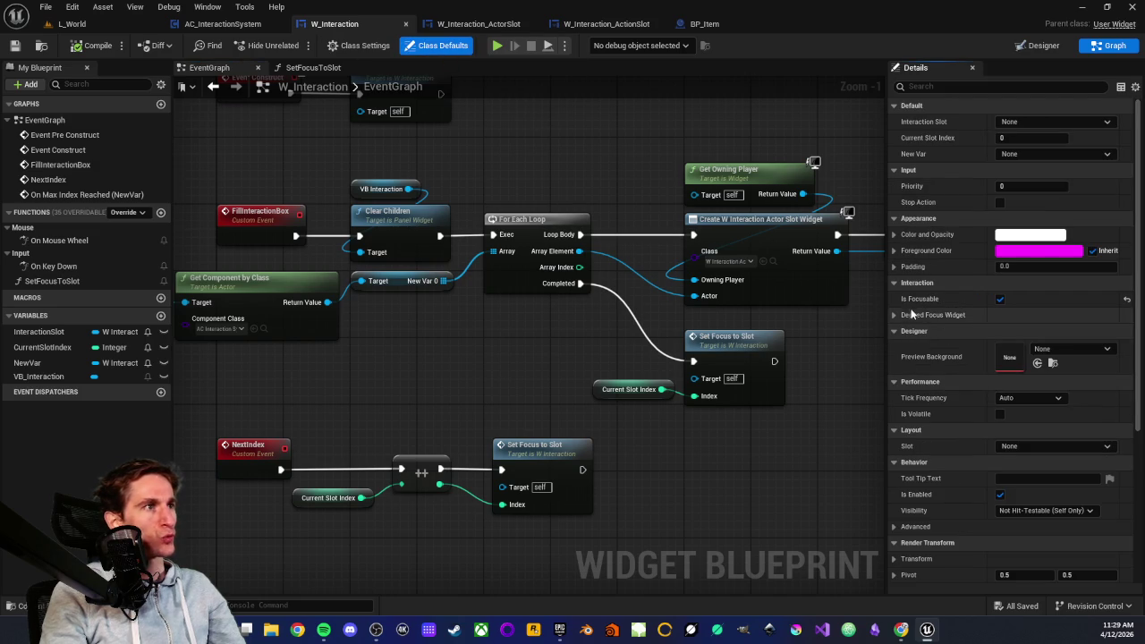
click(893, 315)
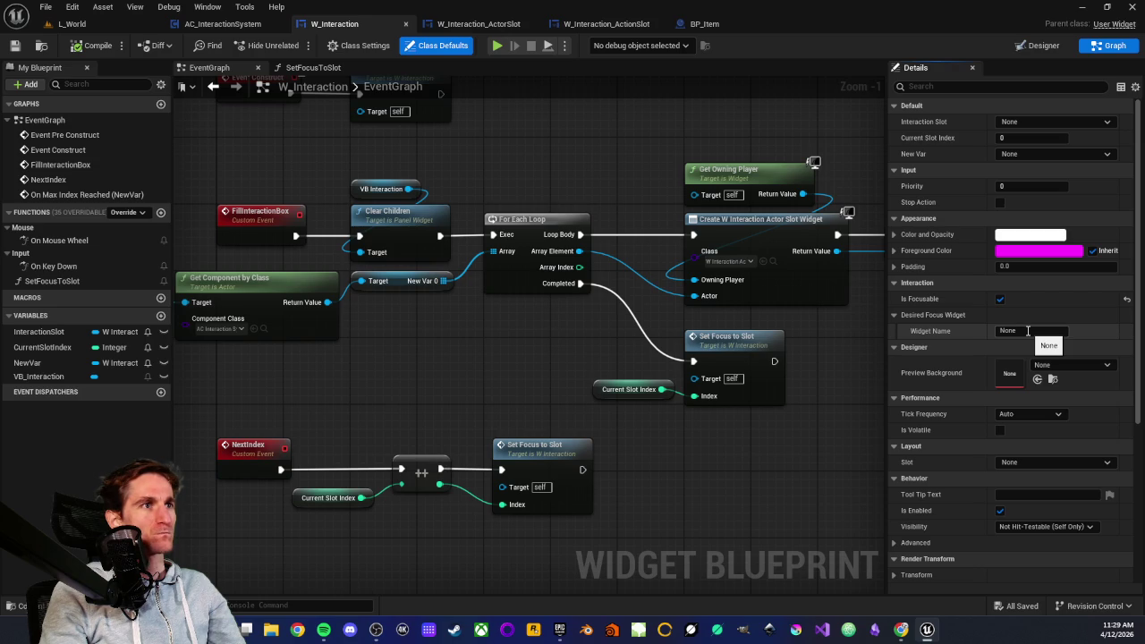
- In Designer, select the root W_Interaction widget and open its Desired Focus Widget dropdown
click(1043, 46)
click(24, 368)
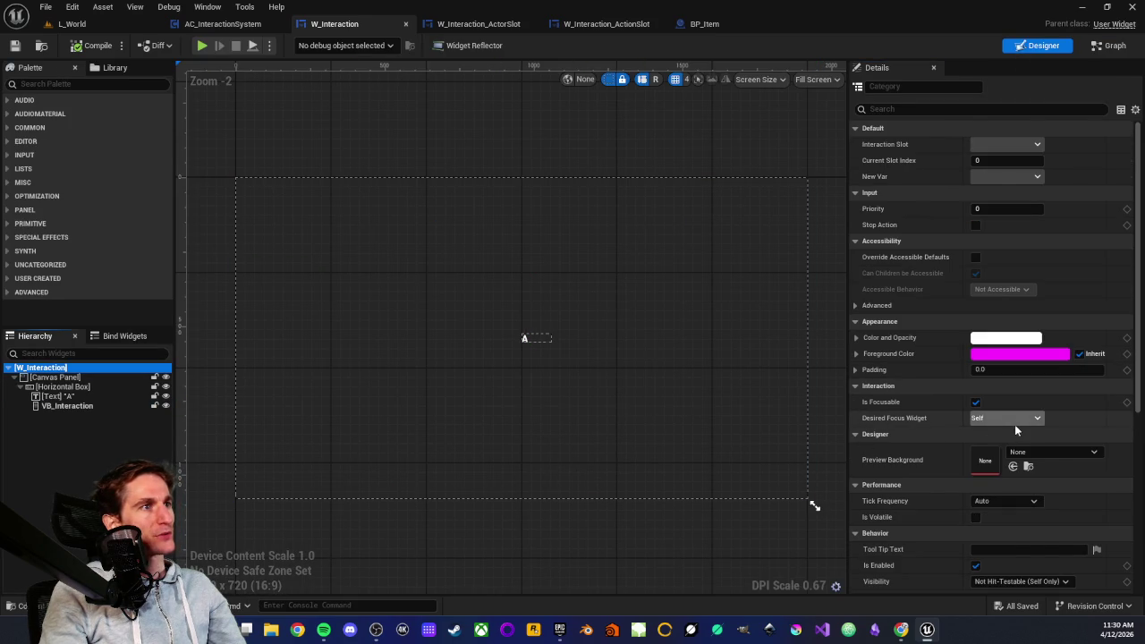
click(1018, 421)
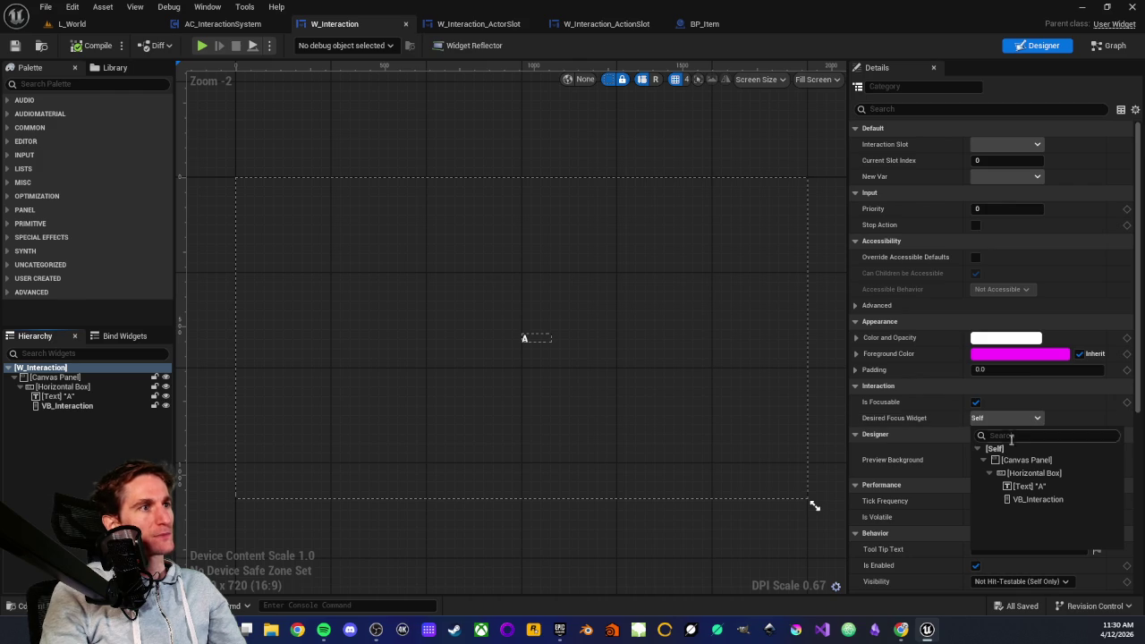
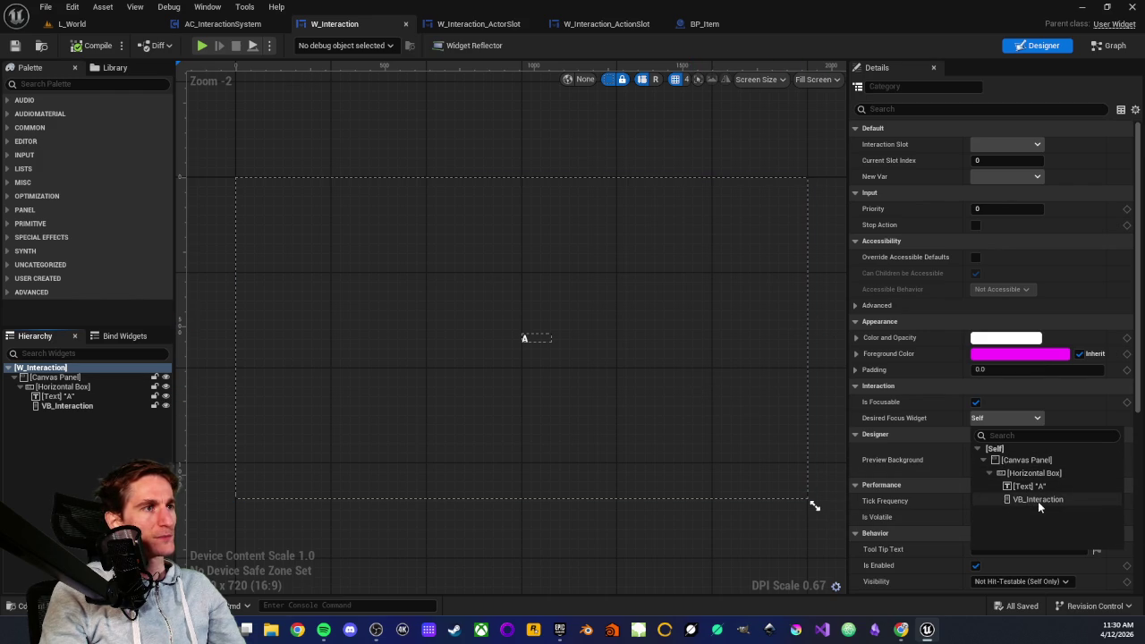
- Delete the Actor, Get Display Name and Print String debug nodes from W_Interaction_ActorSlot's EventGraph
click(837, 337)
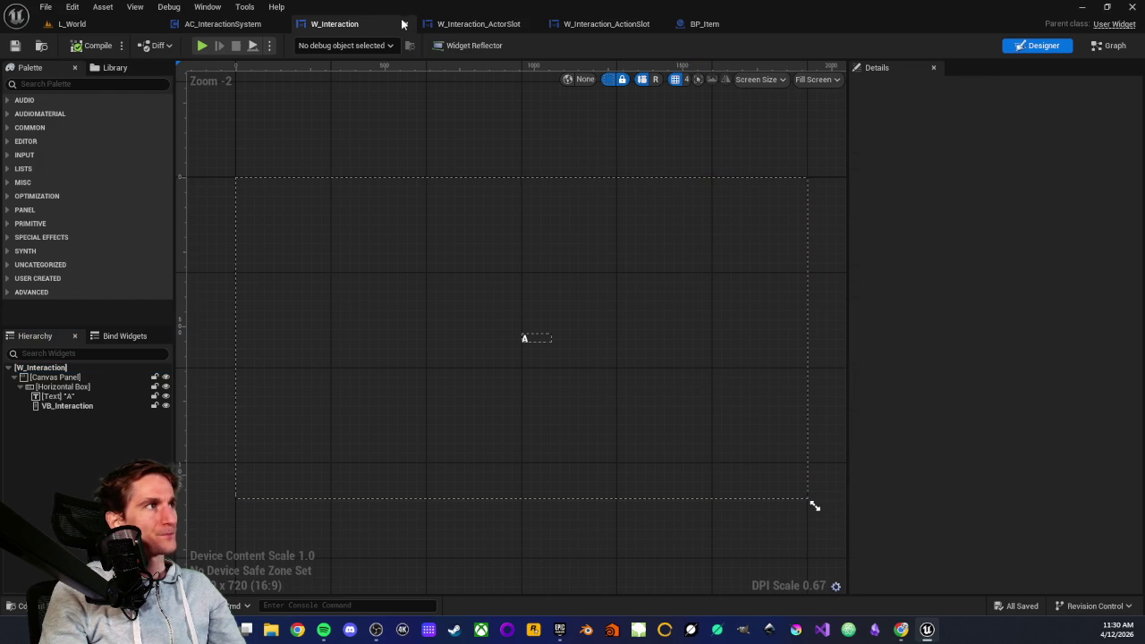
click(486, 26)
drag(325, 353, 406, 291)
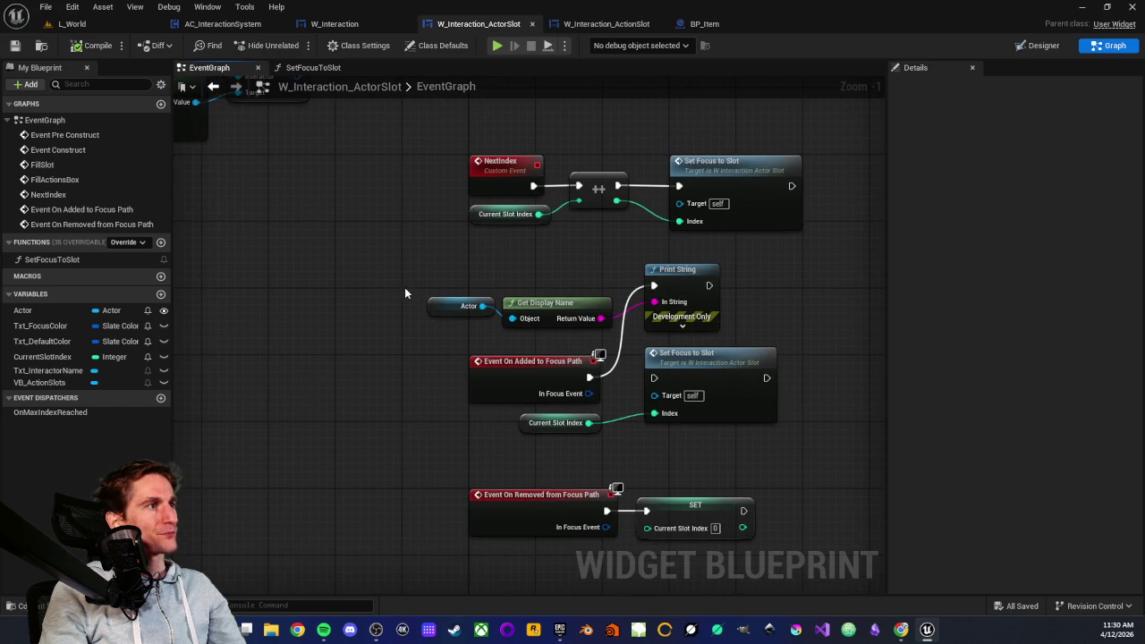
scroll(451, 342, up, 1)
drag(451, 342, 412, 342)
mouse_move(424, 282)
mouse_down()
mouse_move(709, 348)
mouse_move(703, 339)
mouse_up()
key(Delete)
- Inspect the full SetFocusToSlot function graph, then switch to W_Interaction_ActionSlot
drag(606, 316, 598, 269)
mouse_move(452, 279)
mouse_down()
mouse_move(530, 351)
mouse_move(519, 286)
mouse_up()
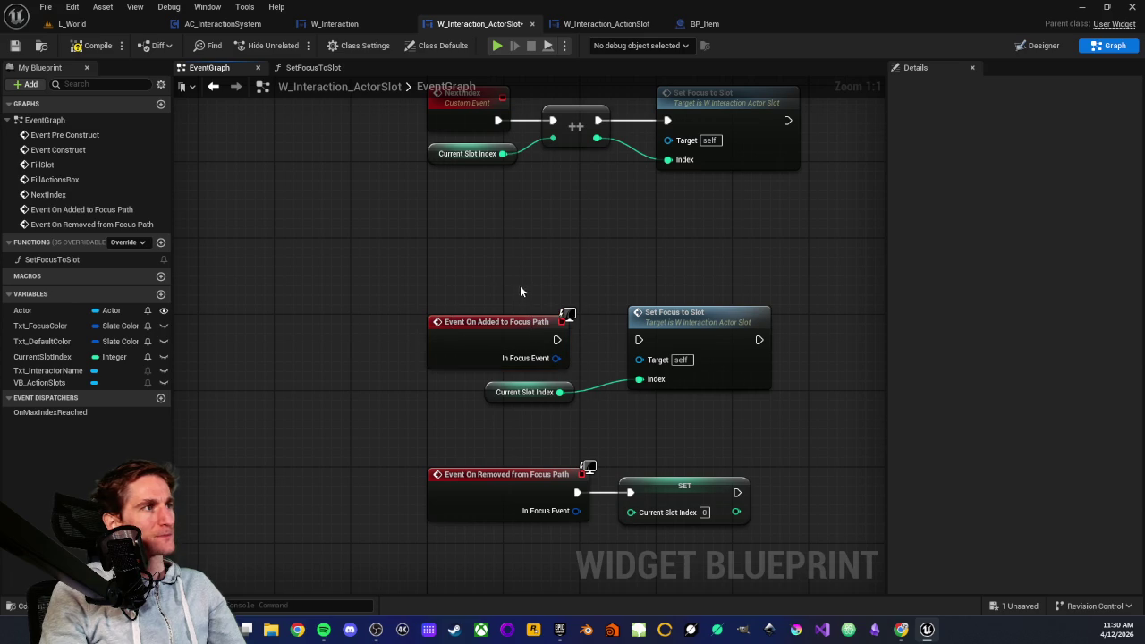
double_click(725, 315)
drag(680, 339, 369, 371)
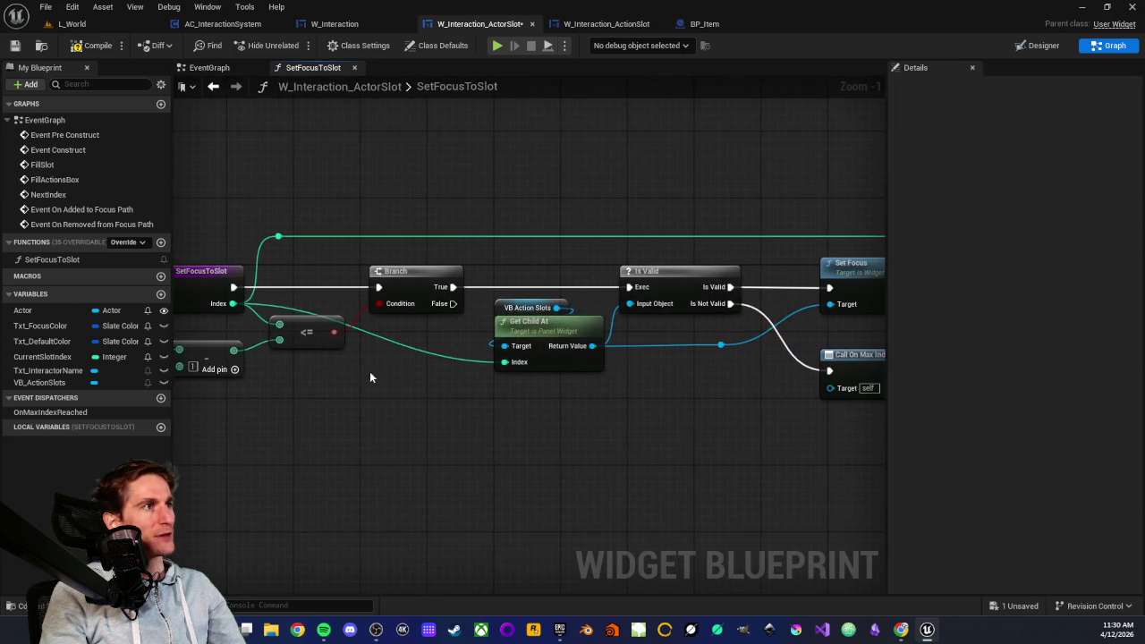
mouse_move(568, 450)
mouse_down()
mouse_move(435, 442)
mouse_move(594, 443)
mouse_up()
scroll(528, 439, down, 1)
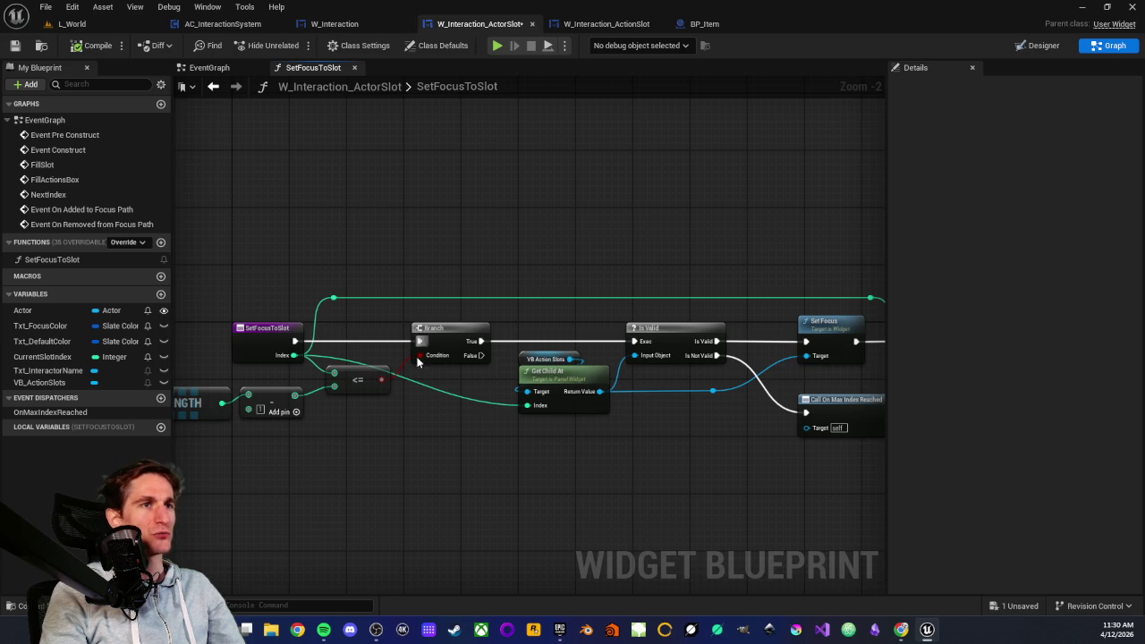
mouse_move(327, 260)
mouse_down()
mouse_move(440, 224)
mouse_move(409, 263)
mouse_move(456, 247)
mouse_up()
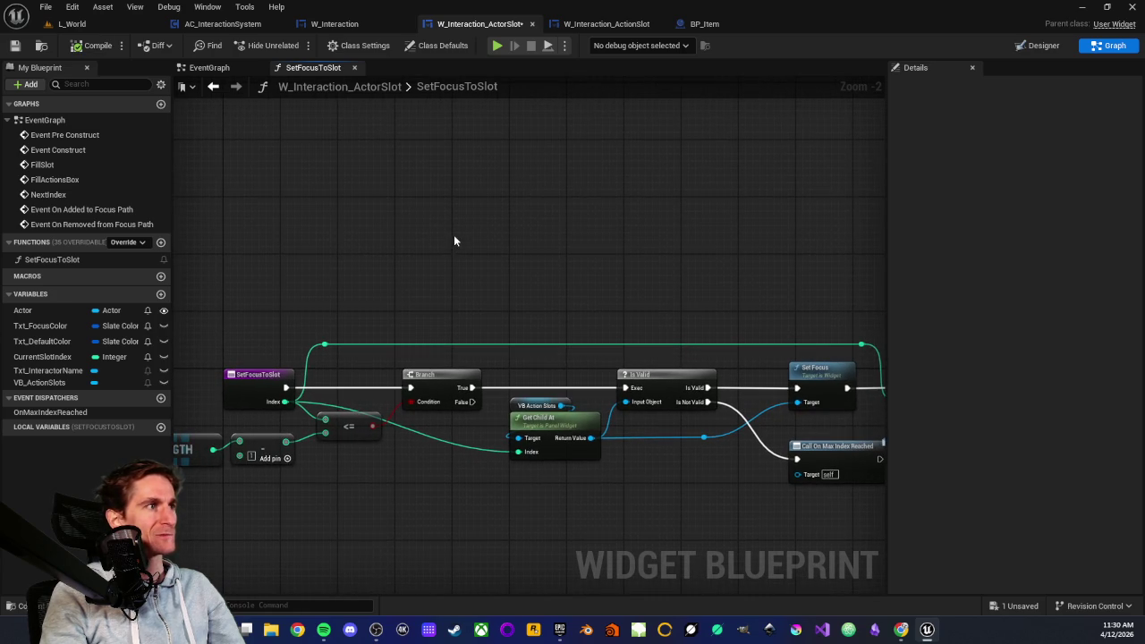
click(589, 23)
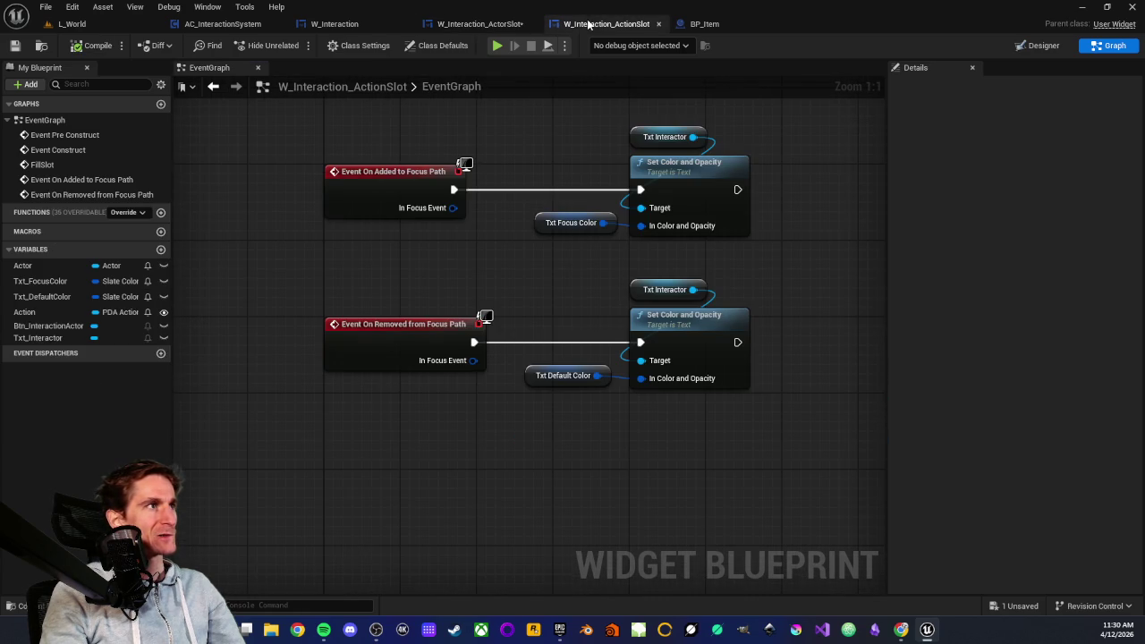
- Compare Is Focusable on the ActionSlot and ActorSlot root widgets, toggling the ActorSlot's setting
click(1043, 45)
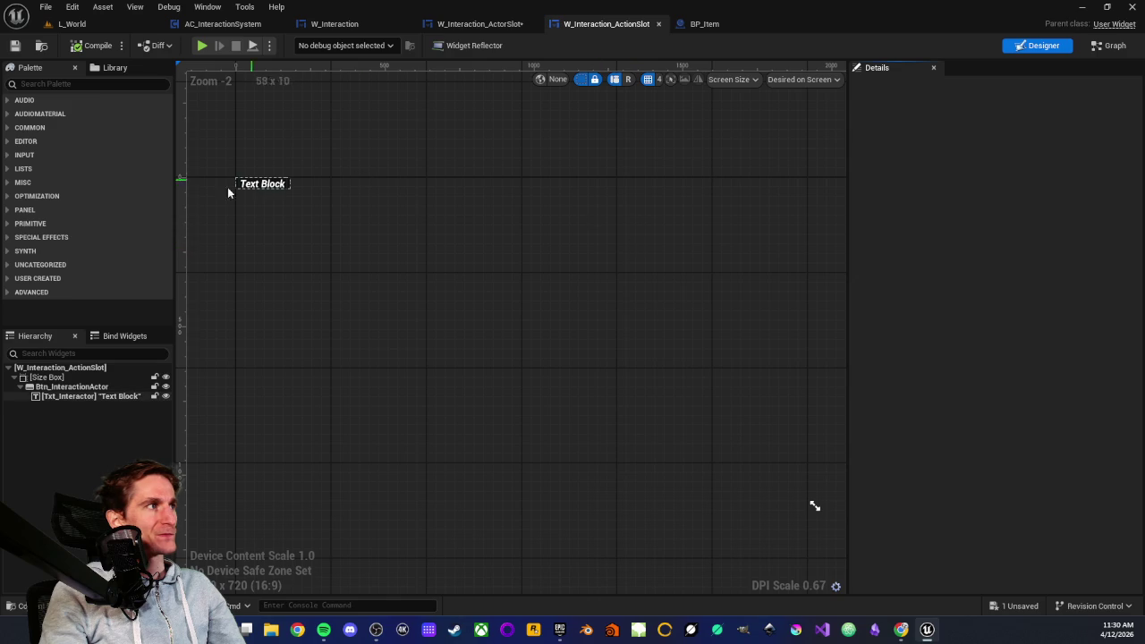
click(58, 367)
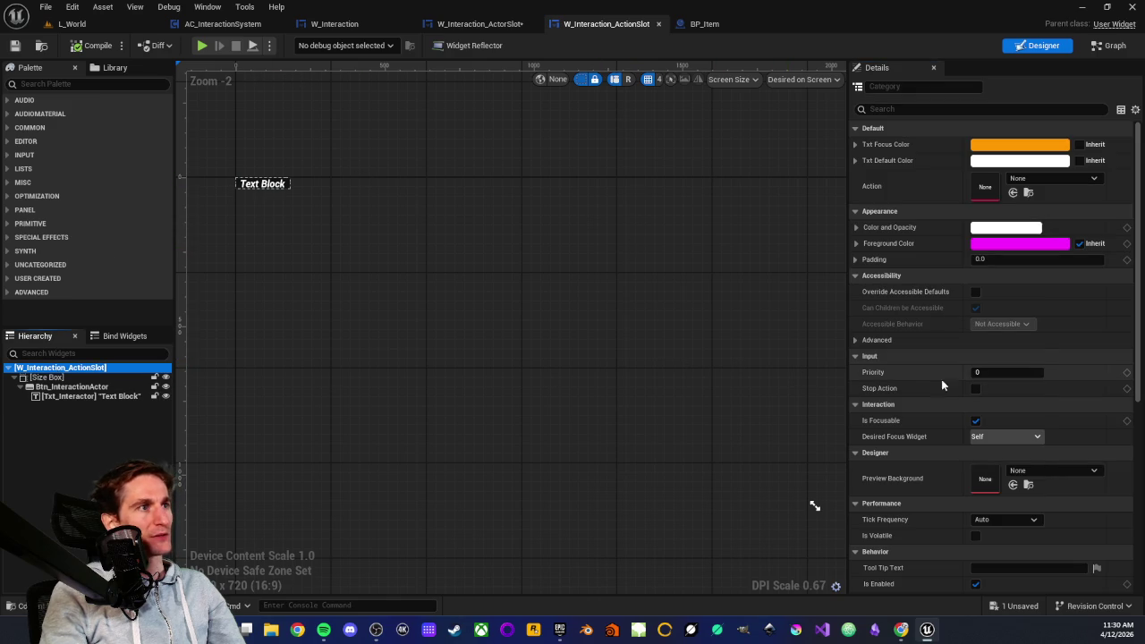
mouse_move(879, 423)
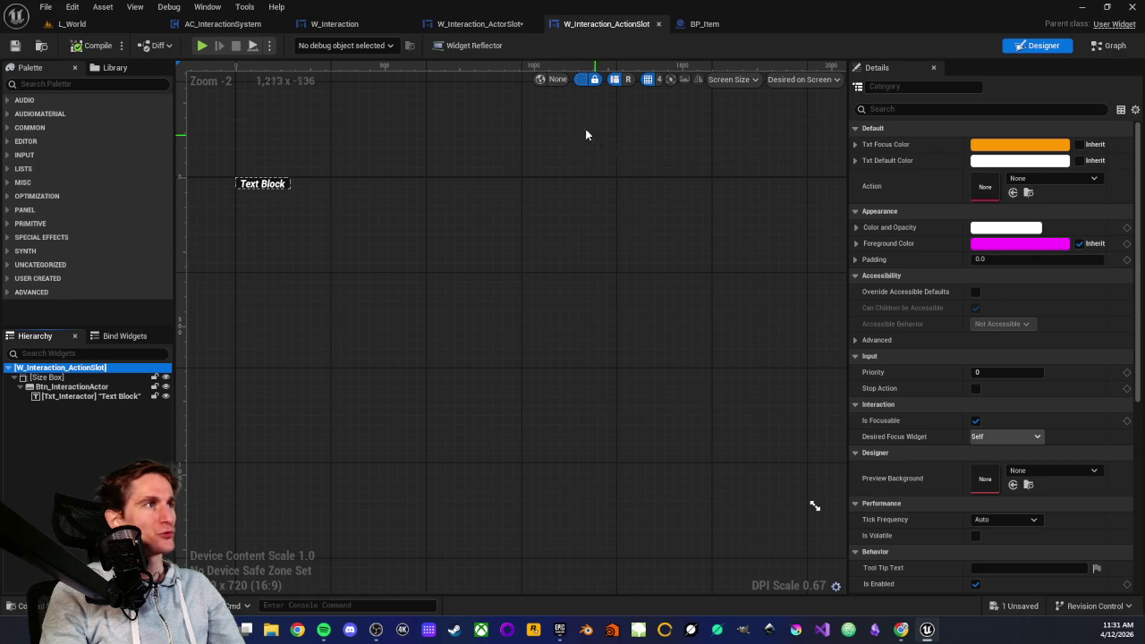
click(472, 27)
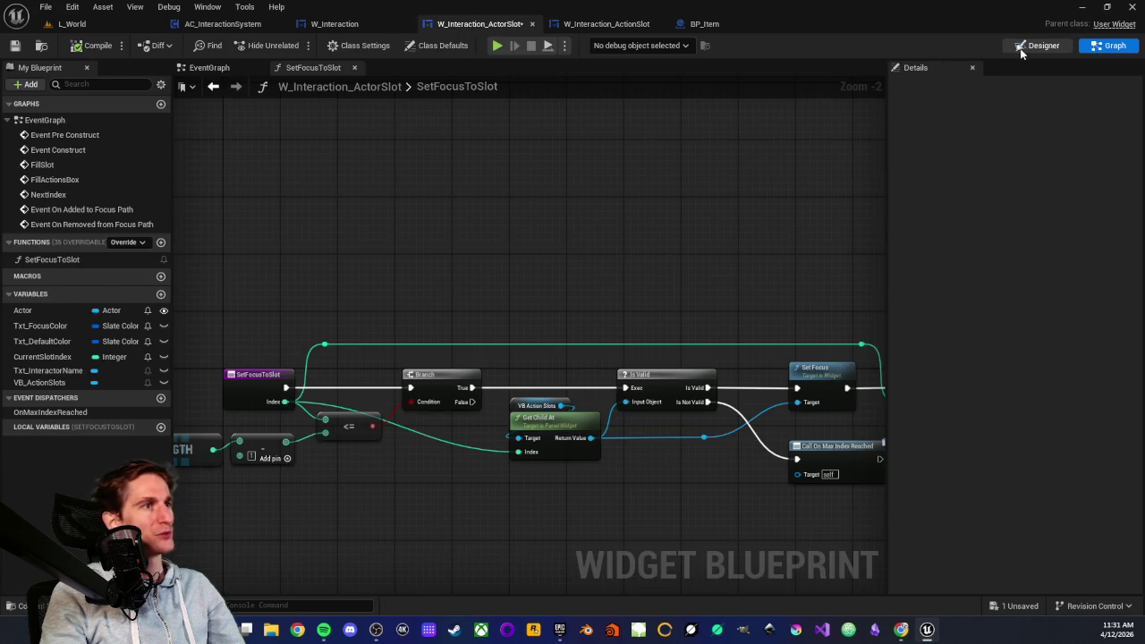
click(1038, 45)
click(55, 367)
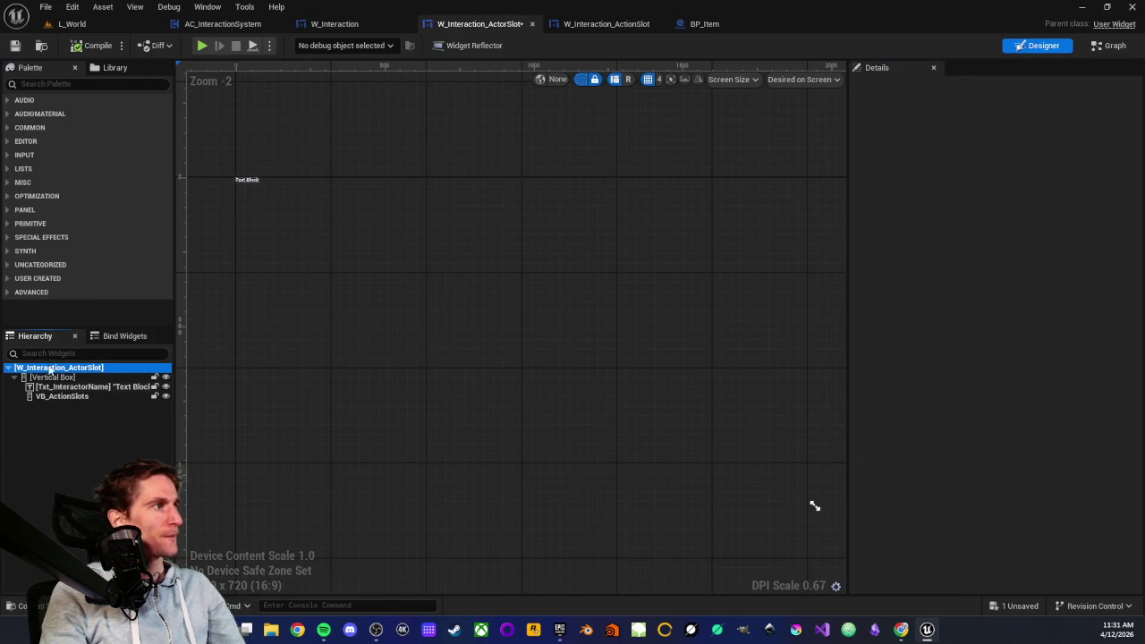
click(975, 419)
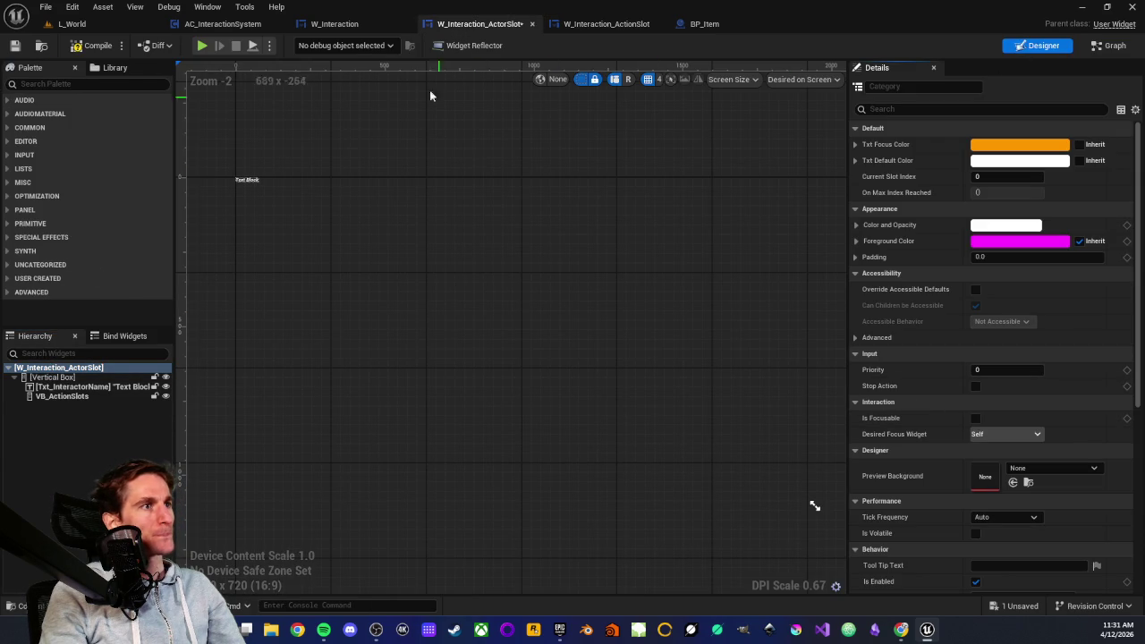
- Untick Is Focusable on the W_Interaction root widget
click(334, 25)
click(45, 369)
click(975, 402)
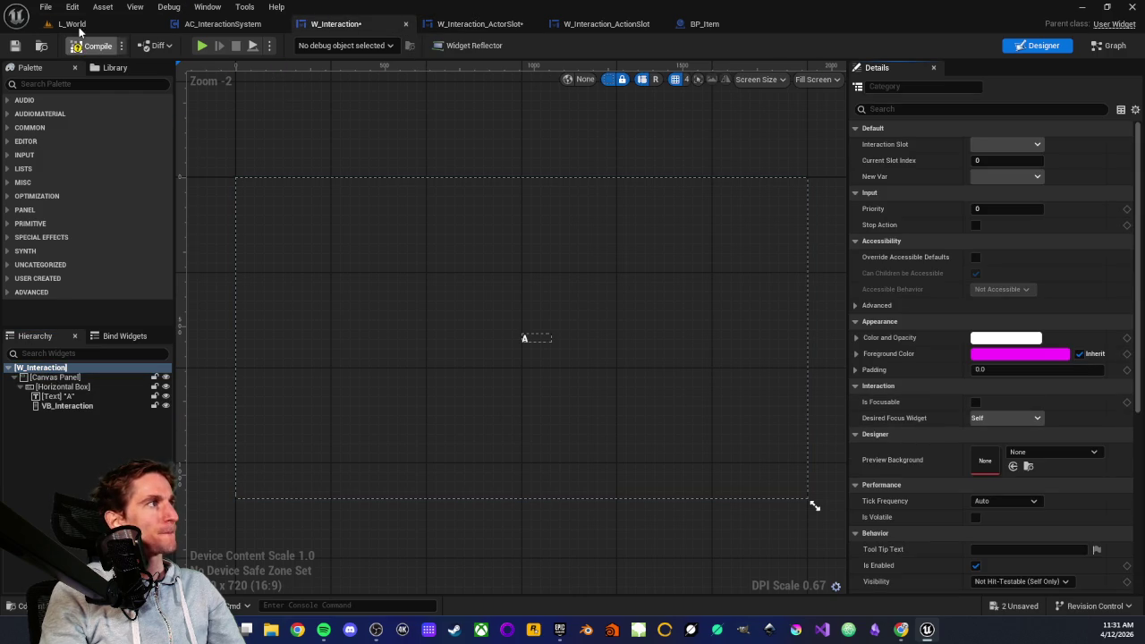
click(79, 25)
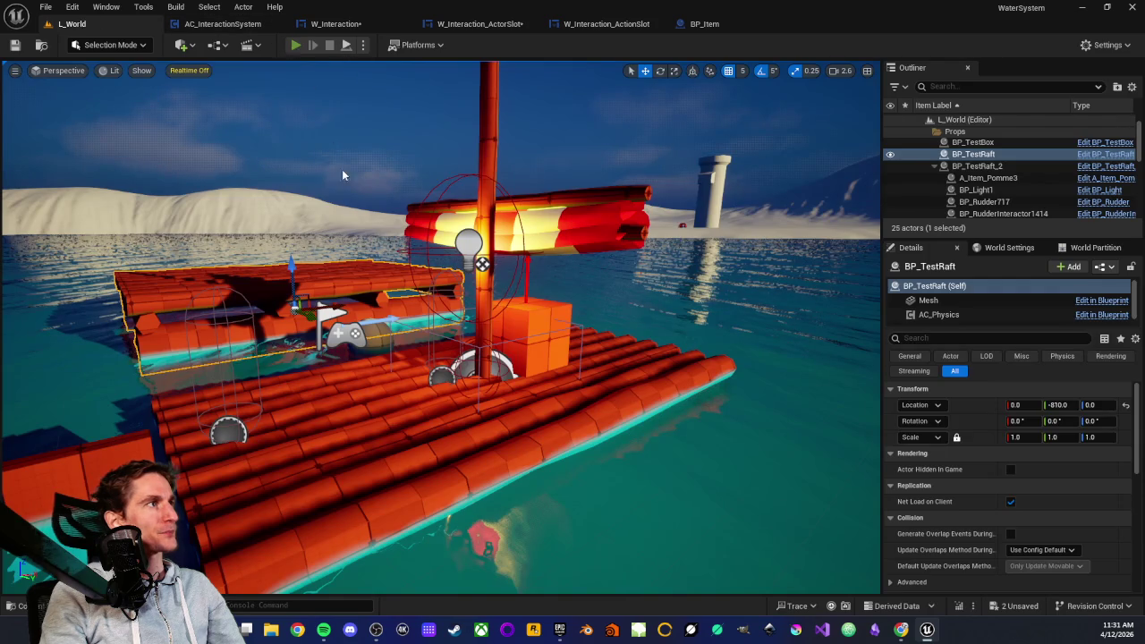
- Play the level and walk toward and around the raft to check the interaction prompts
key(alt+p)
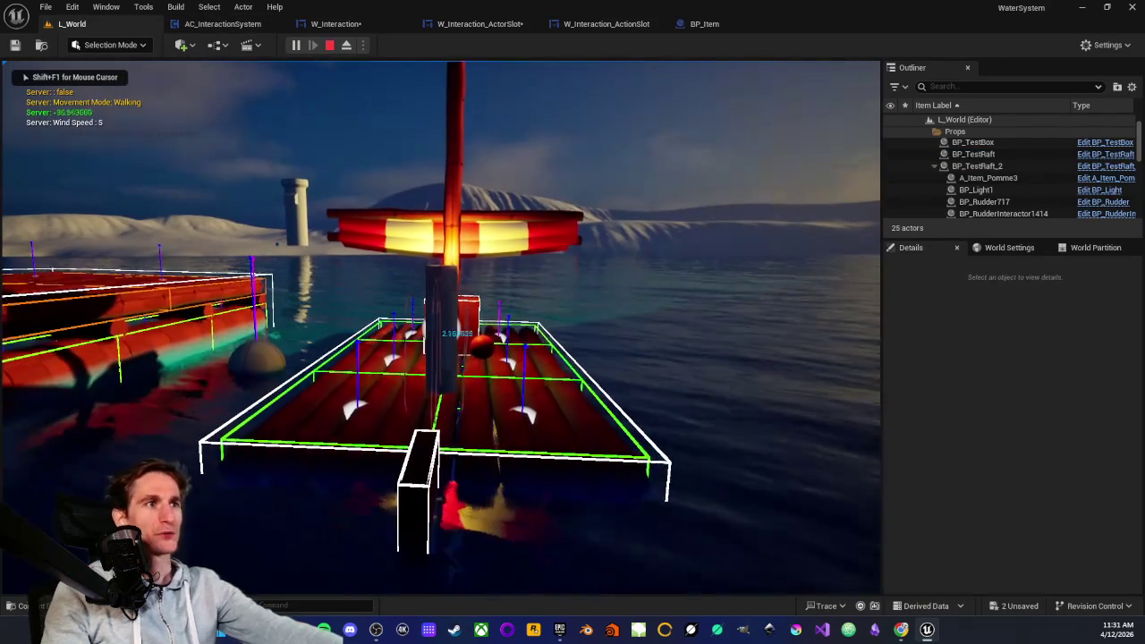
key(w)
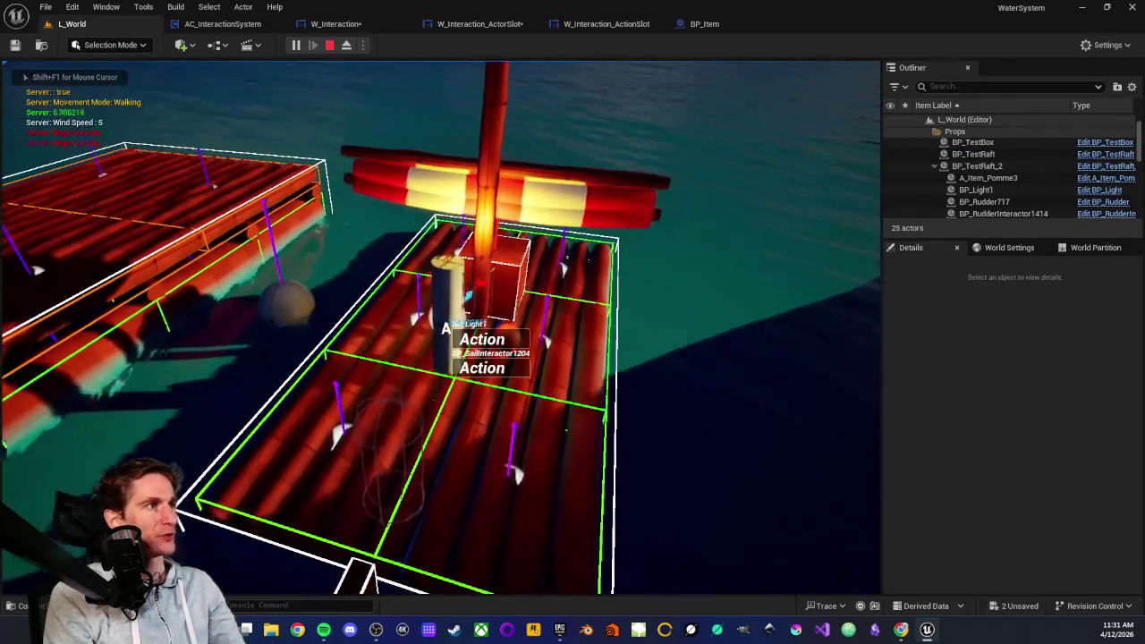
key(w)
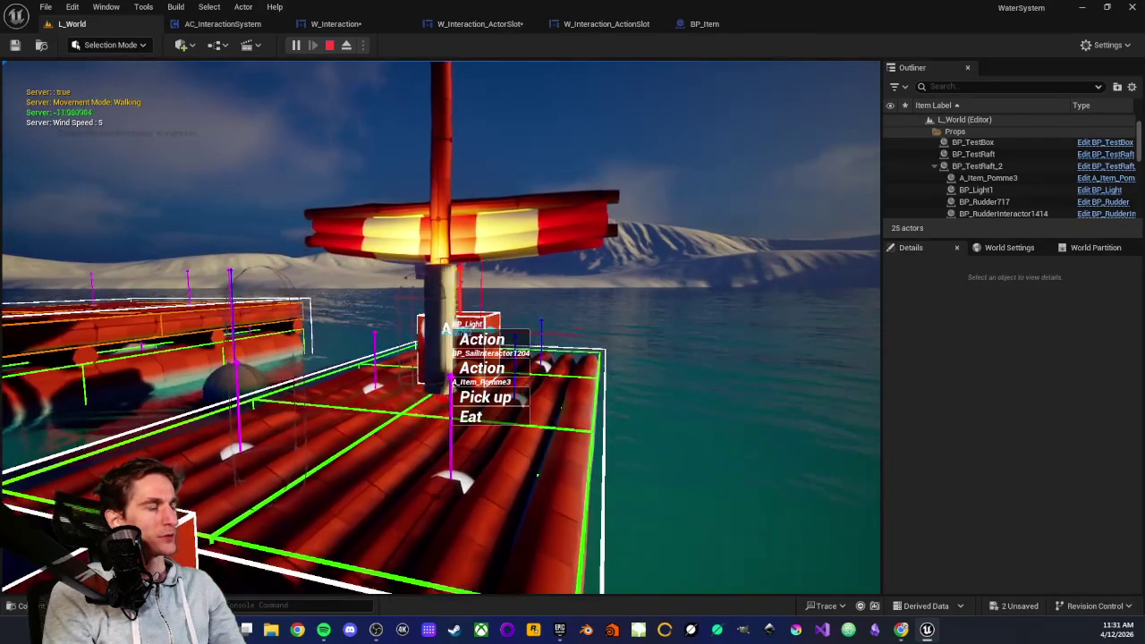
key(s)
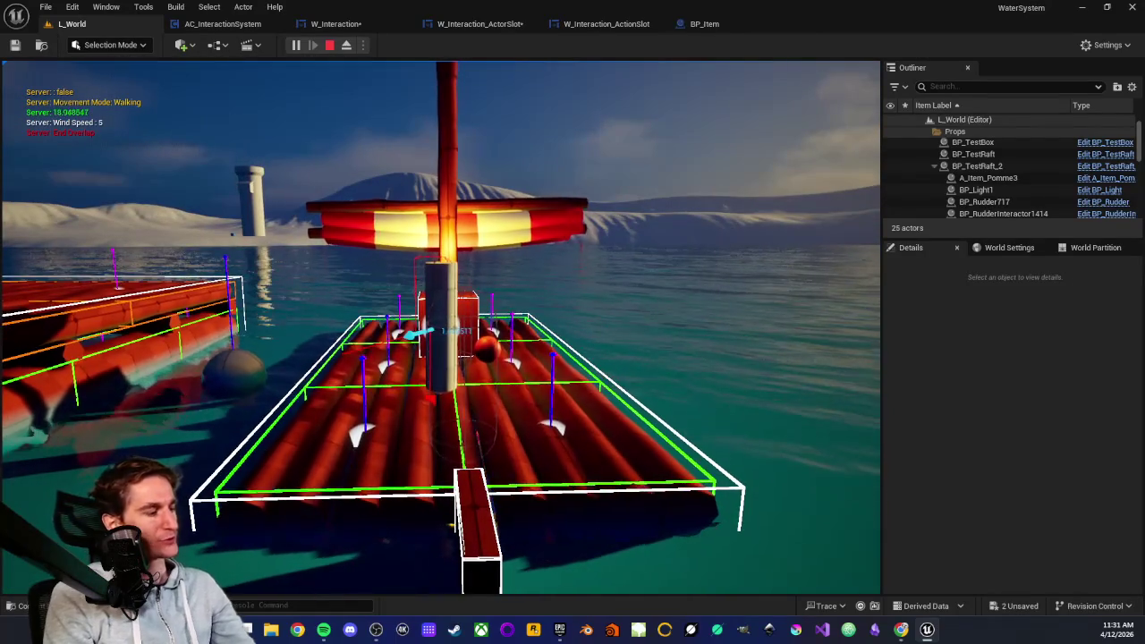
key(Escape)
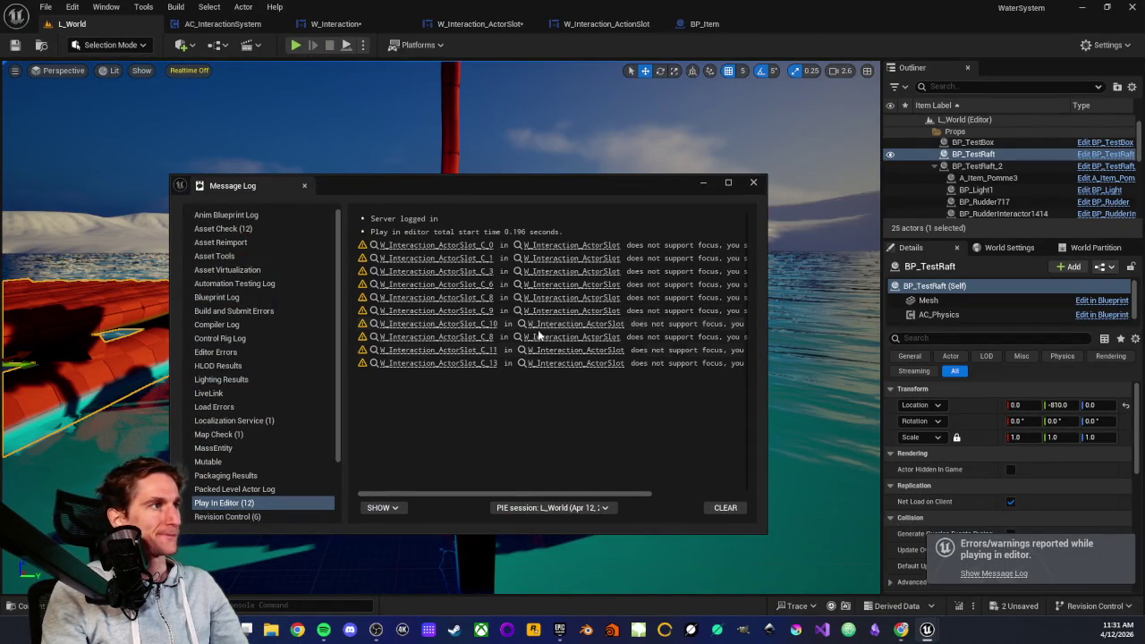
- Review the 12 Message Log warnings that W_Interaction_ActorSlot lacks focus support, then close the log
drag(511, 488, 638, 497)
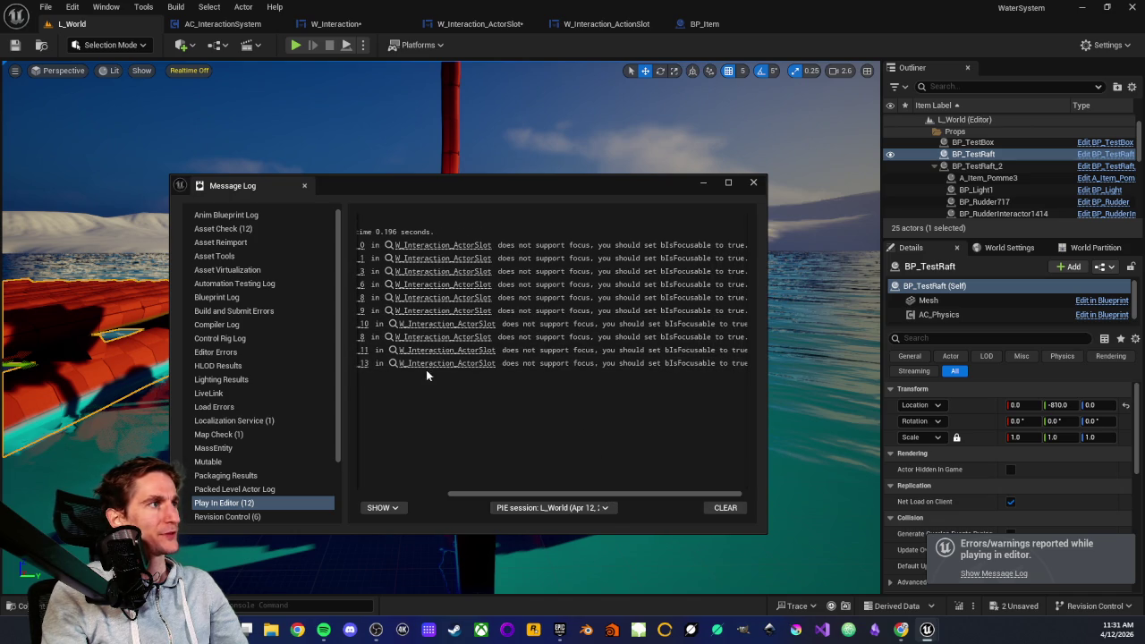
drag(588, 492, 396, 472)
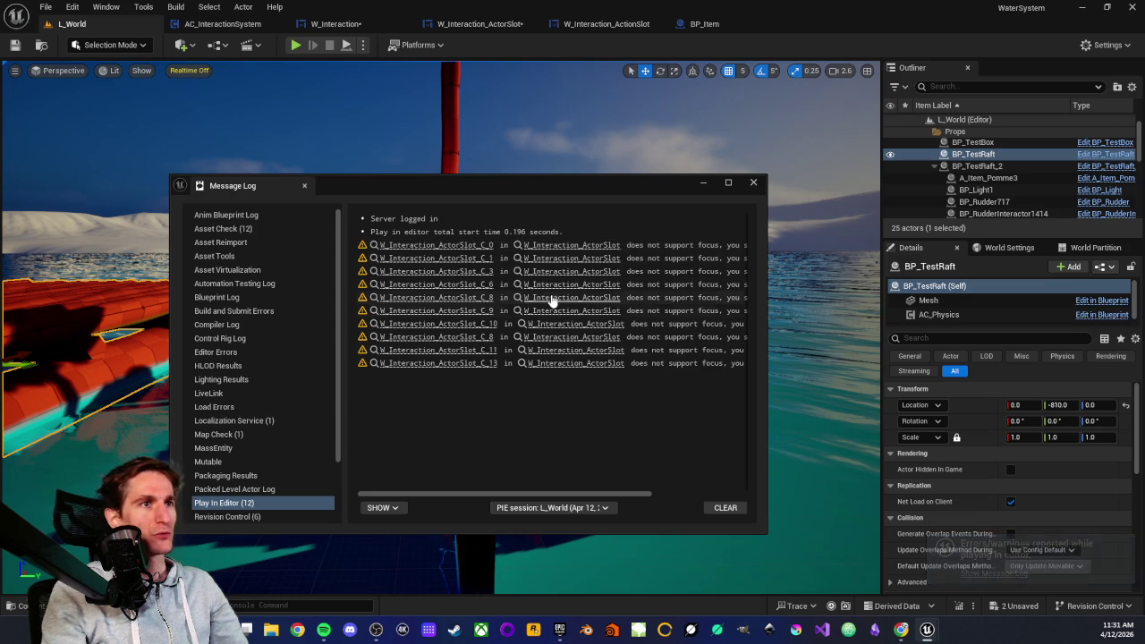
click(754, 181)
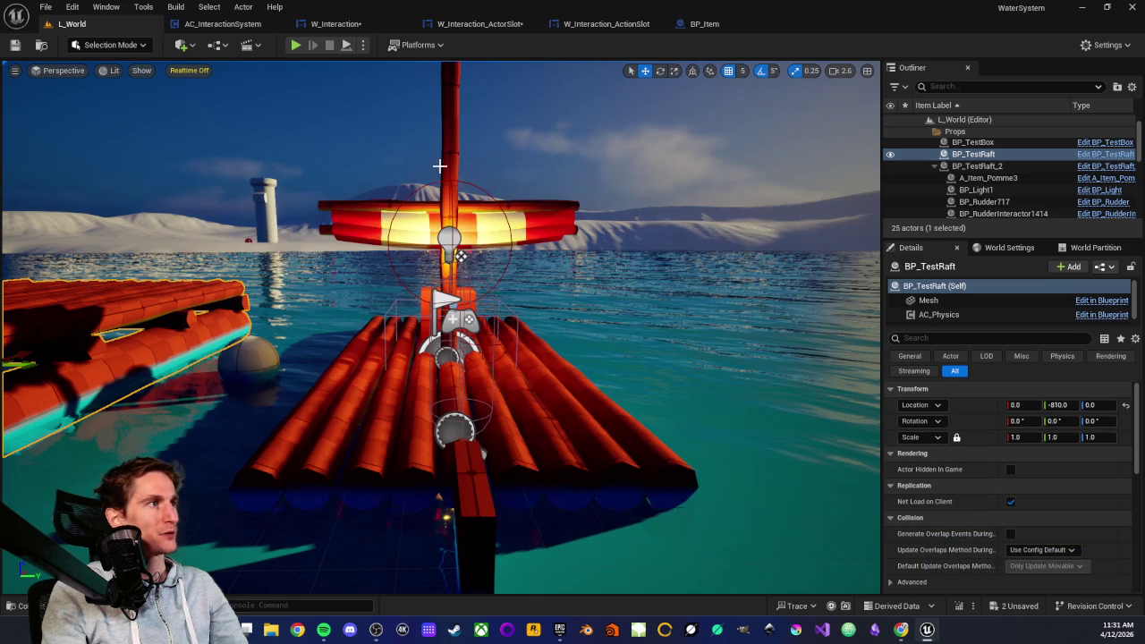
- Tick Is Focusable on the ActorSlot root, set Desired Focus Widget to VB_ActionSlots, and save
click(338, 24)
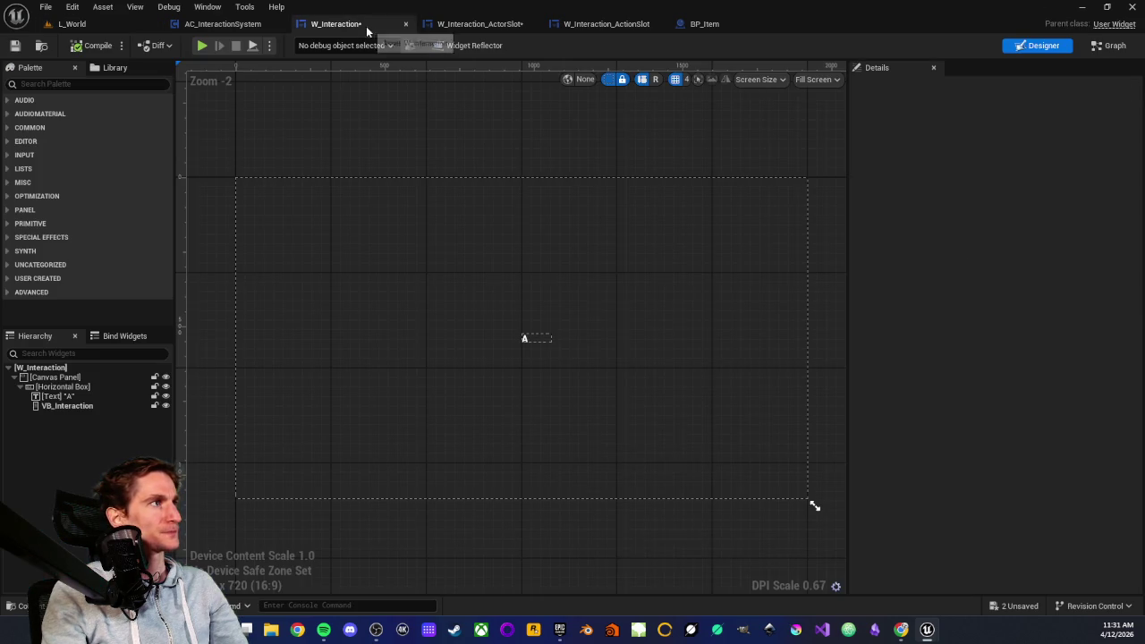
click(478, 24)
click(58, 368)
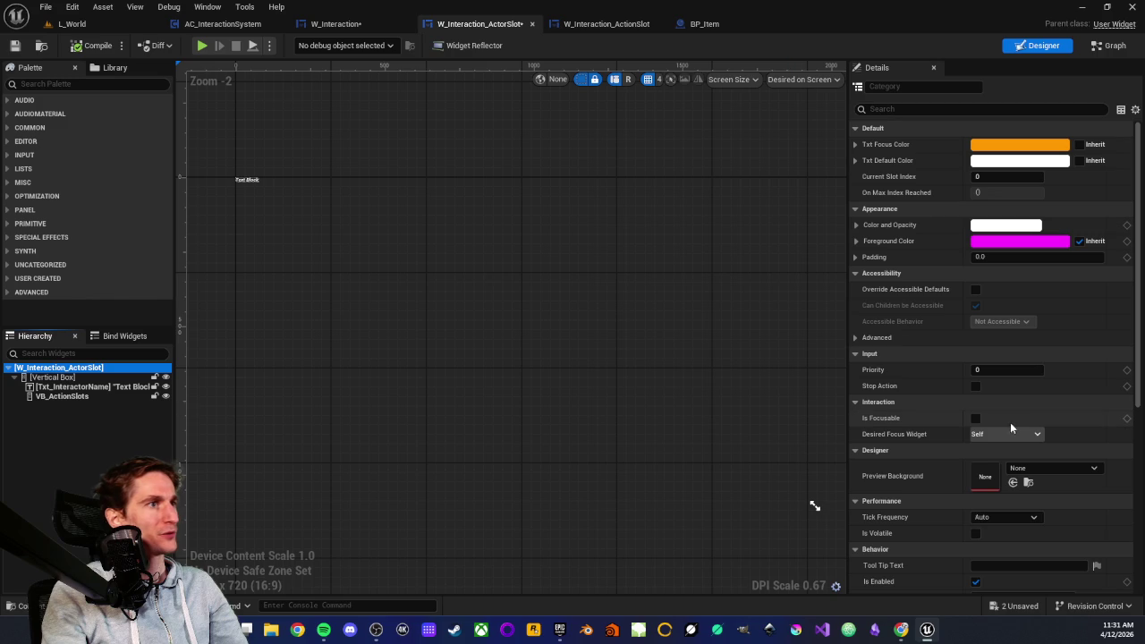
click(975, 418)
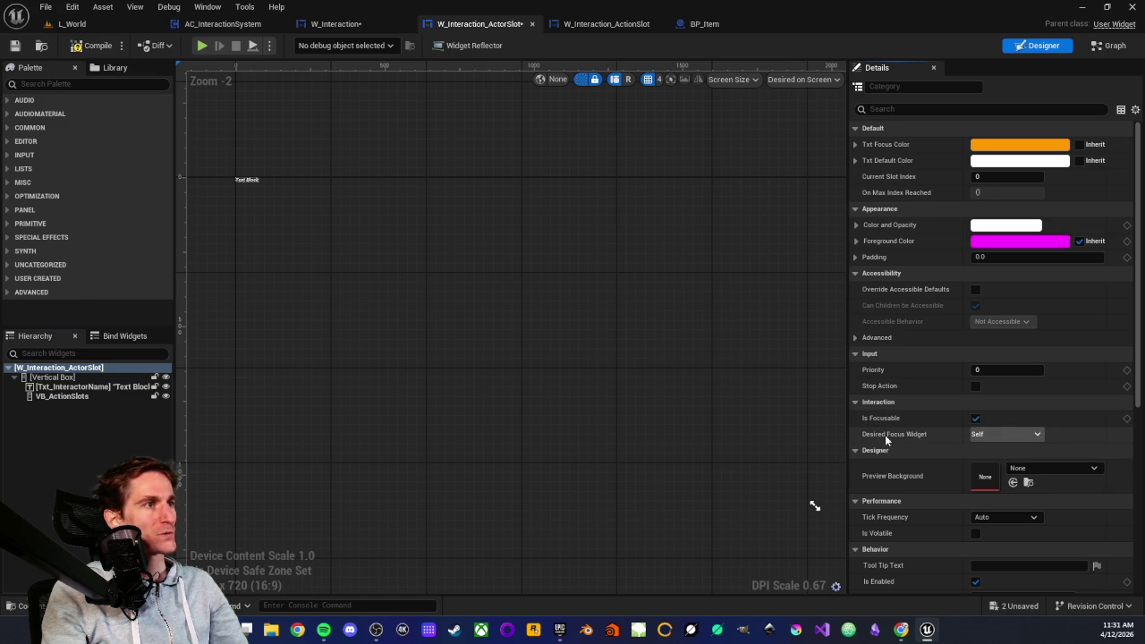
click(1016, 435)
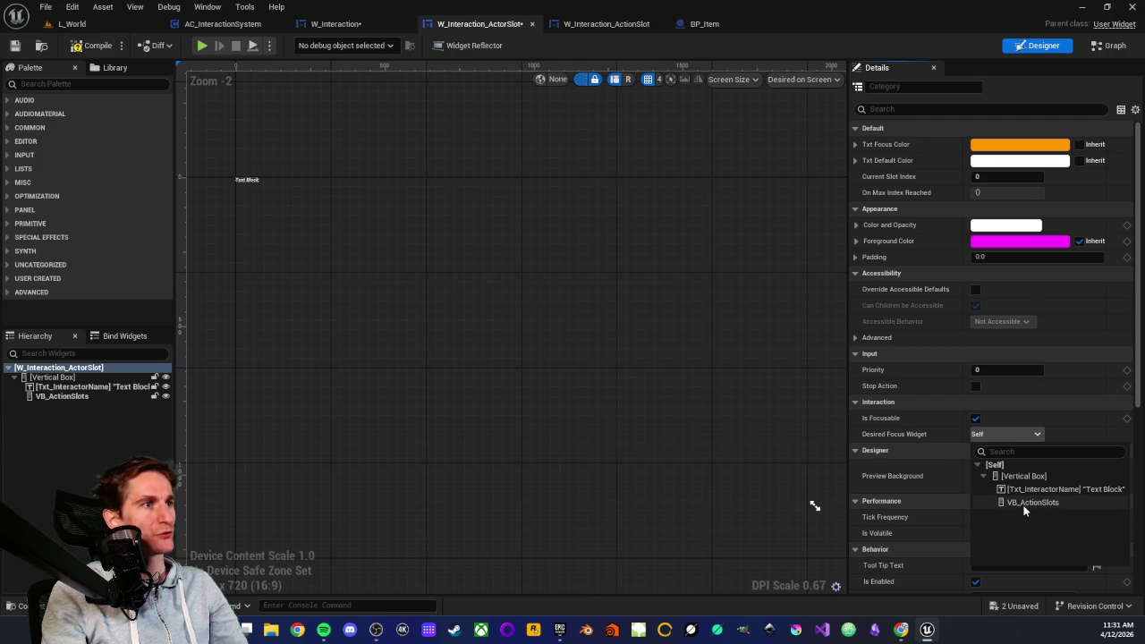
click(727, 214)
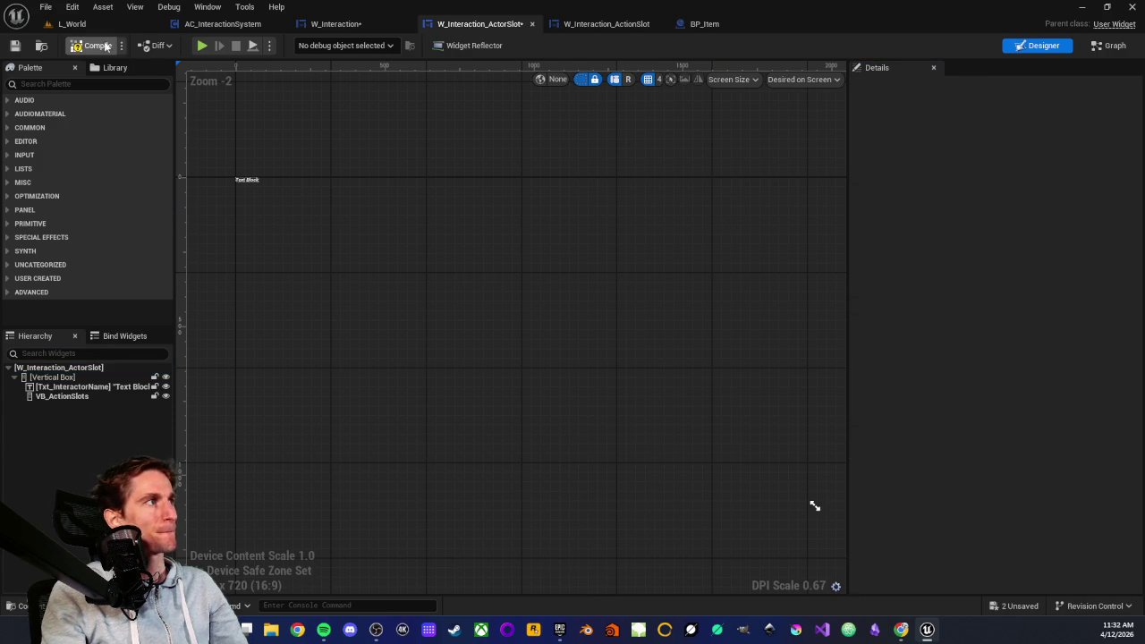
click(15, 46)
- Inspect how SetFocusToSlot's Get Child At node fetches the slot from VB Action Slots
click(1110, 46)
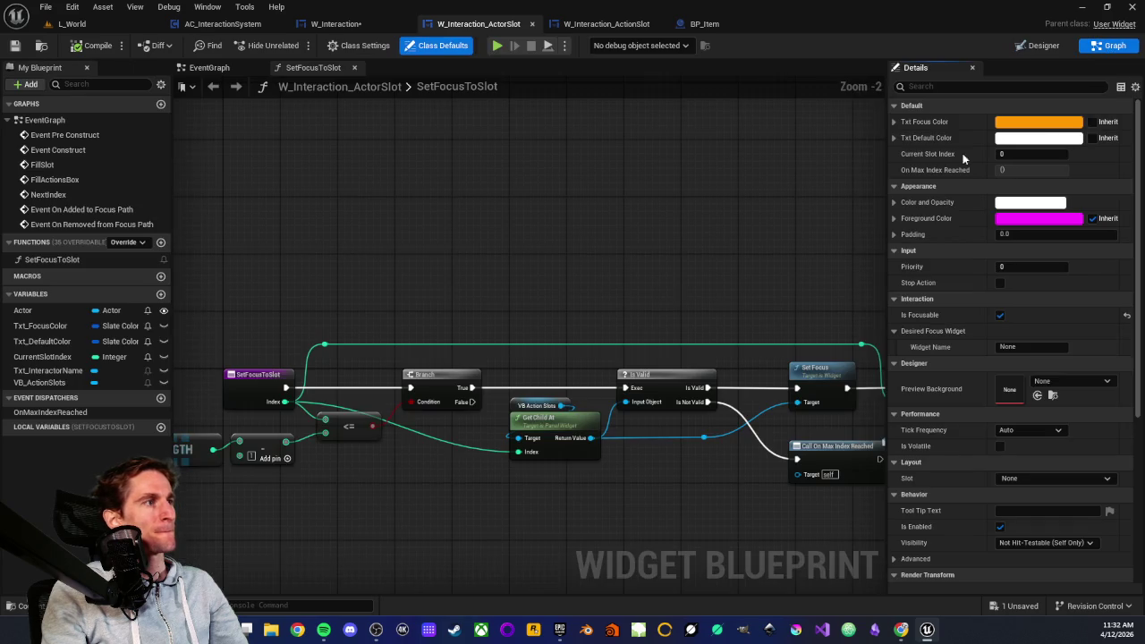
click(209, 67)
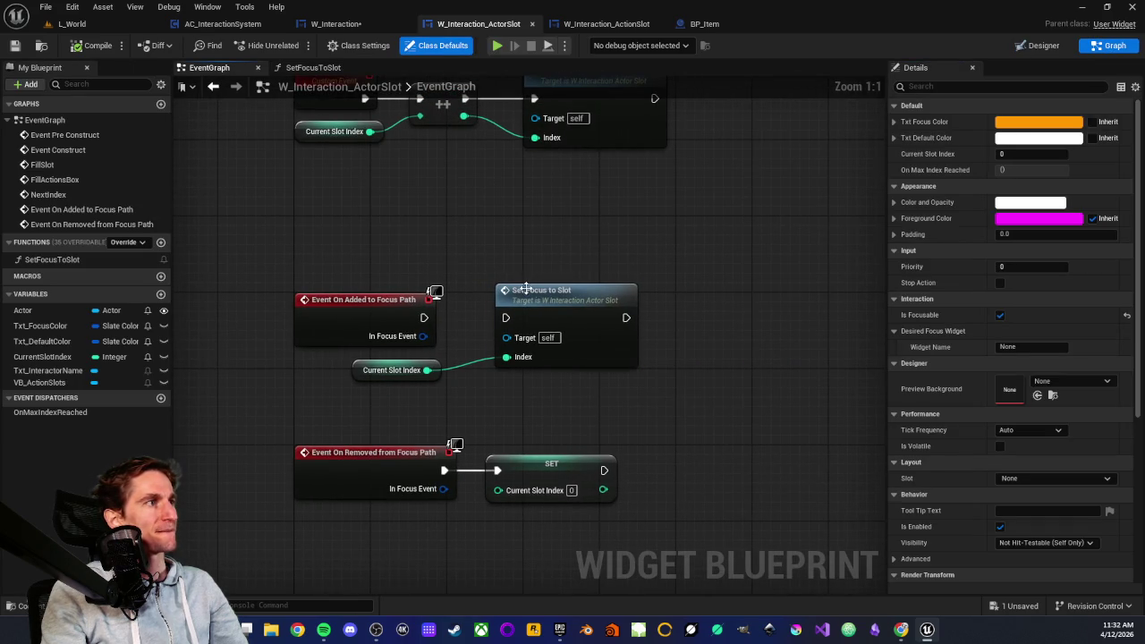
double_click(526, 291)
mouse_move(488, 311)
mouse_down()
mouse_move(495, 383)
mouse_move(481, 392)
mouse_move(577, 444)
mouse_move(515, 437)
mouse_move(556, 436)
mouse_up()
drag(502, 305, 528, 407)
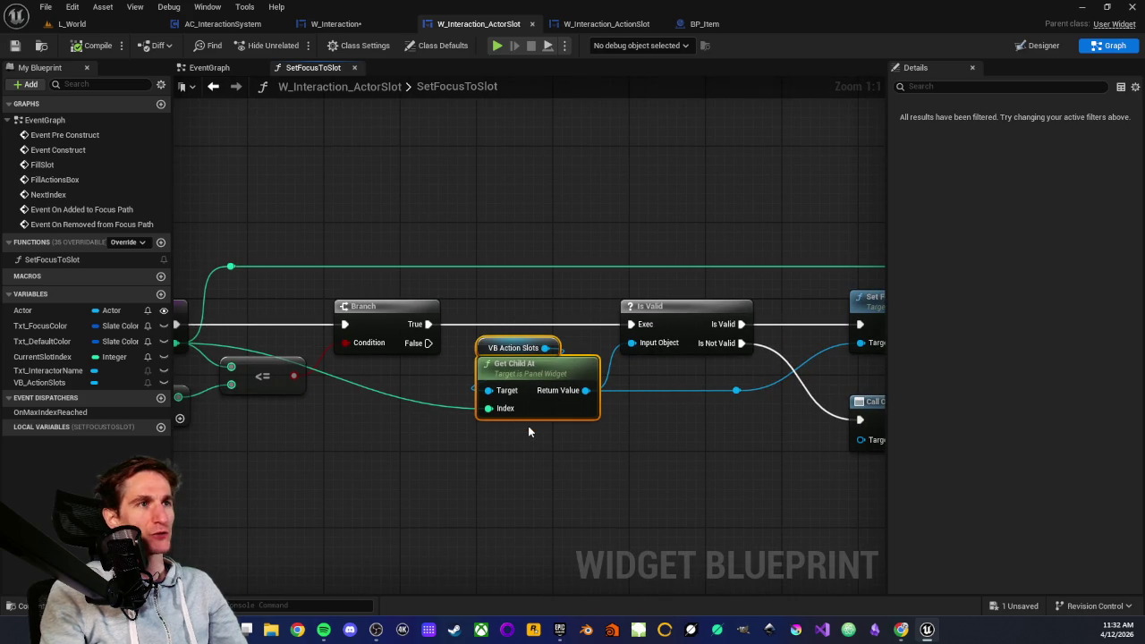
click(529, 445)
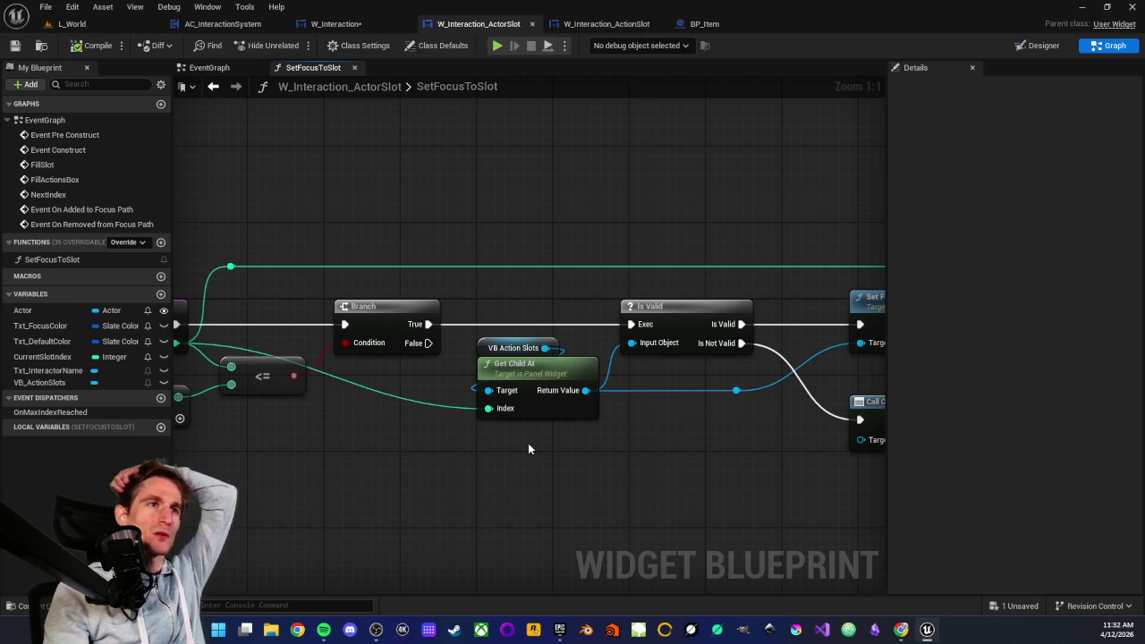
drag(552, 450, 522, 467)
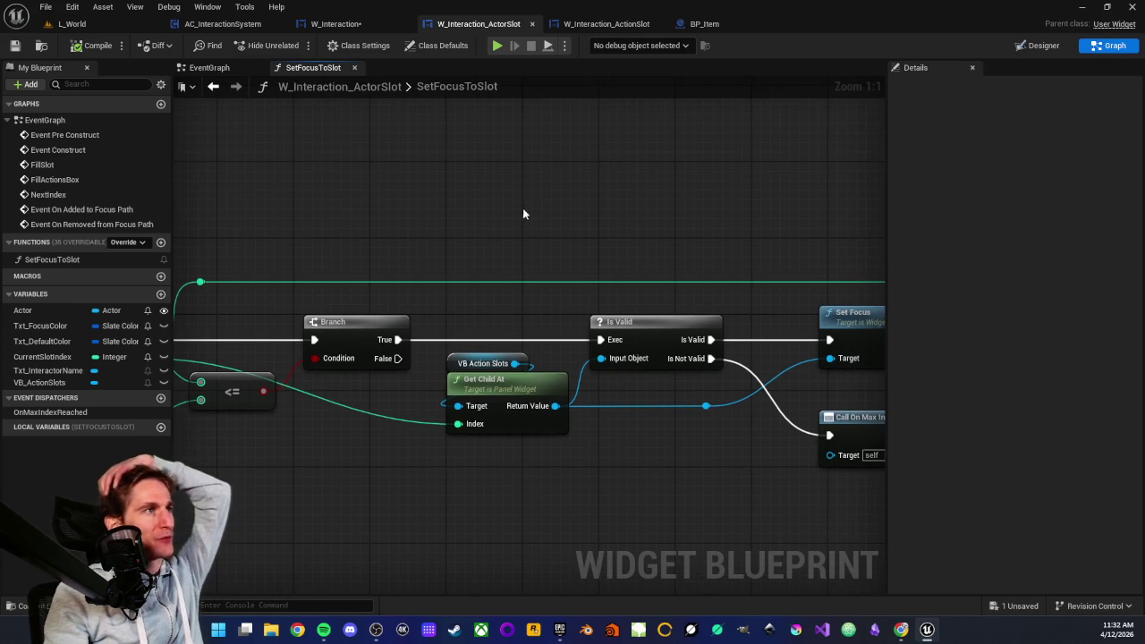
click(600, 23)
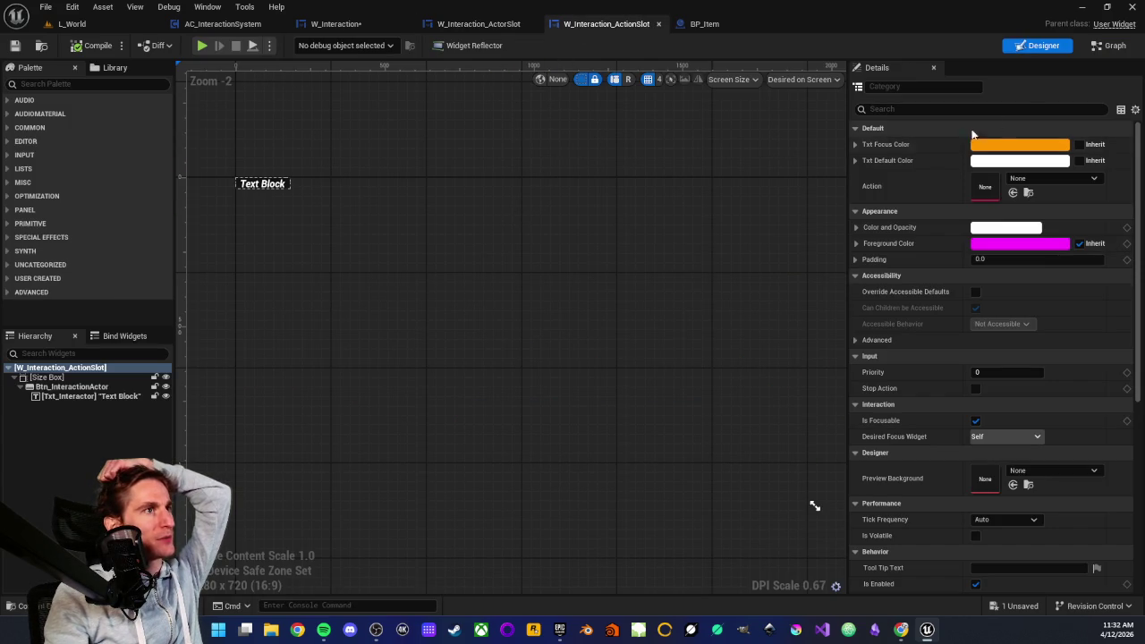
- Check the default colours of the Txt_FocusColor and Txt_DefaultColor variables
scroll(480, 261, up, 2)
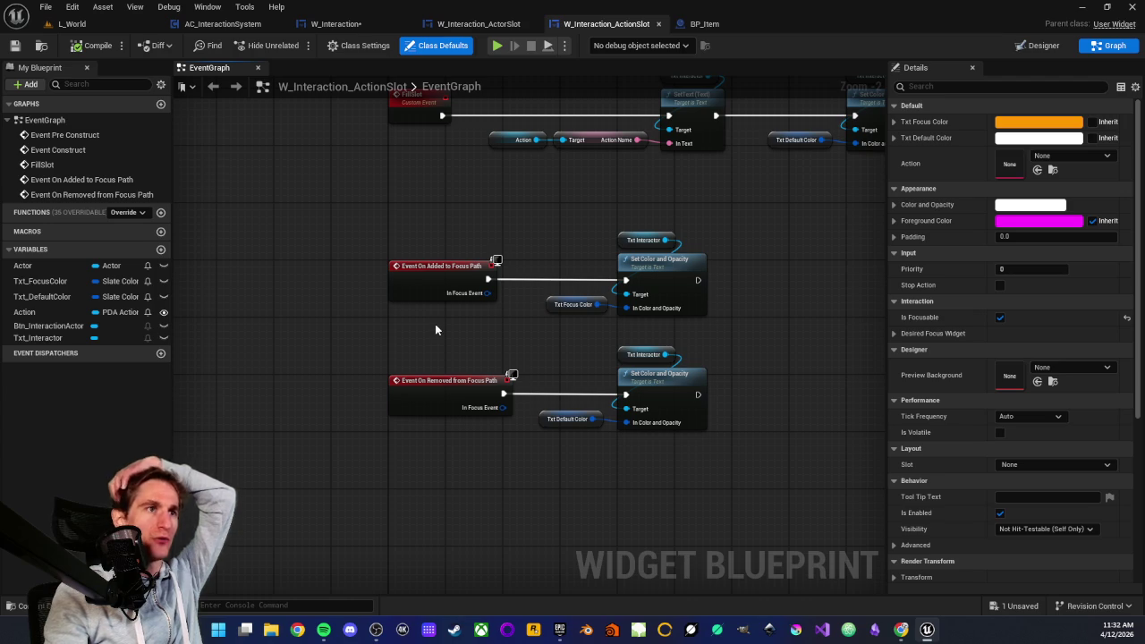
drag(363, 218, 703, 327)
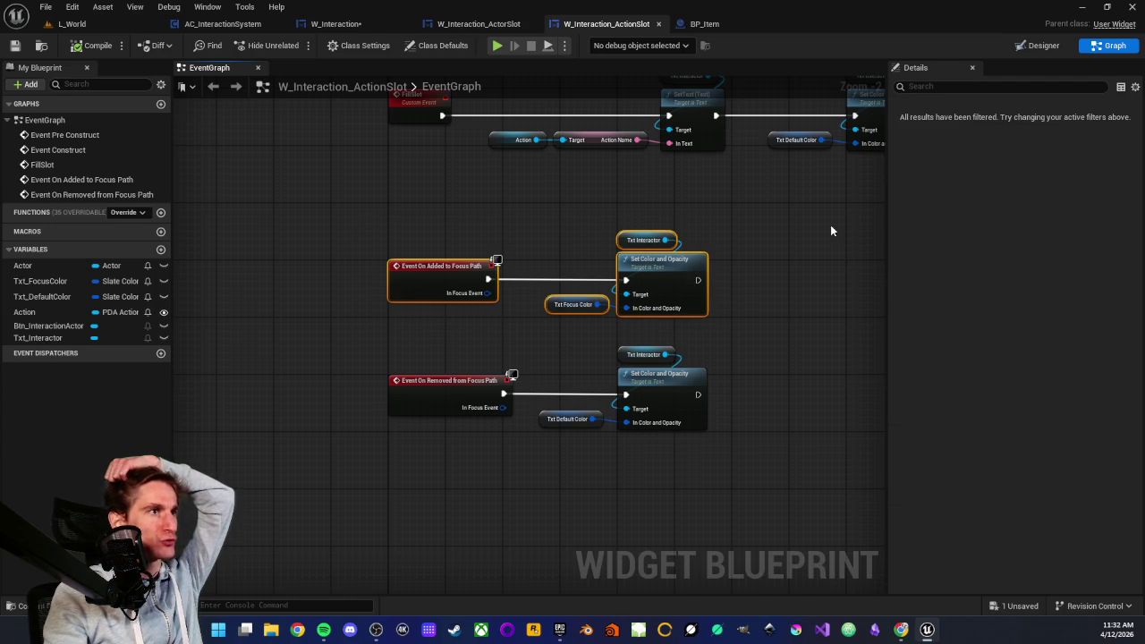
click(549, 305)
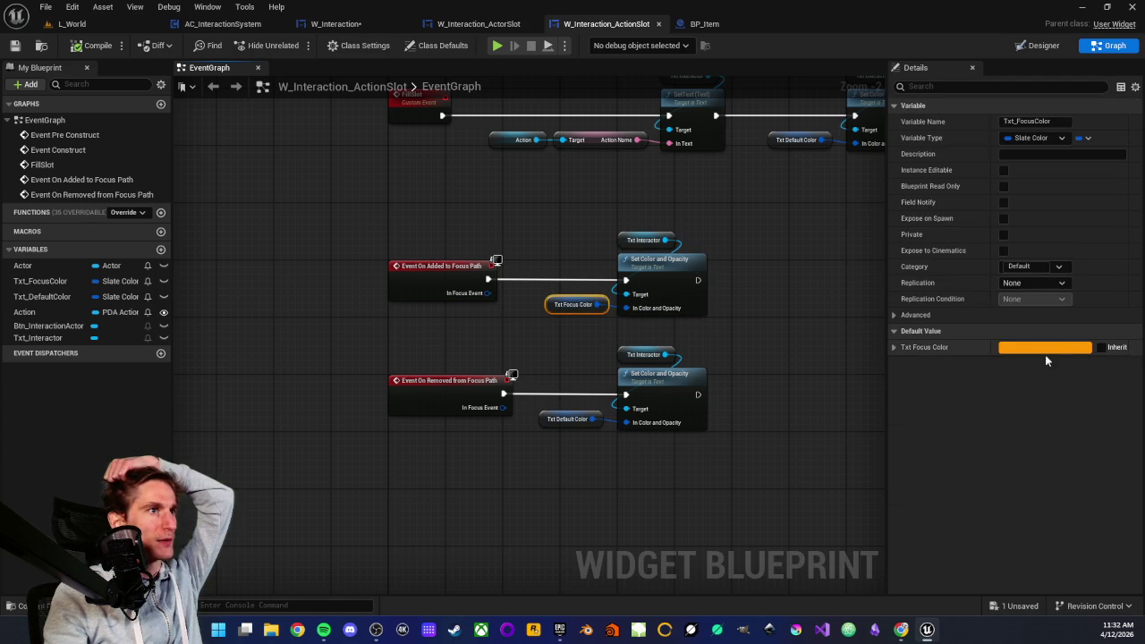
click(548, 419)
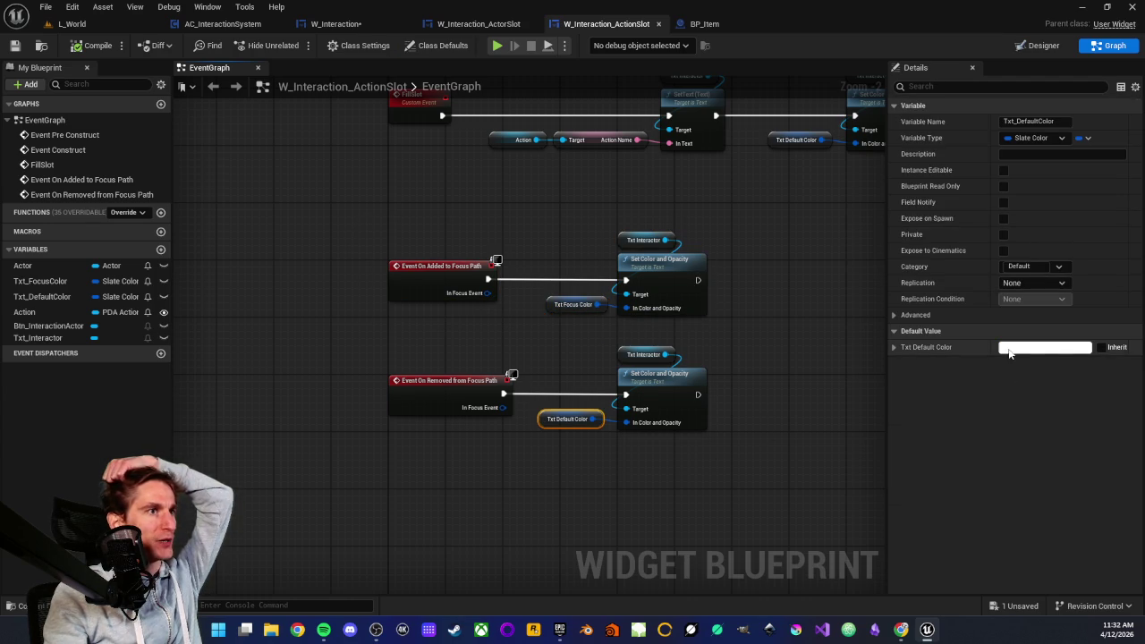
click(512, 452)
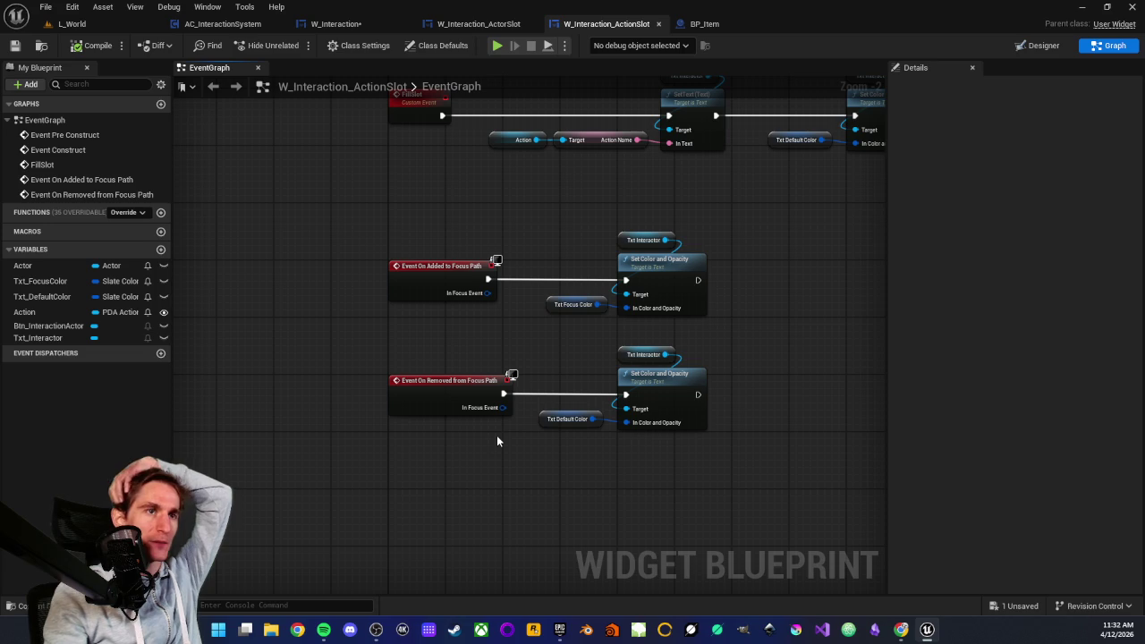
- Examine the Event On Added to Focus Path chain that sets Txt Interactor's colour
scroll(496, 434, down, 2)
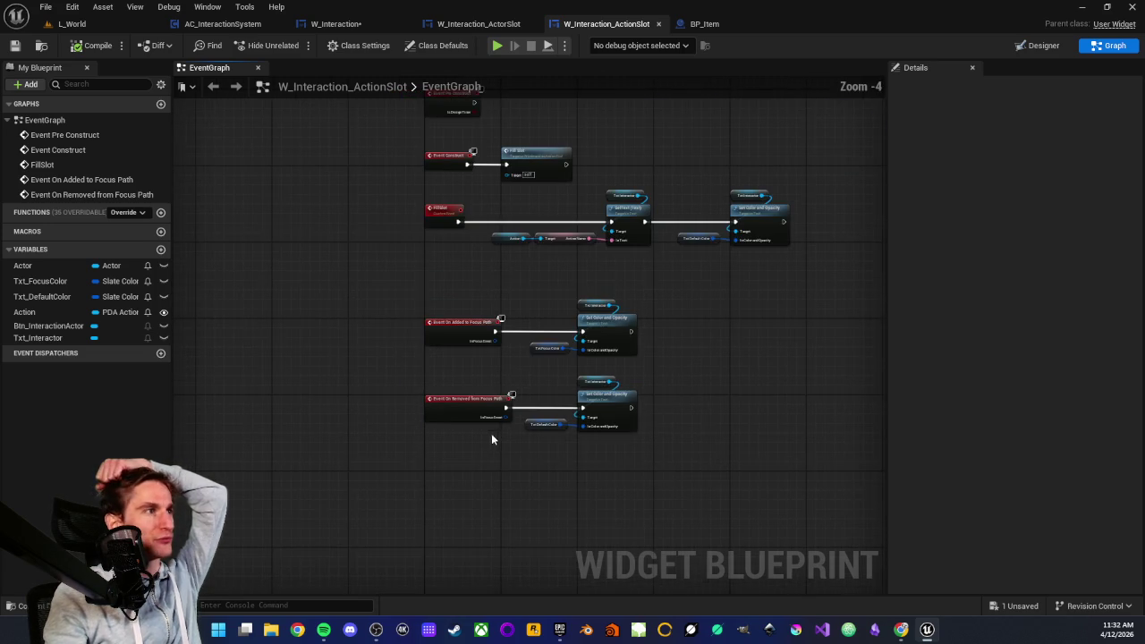
scroll(452, 325, up, 2)
drag(390, 287, 566, 385)
click(458, 391)
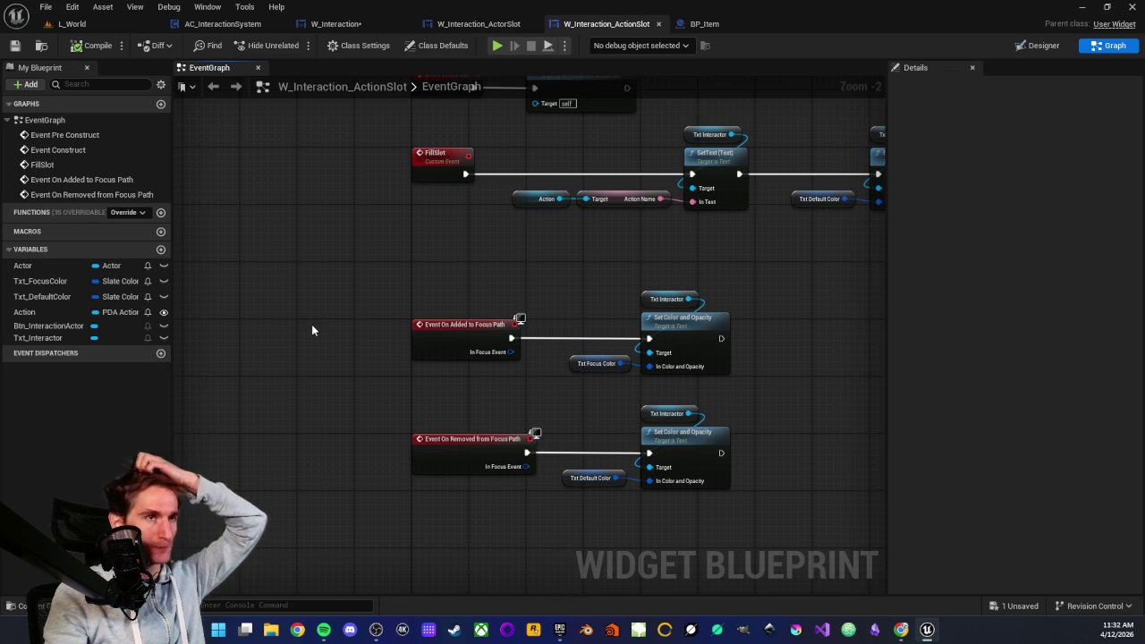
scroll(324, 328, down, 2)
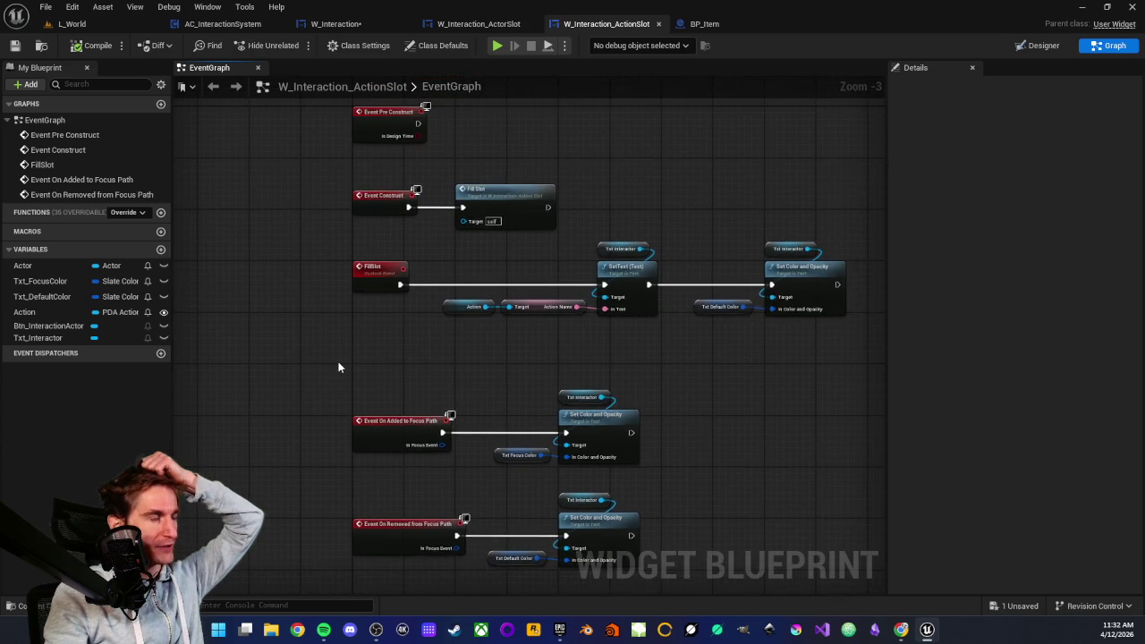
scroll(339, 367, up, 3)
mouse_move(338, 368)
mouse_down()
mouse_move(385, 321)
mouse_move(430, 398)
mouse_move(551, 459)
mouse_up()
click(445, 465)
drag(437, 372, 439, 455)
click(480, 474)
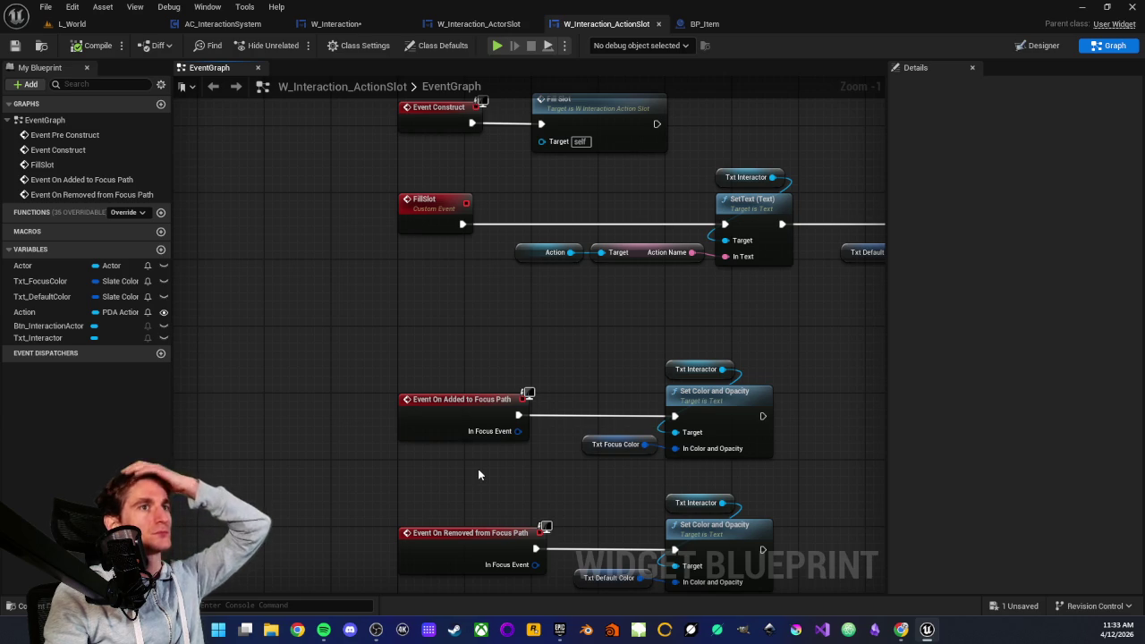
drag(441, 357, 479, 473)
click(480, 474)
drag(437, 363, 492, 466)
click(491, 466)
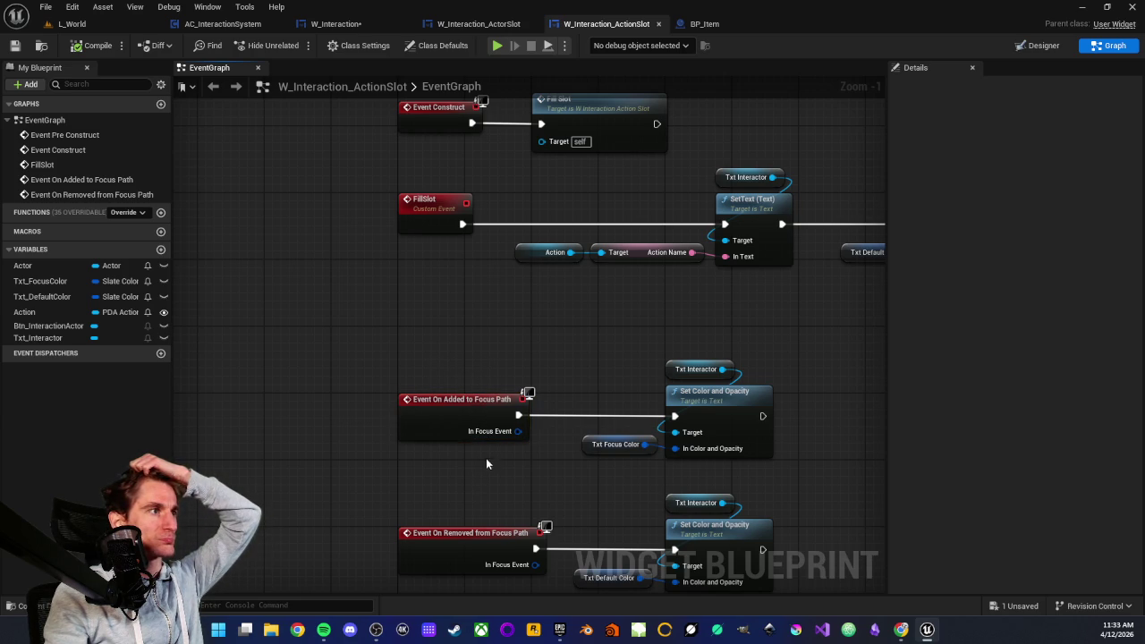
drag(488, 471, 488, 401)
click(491, 467)
- Examine the Event On Removed from Focus Path nodes and return to the FillSlot event
scroll(489, 402, down, 2)
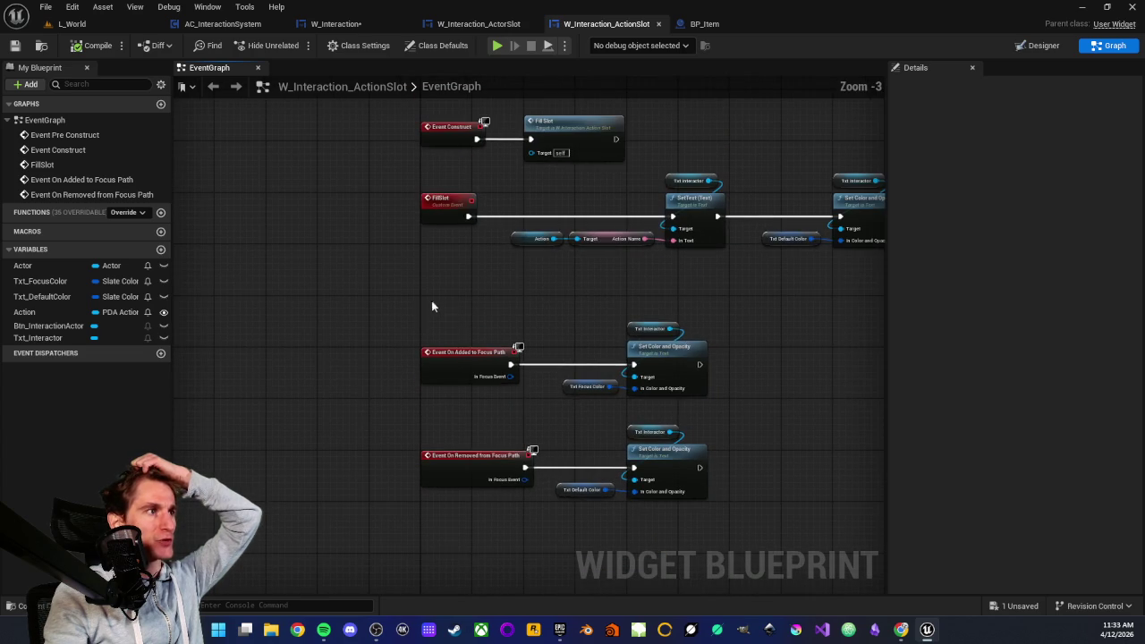
drag(424, 432, 772, 524)
click(567, 524)
scroll(415, 382, up, 2)
drag(394, 402, 815, 545)
click(658, 523)
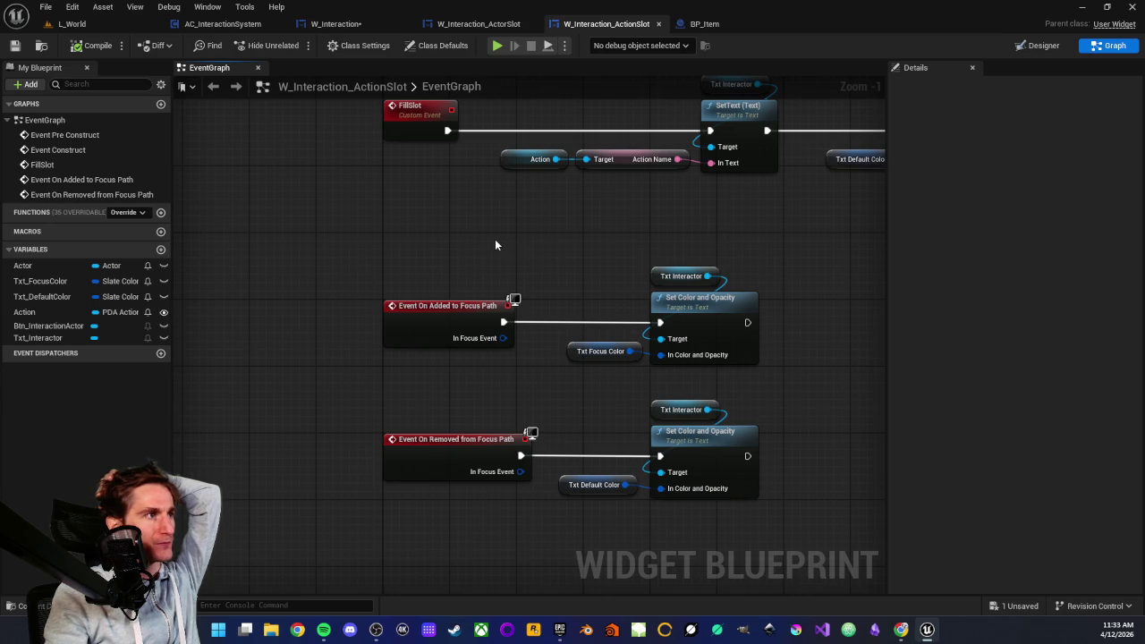
drag(495, 239, 460, 325)
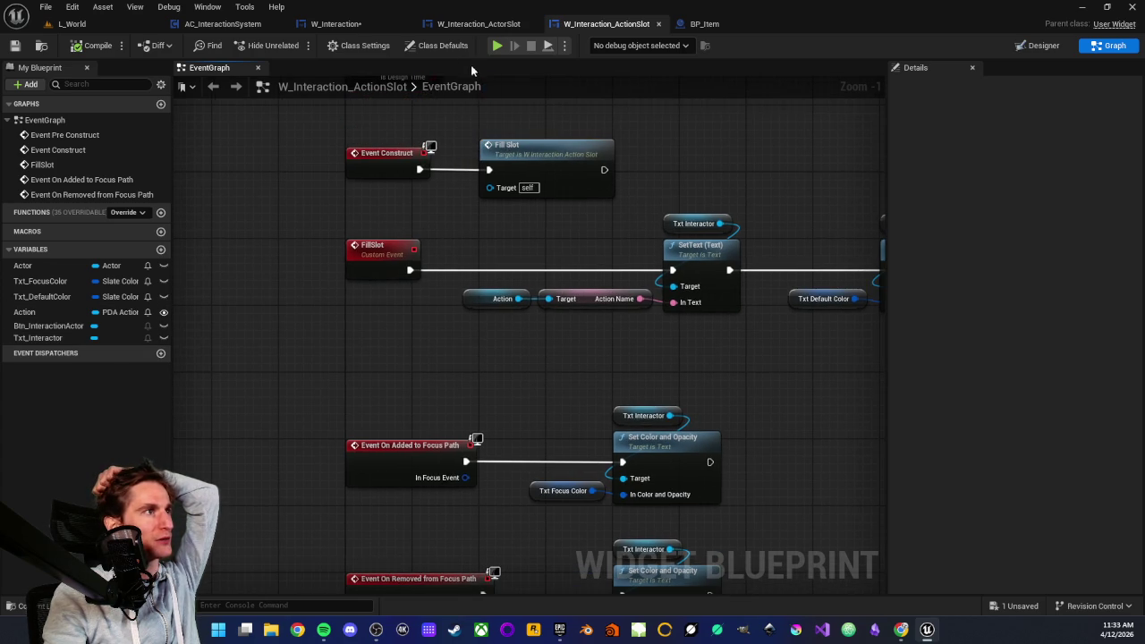
- Wire Event On Added to Focus Path to Set Focus to Slot, save, and play-test L_World
click(479, 25)
scroll(431, 258, down, 3)
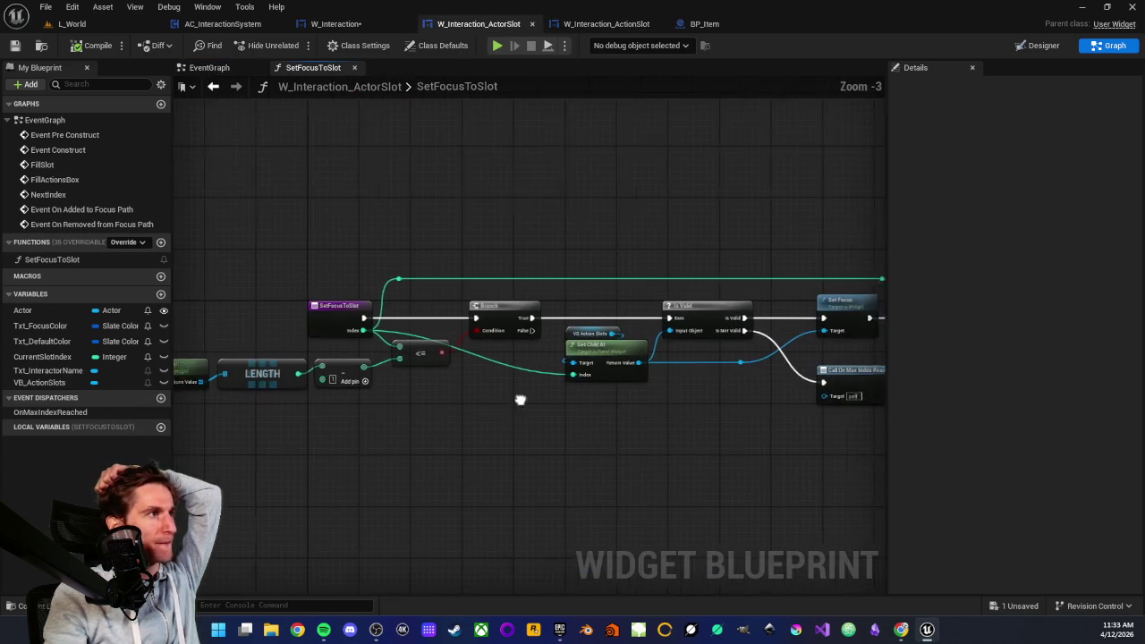
click(231, 68)
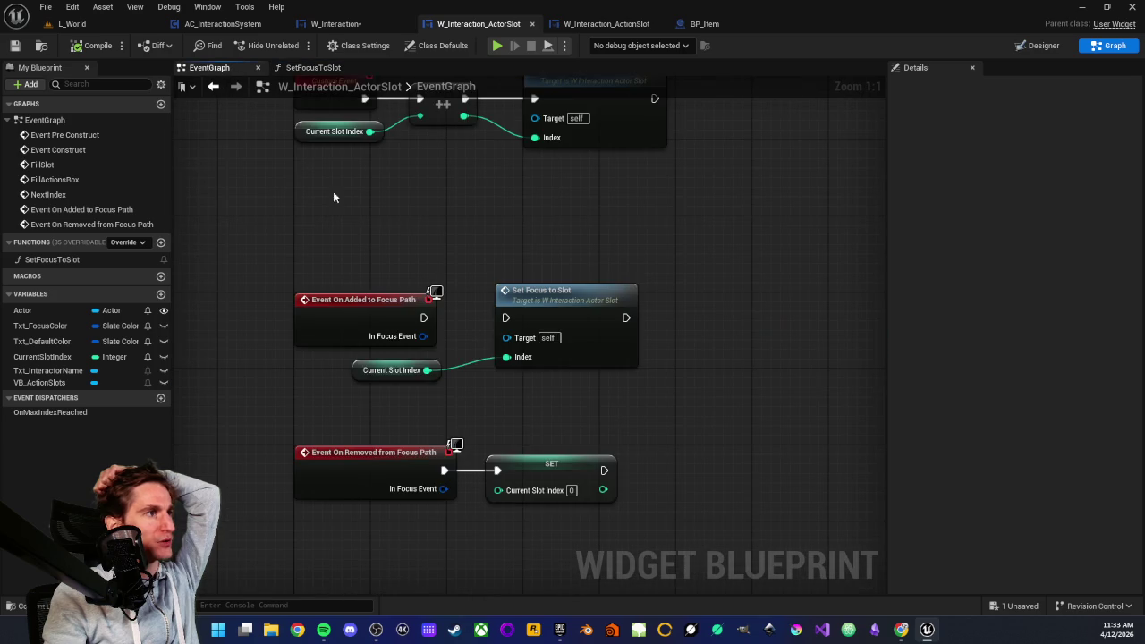
drag(499, 401, 530, 409)
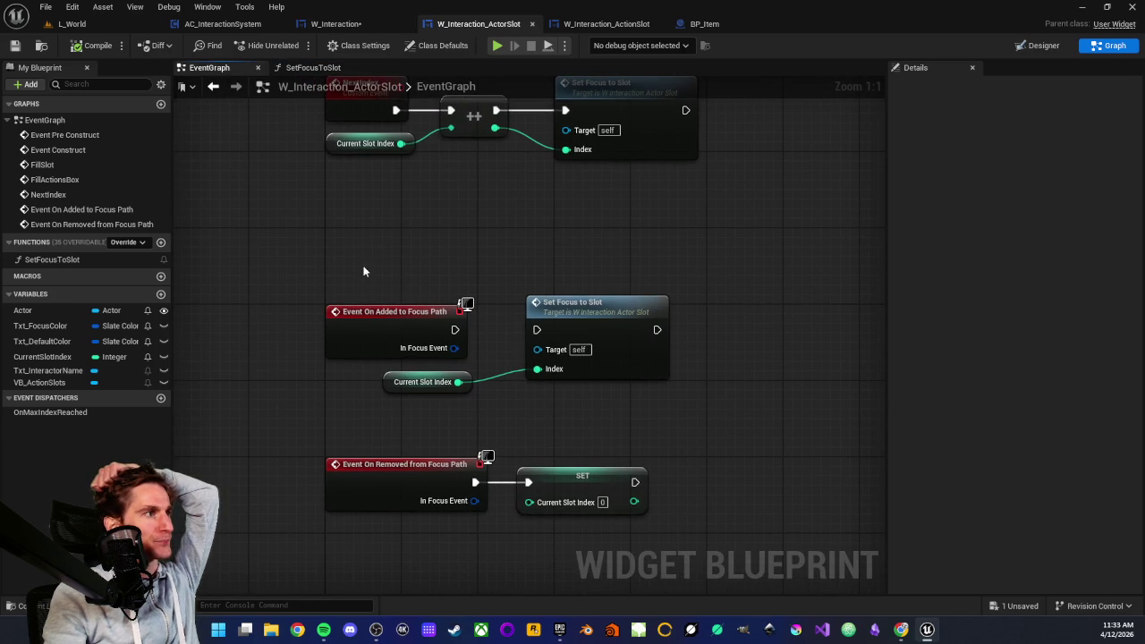
click(392, 313)
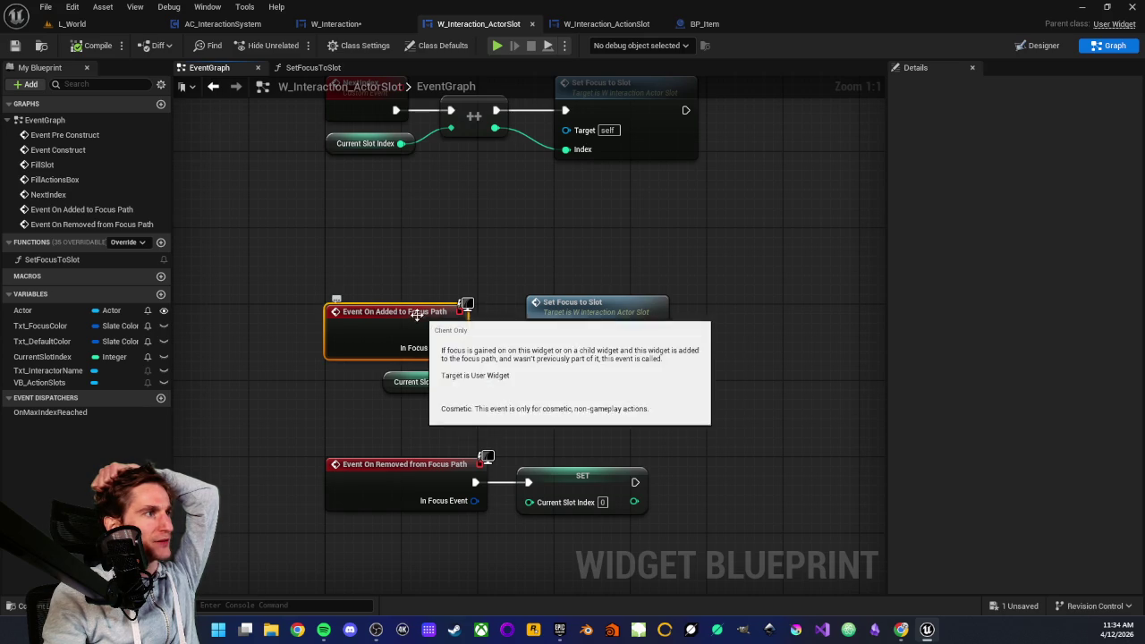
drag(456, 330, 537, 329)
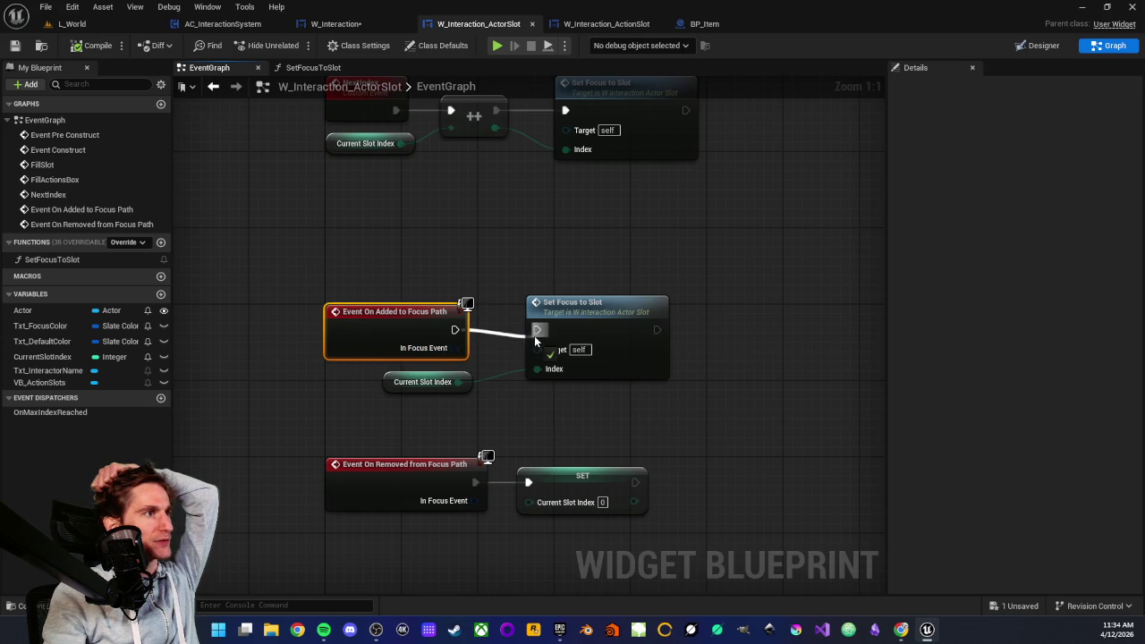
click(14, 45)
click(71, 23)
click(295, 45)
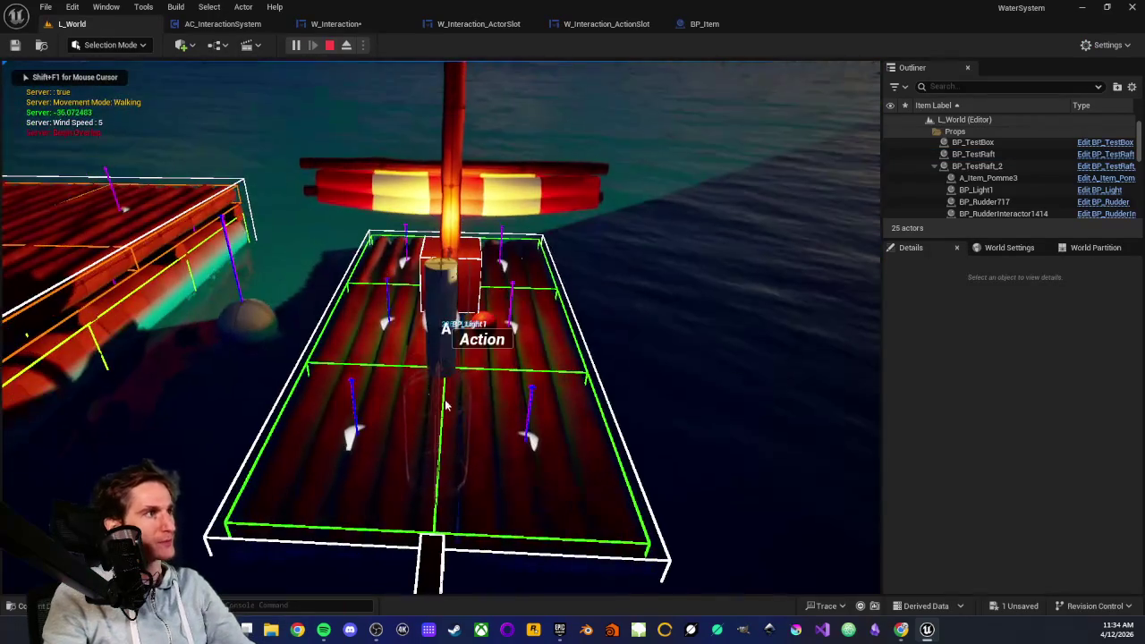
- Stop the play session and open the blueprint named in the infinite-loop error
key(Escape)
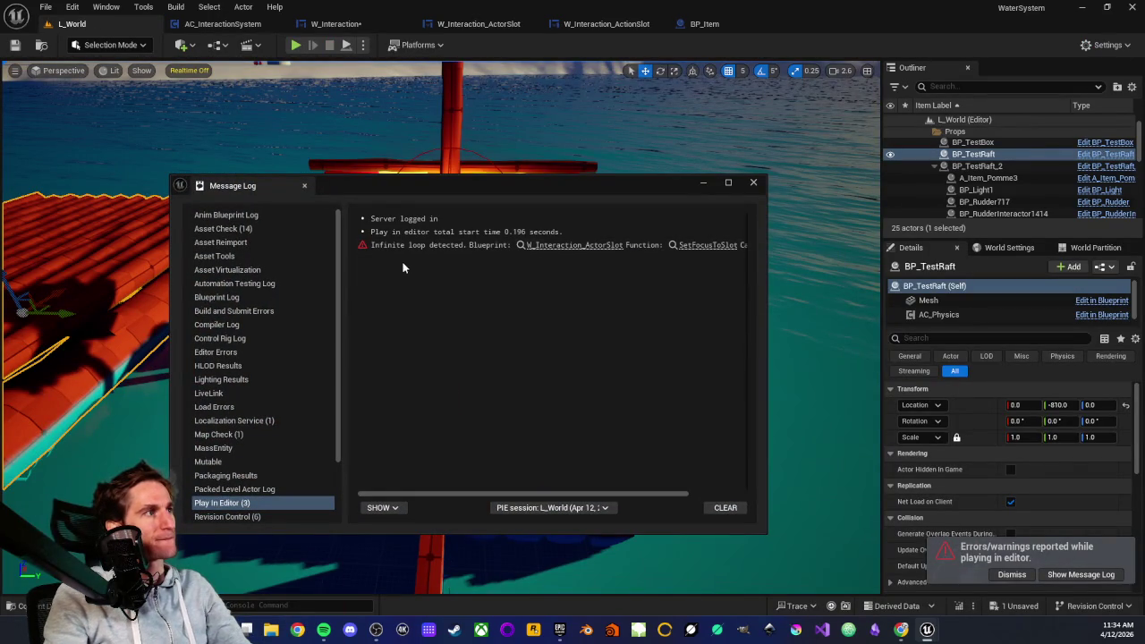
click(548, 246)
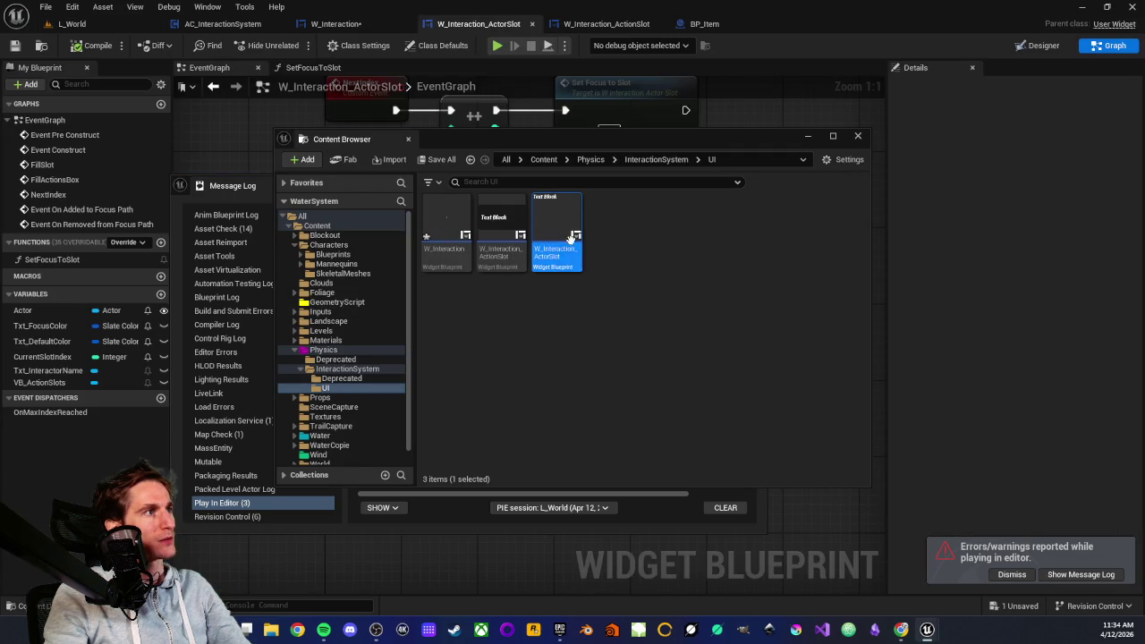
click(858, 137)
drag(527, 494, 617, 483)
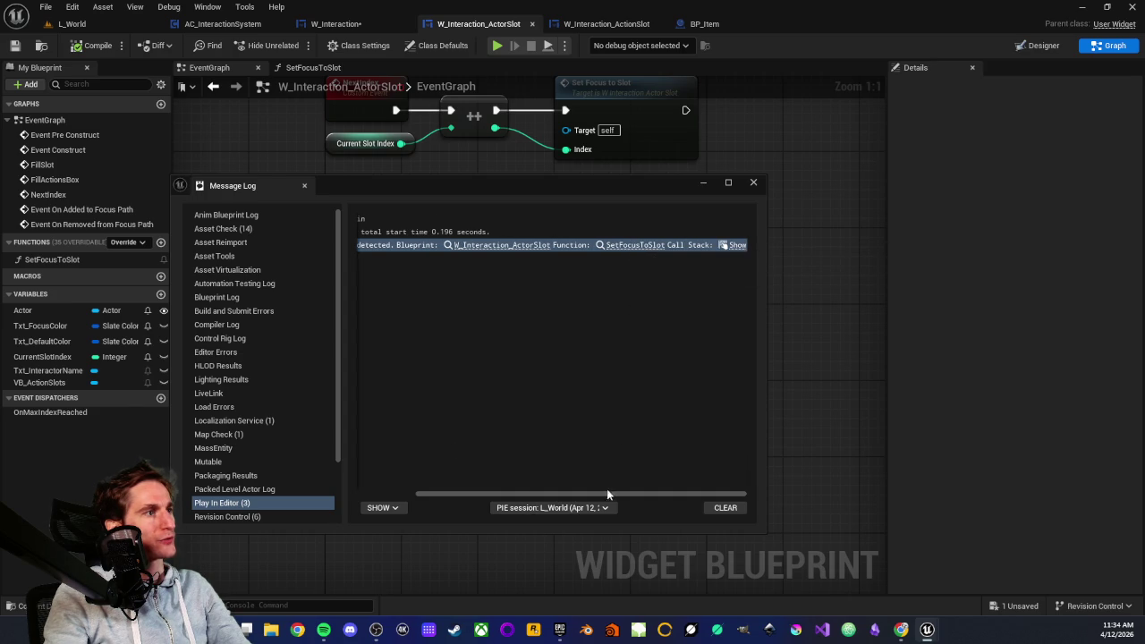
- Show the error's call stack and open SetFocusToSlot from it, closing the browser and Message Log
click(732, 245)
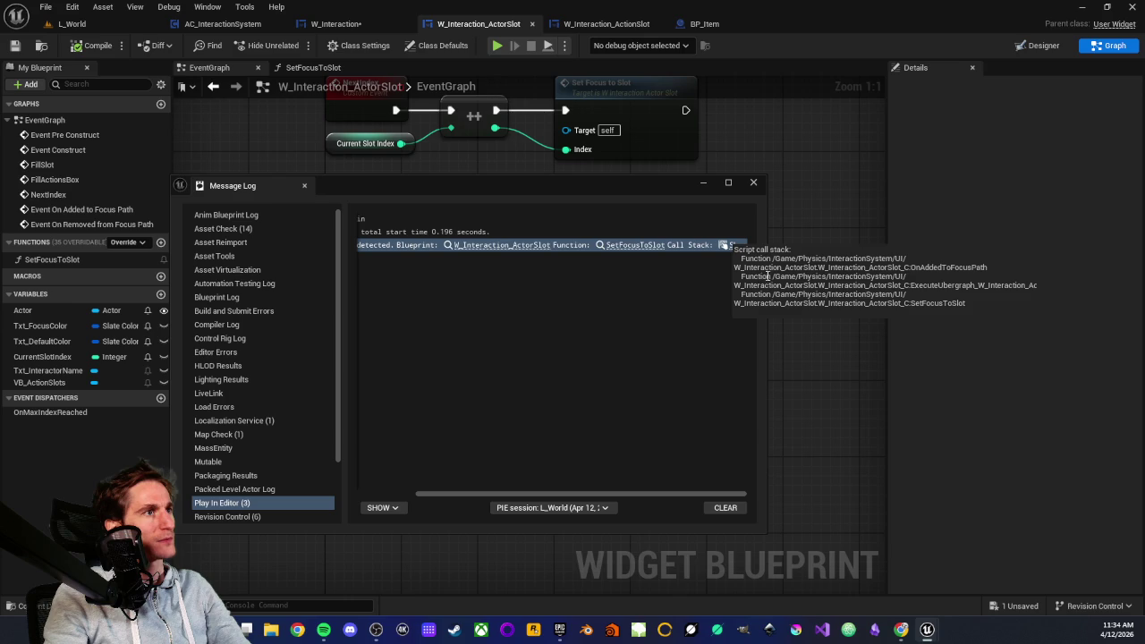
click(637, 245)
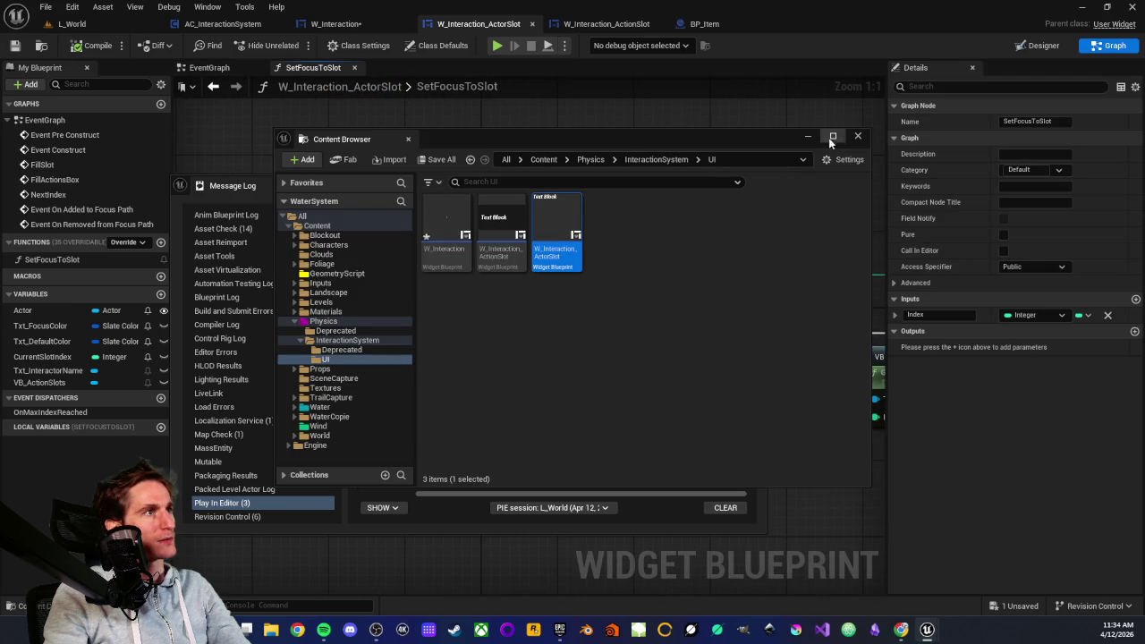
click(858, 136)
click(754, 183)
scroll(720, 208, down, 4)
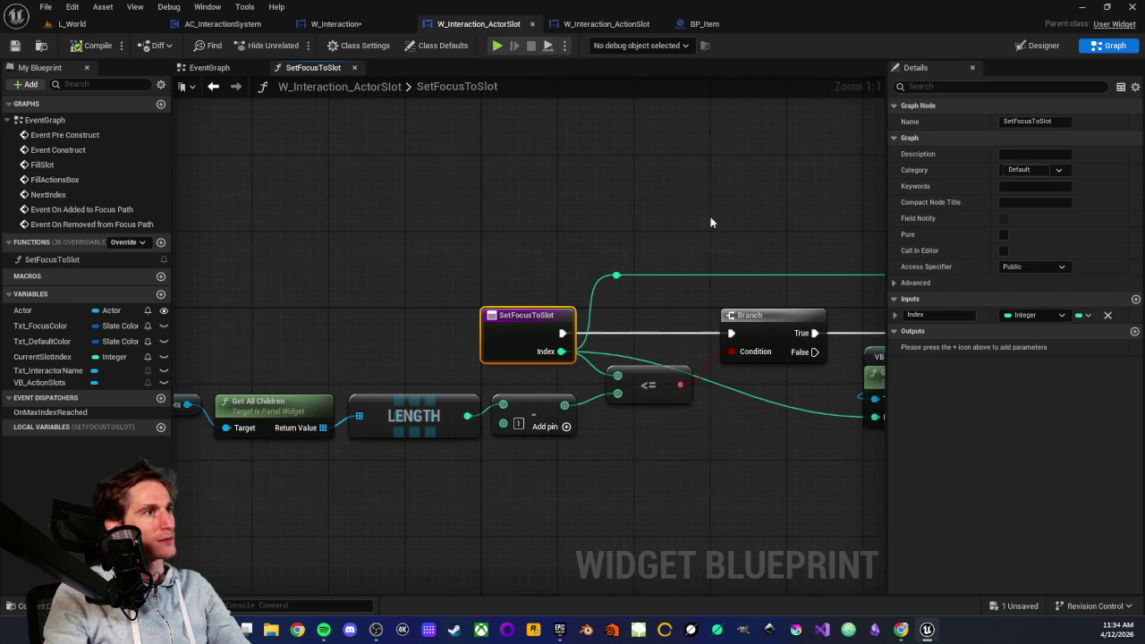
scroll(500, 438, up, 3)
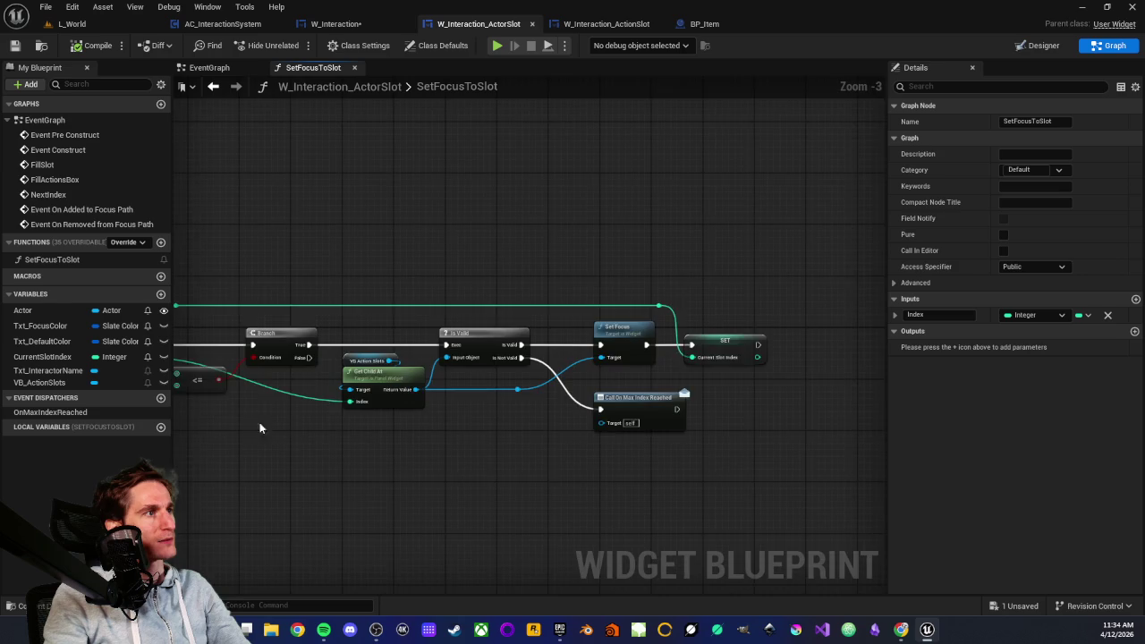
mouse_move(426, 298)
mouse_down()
mouse_move(443, 455)
mouse_move(528, 414)
mouse_move(659, 278)
mouse_move(674, 460)
mouse_move(511, 463)
mouse_up()
click(438, 460)
mouse_move(506, 284)
mouse_down()
mouse_move(614, 441)
mouse_move(639, 442)
mouse_move(588, 445)
mouse_up()
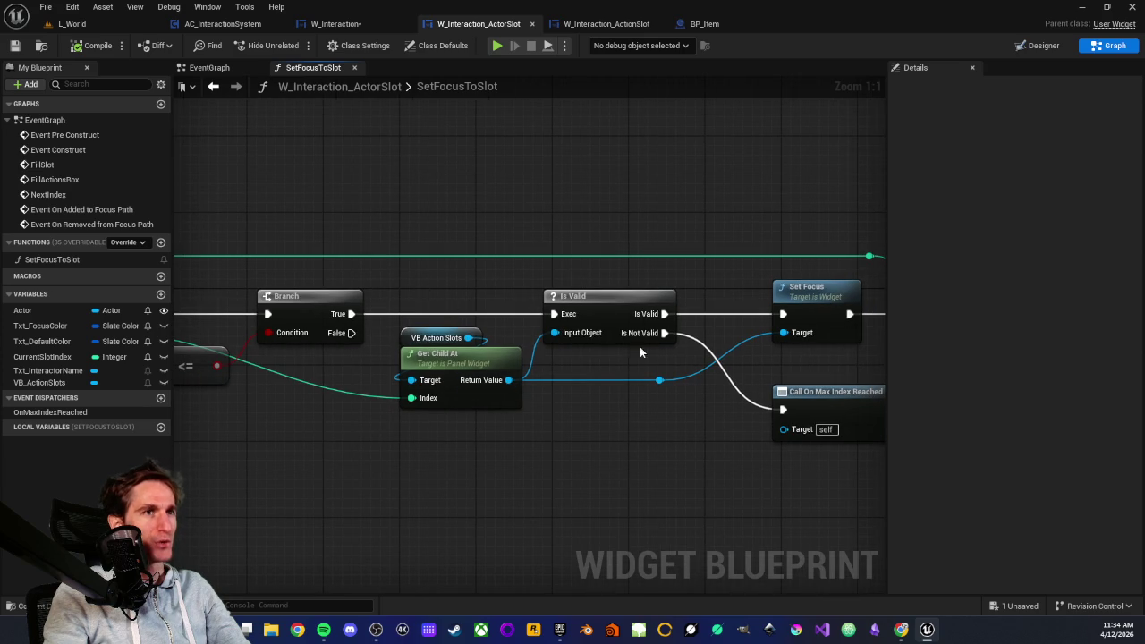
mouse_move(434, 292)
mouse_down()
mouse_move(473, 440)
mouse_move(454, 442)
mouse_move(455, 397)
mouse_move(465, 457)
mouse_up()
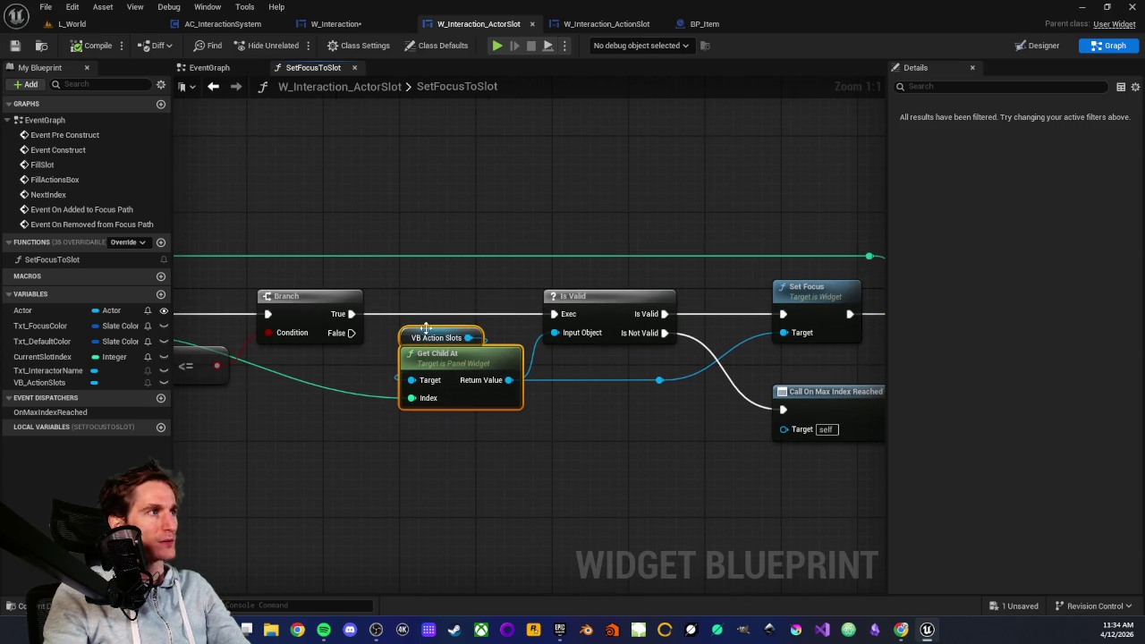
mouse_move(436, 279)
mouse_down()
mouse_move(508, 410)
mouse_move(552, 448)
mouse_move(436, 446)
mouse_up()
click(435, 449)
drag(440, 300, 478, 435)
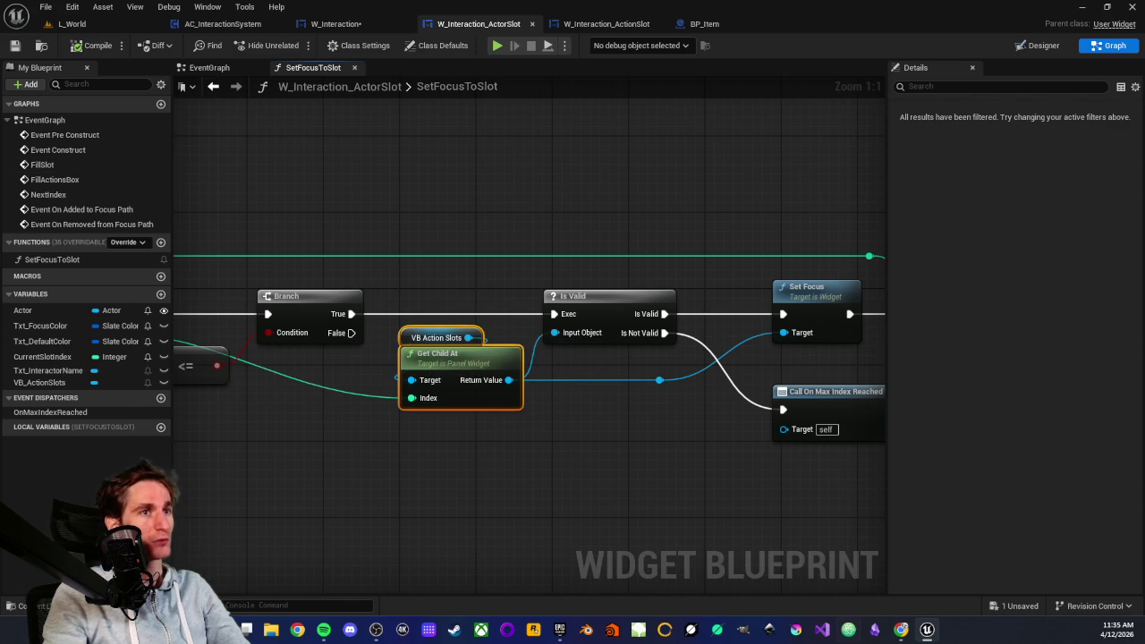
click(475, 240)
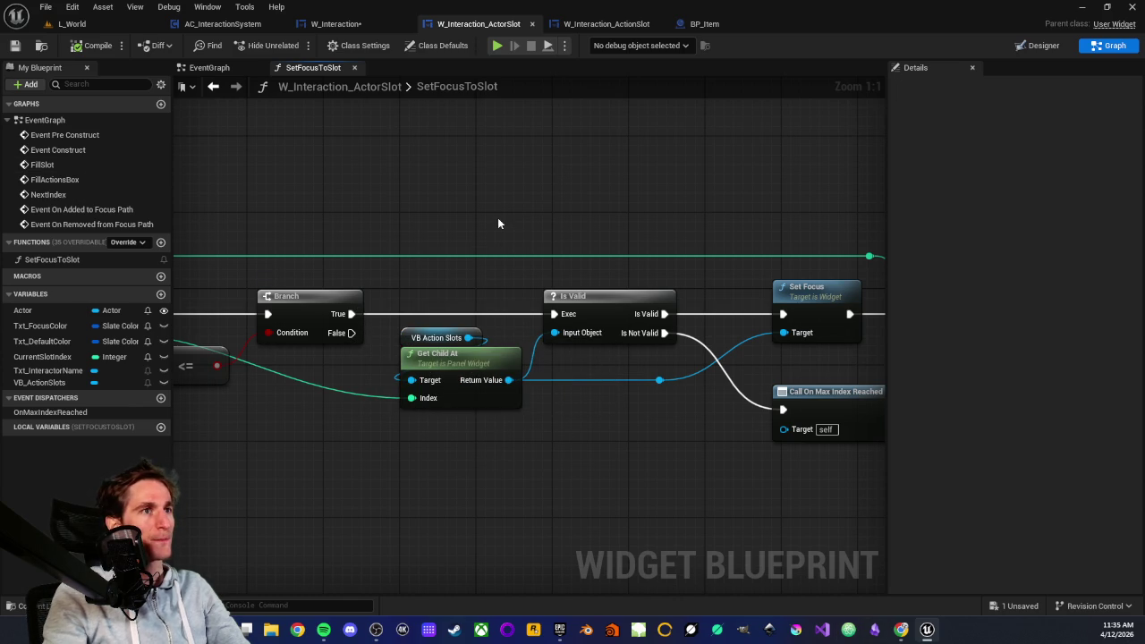
click(607, 25)
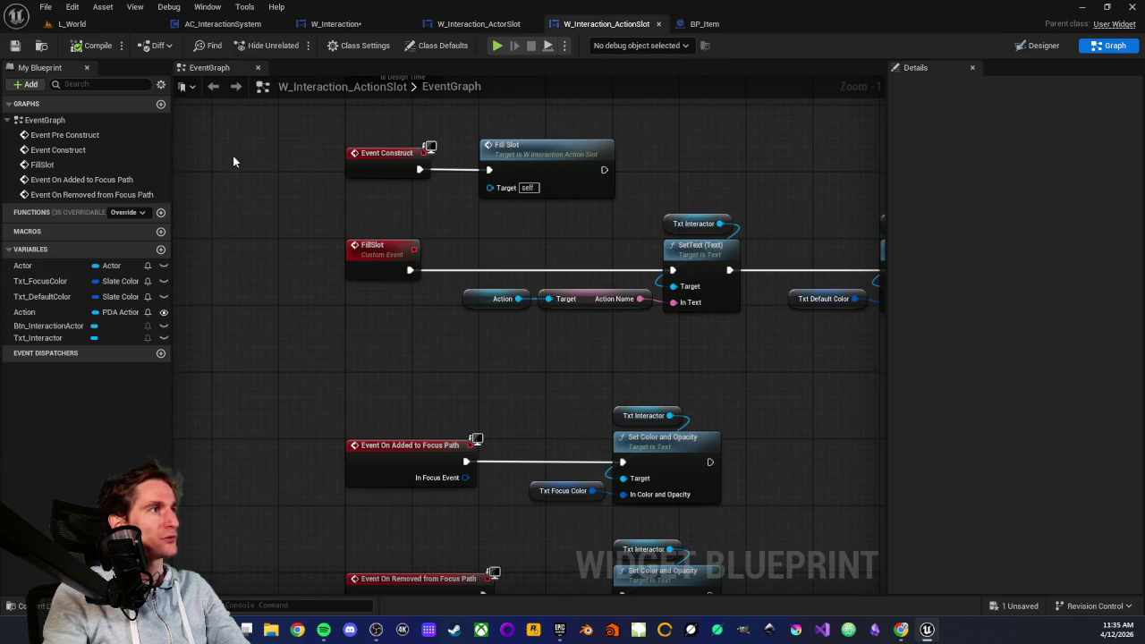
click(1046, 47)
scroll(904, 345, down, 2)
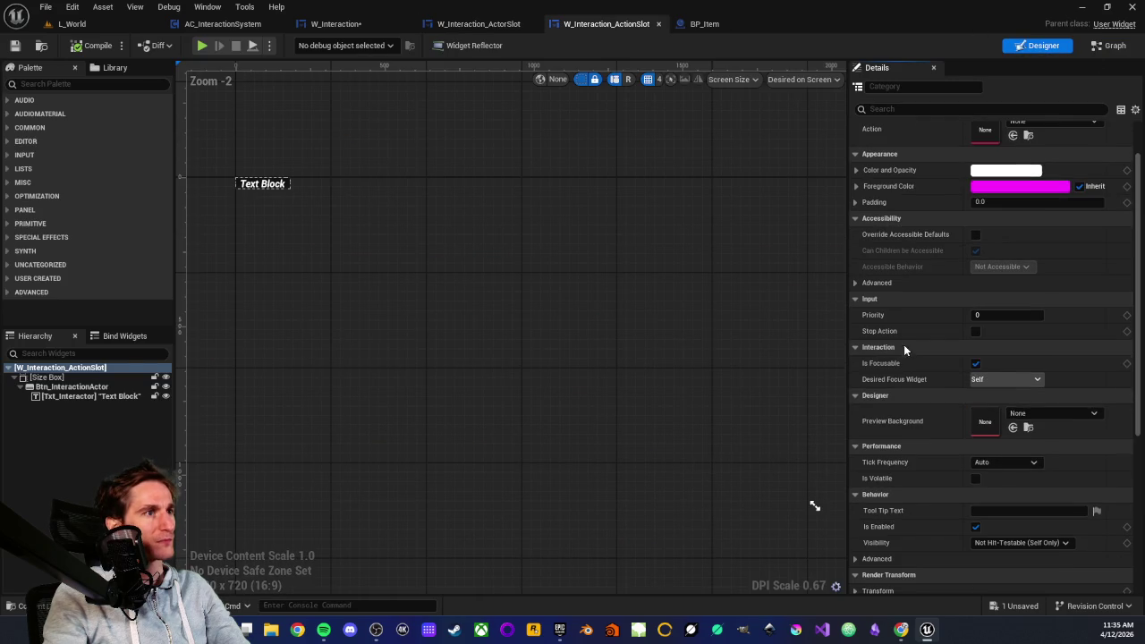
click(1032, 379)
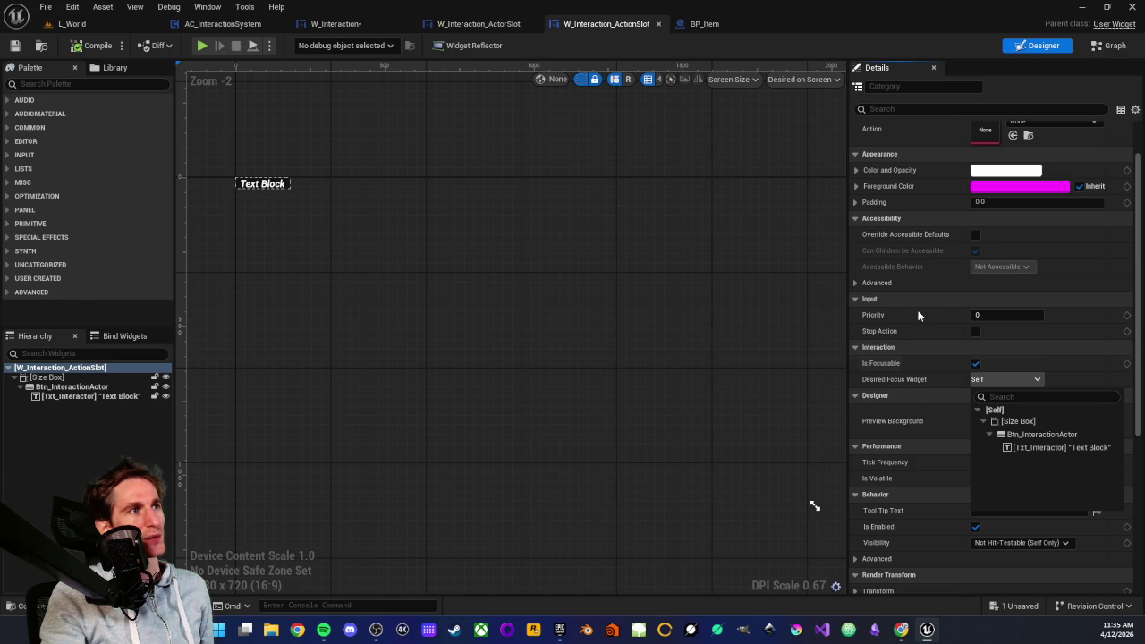
click(720, 266)
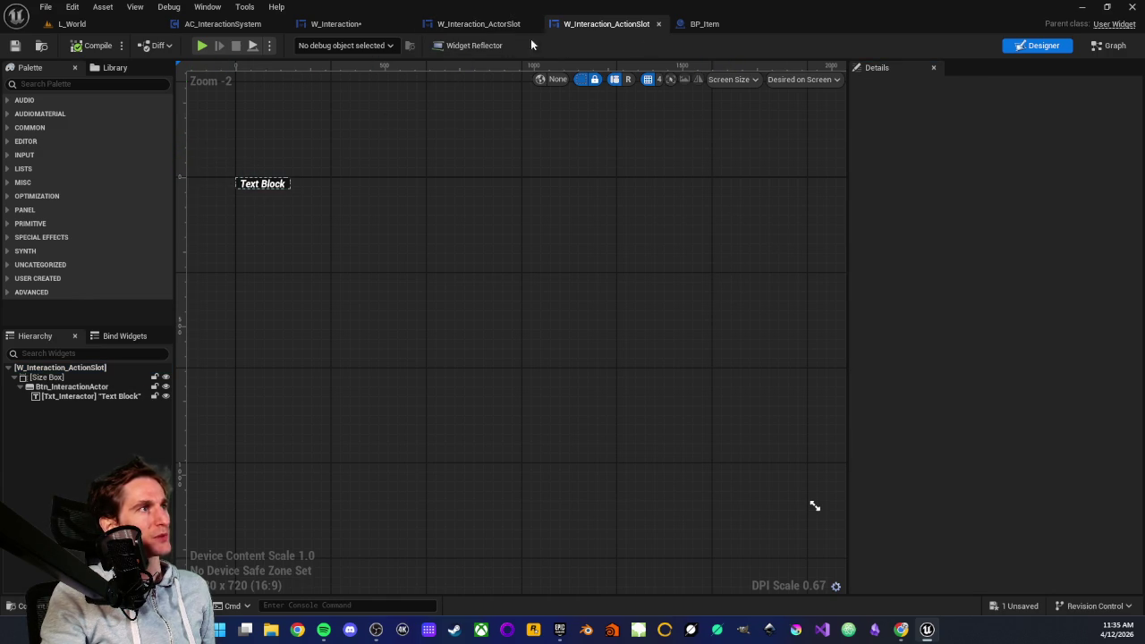
click(1094, 48)
drag(467, 324, 572, 134)
mouse_move(417, 216)
mouse_down()
mouse_move(789, 417)
mouse_move(835, 459)
mouse_up()
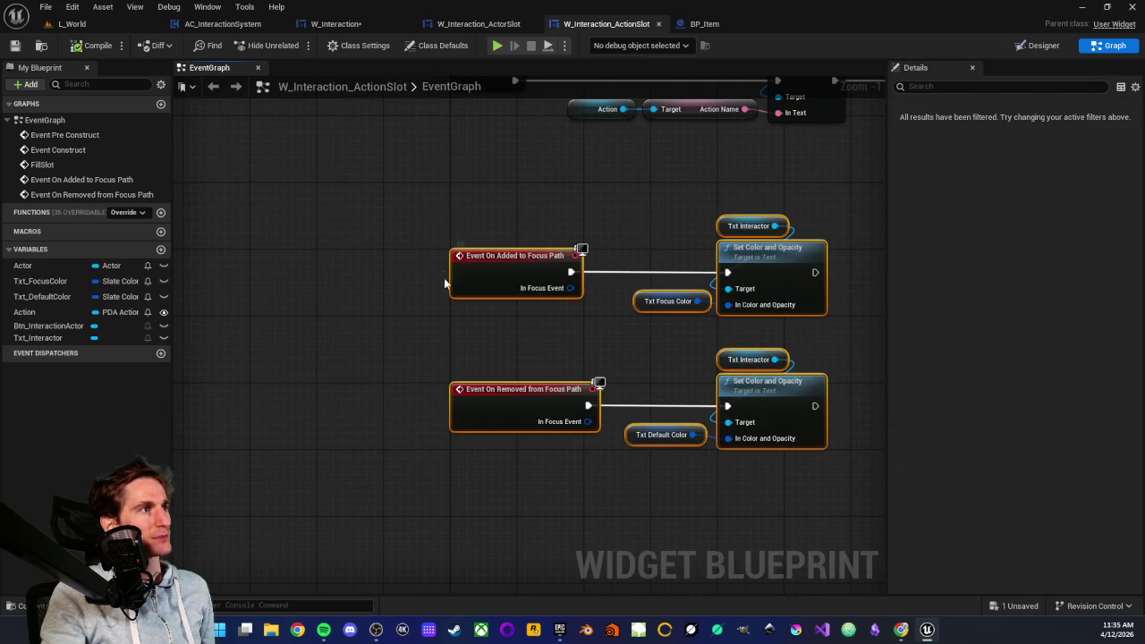
click(462, 345)
drag(405, 349, 822, 510)
click(537, 501)
scroll(450, 346, down, 1)
mouse_move(365, 261)
mouse_down()
mouse_move(443, 346)
mouse_move(767, 541)
mouse_up()
click(516, 279)
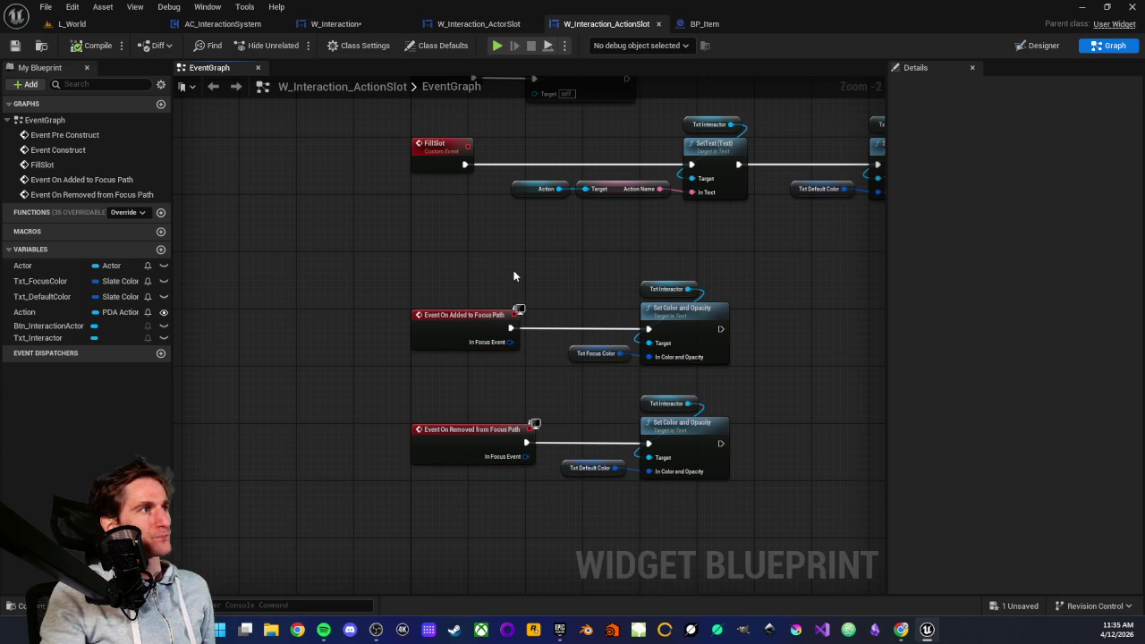
click(483, 24)
scroll(477, 201, down, 2)
drag(477, 201, 617, 242)
scroll(618, 241, up, 1)
scroll(452, 226, up, 2)
mouse_move(452, 225)
mouse_down()
mouse_move(812, 203)
mouse_move(340, 196)
mouse_up()
mouse_move(538, 226)
mouse_down()
mouse_move(624, 309)
mouse_move(716, 363)
mouse_up()
click(715, 363)
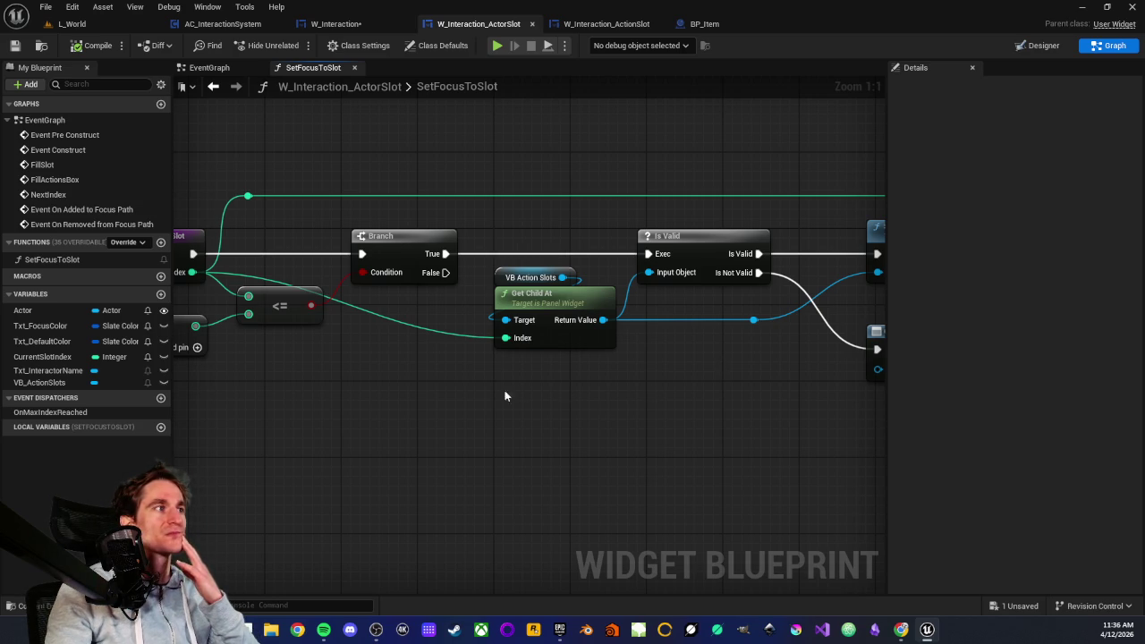
- Review the ActorSlot EventGraph's Current Slot Index getter and For Each Loop / Fill Slot chain
drag(522, 392, 626, 431)
click(209, 67)
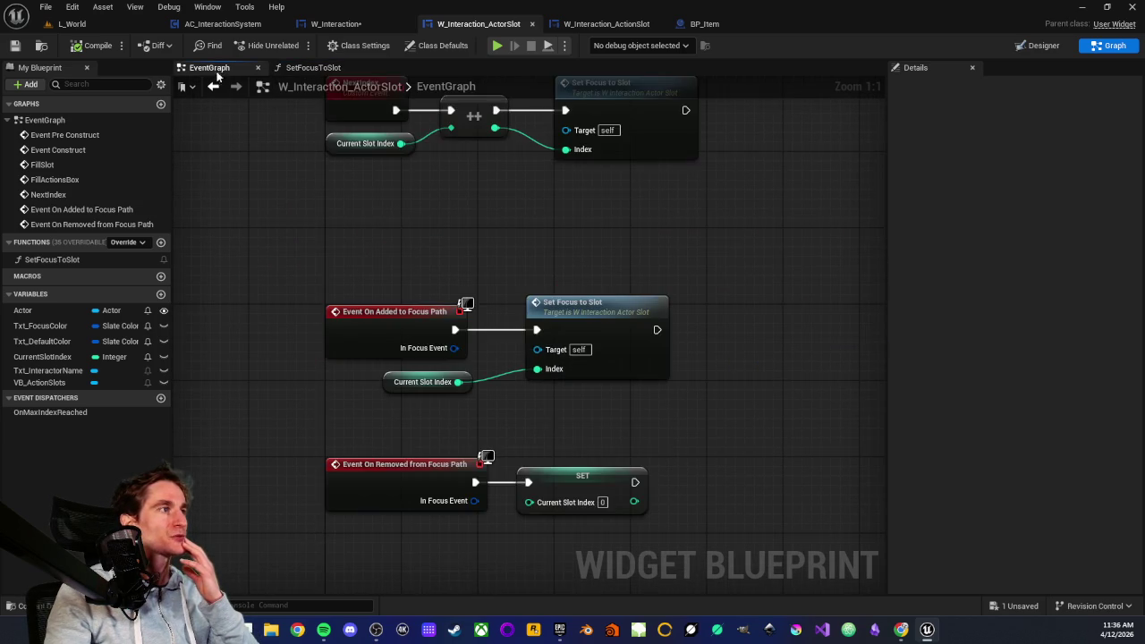
scroll(398, 296, down, 2)
scroll(463, 277, up, 2)
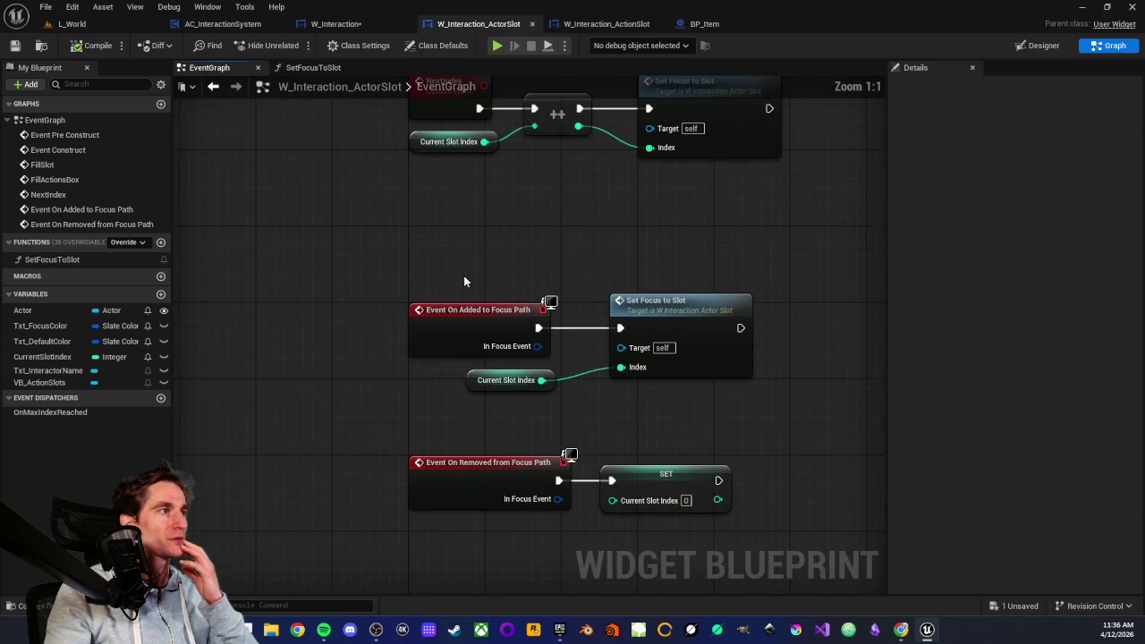
scroll(435, 273, down, 1)
scroll(434, 273, up, 1)
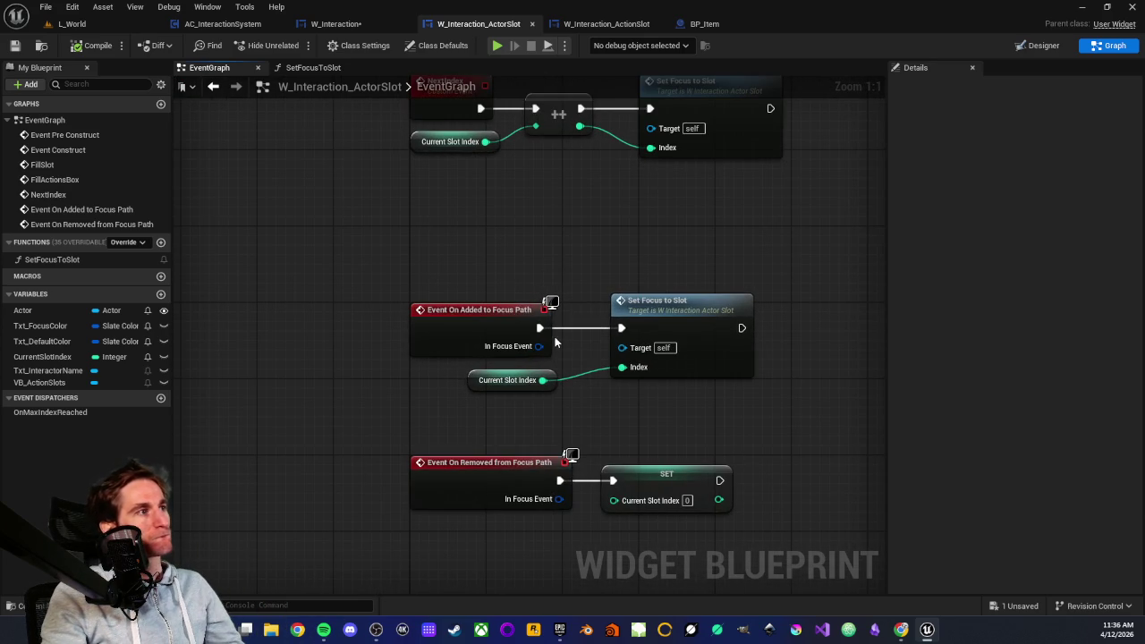
mouse_move(452, 369)
mouse_down()
mouse_move(555, 418)
mouse_move(274, 325)
mouse_up()
click(555, 418)
scroll(496, 429, down, 2)
scroll(444, 405, up, 2)
drag(444, 404, 279, 380)
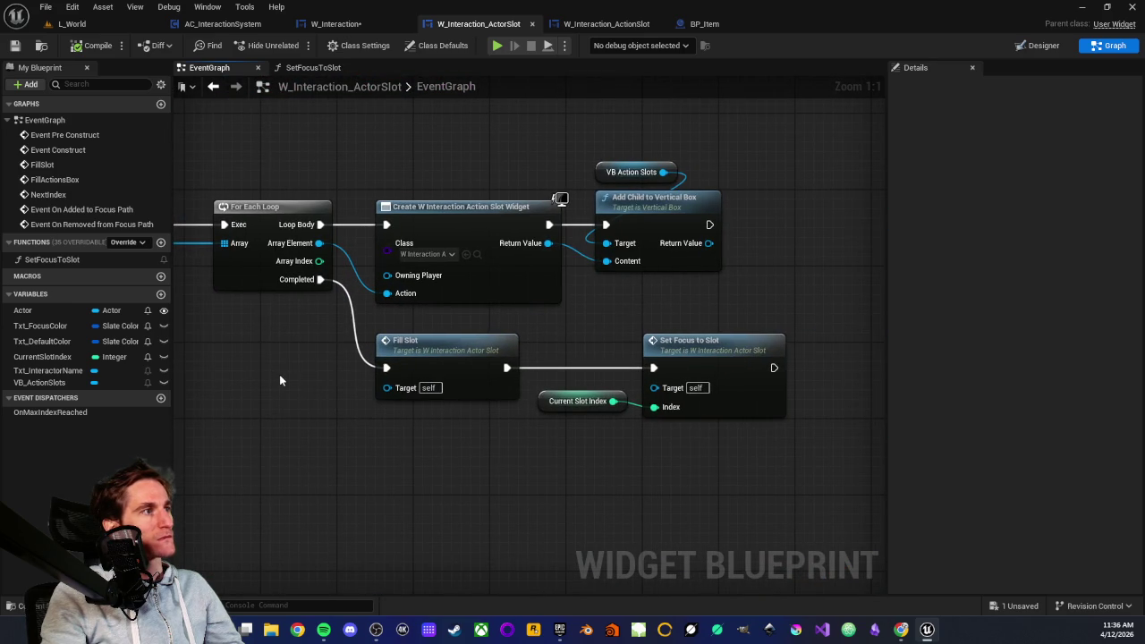
drag(573, 338, 778, 447)
click(692, 444)
- Inspect the Set Focus to Slot call and the FillActionsBox and NextIndex event chains
drag(577, 395, 656, 377)
click(760, 394)
click(708, 450)
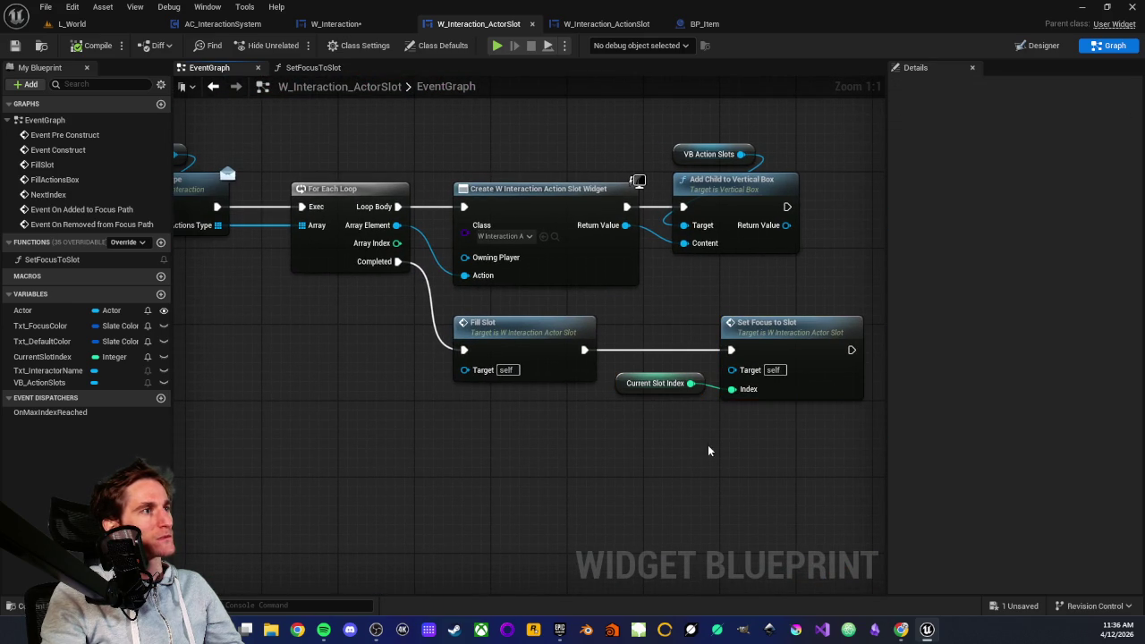
scroll(419, 460, down, 2)
mouse_move(419, 461)
mouse_down()
mouse_move(583, 371)
mouse_move(490, 321)
mouse_up()
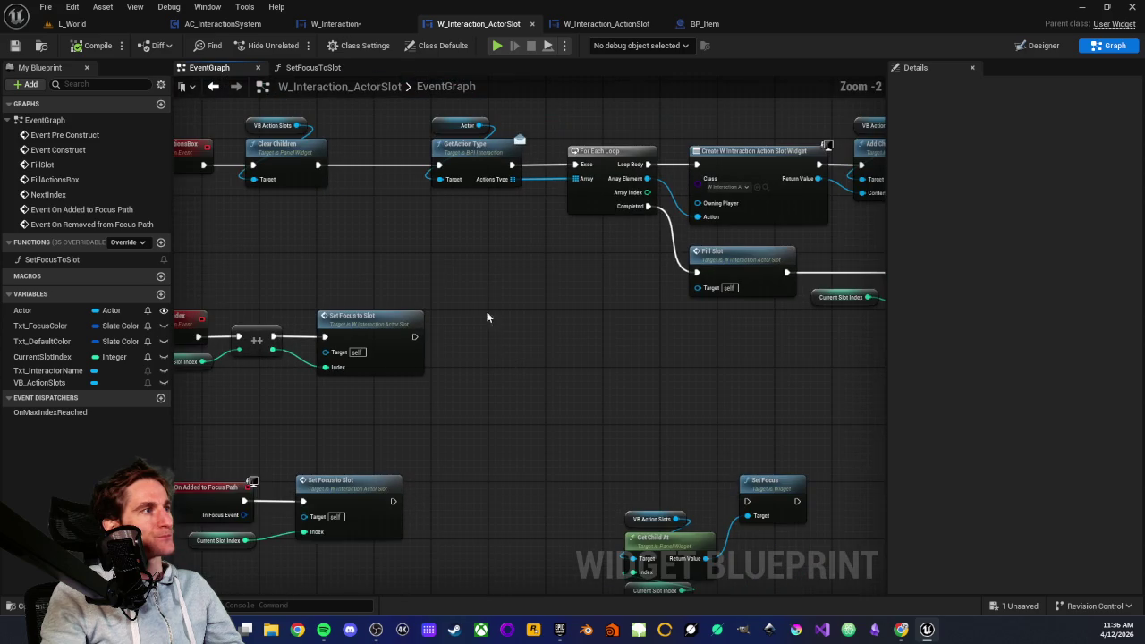
drag(351, 231, 437, 301)
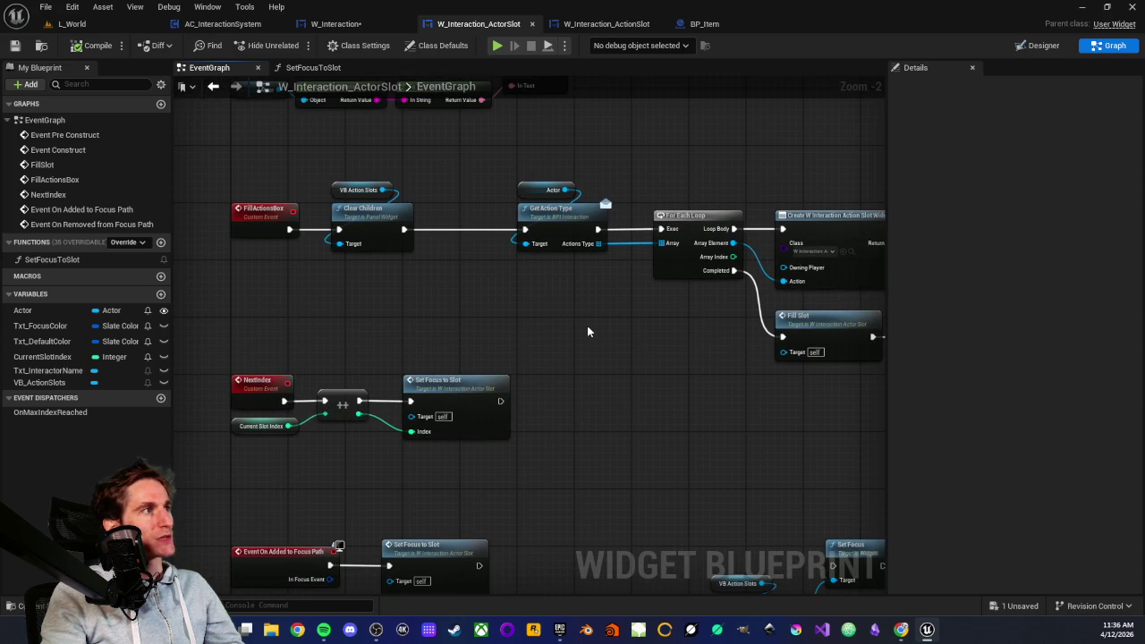
scroll(614, 332, up, 3)
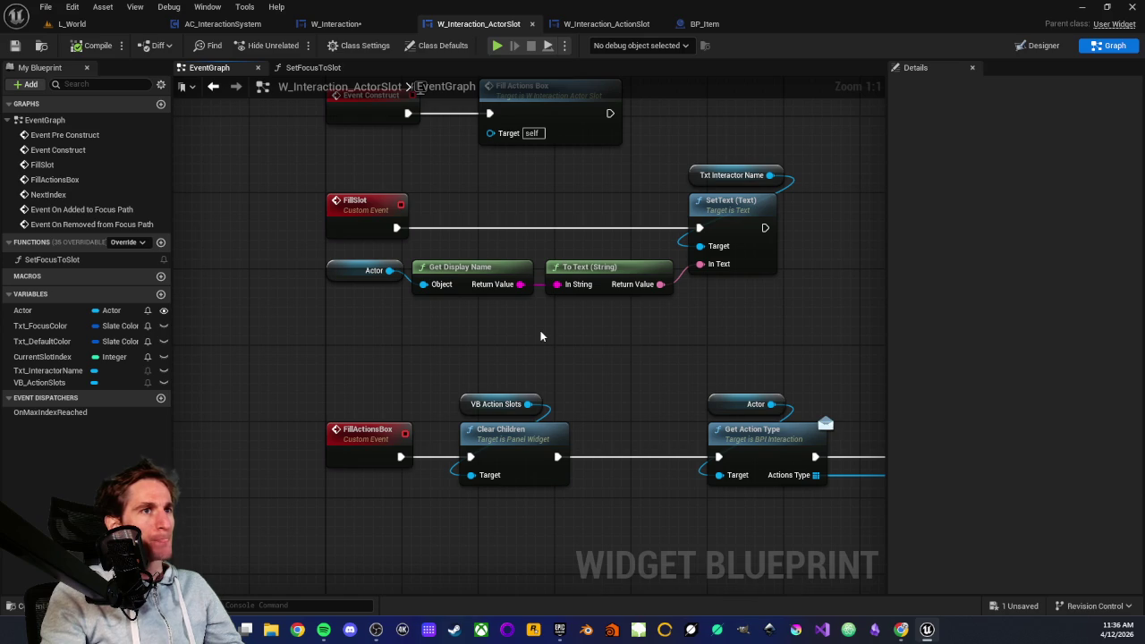
- Compare with W_Interaction's event graph, where Set Focus to Slot takes an index getter
click(336, 24)
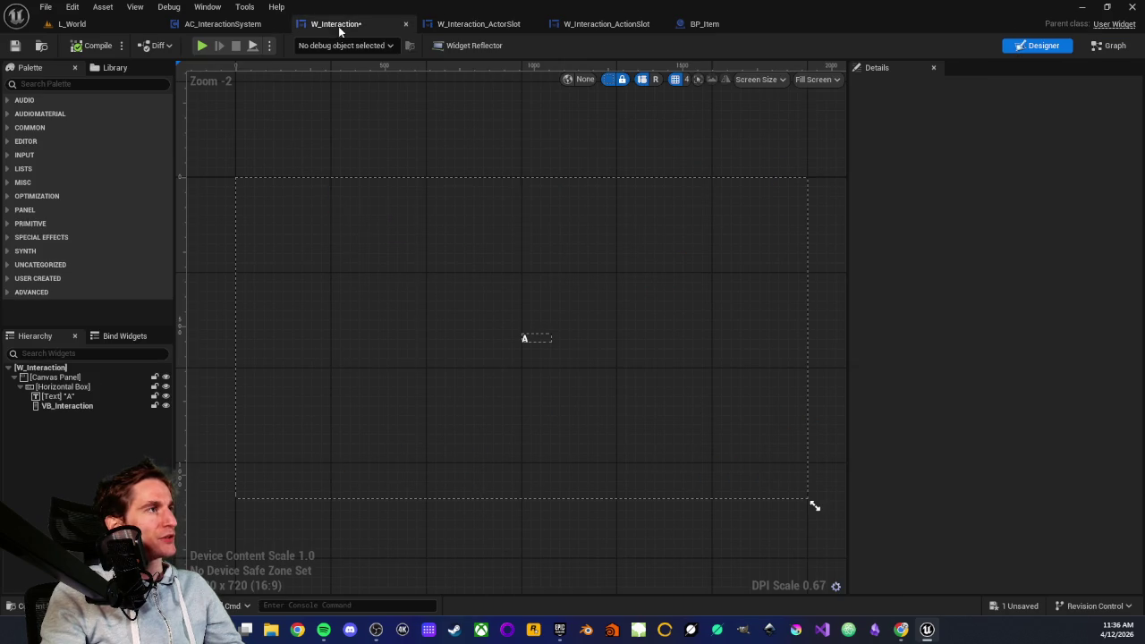
click(1109, 47)
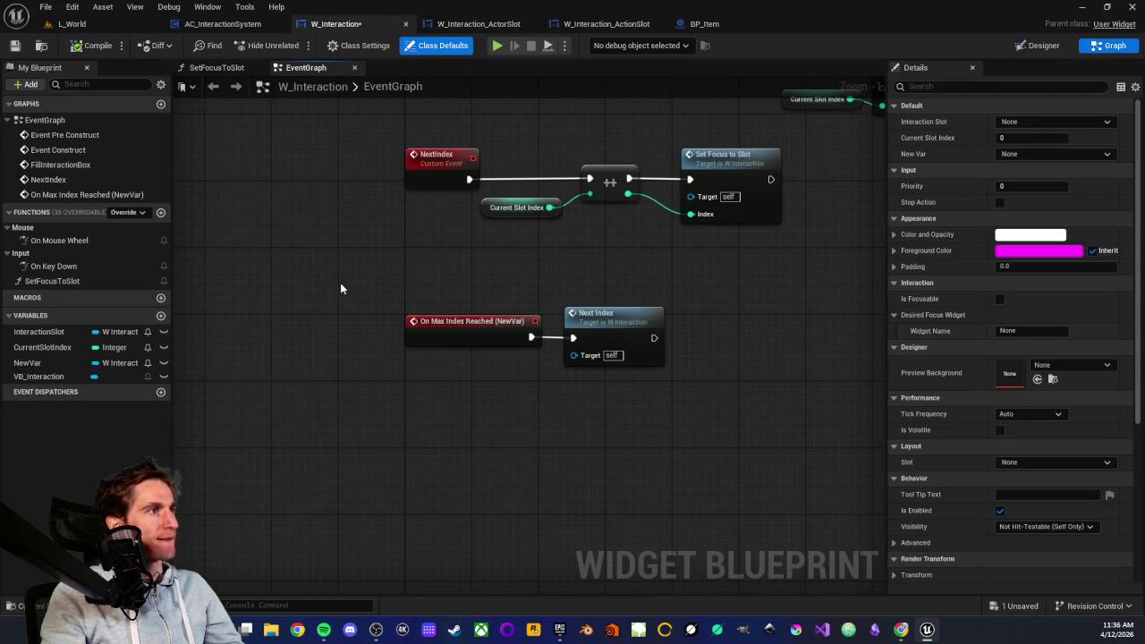
key(Home)
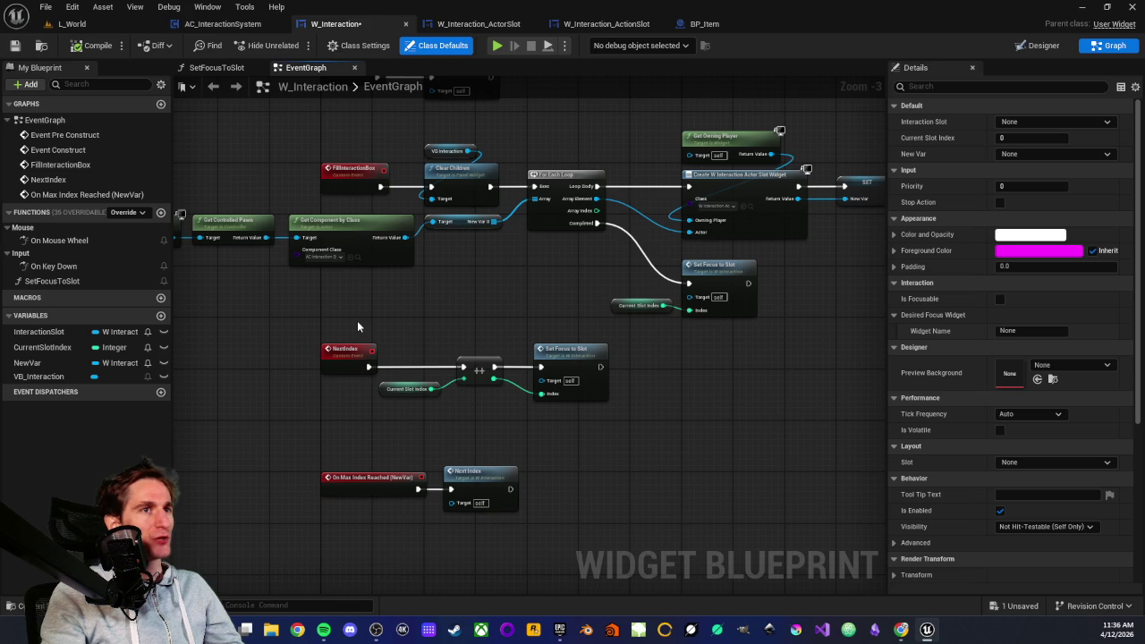
scroll(492, 330, up, 3)
drag(579, 305, 799, 375)
click(572, 310)
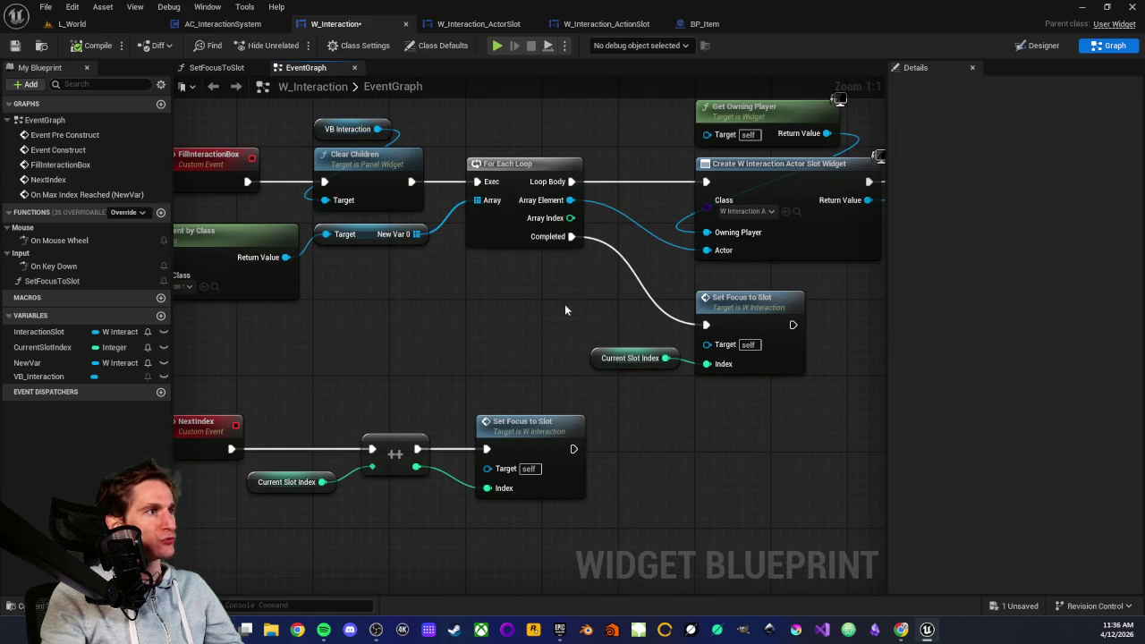
- Break the link from Event On Added to Focus Path to Set Focus to Slot in ActorSlot
click(484, 25)
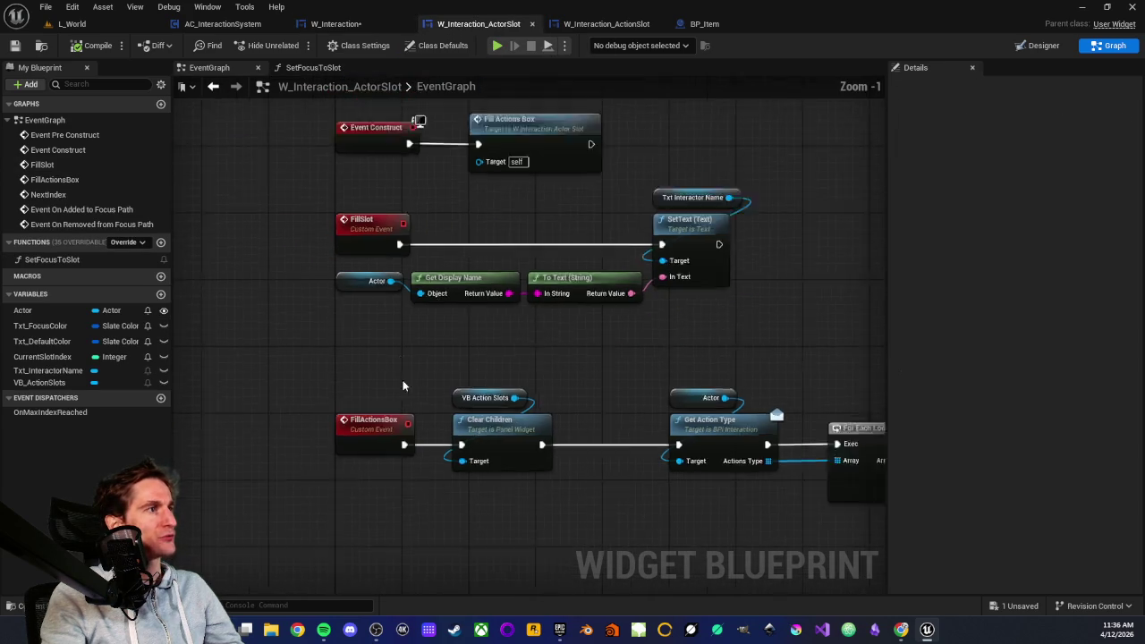
scroll(455, 324, up, 2)
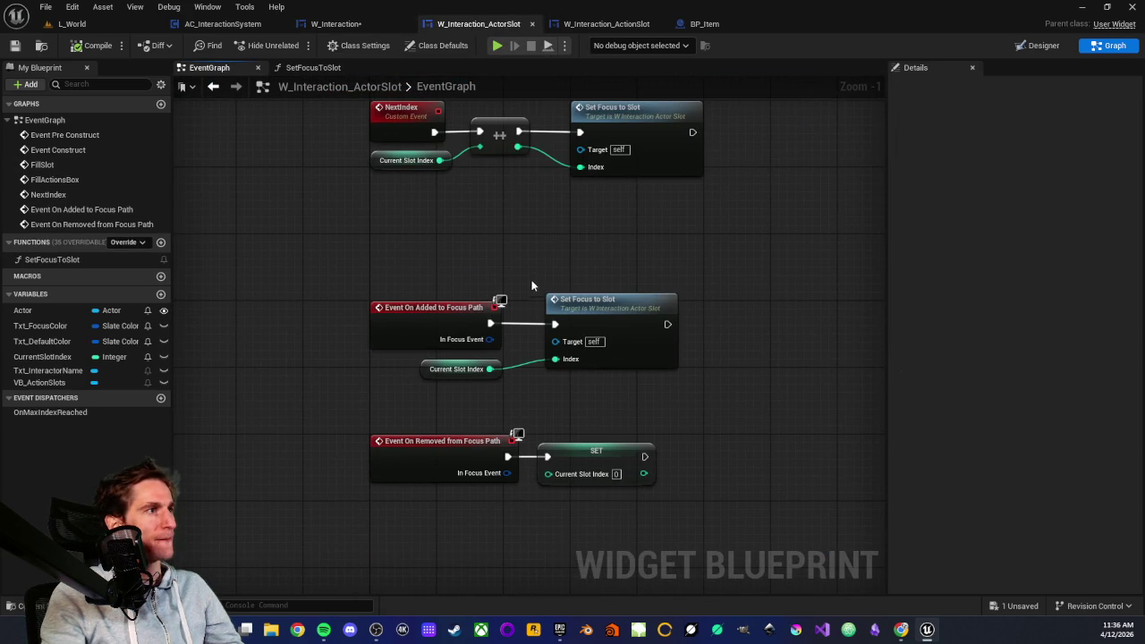
alt+click(555, 325)
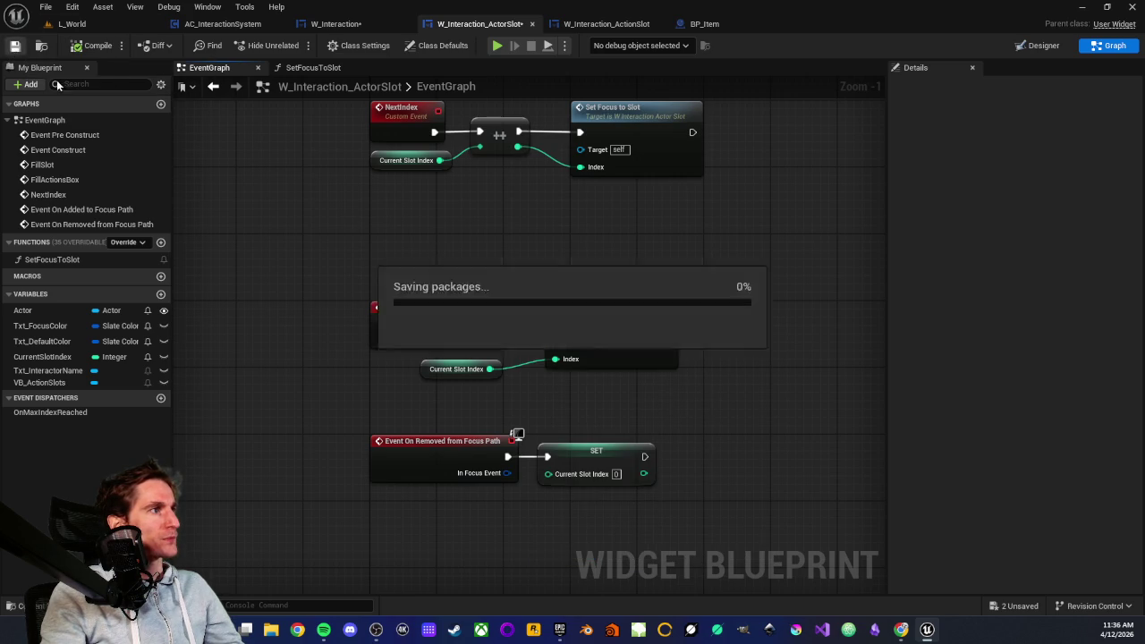
- Delete the unhooked Set Focus to Slot call and the leftover Current Slot Index getter
click(633, 365)
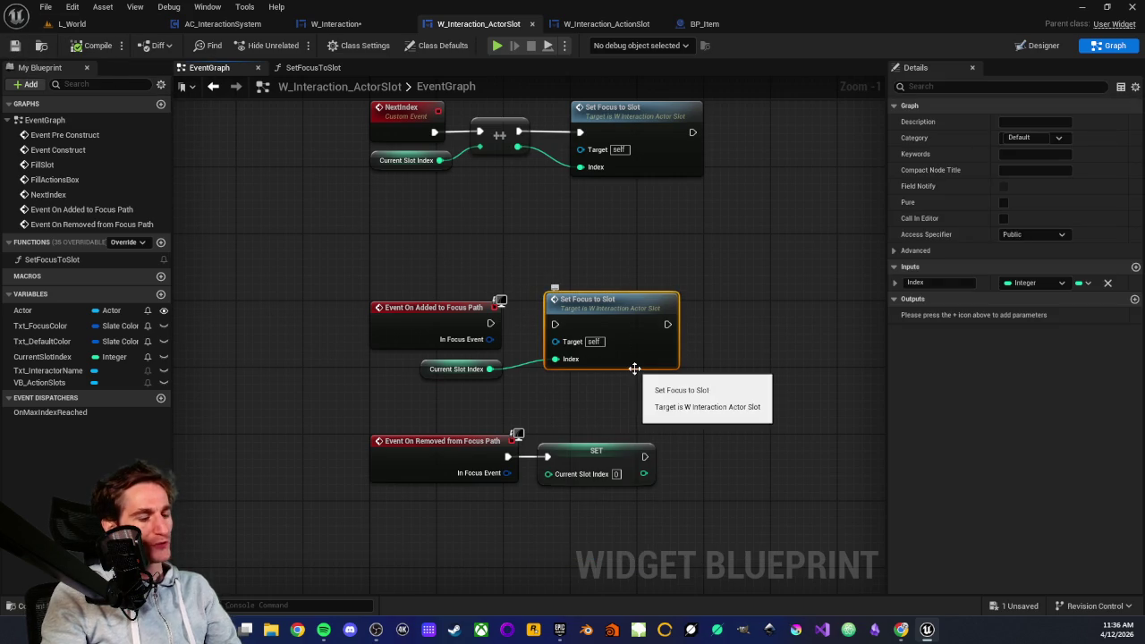
key(Delete)
click(456, 369)
key(Delete)
- Inspect the On Added/Removed from Focus Path events and their SET node
mouse_move(365, 251)
mouse_down()
mouse_move(531, 368)
mouse_move(439, 308)
mouse_up()
click(547, 358)
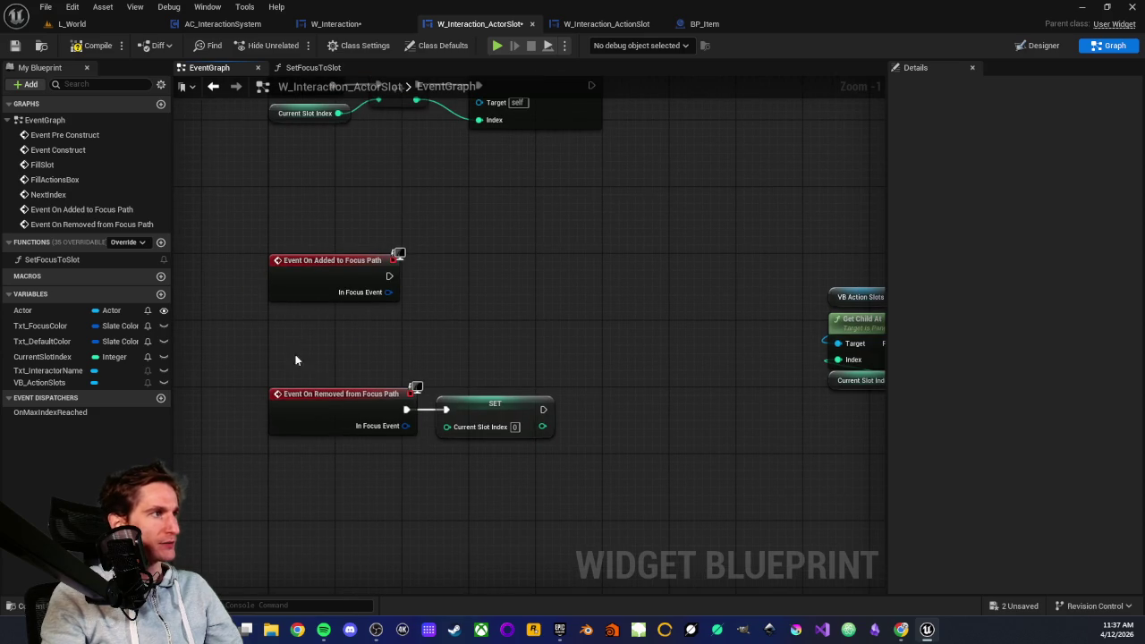
drag(237, 355, 581, 460)
mouse_move(474, 360)
mouse_down()
mouse_move(548, 513)
mouse_move(513, 491)
mouse_up()
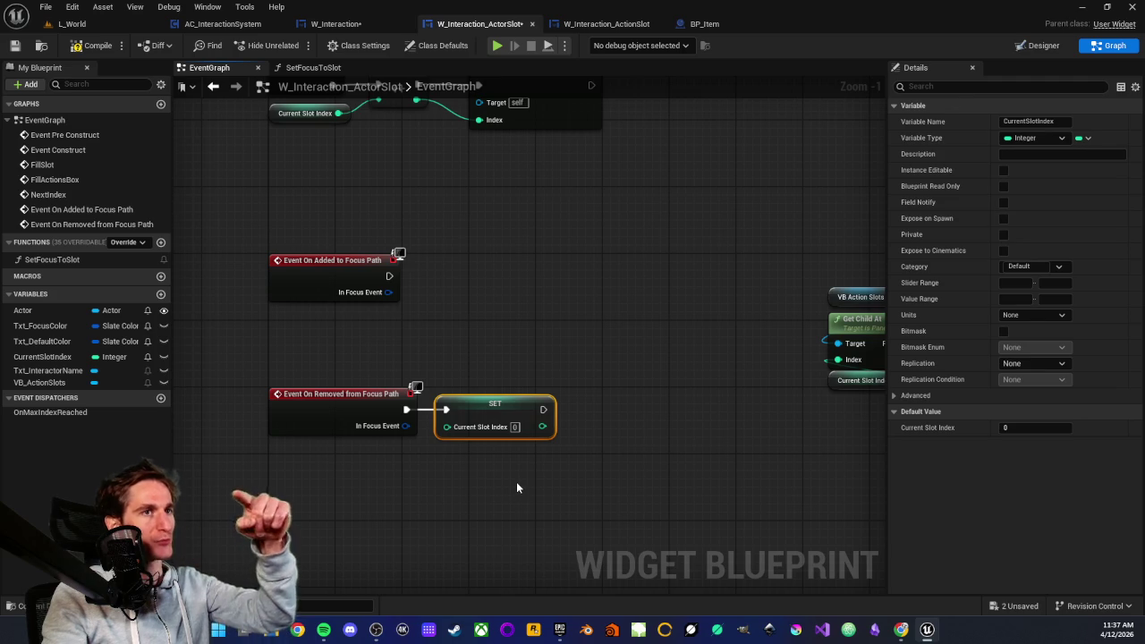
drag(498, 345, 494, 501)
click(502, 382)
- Delete the four leftover VB Action Slots, Get Child At, Current Slot Index and Set Focus nodes
mouse_move(300, 354)
mouse_down()
mouse_move(664, 514)
mouse_move(603, 484)
mouse_up()
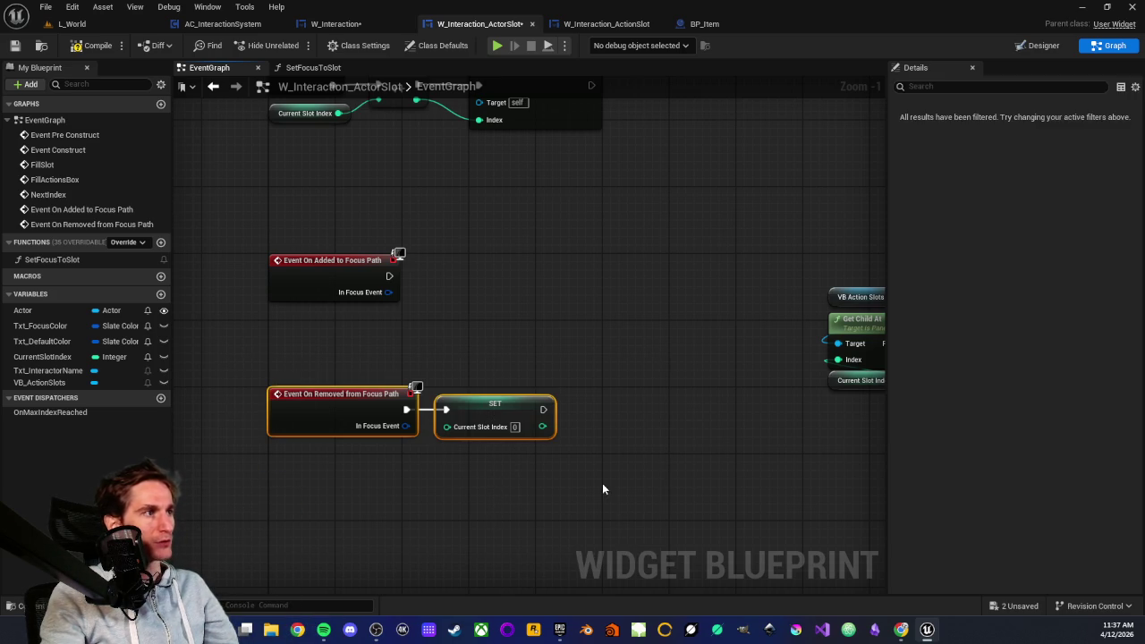
click(602, 484)
drag(218, 295, 509, 413)
click(508, 414)
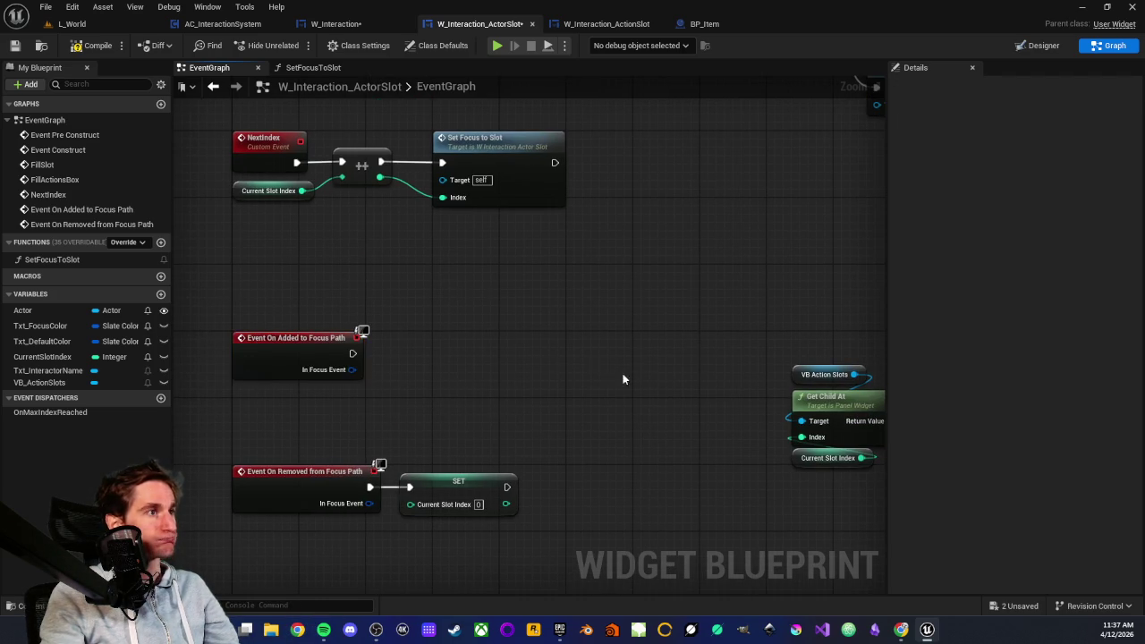
drag(599, 366, 392, 362)
scroll(406, 356, down, 1)
scroll(499, 327, up, 1)
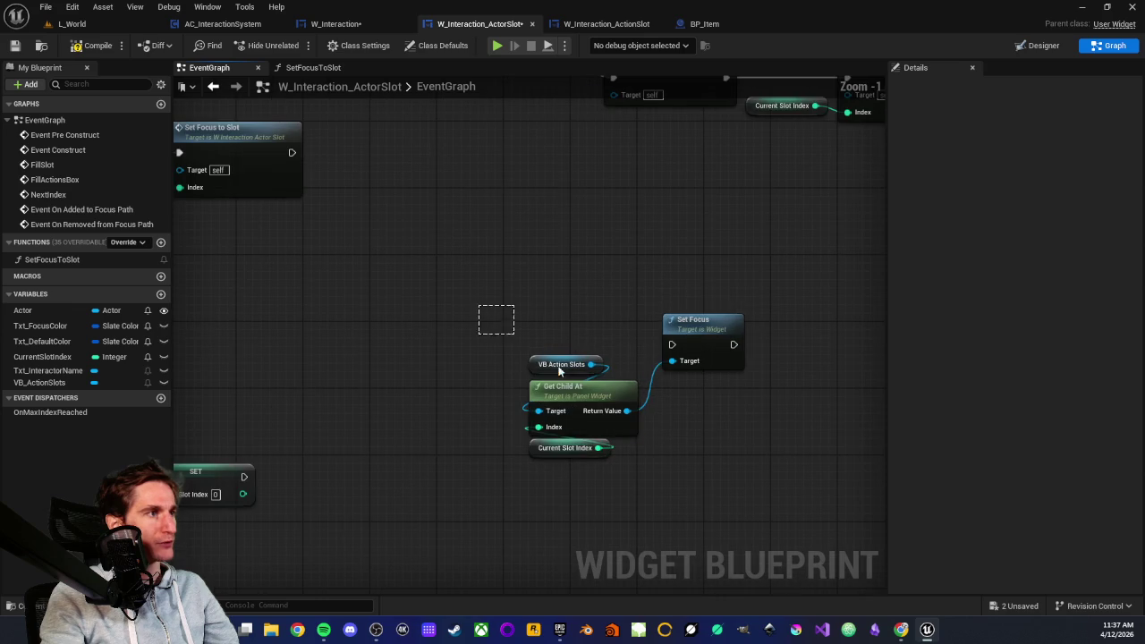
drag(501, 327, 665, 456)
key(Delete)
- Review the Event Construct and FillActionsBox logic, including Clear Children and Get Action Type
scroll(466, 315, down, 2)
scroll(593, 356, down, 1)
scroll(368, 403, up, 4)
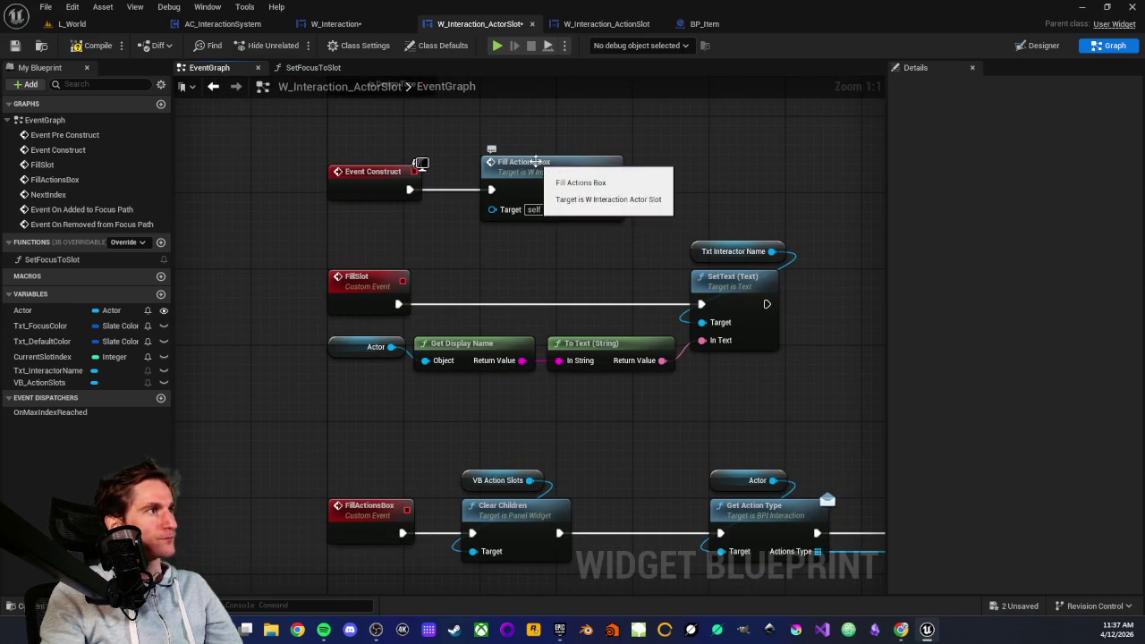
drag(302, 137, 587, 207)
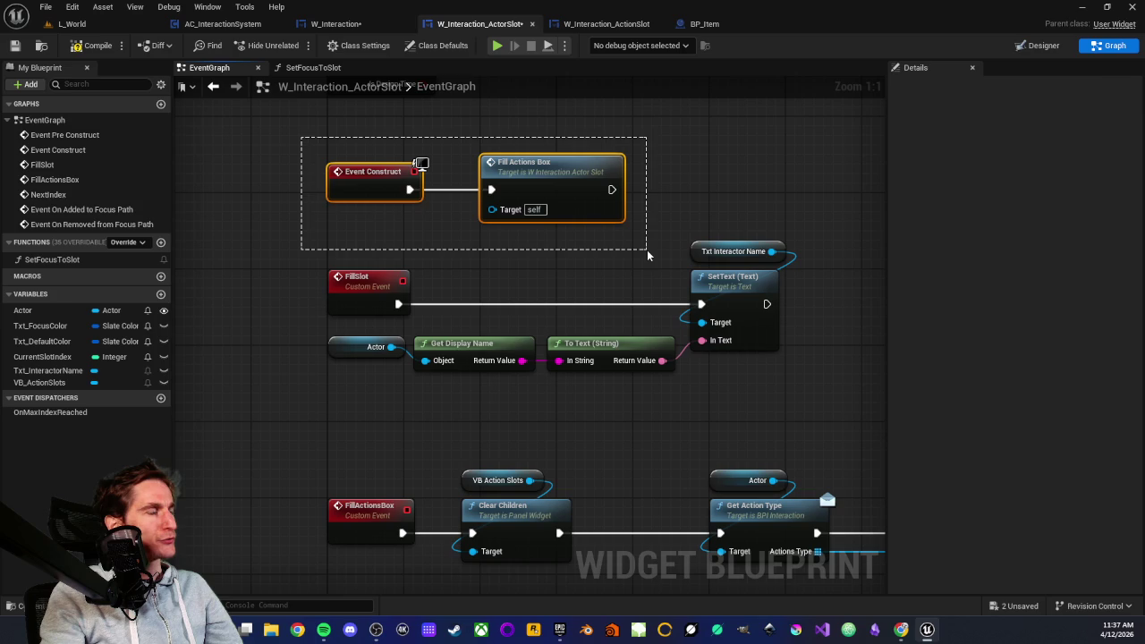
drag(647, 256, 648, 255)
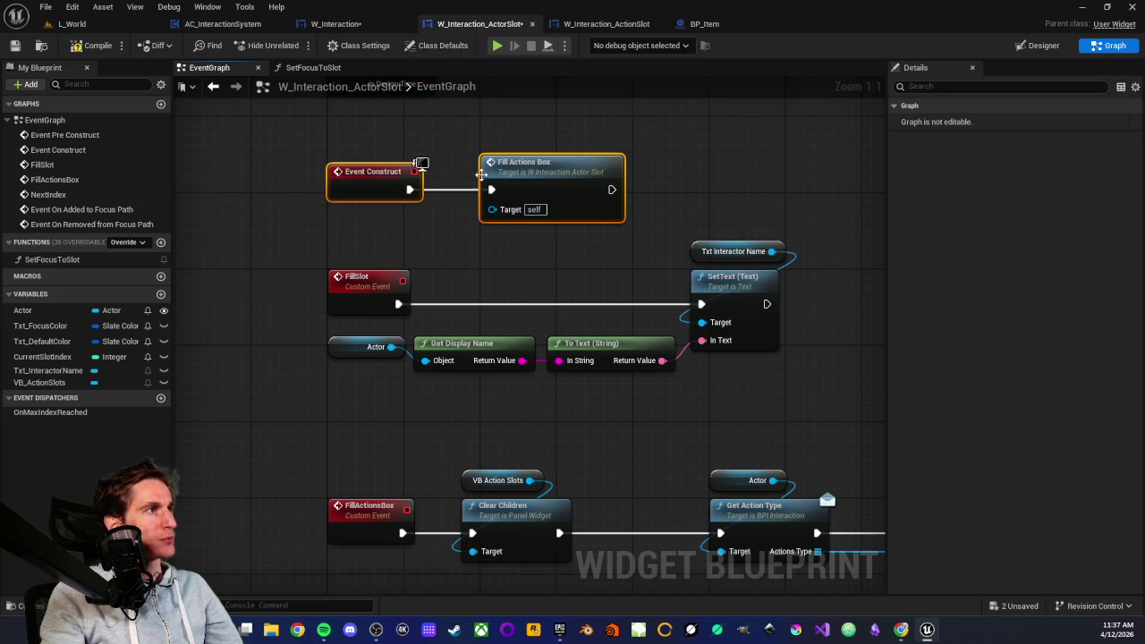
drag(371, 435, 351, 225)
drag(286, 240, 571, 388)
drag(504, 430, 382, 432)
mouse_move(442, 261)
mouse_down()
mouse_move(597, 402)
mouse_move(353, 252)
mouse_move(448, 250)
mouse_up()
- Review the For Each Loop that creates action slot widgets and adds them to VB Action Slots
click(505, 309)
drag(555, 468, 316, 397)
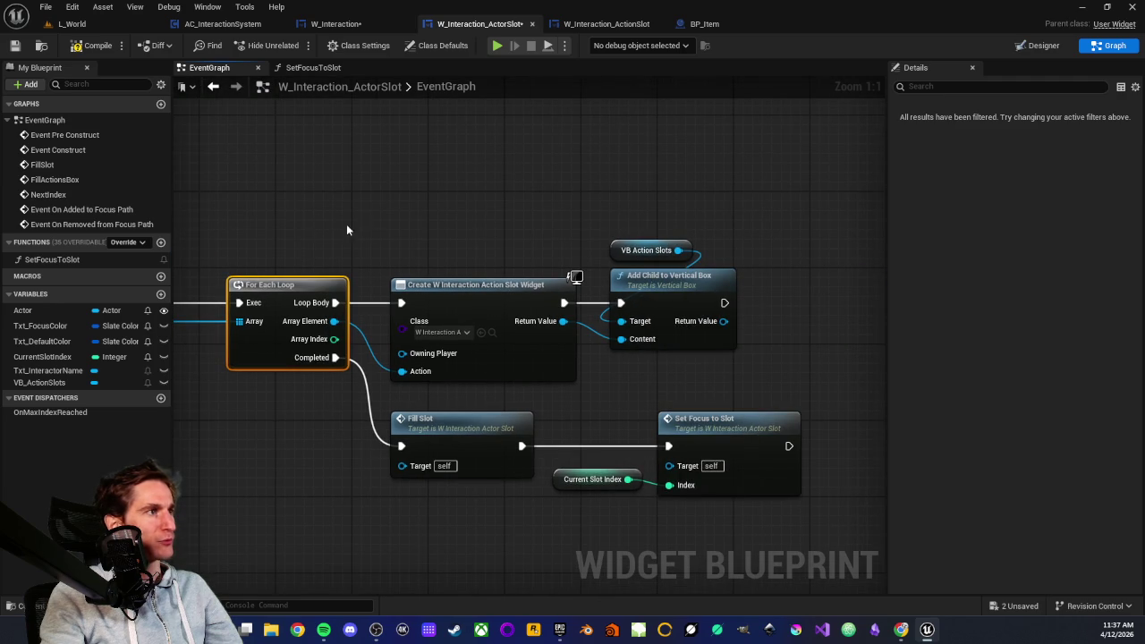
drag(482, 261, 548, 390)
click(609, 226)
mouse_move(644, 191)
mouse_down()
mouse_move(704, 327)
mouse_move(707, 365)
mouse_up()
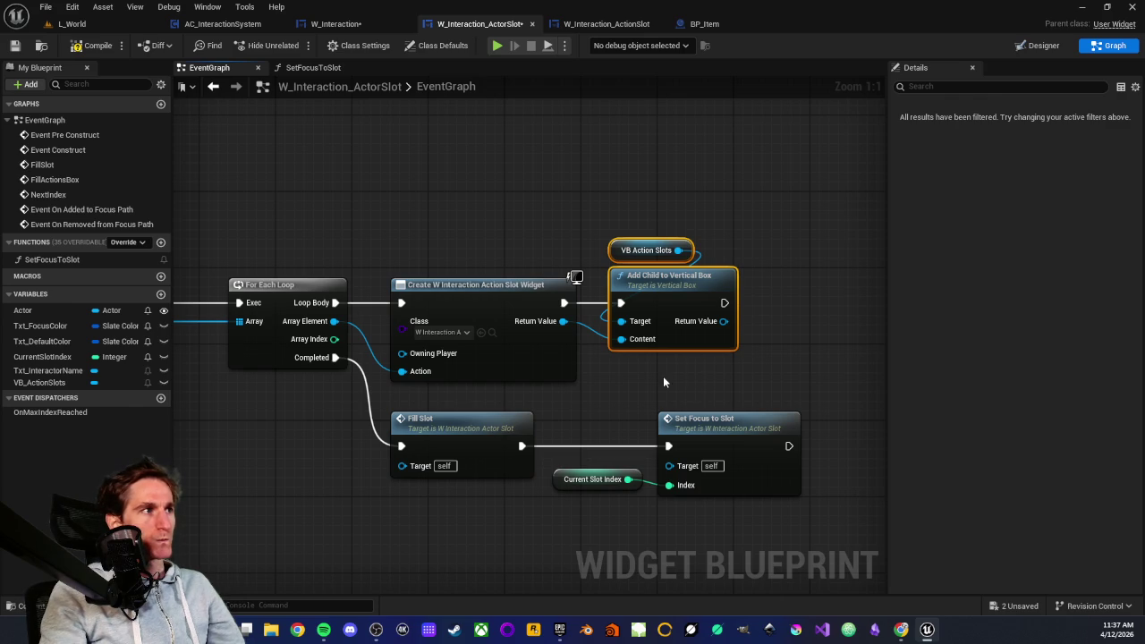
click(707, 366)
drag(707, 366, 708, 332)
drag(533, 175, 761, 326)
drag(604, 351, 568, 276)
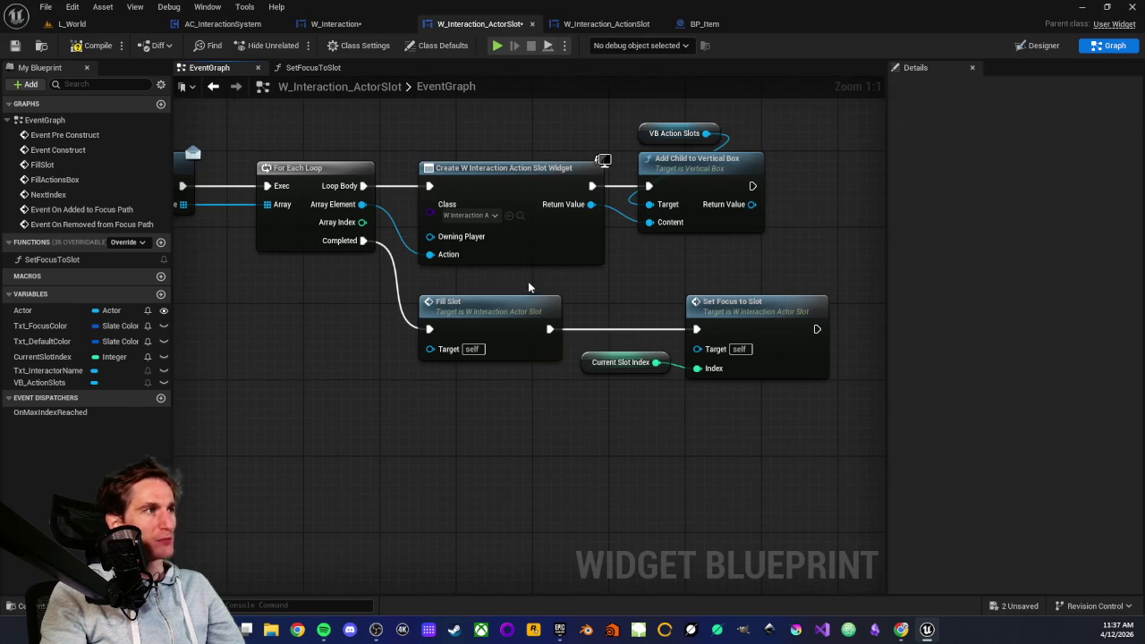
- Review the FillSlot event's display-name conversion and Txt Interactor Name SetText nodes
click(452, 305)
drag(339, 299, 449, 320)
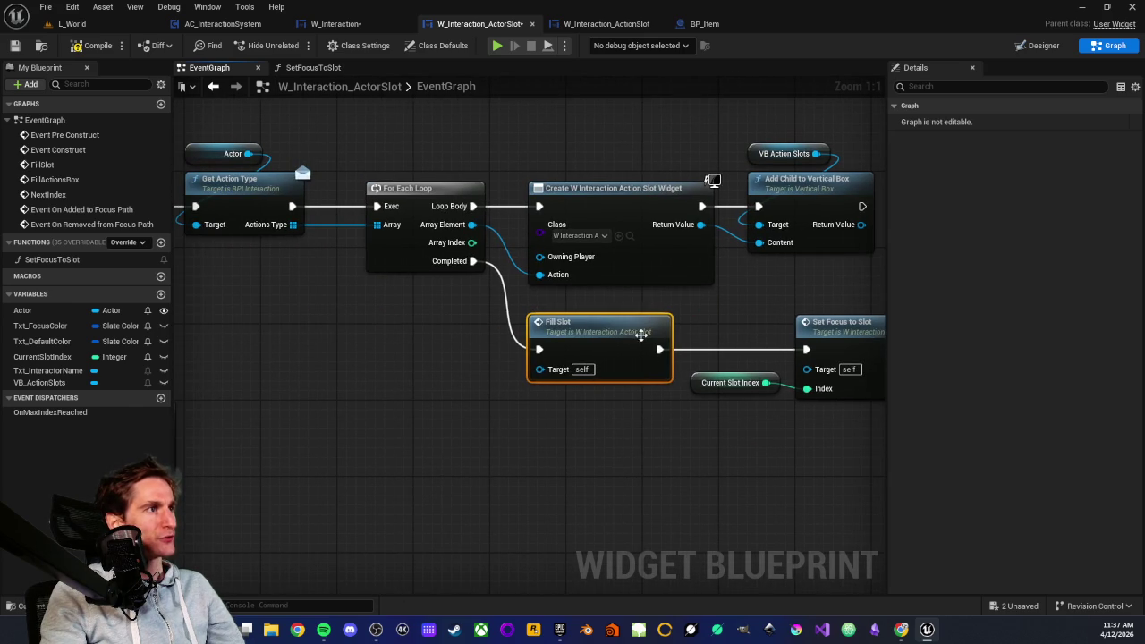
mouse_move(314, 335)
mouse_down()
mouse_move(443, 248)
mouse_move(364, 293)
mouse_up()
drag(305, 262, 654, 354)
mouse_move(707, 177)
mouse_down()
mouse_move(706, 202)
mouse_move(801, 357)
mouse_move(456, 273)
mouse_up()
click(801, 357)
scroll(639, 332, down, 1)
mouse_move(639, 332)
mouse_down()
mouse_move(498, 298)
mouse_move(323, 328)
mouse_move(252, 307)
mouse_up()
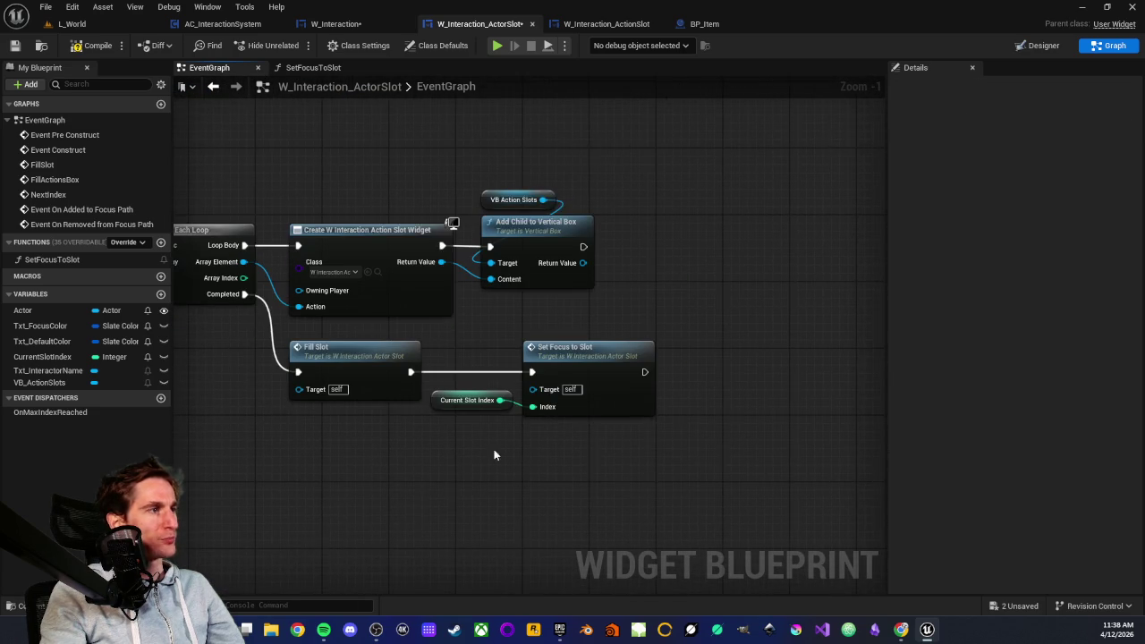
scroll(461, 310, up, 1)
- Check Set Focus to Slot and Current Slot Index, then open the SetFocusToSlot function graph
drag(438, 305, 648, 479)
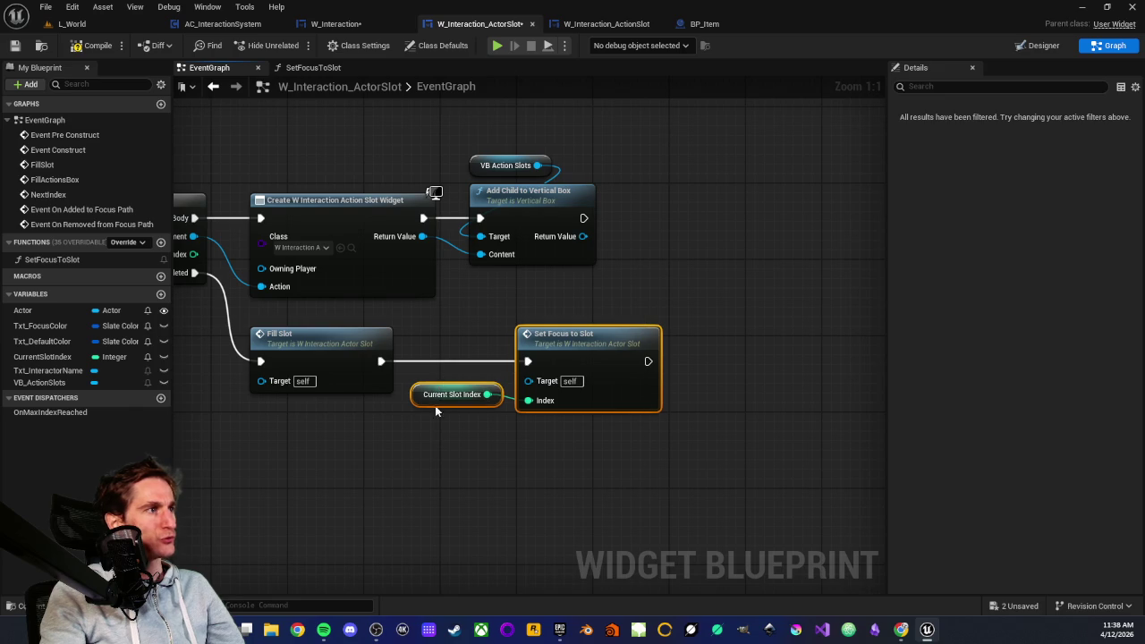
click(423, 403)
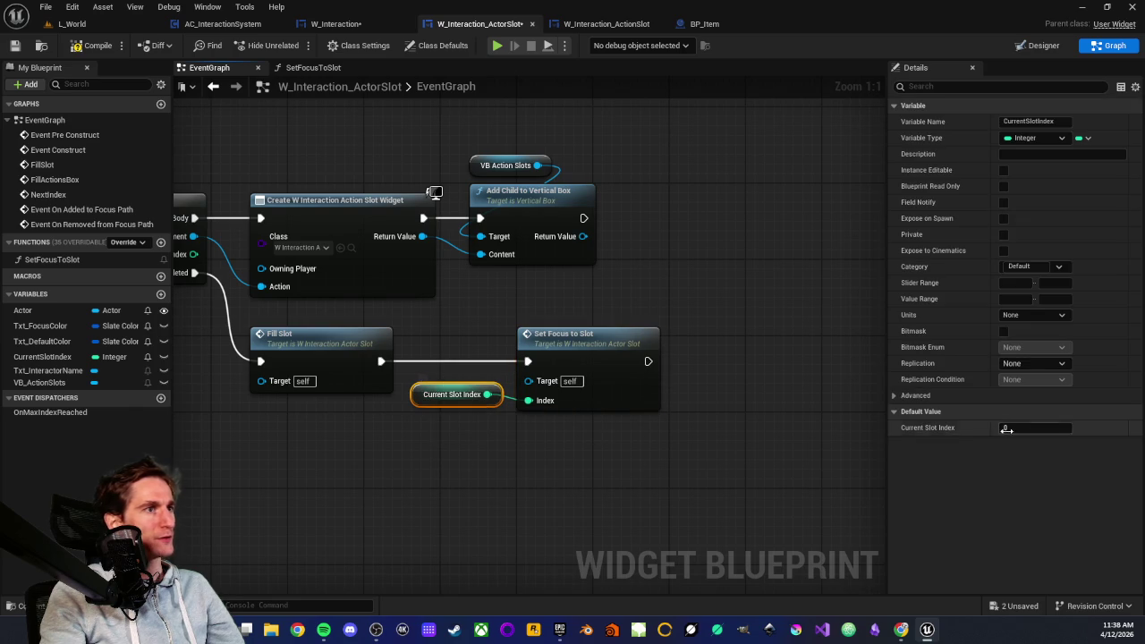
double_click(562, 337)
drag(535, 388, 679, 413)
drag(449, 370, 504, 372)
drag(682, 431, 545, 428)
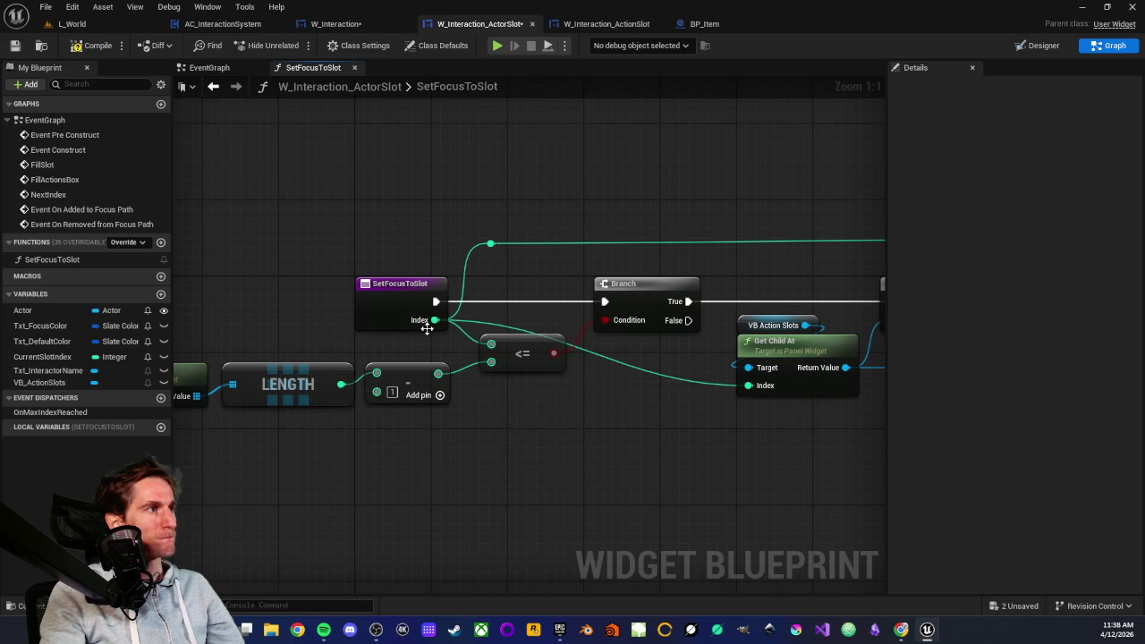
- Review SetFocusToSlot's Get All Children length check, Is Valid test and Get Child At nodes
drag(415, 307, 771, 491)
mouse_move(307, 374)
mouse_down()
mouse_move(742, 473)
mouse_move(752, 486)
mouse_up()
mouse_move(369, 374)
mouse_down()
mouse_move(211, 380)
mouse_move(545, 491)
mouse_move(618, 499)
mouse_up()
drag(700, 392, 481, 403)
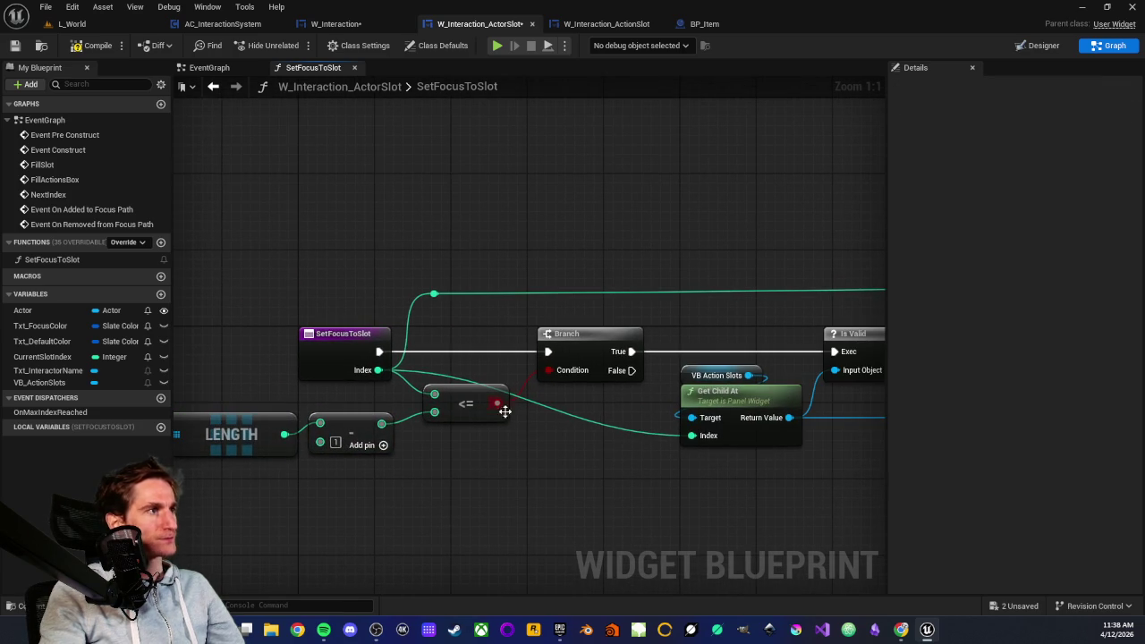
drag(574, 372, 283, 372)
drag(466, 347, 369, 349)
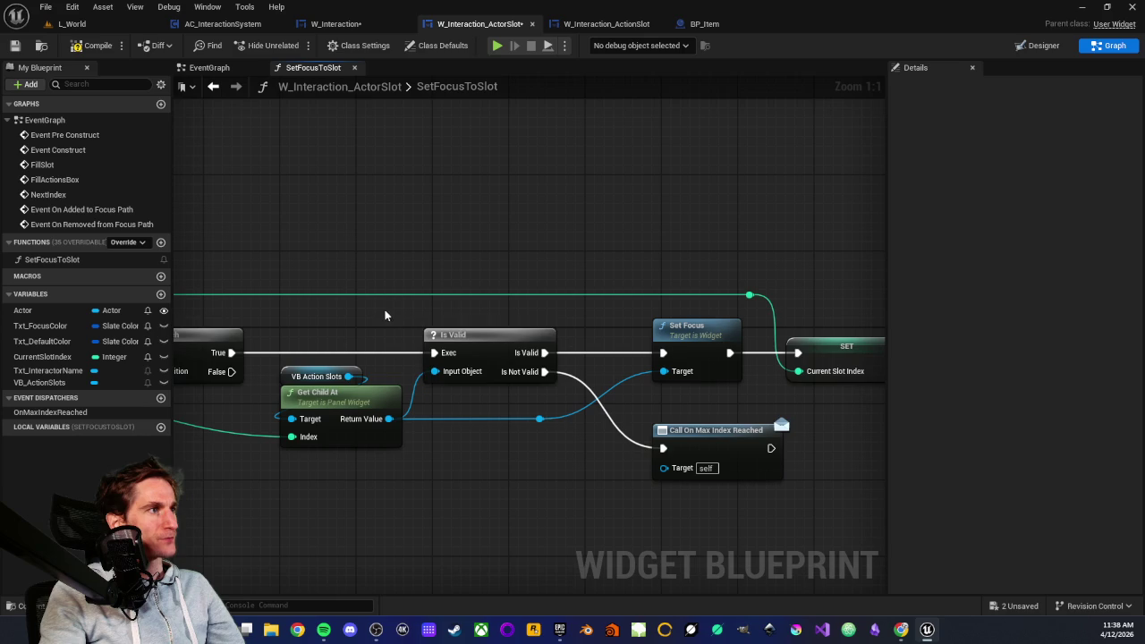
click(508, 363)
drag(303, 334, 313, 486)
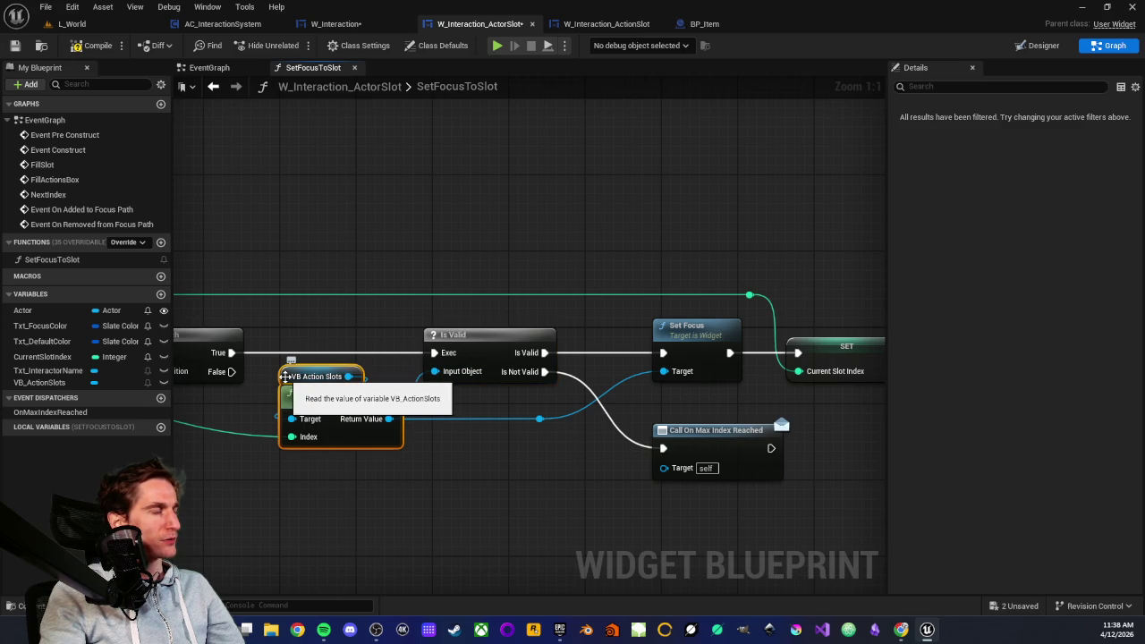
- Check the Set Focus, SET and Call On Max Index Reached nodes, then save the blueprint
mouse_move(465, 319)
mouse_down()
mouse_move(466, 361)
mouse_move(515, 454)
mouse_move(509, 467)
mouse_up()
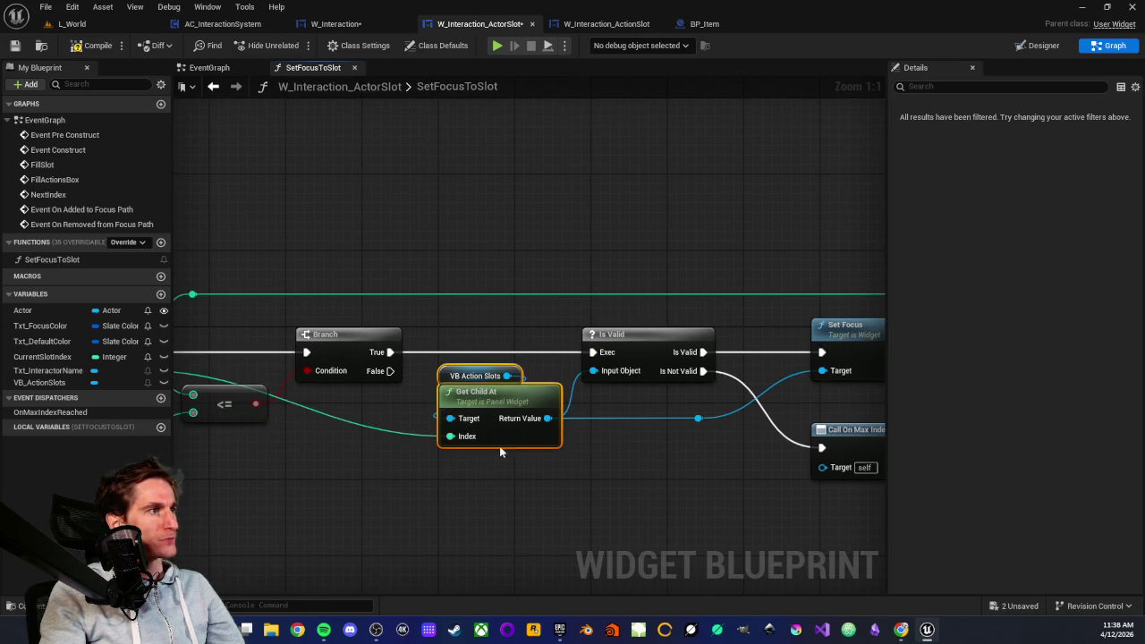
mouse_move(463, 438)
mouse_down()
mouse_move(614, 445)
mouse_move(418, 480)
mouse_up()
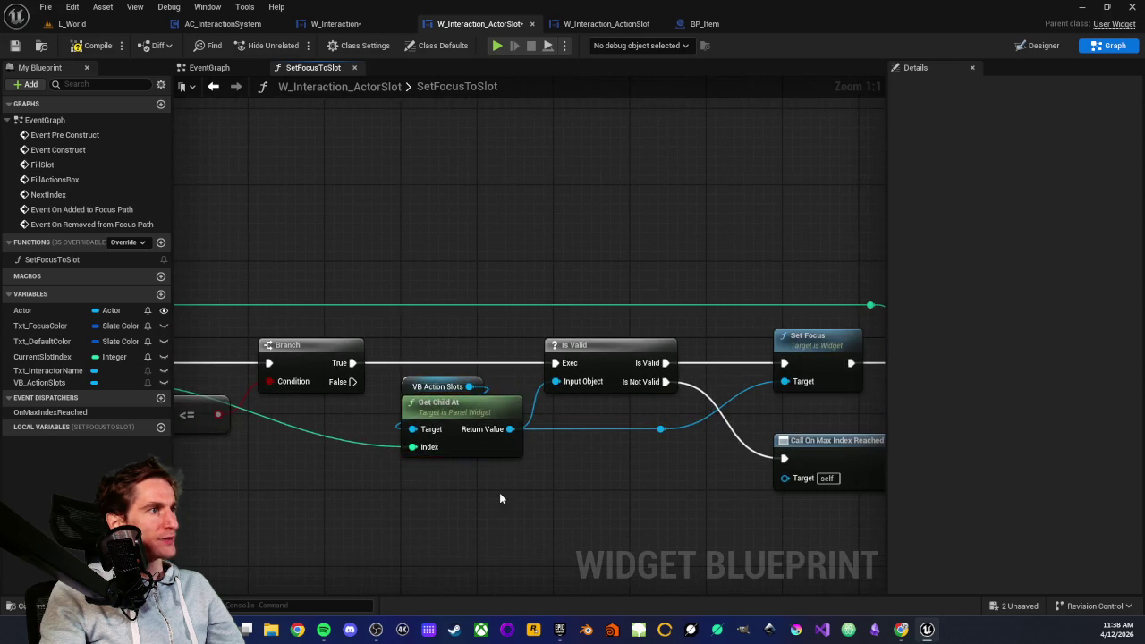
drag(690, 464, 457, 476)
drag(509, 338, 619, 408)
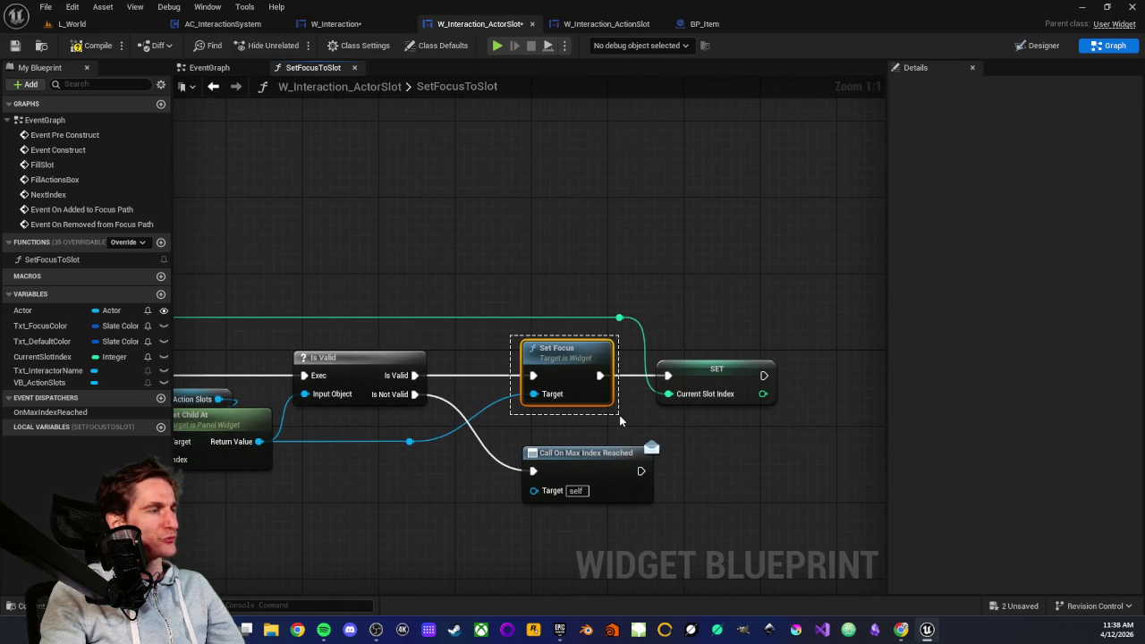
click(577, 426)
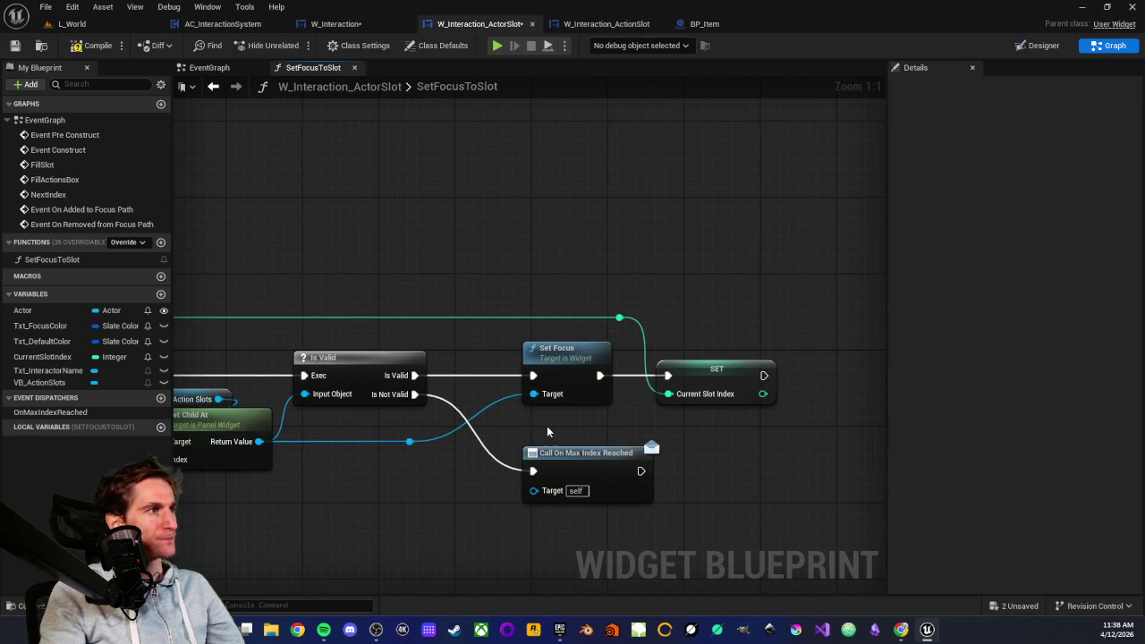
mouse_move(539, 427)
mouse_down()
mouse_move(736, 578)
mouse_move(622, 430)
mouse_move(556, 458)
mouse_up()
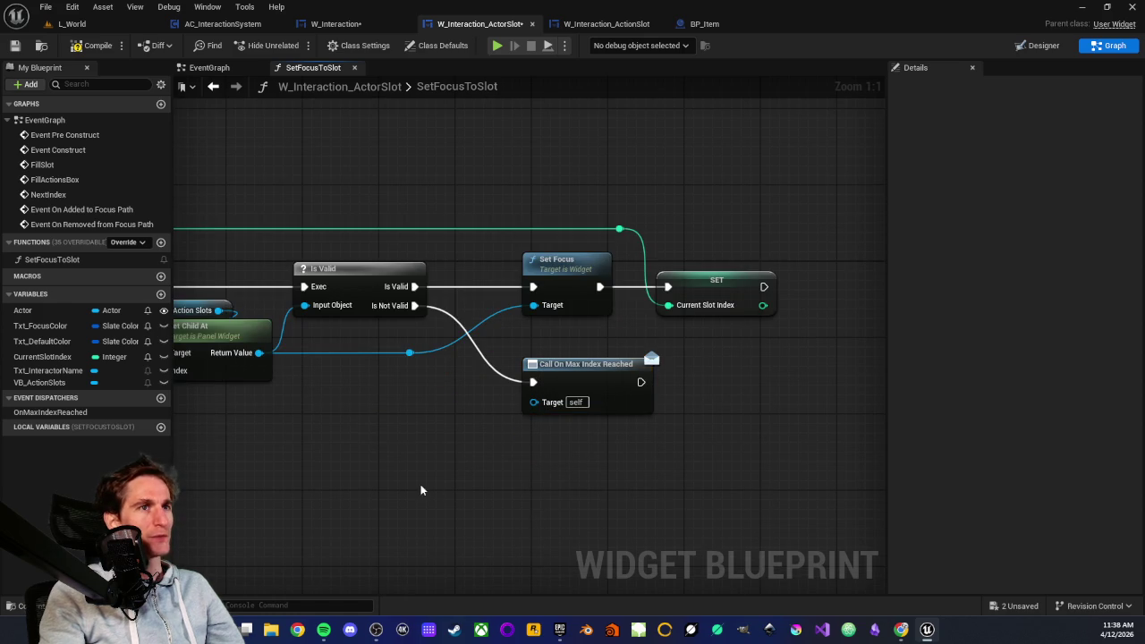
click(13, 46)
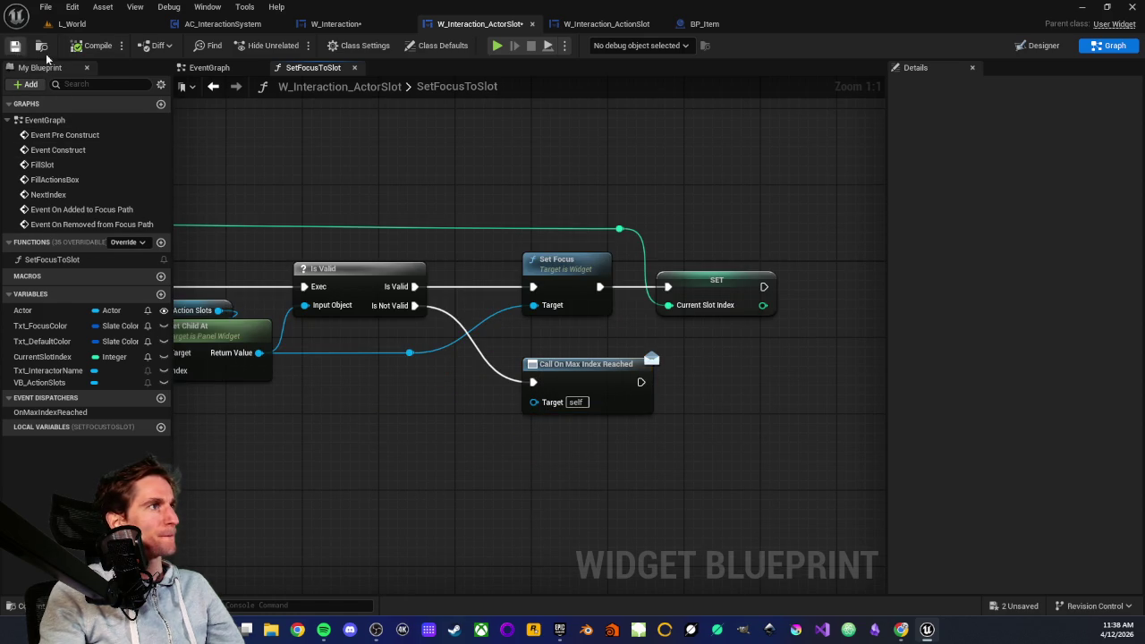
- Look over the Event On Added to Focus Path node in W_Interaction_ActionSlot
click(594, 25)
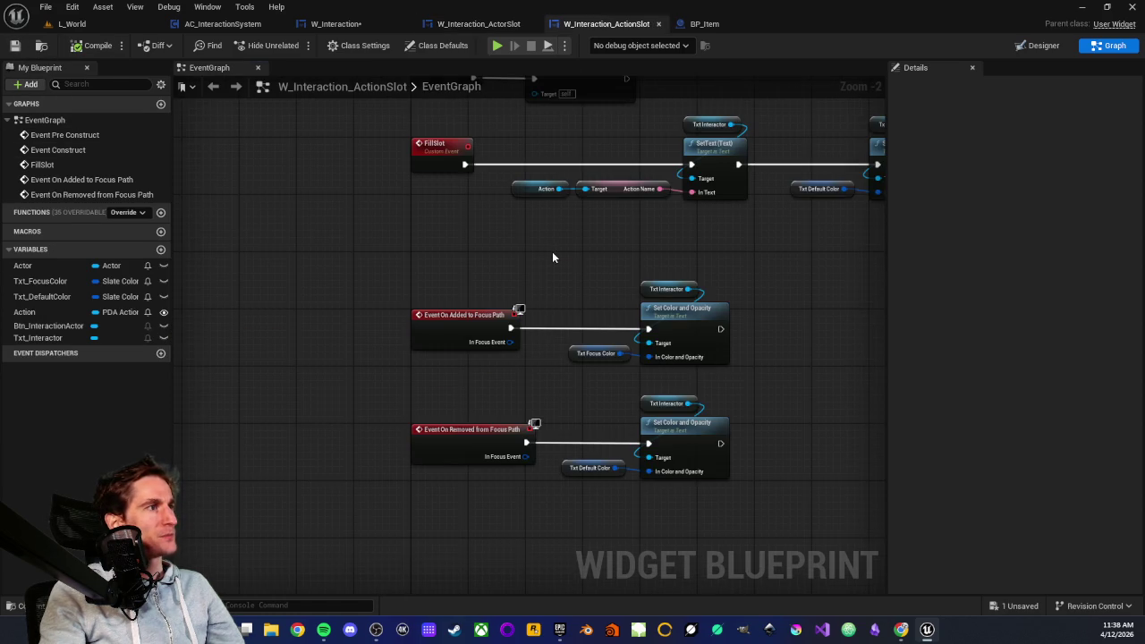
scroll(552, 258, up, 2)
drag(328, 302, 536, 414)
click(465, 409)
scroll(417, 295, down, 2)
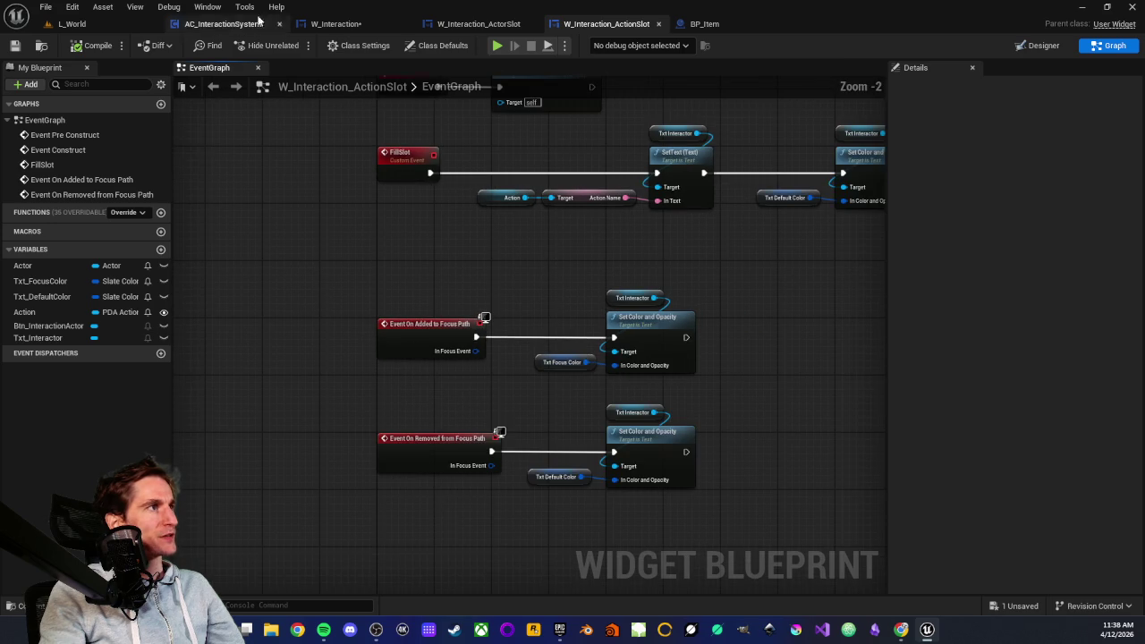
- Play-test the L_World level to try the raft's interaction menu, then stop the session
click(71, 23)
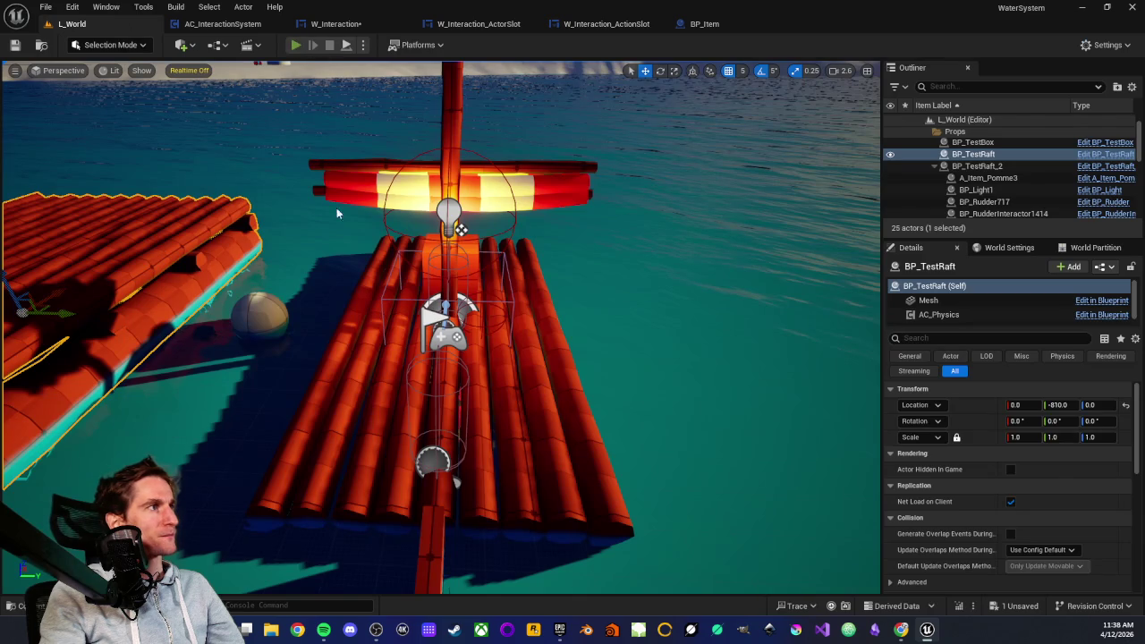
key(alt+p)
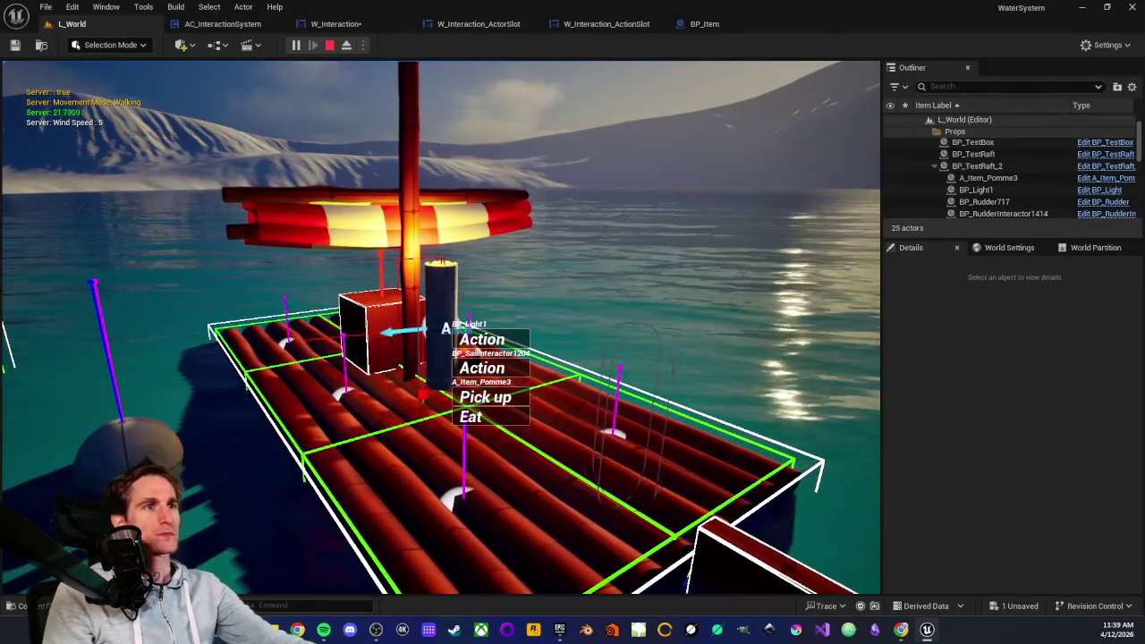
key(Escape)
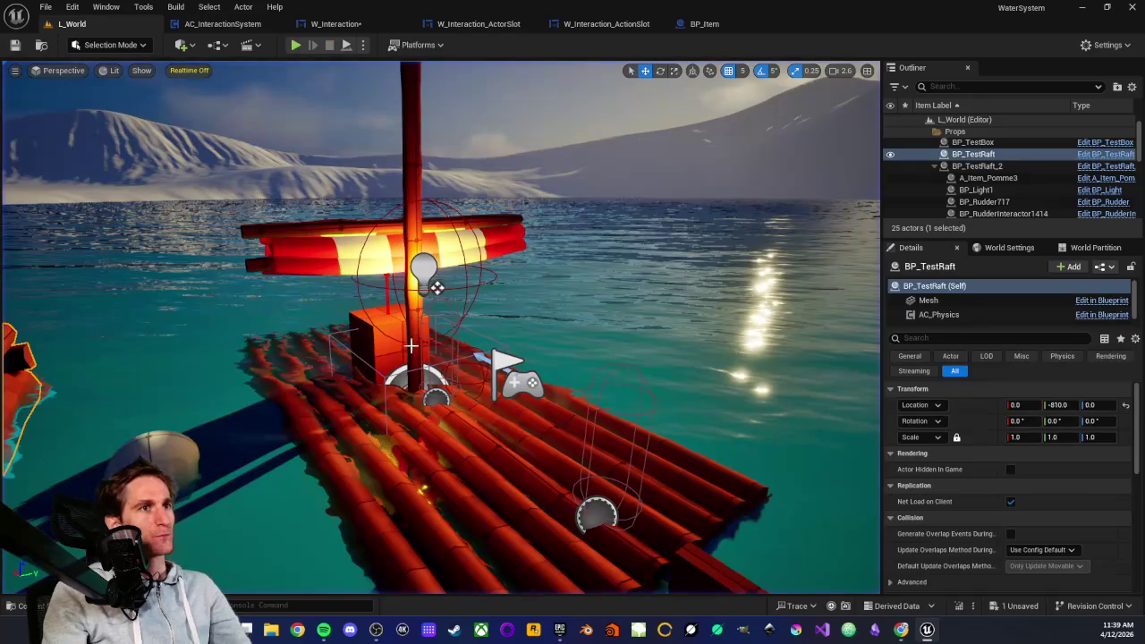
click(231, 24)
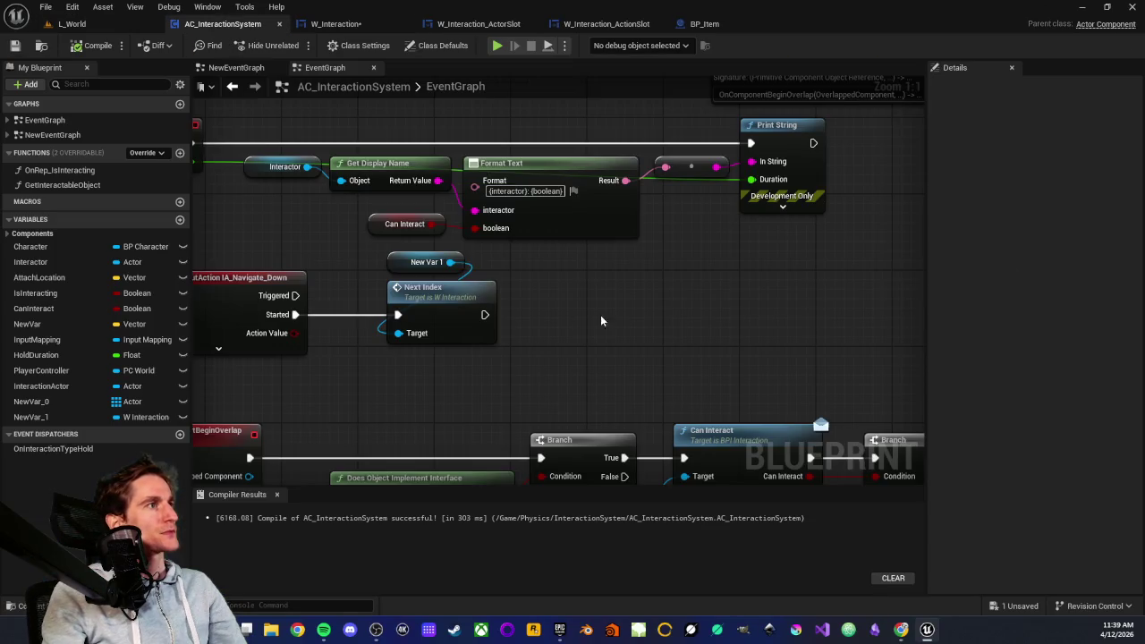
- Inspect the New Var 1 variable and the Next Index call fired by IA_Navigate_Down
scroll(600, 325, down, 5)
mouse_move(453, 333)
mouse_down()
mouse_move(373, 259)
mouse_move(429, 287)
mouse_move(570, 295)
mouse_move(446, 218)
mouse_up()
scroll(446, 217, up, 5)
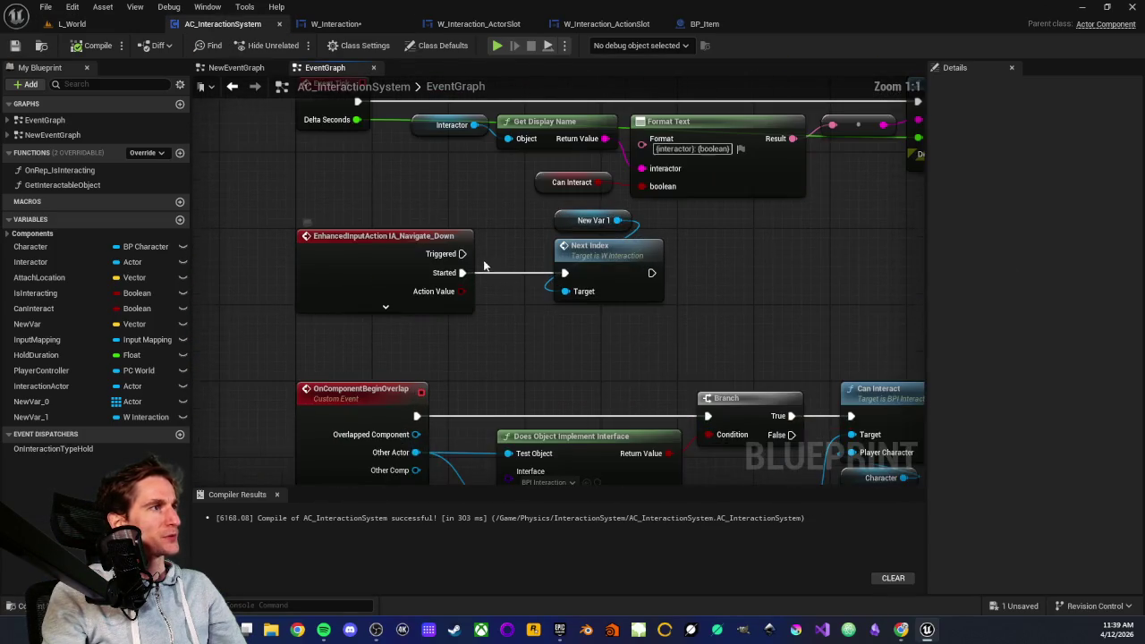
click(539, 253)
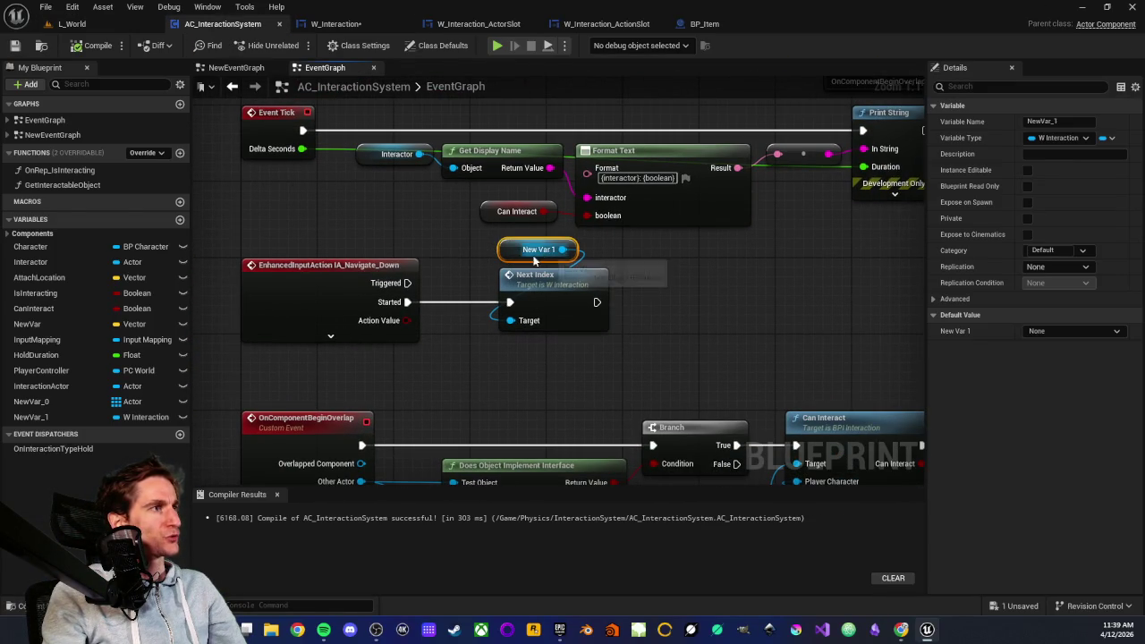
click(535, 283)
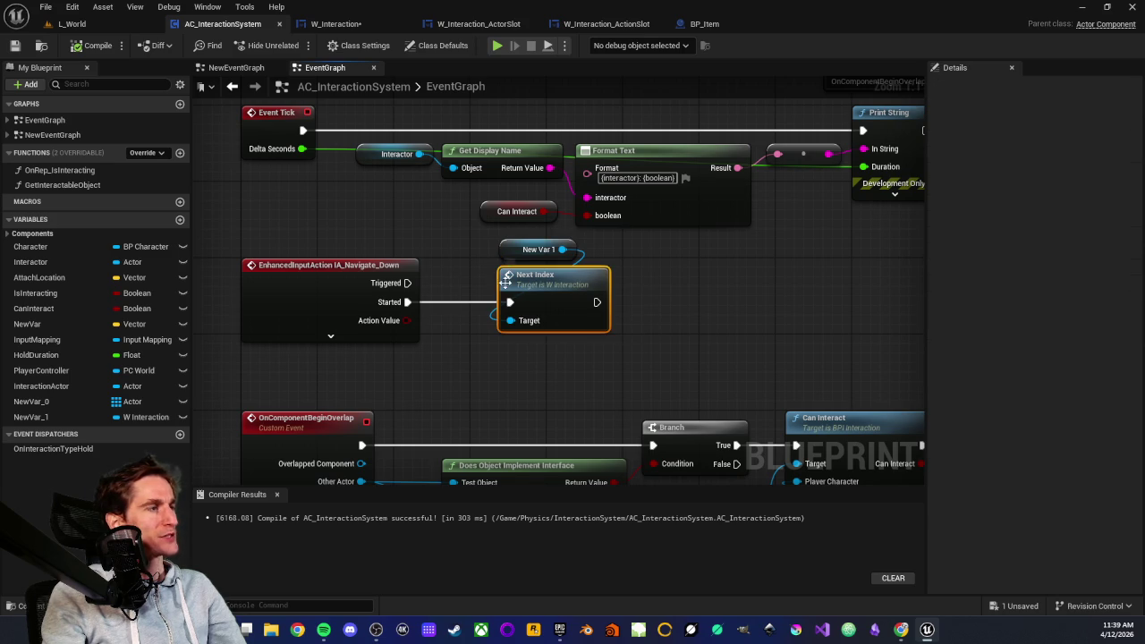
click(472, 285)
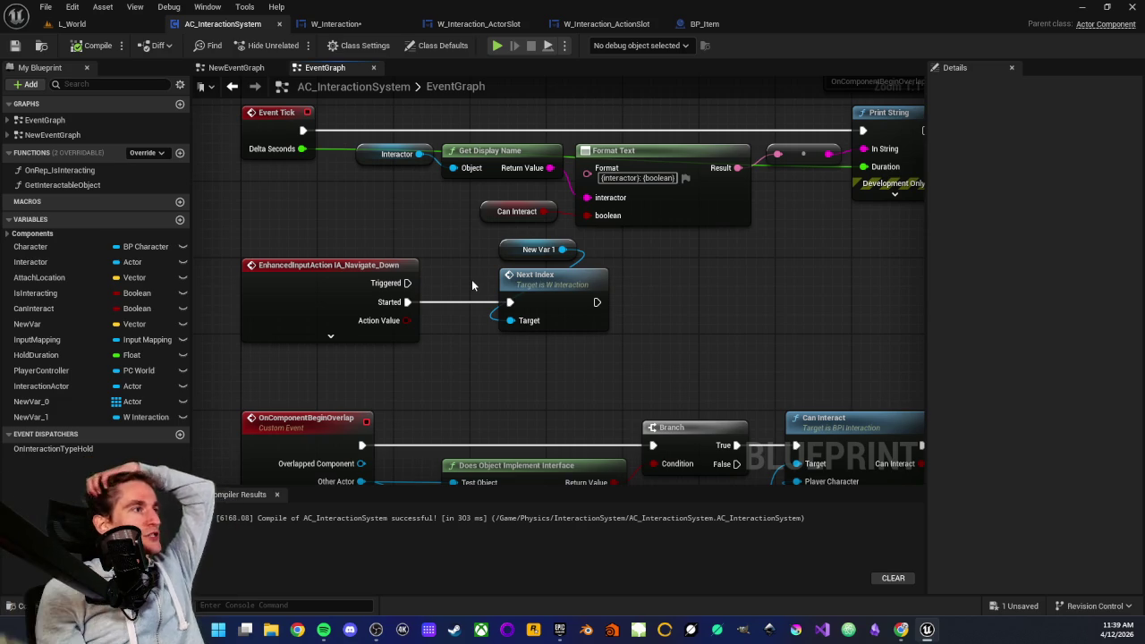
drag(231, 245, 422, 345)
click(480, 275)
- Box-select New Var 1 together with Next Index, then move to the W_Interaction blueprint
mouse_move(479, 275)
mouse_down()
mouse_move(630, 333)
mouse_move(625, 346)
mouse_move(584, 356)
mouse_move(536, 320)
mouse_up()
mouse_move(454, 274)
mouse_down()
mouse_move(650, 370)
mouse_move(632, 364)
mouse_up()
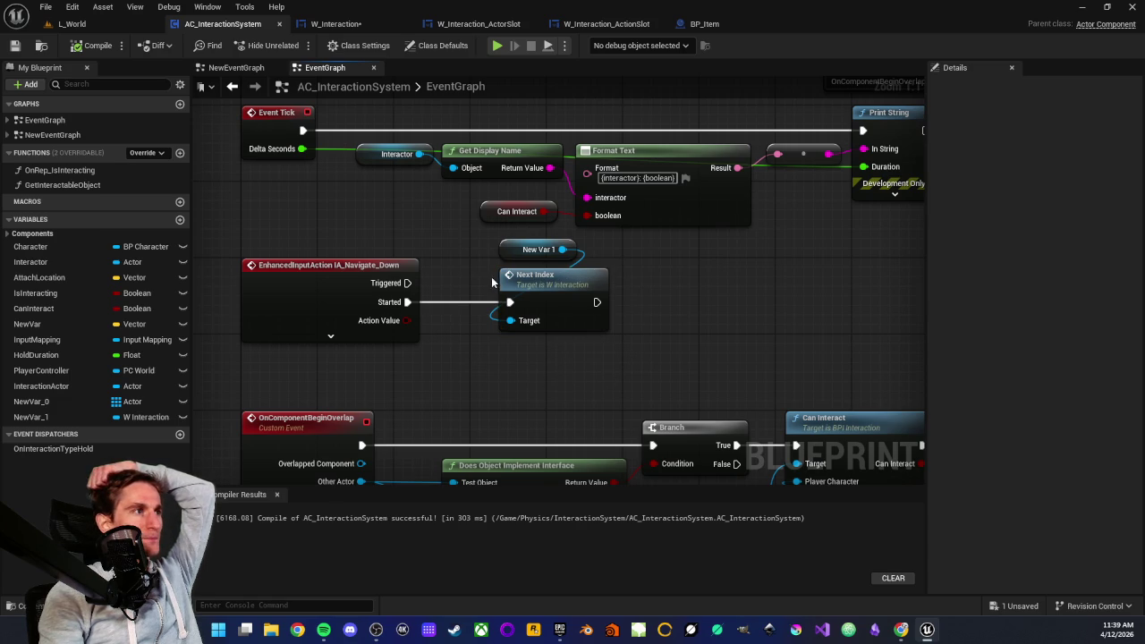
mouse_move(486, 281)
mouse_down()
mouse_move(626, 349)
mouse_move(602, 347)
mouse_up()
click(601, 347)
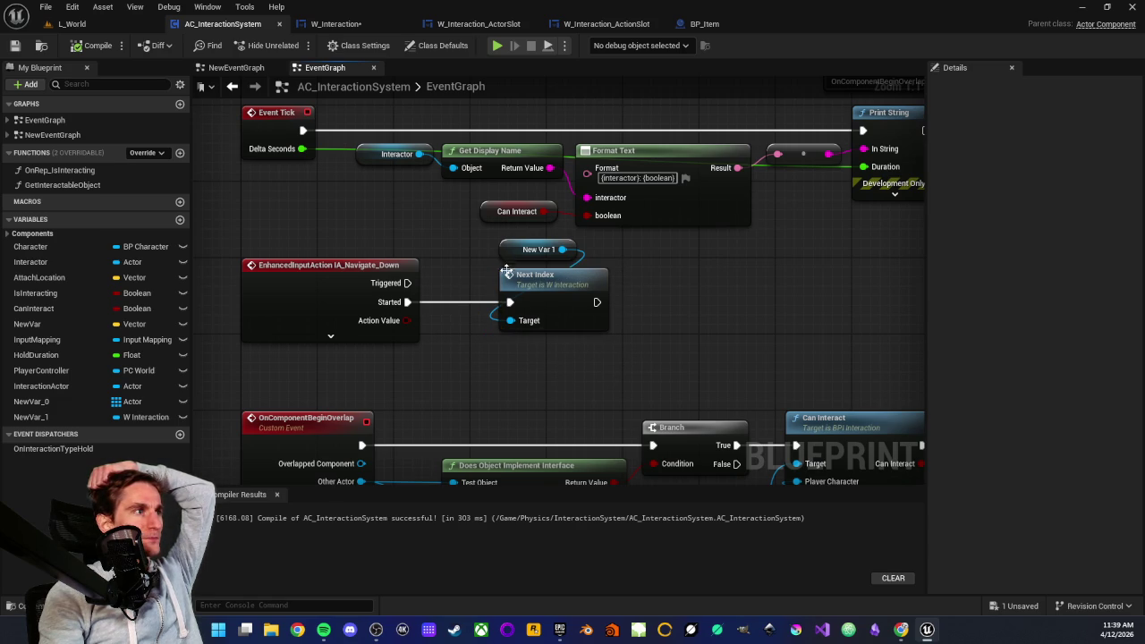
mouse_move(483, 248)
mouse_down()
mouse_move(624, 332)
mouse_move(625, 352)
mouse_up()
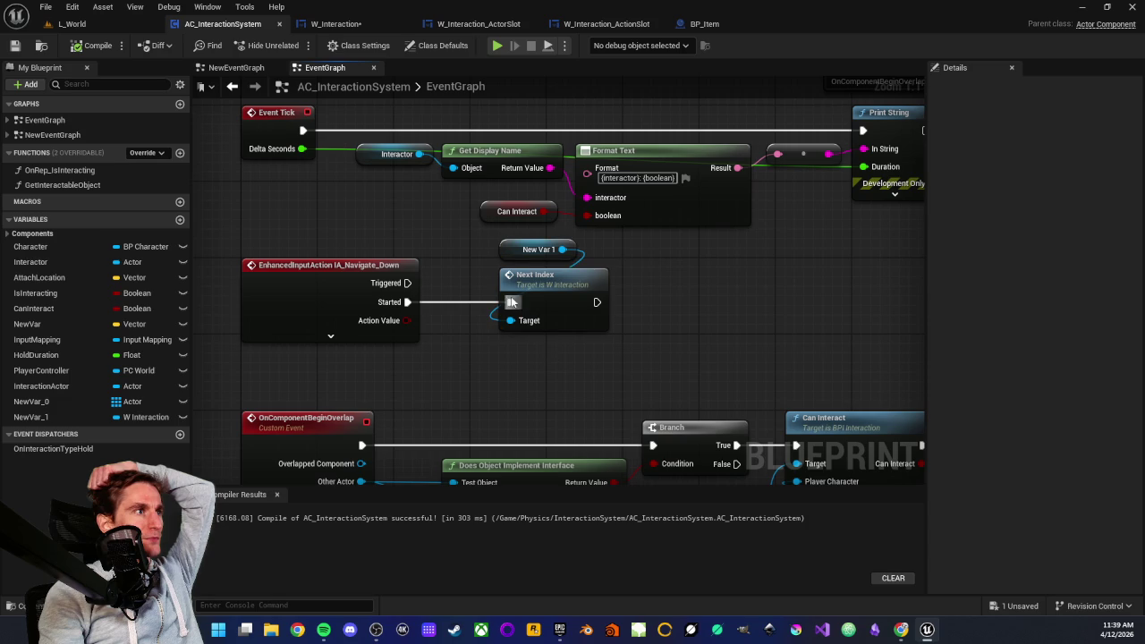
click(508, 250)
drag(495, 242, 627, 351)
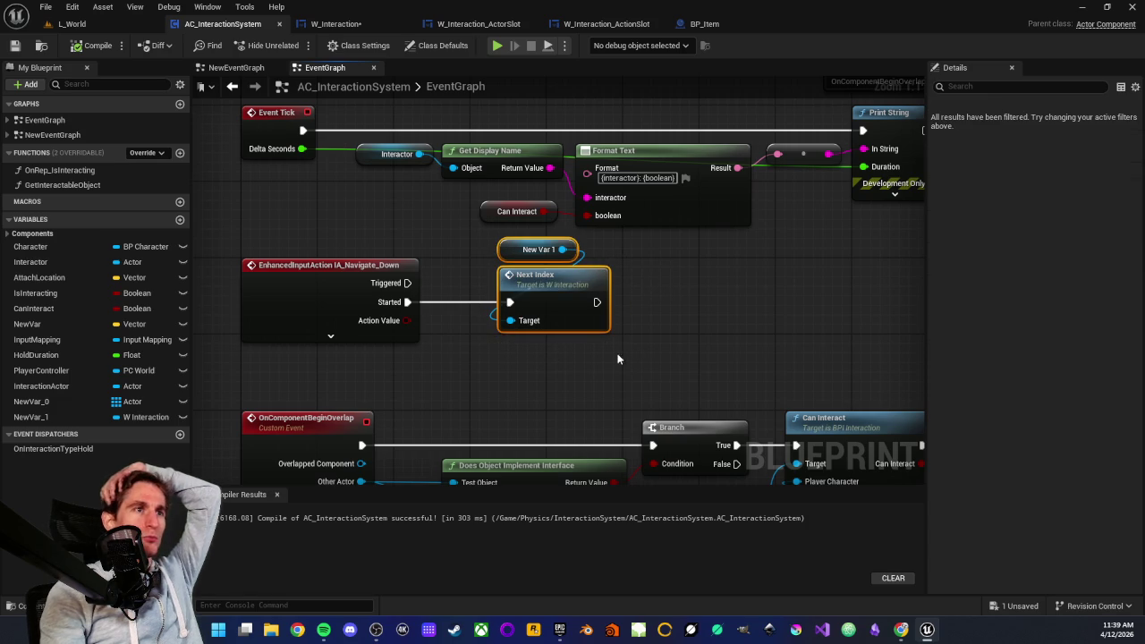
click(611, 356)
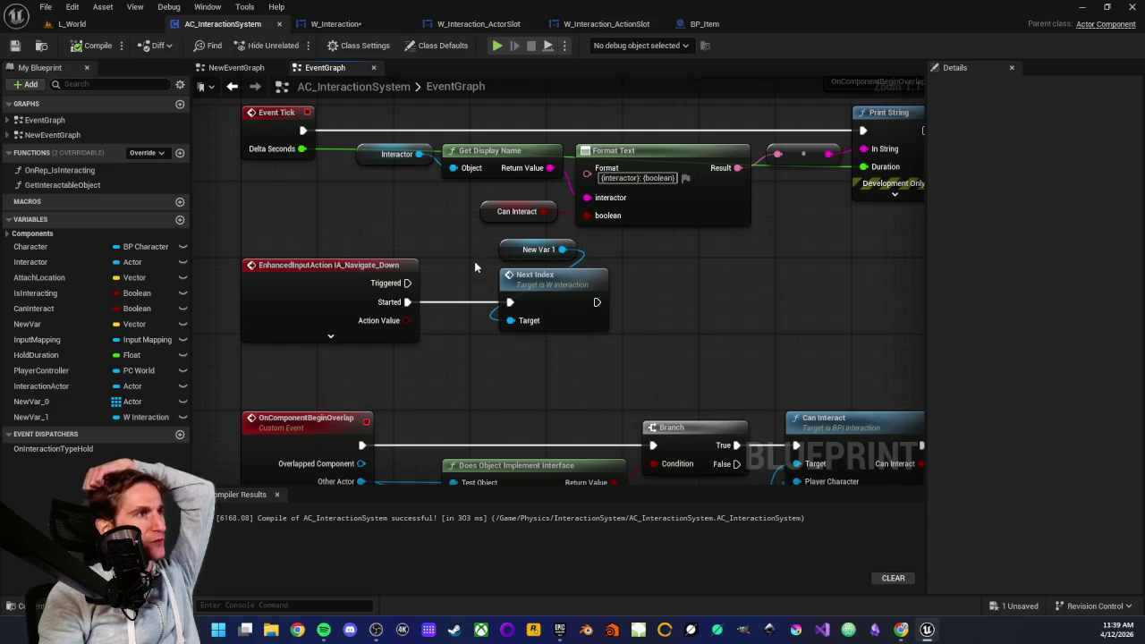
drag(482, 242, 551, 286)
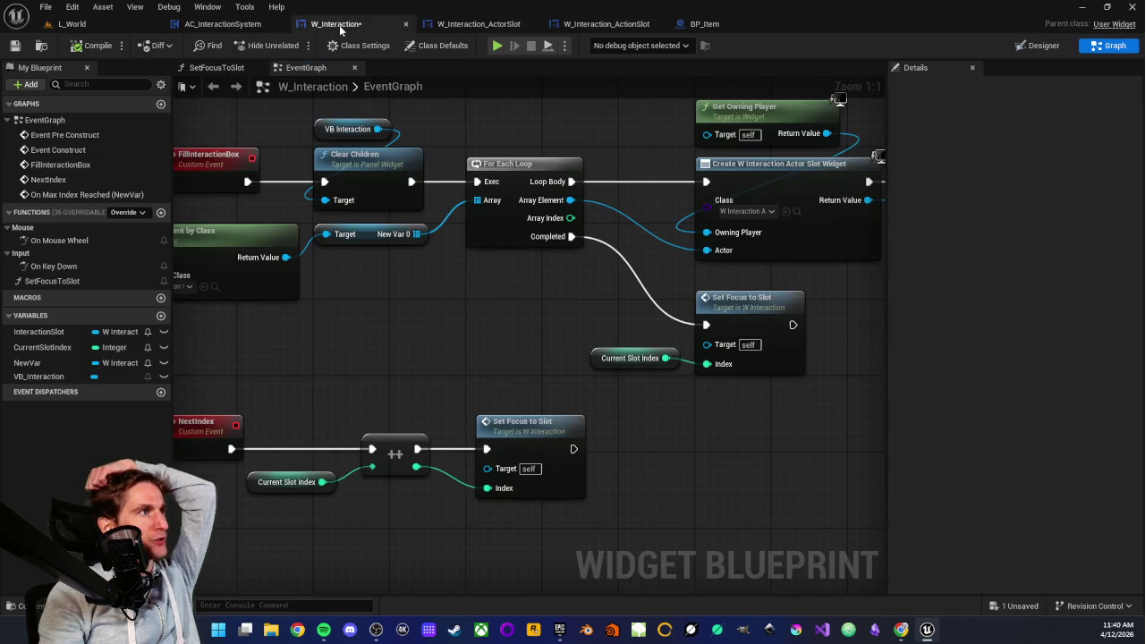
click(336, 23)
scroll(397, 349, down, 2)
- Examine the NextIndex chain of ++, Current Slot Index and Set Focus to Slot nodes
scroll(532, 322, up, 2)
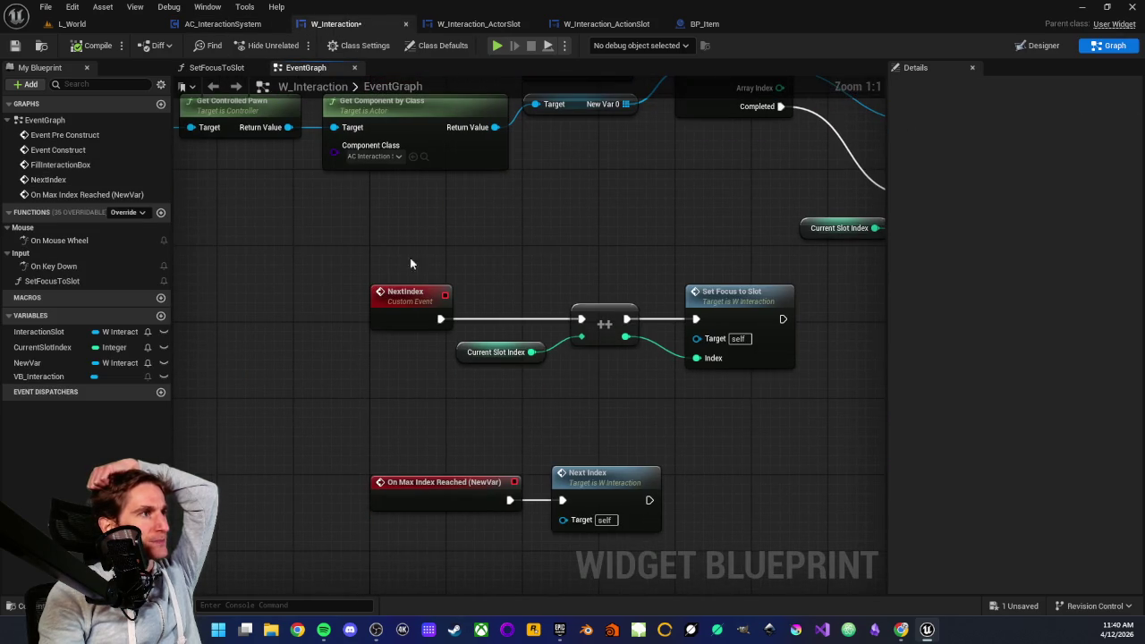
drag(328, 266, 814, 402)
click(799, 400)
scroll(680, 391, down, 2)
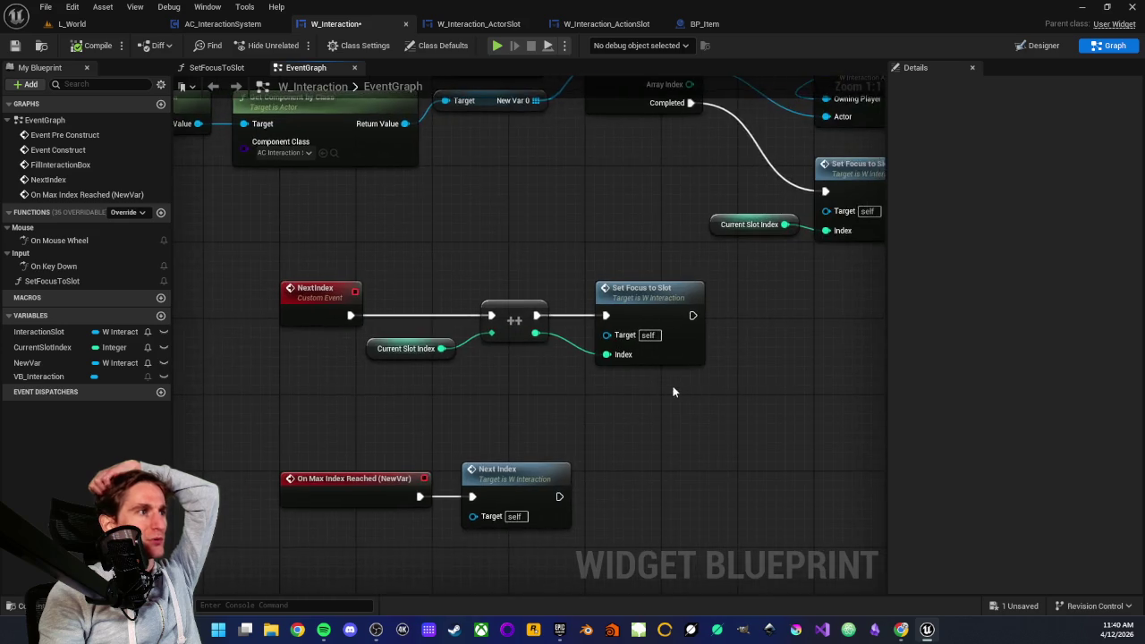
scroll(523, 408, up, 2)
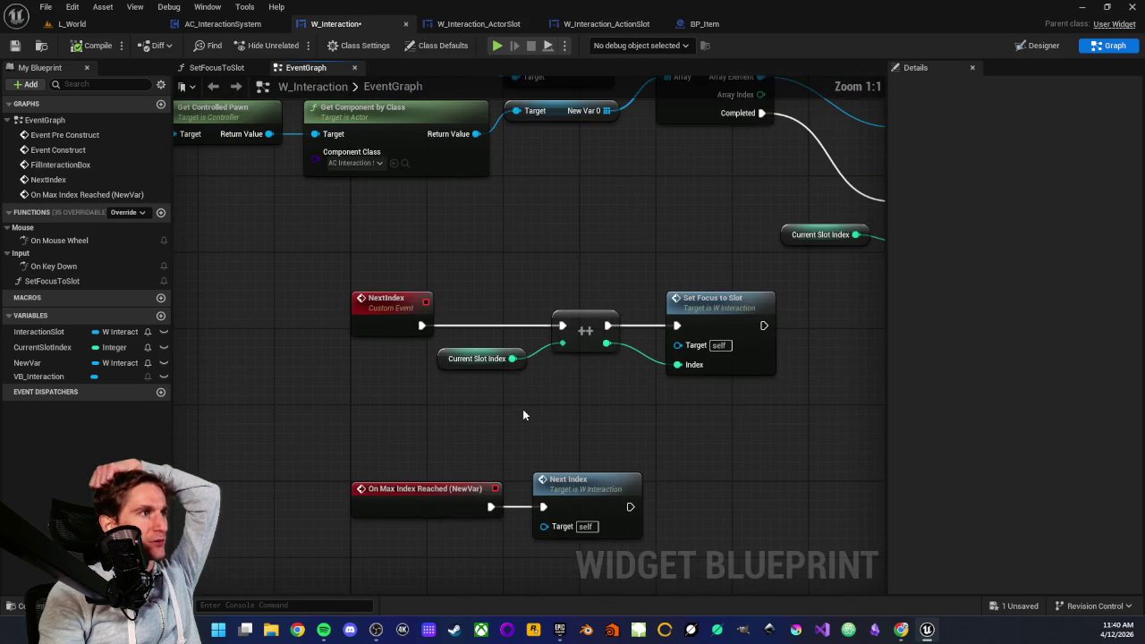
drag(348, 281, 788, 404)
click(526, 399)
drag(527, 400, 435, 402)
drag(381, 278, 626, 394)
drag(525, 424, 554, 345)
click(544, 349)
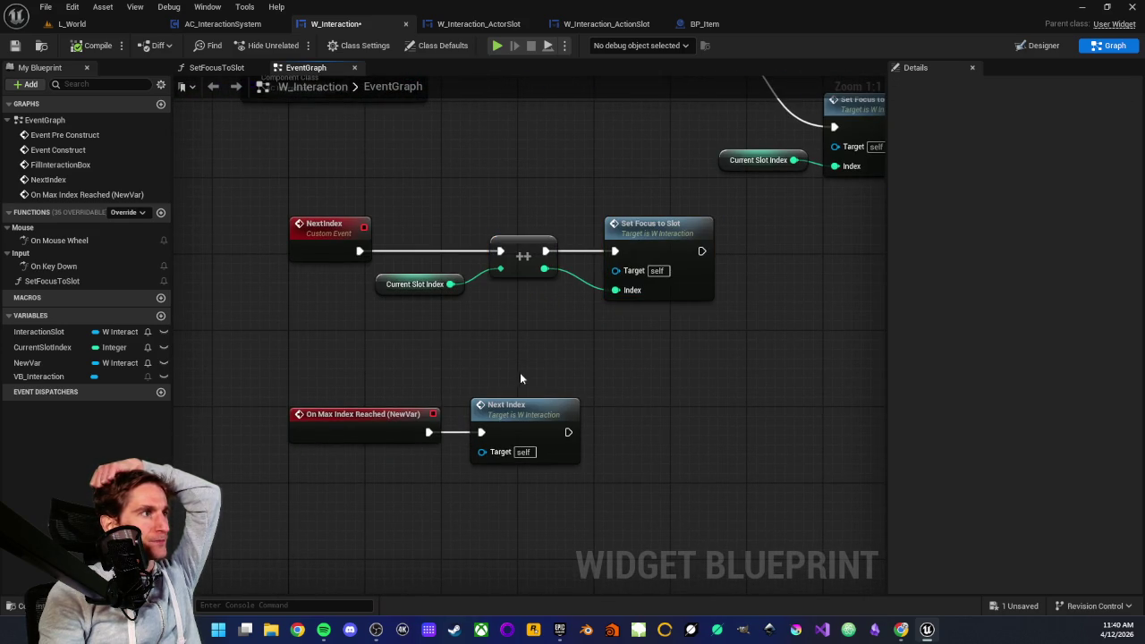
mouse_move(367, 203)
mouse_down()
mouse_move(363, 311)
mouse_move(684, 430)
mouse_move(686, 455)
mouse_up()
click(685, 456)
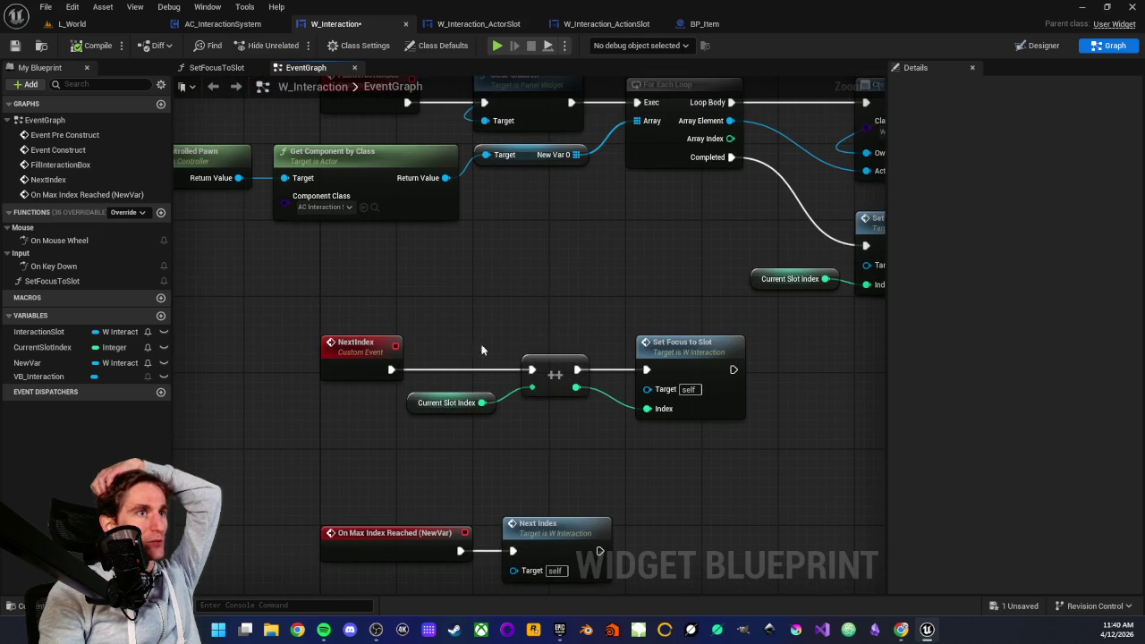
mouse_move(306, 306)
mouse_down()
mouse_move(742, 430)
mouse_move(597, 414)
mouse_up()
click(738, 449)
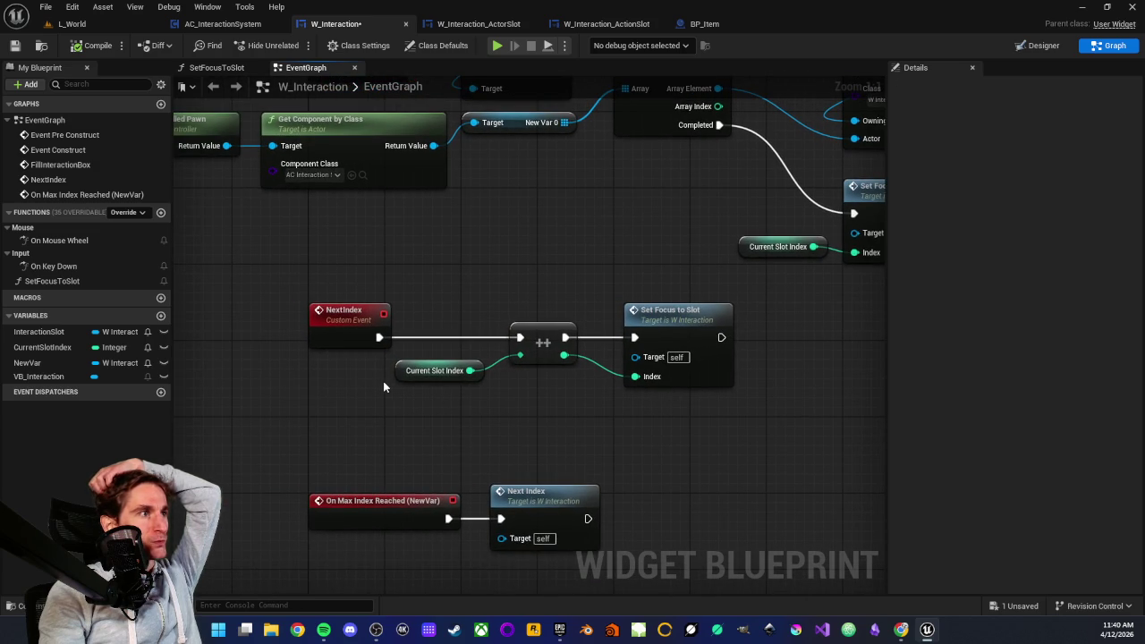
drag(489, 416, 512, 345)
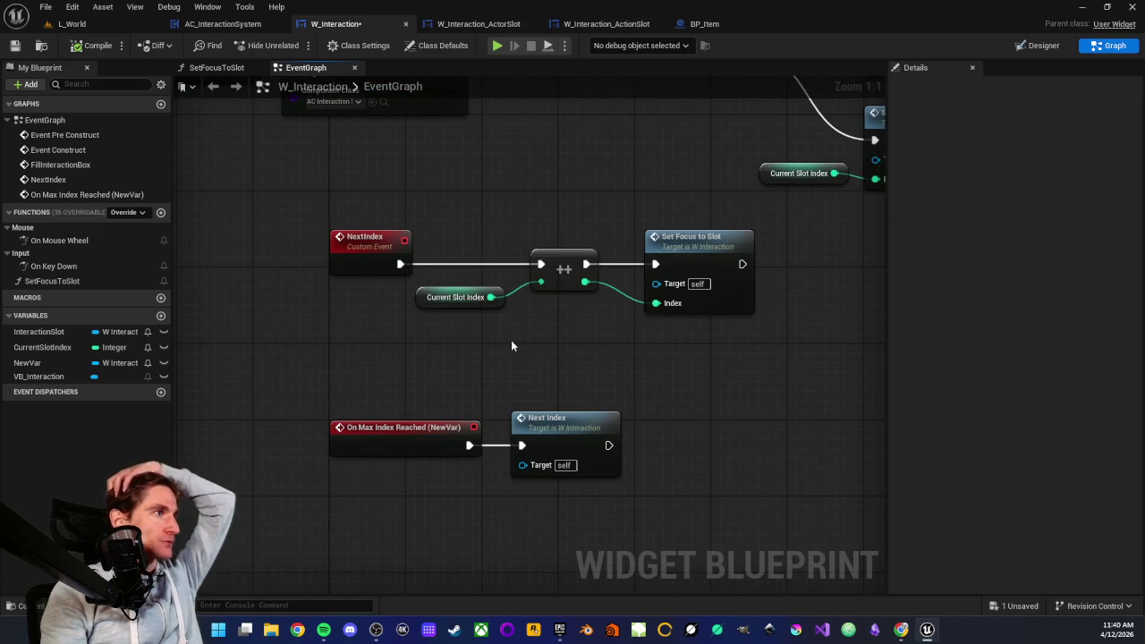
- Delete On Max Index Reached's Next Index call and wire the event into the ++ chain
click(380, 238)
mouse_move(374, 213)
mouse_down()
mouse_move(385, 361)
mouse_move(408, 335)
mouse_up()
drag(444, 254, 409, 265)
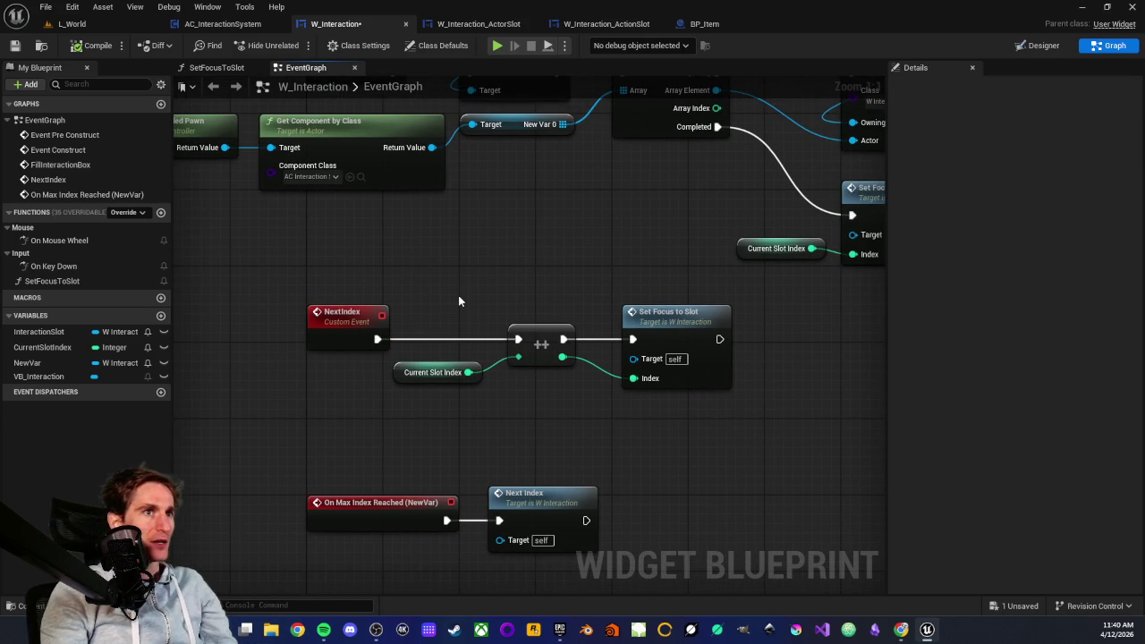
scroll(479, 263, down, 2)
scroll(514, 271, up, 2)
mouse_move(490, 256)
mouse_down()
mouse_move(486, 246)
mouse_move(621, 382)
mouse_up()
click(534, 452)
key(Delete)
mouse_move(665, 263)
mouse_down()
mouse_move(733, 387)
mouse_move(741, 444)
mouse_up()
drag(426, 463, 574, 463)
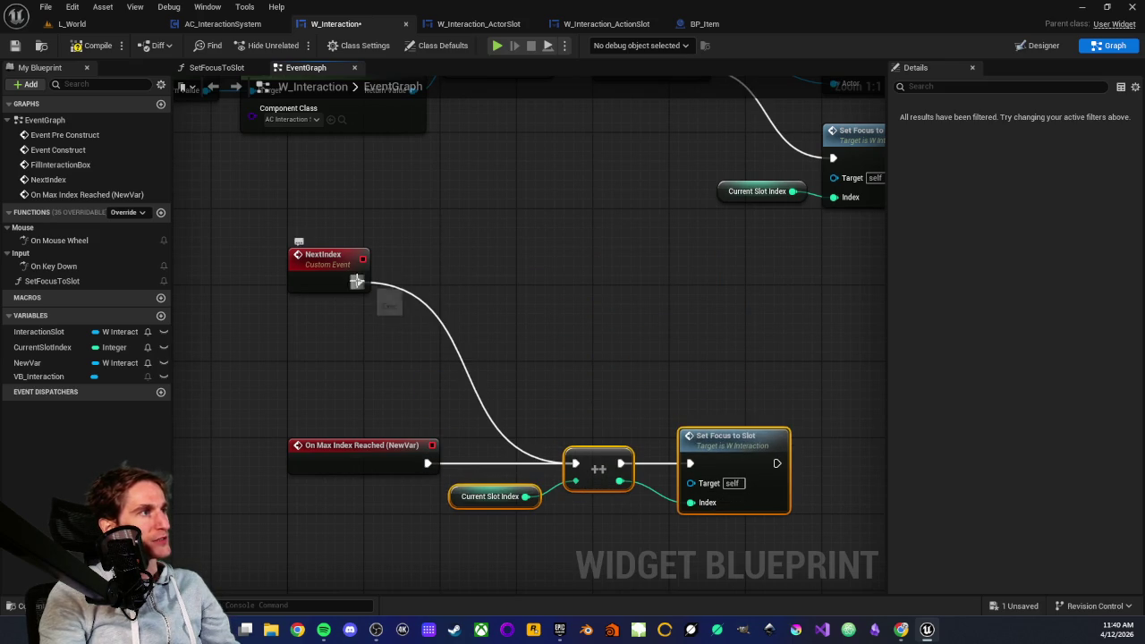
- Break the wire linking the NextIndex event to the increment chain
alt+click(357, 282)
drag(343, 224, 356, 335)
mouse_move(356, 336)
mouse_down()
mouse_move(472, 376)
mouse_move(388, 366)
mouse_move(450, 371)
mouse_up()
click(460, 378)
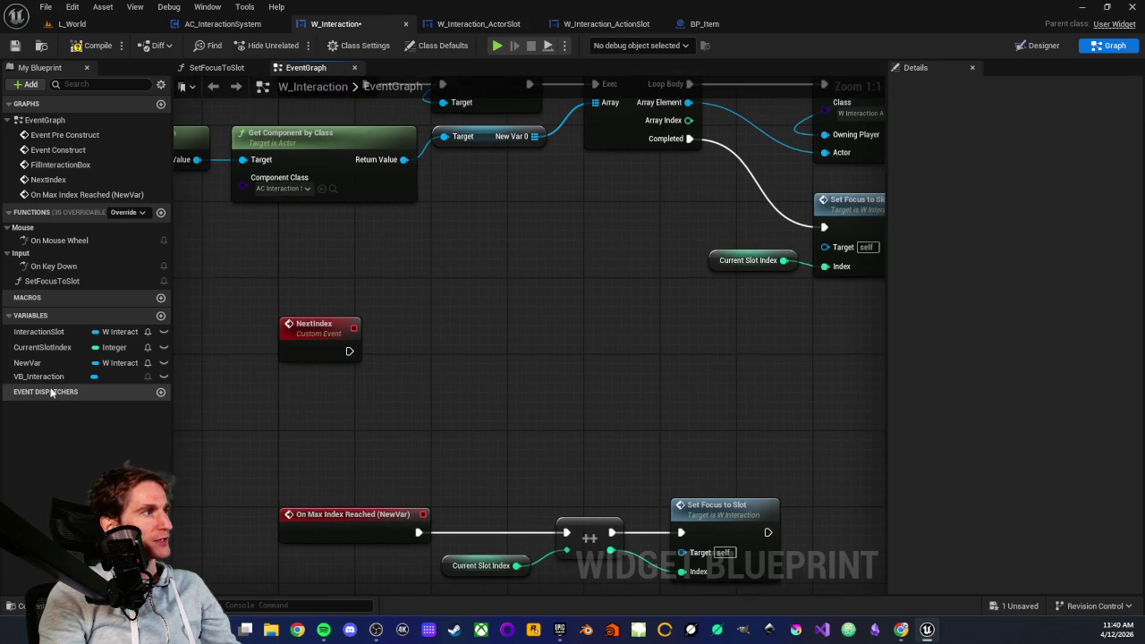
- Add a VB_Interaction Get Child At node indexed by Current Slot Index below NextIndex
mouse_move(40, 376)
mouse_down()
mouse_move(456, 319)
mouse_move(443, 309)
mouse_move(467, 320)
mouse_move(440, 342)
mouse_move(445, 353)
mouse_up()
text(get child)
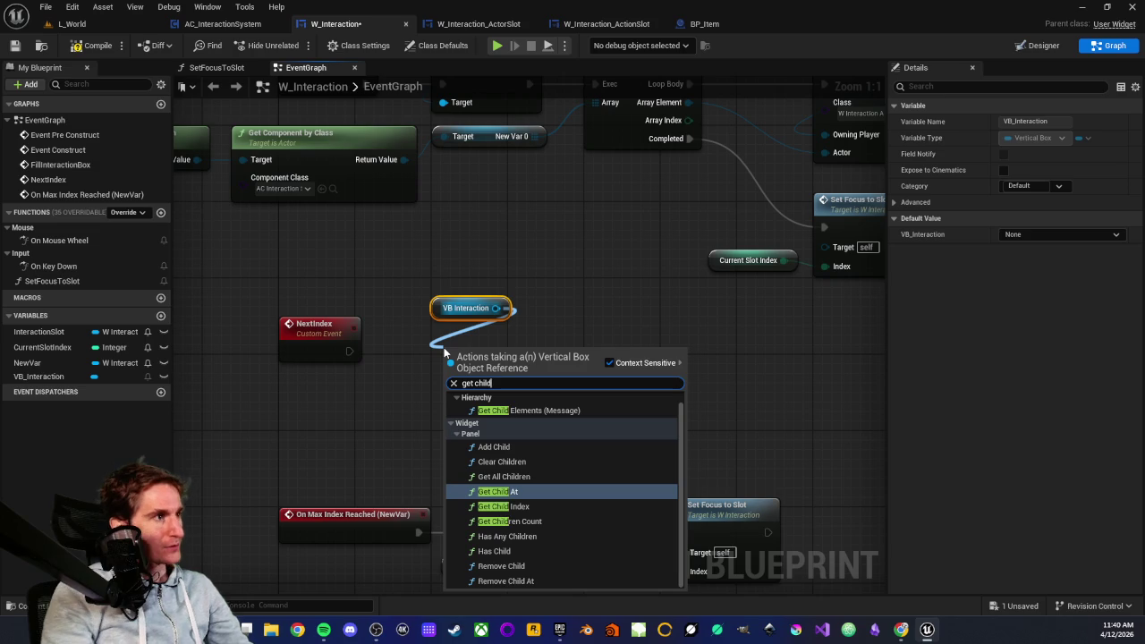
click(498, 491)
drag(474, 358, 465, 339)
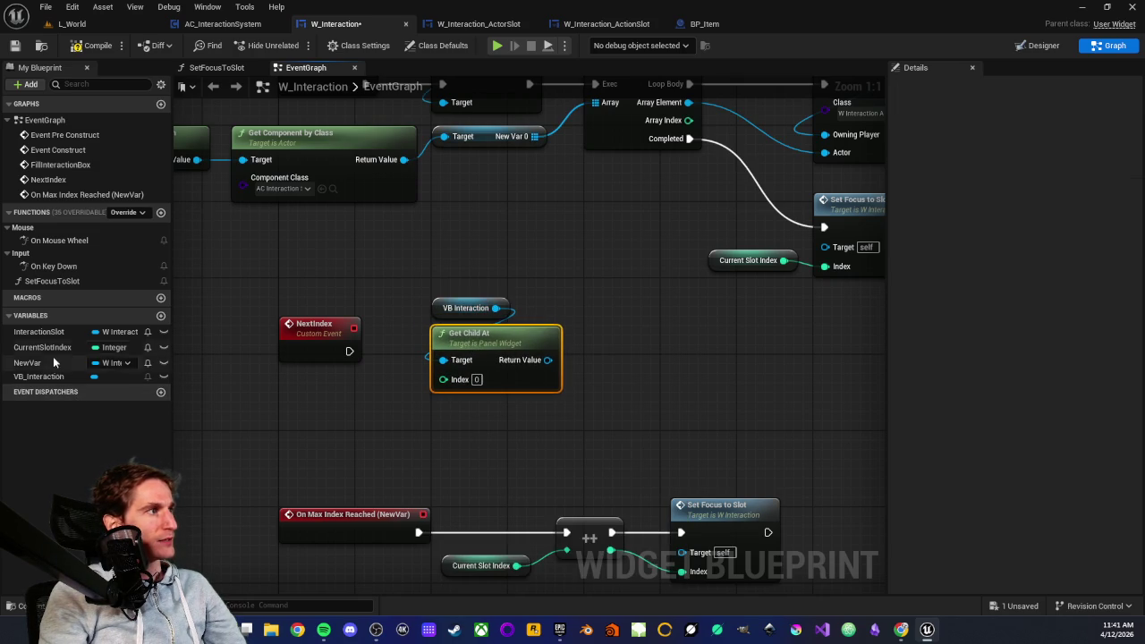
mouse_move(42, 347)
mouse_down()
mouse_move(456, 390)
mouse_move(444, 378)
mouse_up()
drag(331, 376, 340, 409)
drag(408, 302, 452, 393)
drag(455, 350, 418, 416)
click(415, 335)
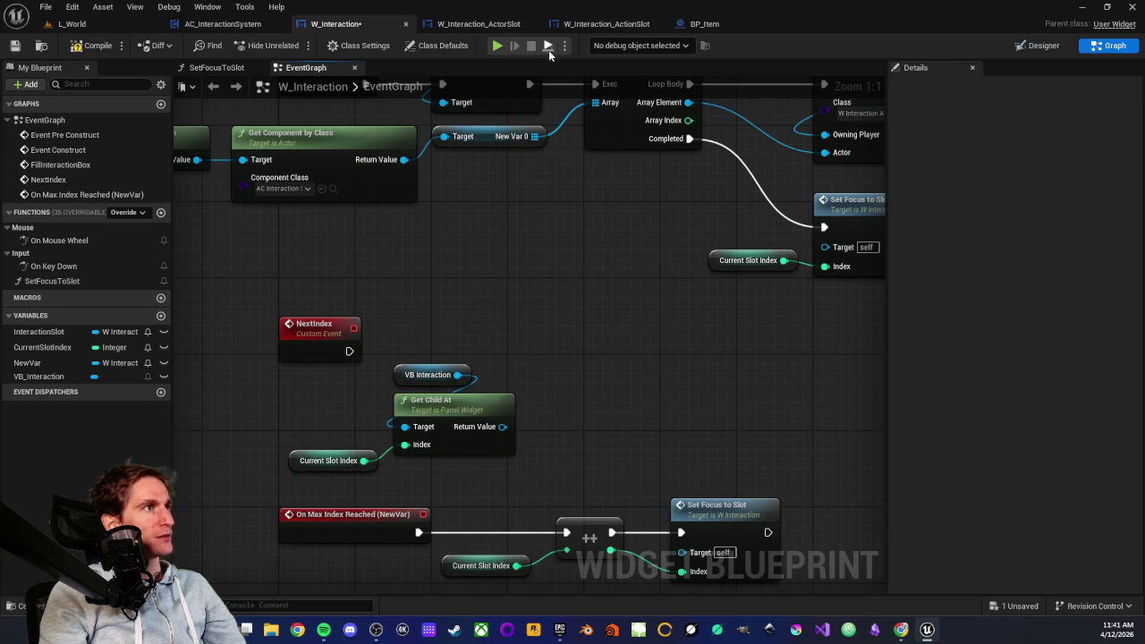
click(474, 23)
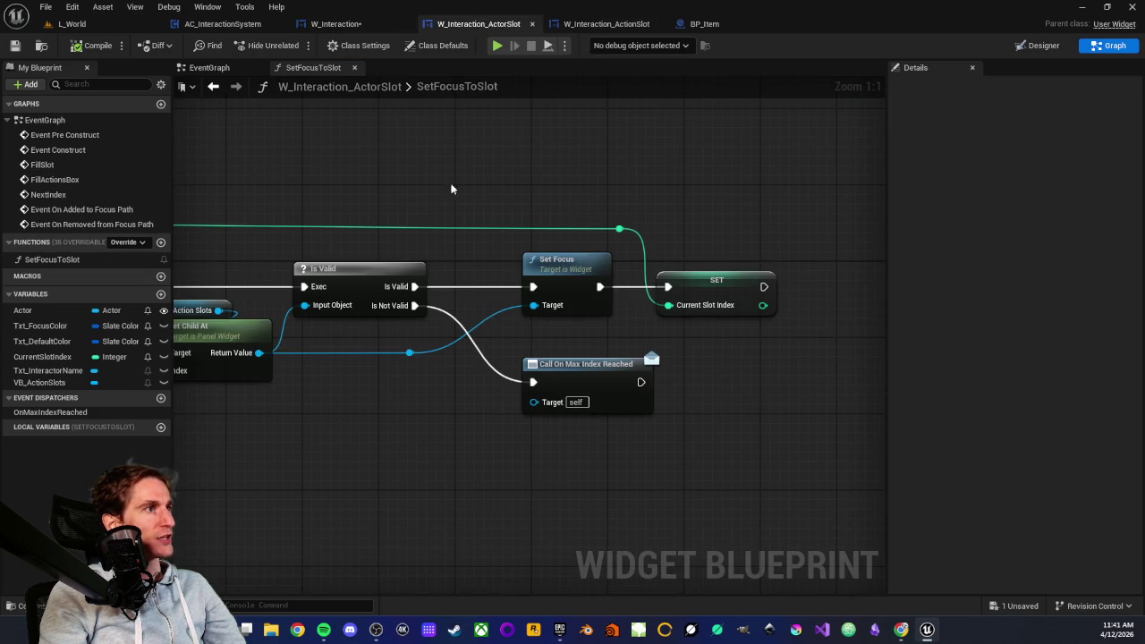
- Inspect W_Interaction_ActorSlot's NextIndex event and its Set Focus to Slot call, then return to W_Interaction
scroll(524, 450, down, 2)
click(204, 67)
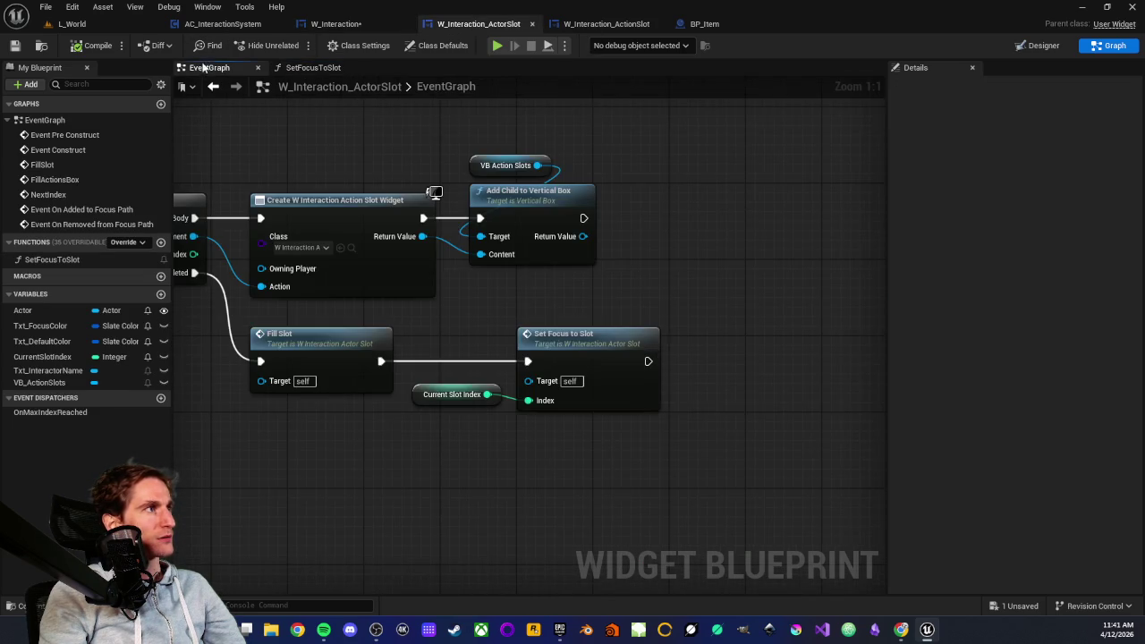
scroll(426, 341, down, 4)
scroll(426, 341, up, 3)
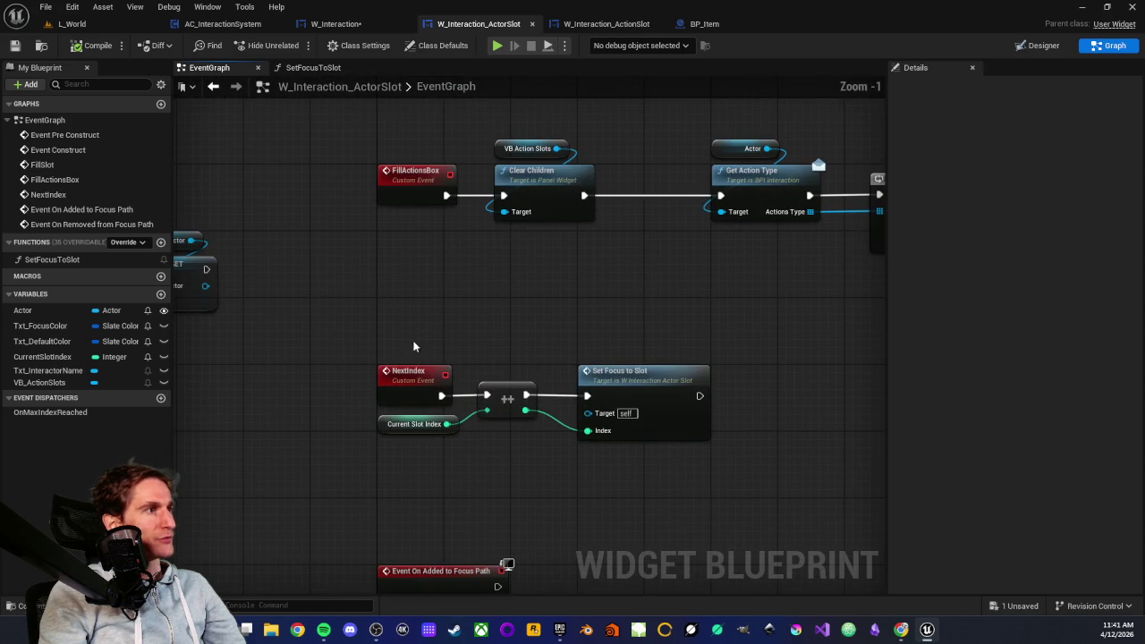
drag(403, 374, 726, 468)
click(396, 117)
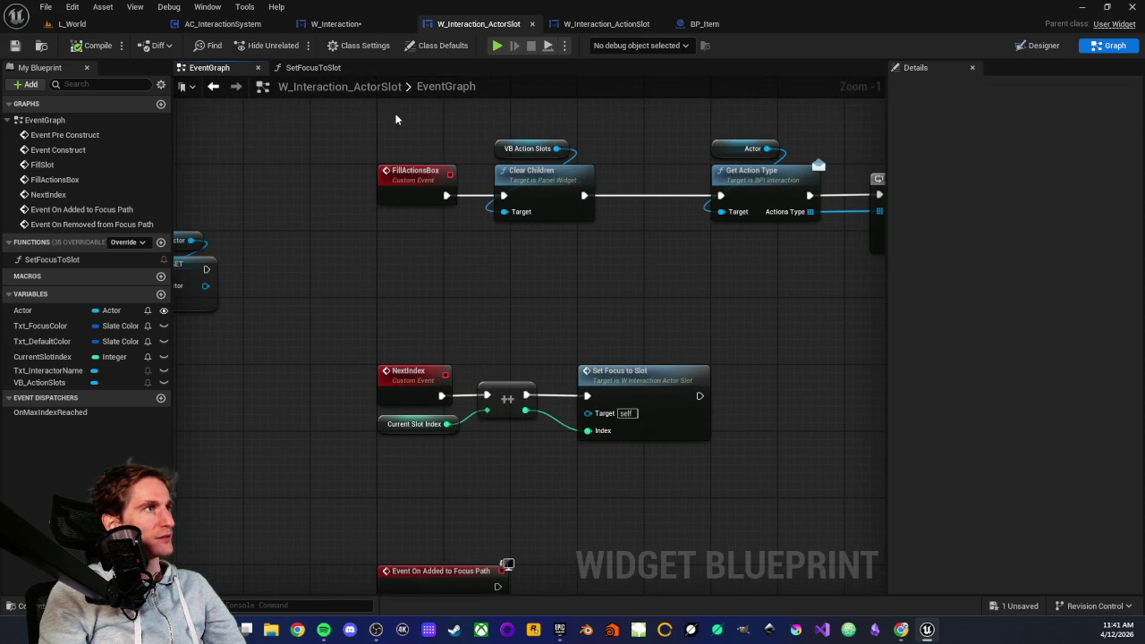
click(331, 24)
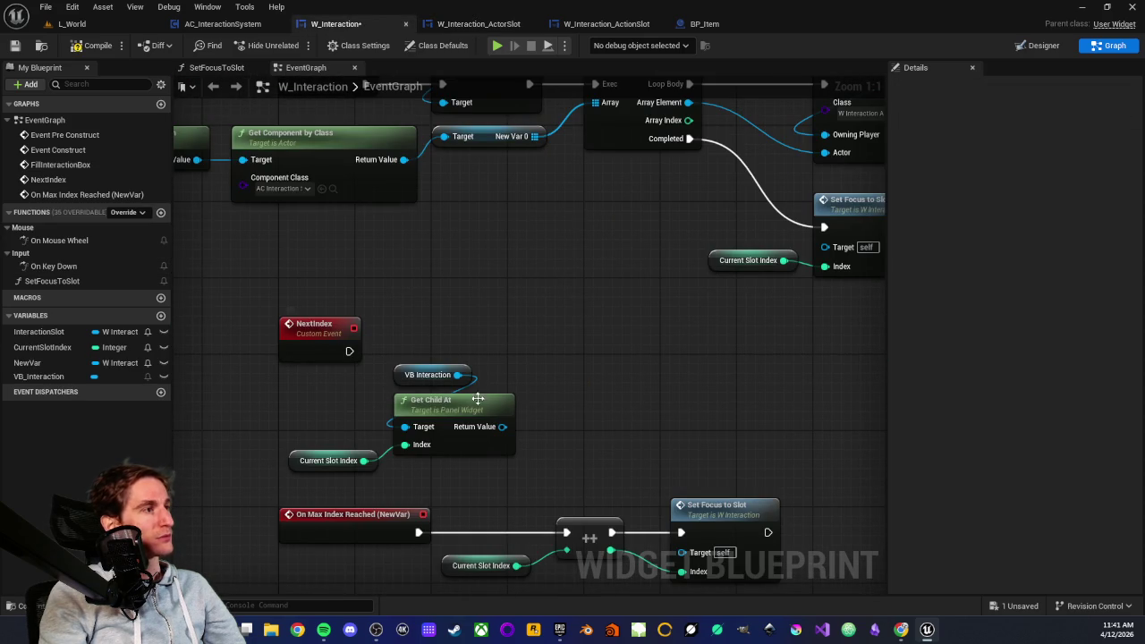
- Search 'next' from Get Child At's Return Value, then arrange the VB Interaction and Current Slot Index getters beside it
drag(503, 427, 587, 352)
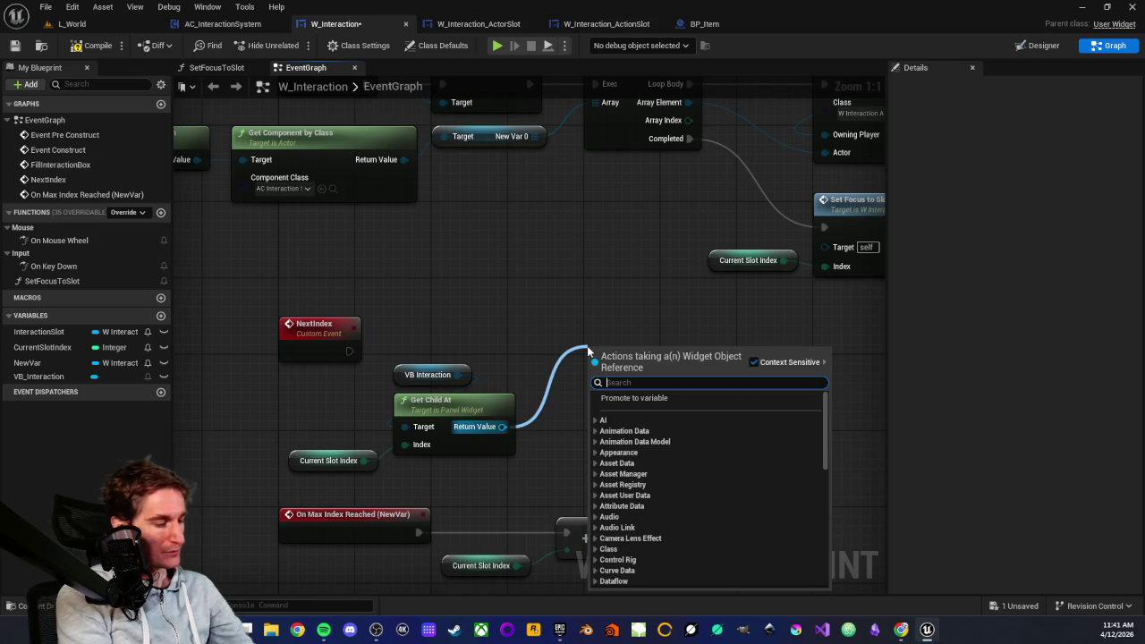
text(next)
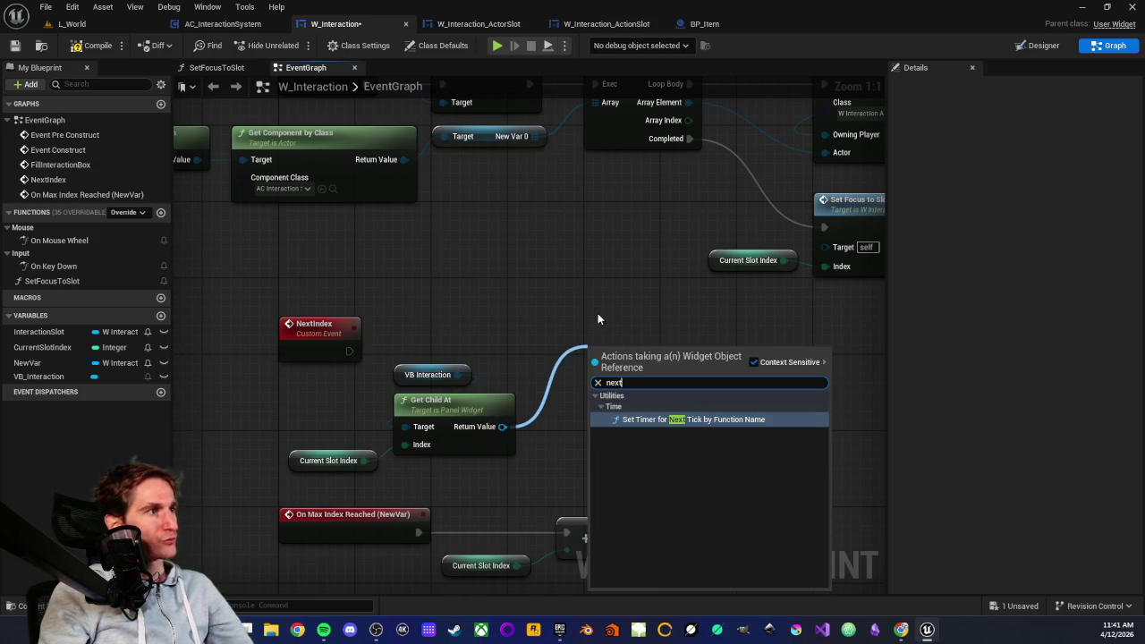
click(512, 293)
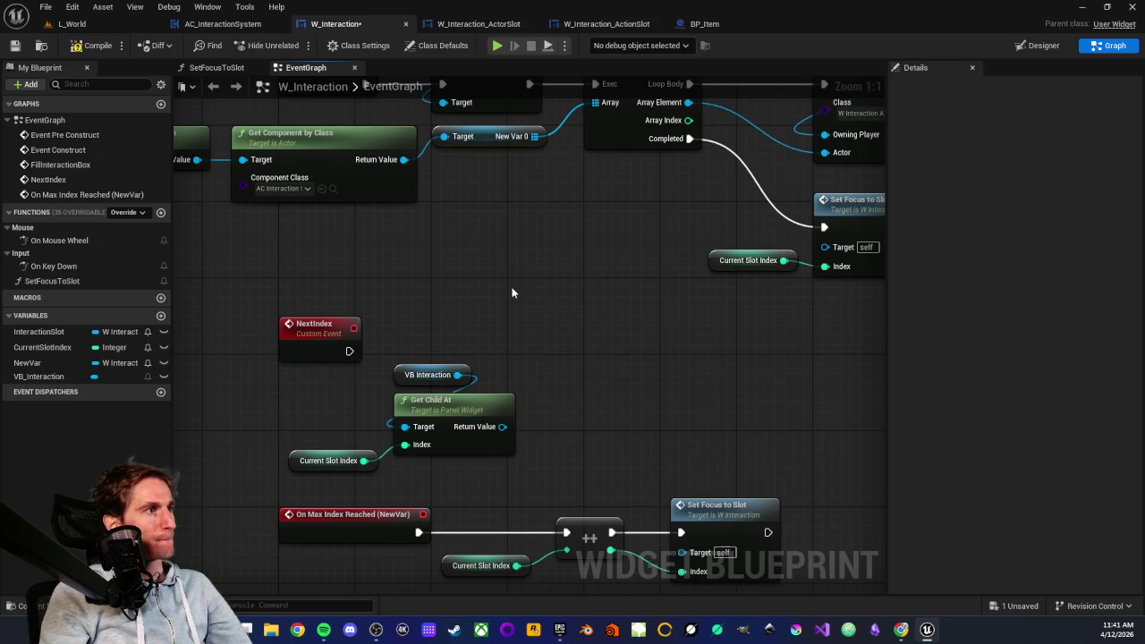
click(405, 367)
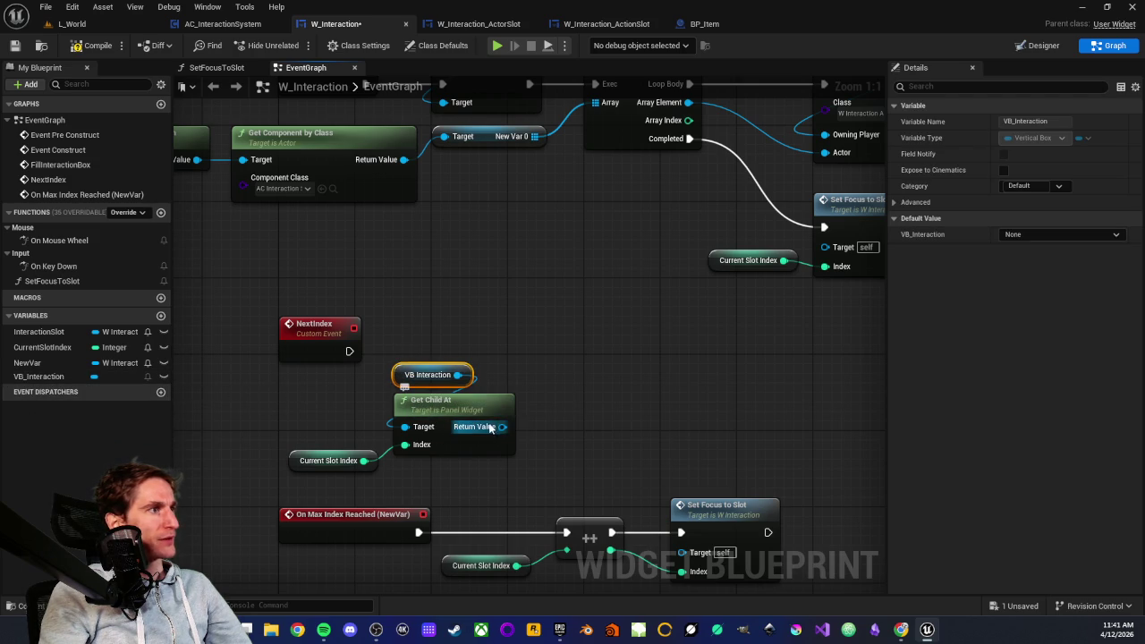
click(313, 461)
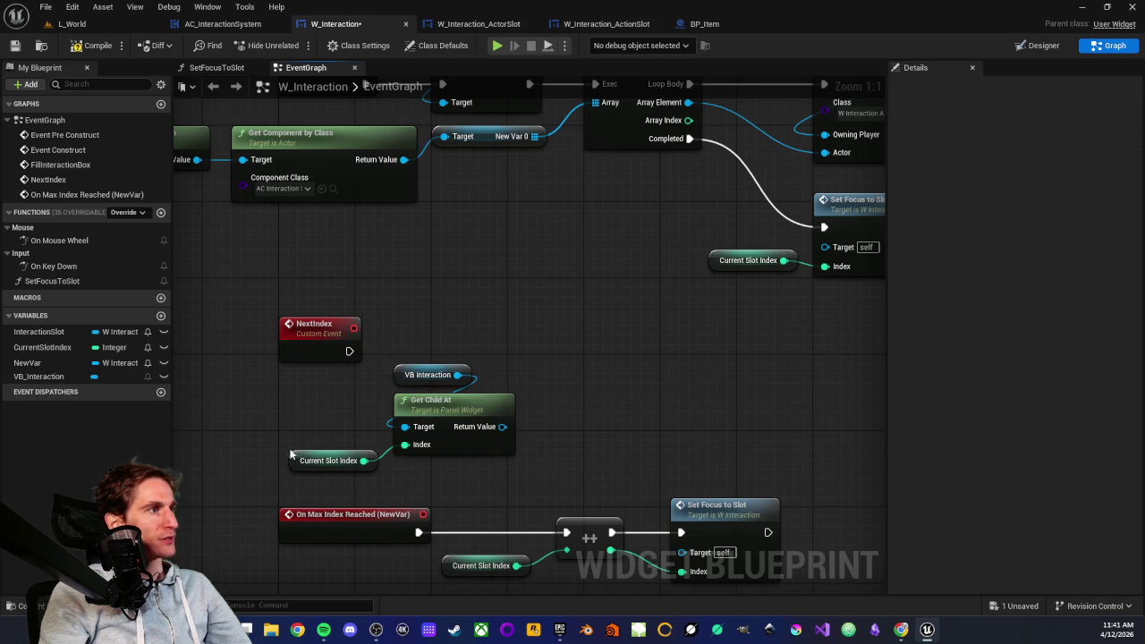
drag(313, 461, 323, 461)
click(315, 419)
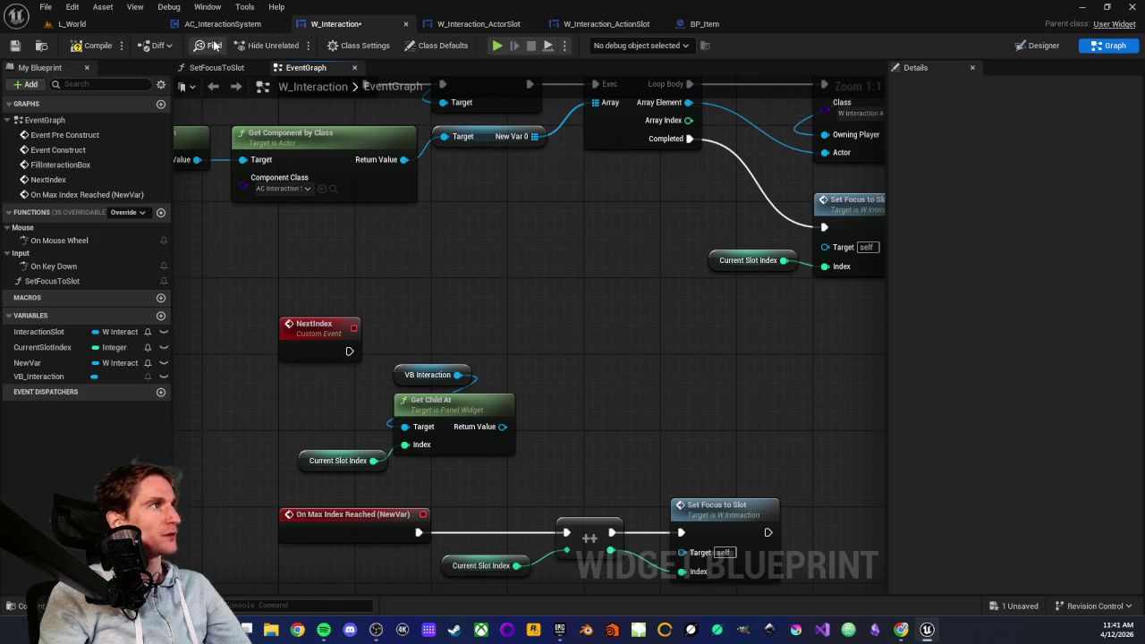
click(459, 24)
- Inspect the actor slot's NextIndex event with its increment and Set Focus to Slot nodes
click(403, 374)
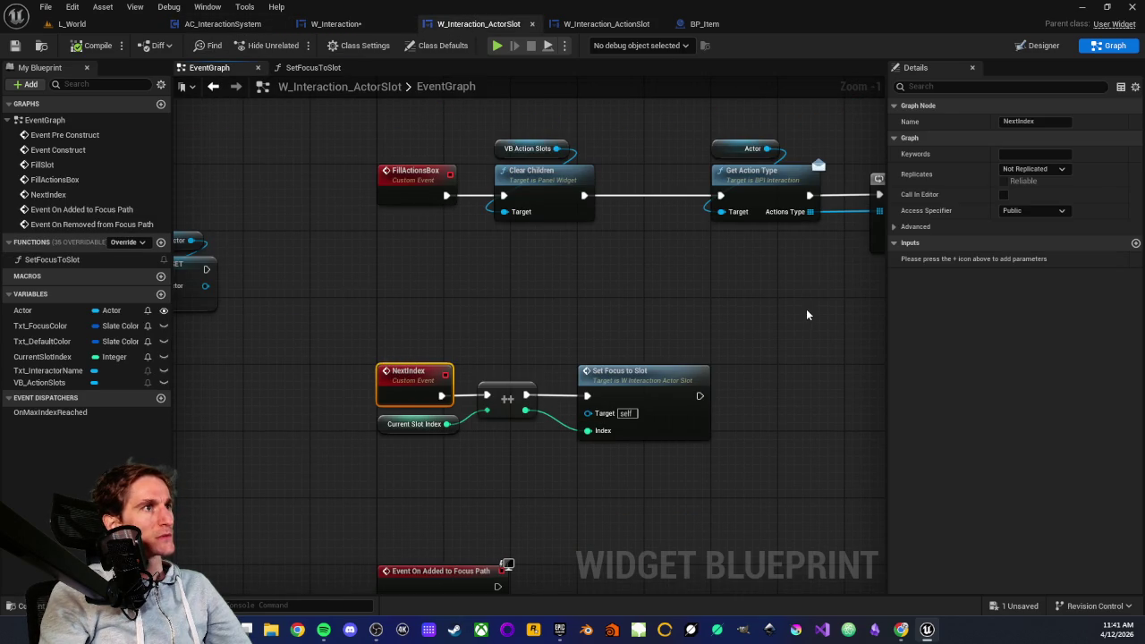
click(369, 340)
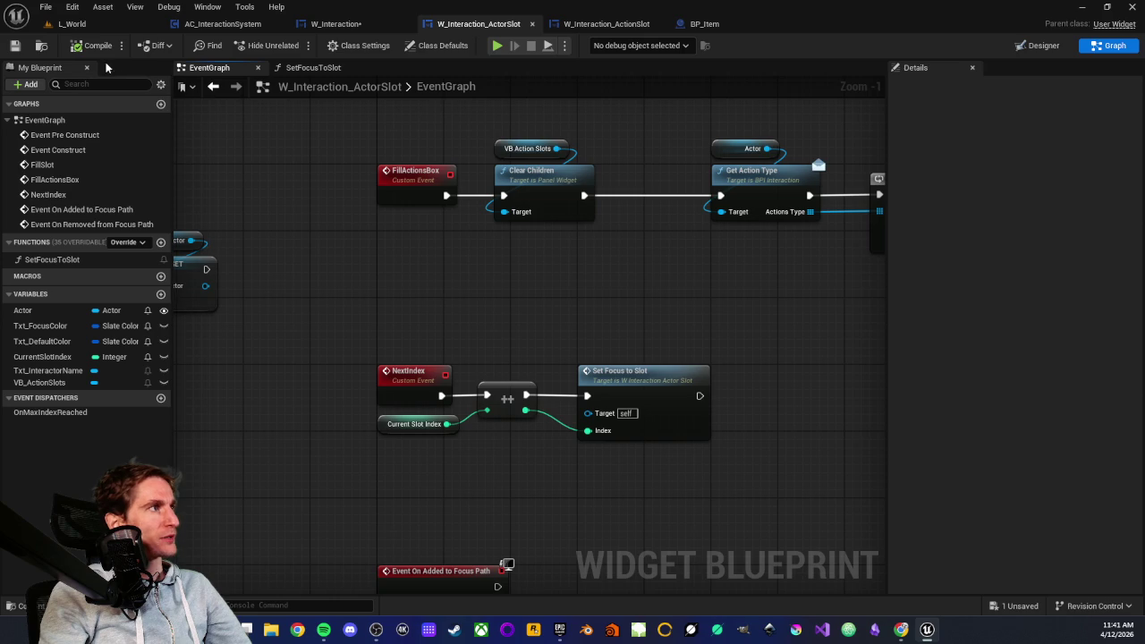
mouse_move(369, 345)
mouse_down()
mouse_move(686, 441)
mouse_move(756, 477)
mouse_up()
click(459, 481)
click(407, 381)
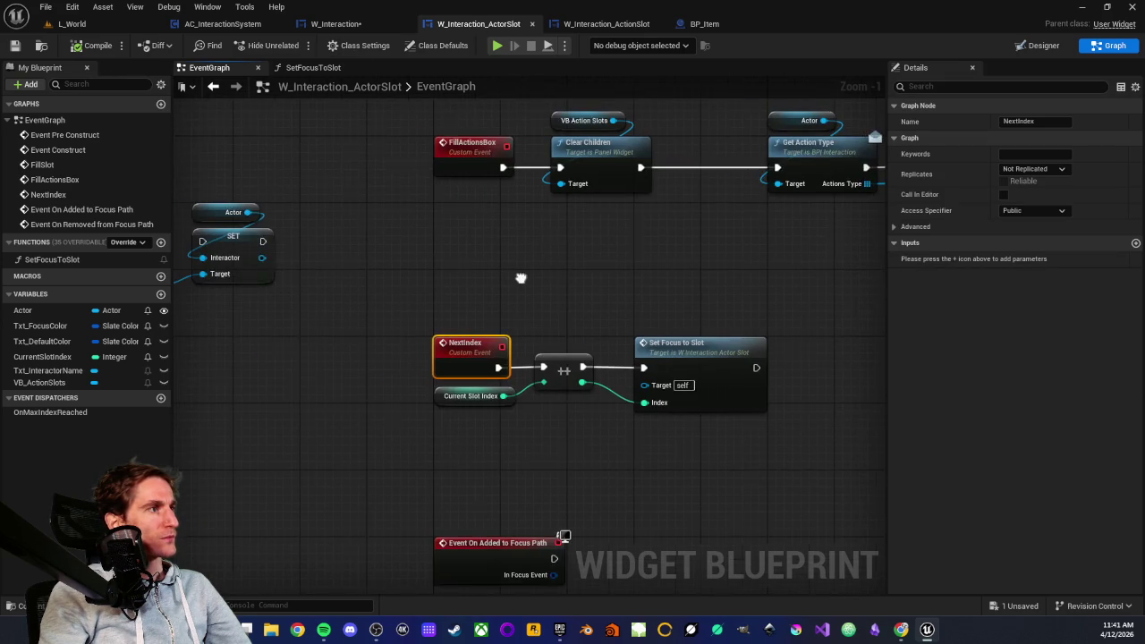
scroll(455, 360, up, 1)
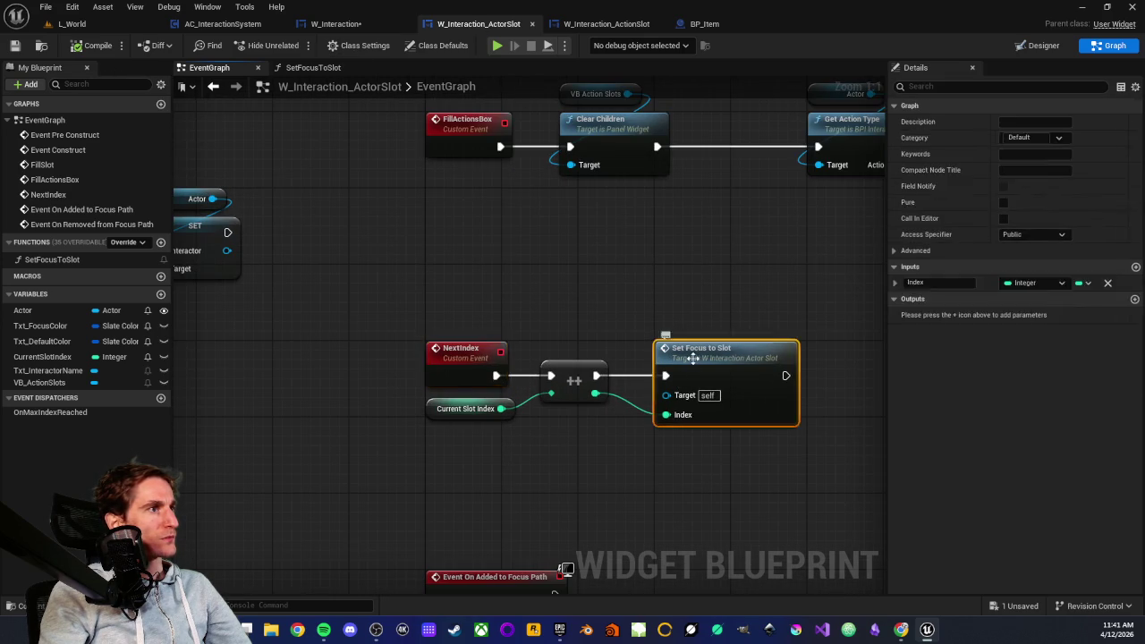
- Open the SetFocusToSlot function to view its Is Valid and Set Focus logic
double_click(707, 351)
scroll(320, 455, up, 2)
scroll(549, 463, down, 2)
drag(550, 463, 426, 505)
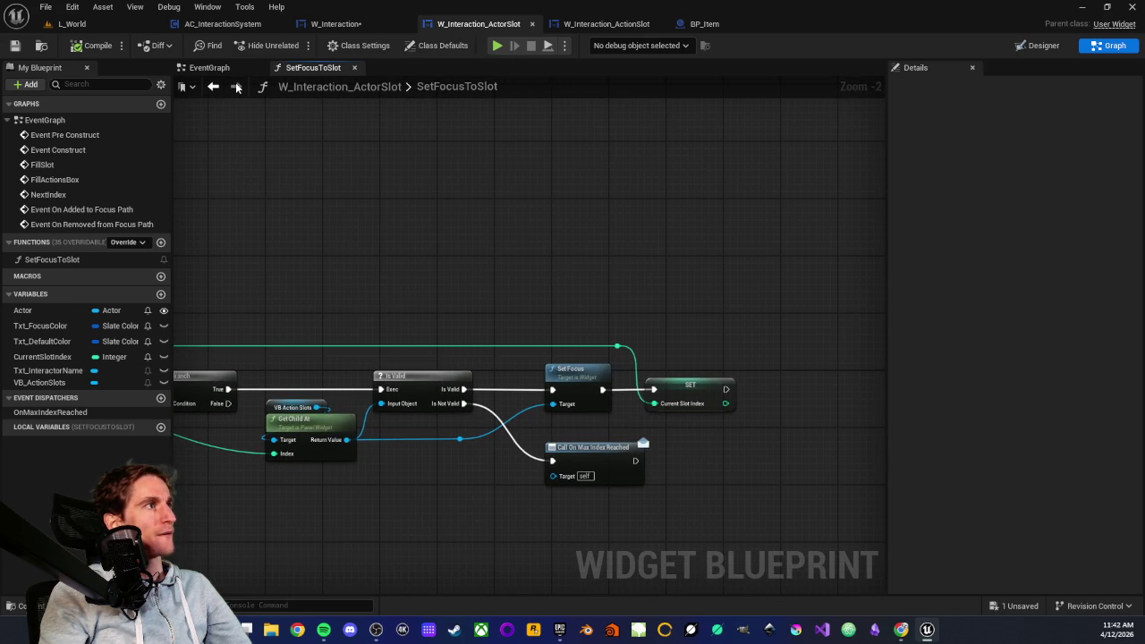
- Review NextIndex and FillActionsBox in the actor slot event graph, then return to W_Interaction
click(210, 68)
drag(425, 291, 603, 385)
click(604, 384)
mouse_move(490, 263)
mouse_down()
mouse_move(503, 330)
mouse_move(387, 383)
mouse_up()
scroll(438, 382, down, 2)
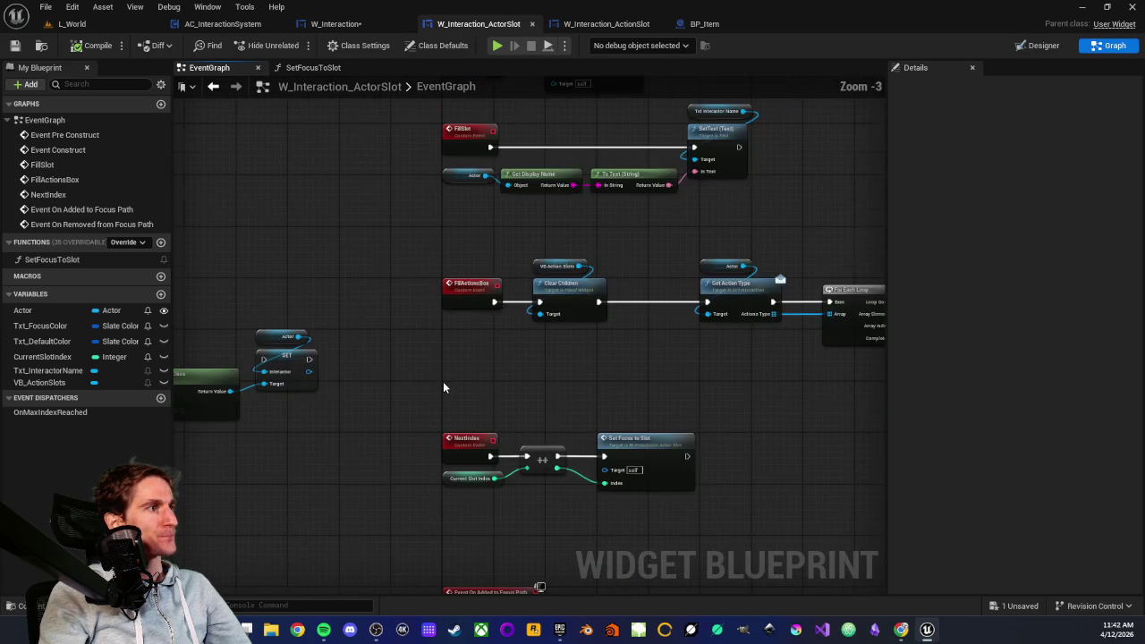
scroll(448, 367, up, 2)
click(335, 24)
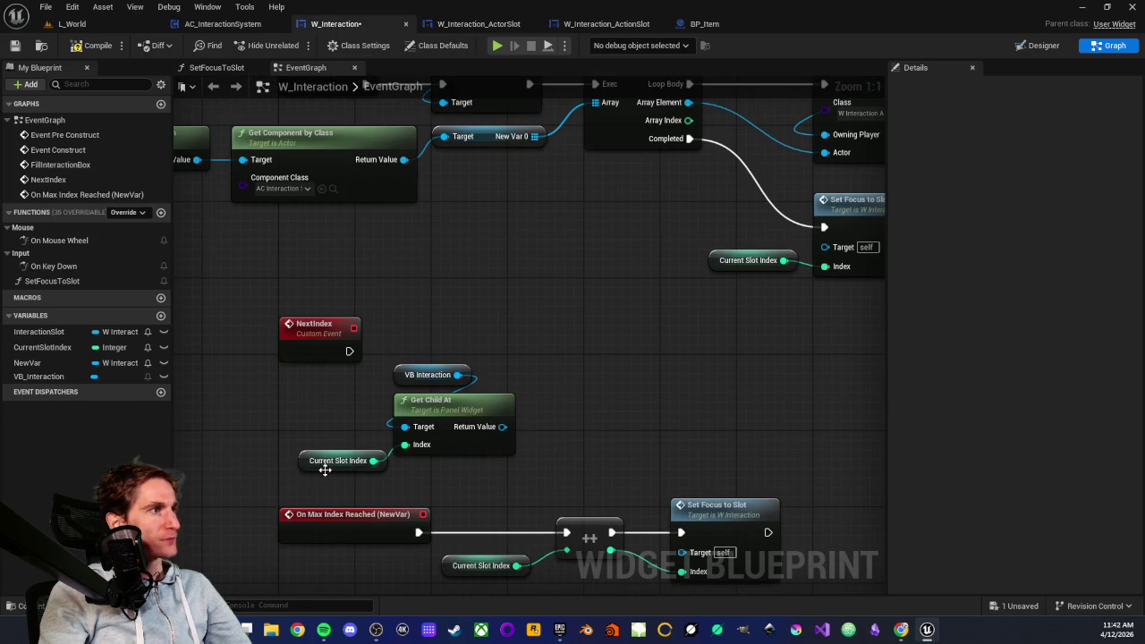
- Search 'next' from Get Child At's Return Value and cancel without adding a node
drag(501, 427, 563, 386)
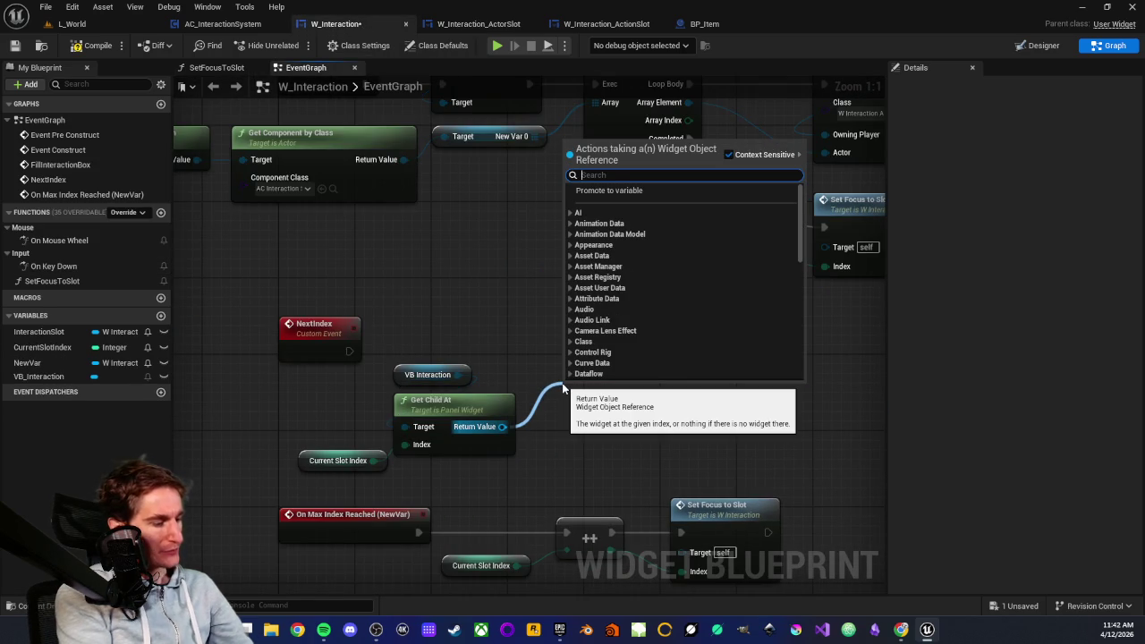
text(next)
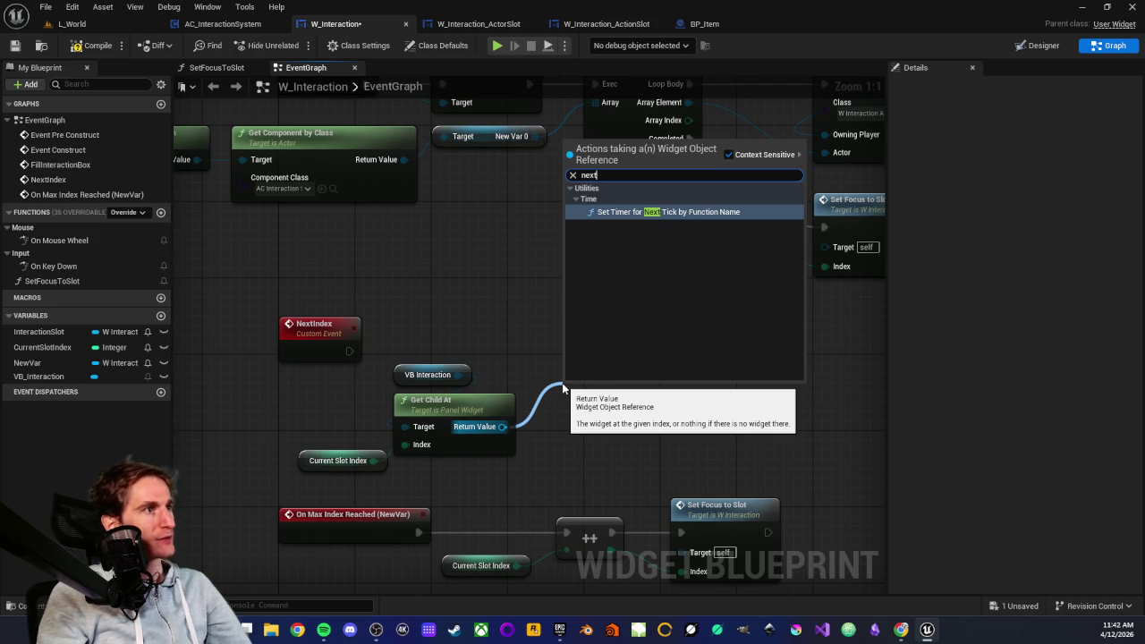
click(485, 312)
scroll(485, 310, down, 2)
scroll(561, 362, up, 2)
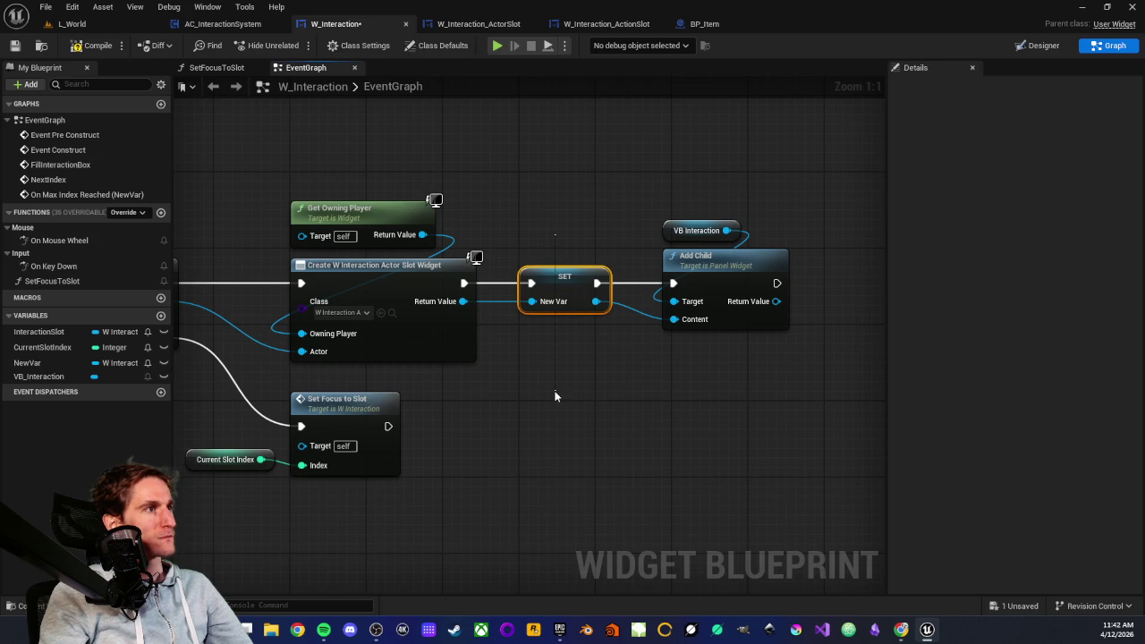
- Inspect the SET node that stores NewVar and its details
click(560, 282)
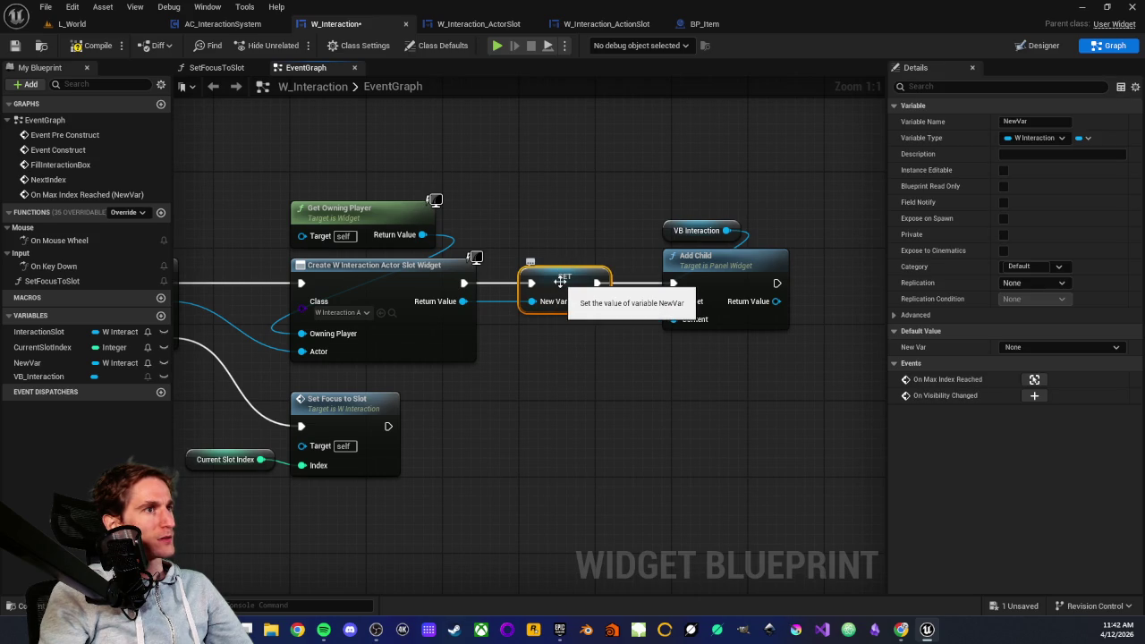
mouse_move(537, 227)
mouse_down()
mouse_move(537, 255)
mouse_move(594, 353)
mouse_up()
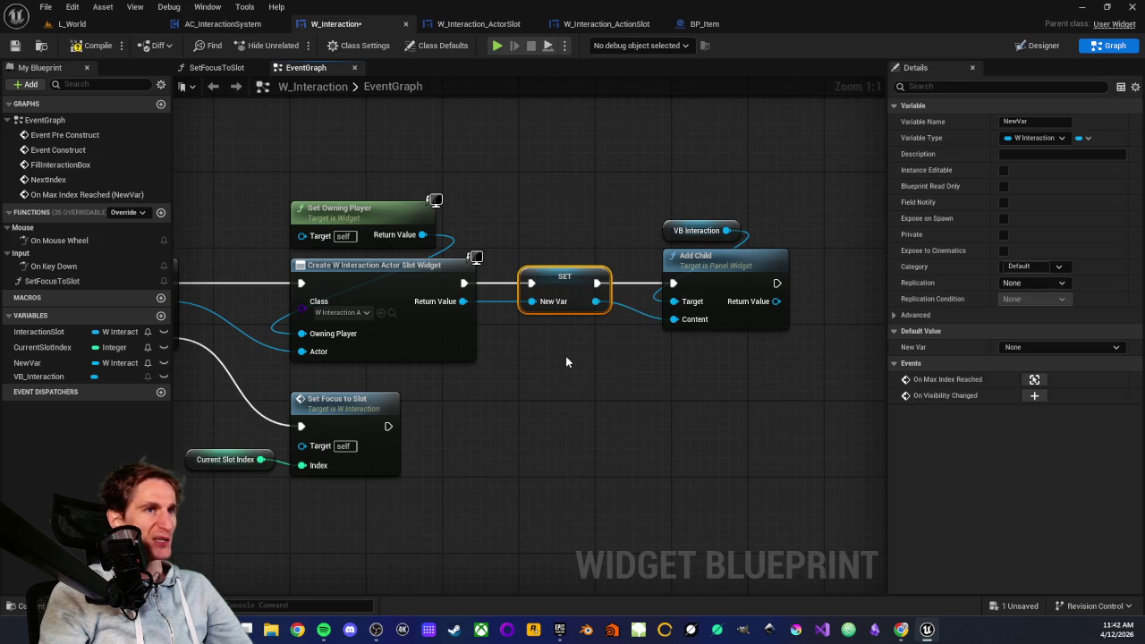
drag(537, 228, 579, 356)
click(579, 356)
click(564, 284)
click(553, 363)
scroll(421, 408, down, 3)
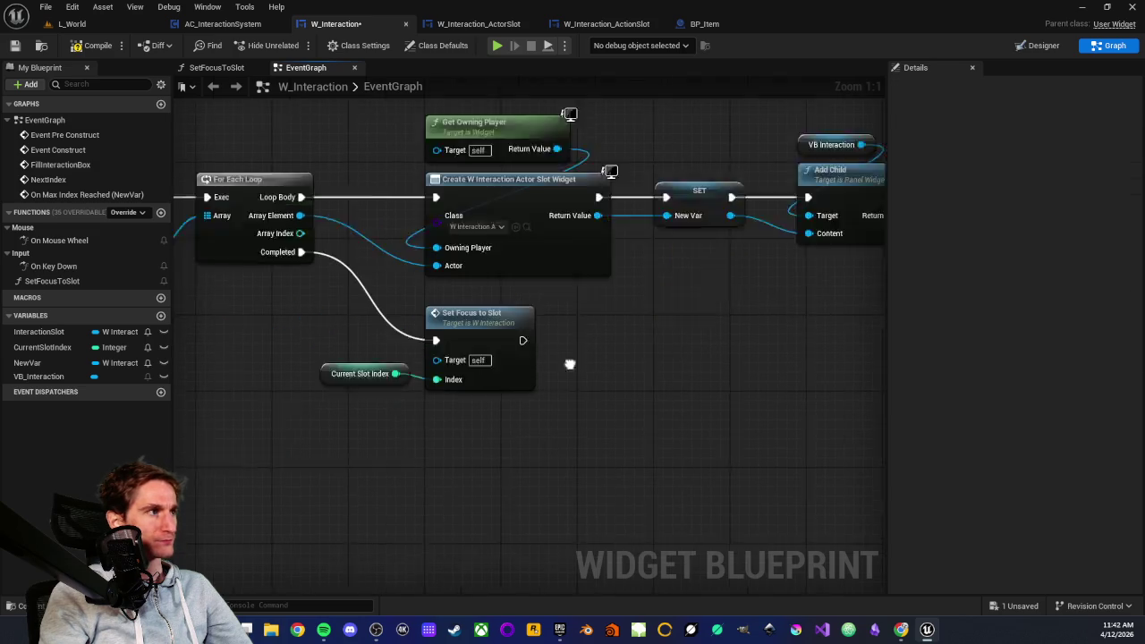
scroll(399, 361, up, 2)
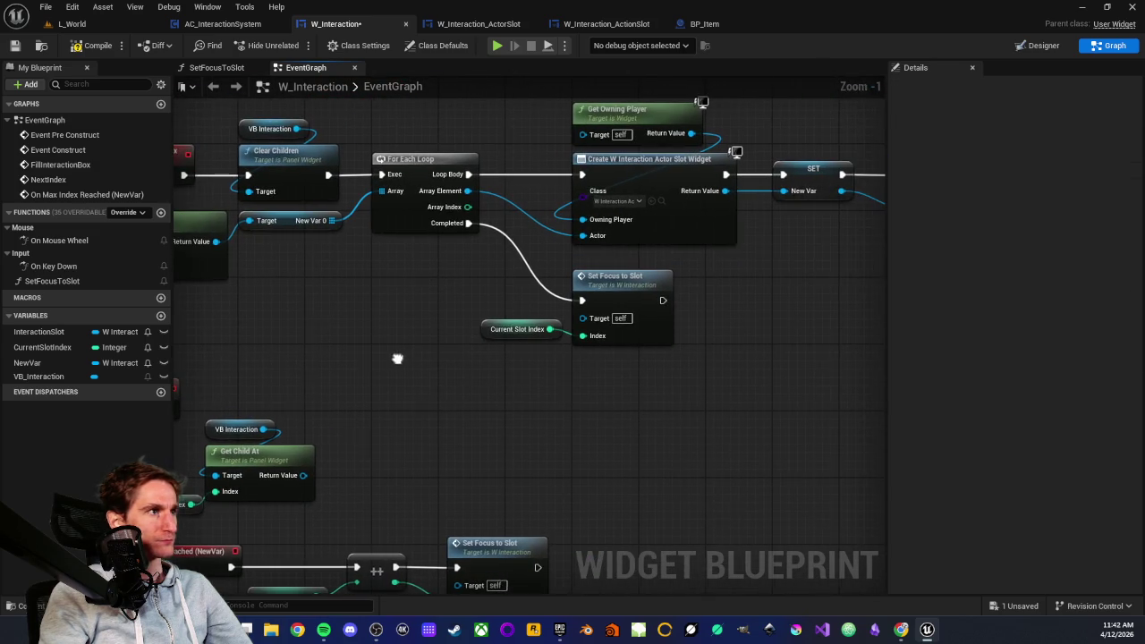
drag(399, 361, 518, 327)
scroll(502, 331, down, 2)
scroll(485, 330, up, 2)
scroll(488, 322, up, 2)
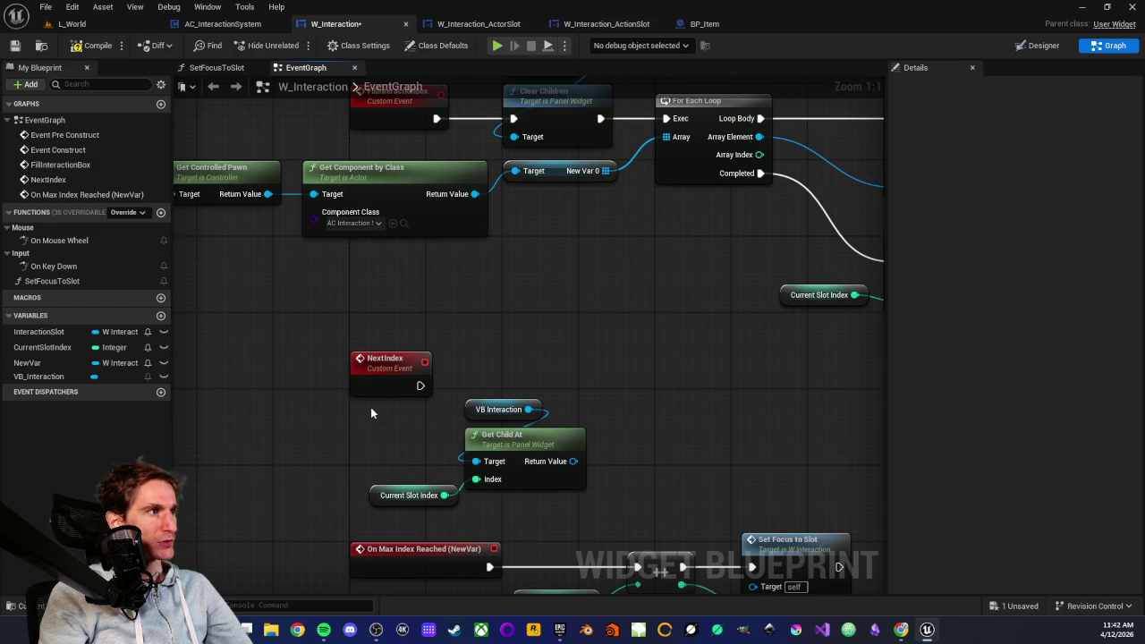
- Select the three helper nodes under NextIndex, then recheck the actor slot's NextIndex group
mouse_move(375, 408)
mouse_down()
mouse_move(522, 501)
mouse_move(515, 517)
mouse_move(355, 397)
mouse_up()
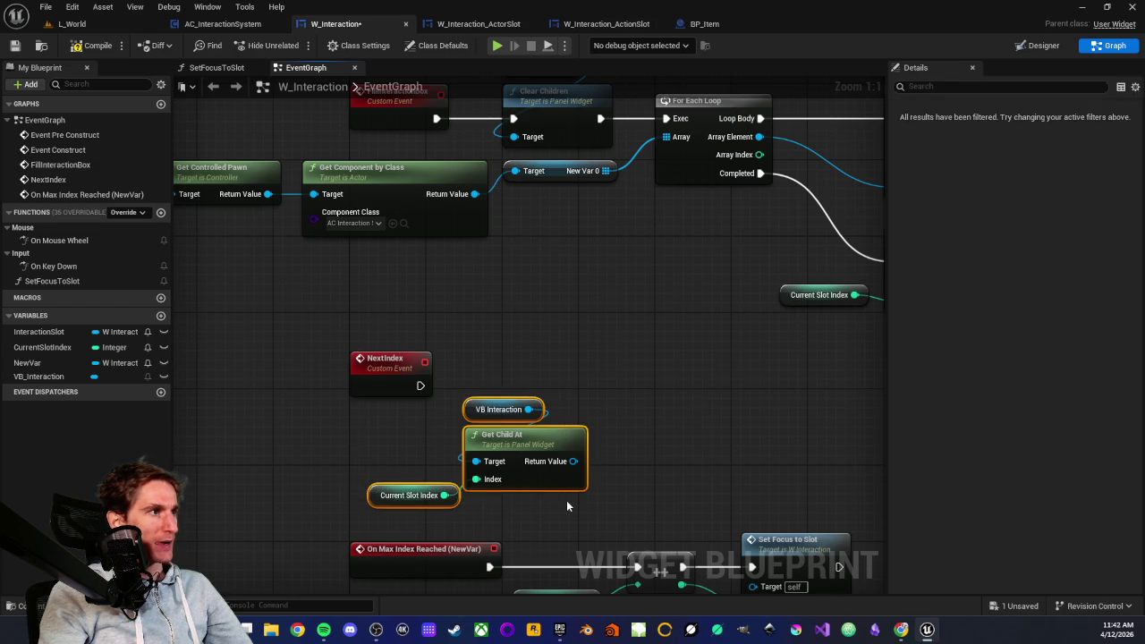
click(566, 500)
click(478, 24)
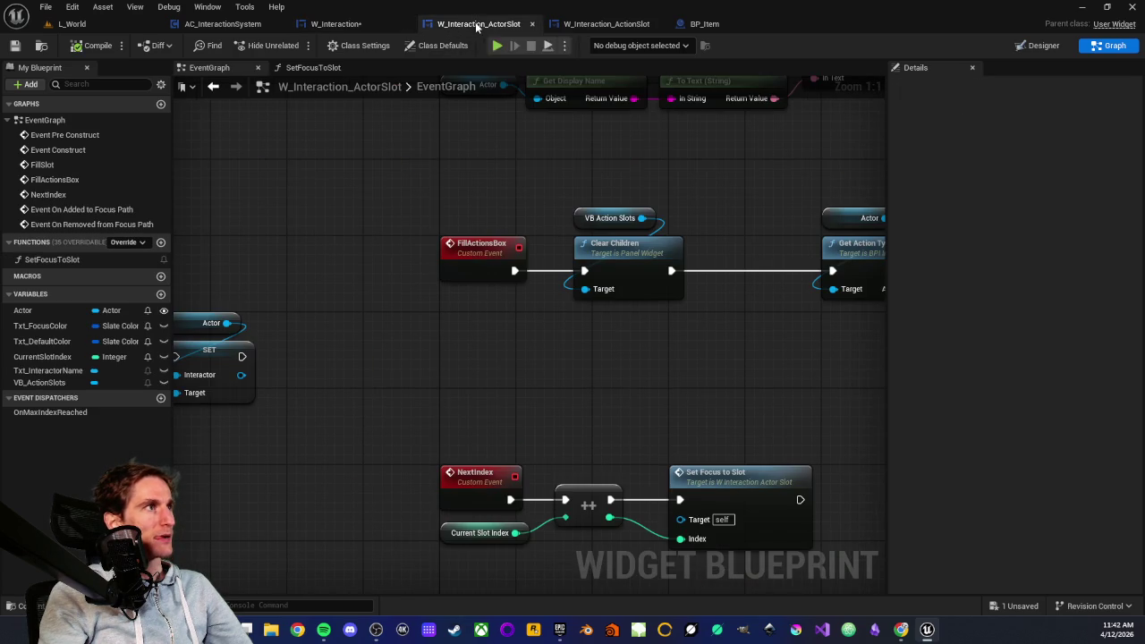
scroll(480, 291, down, 1)
mouse_move(340, 316)
mouse_down()
mouse_move(683, 468)
mouse_move(729, 468)
mouse_up()
click(415, 367)
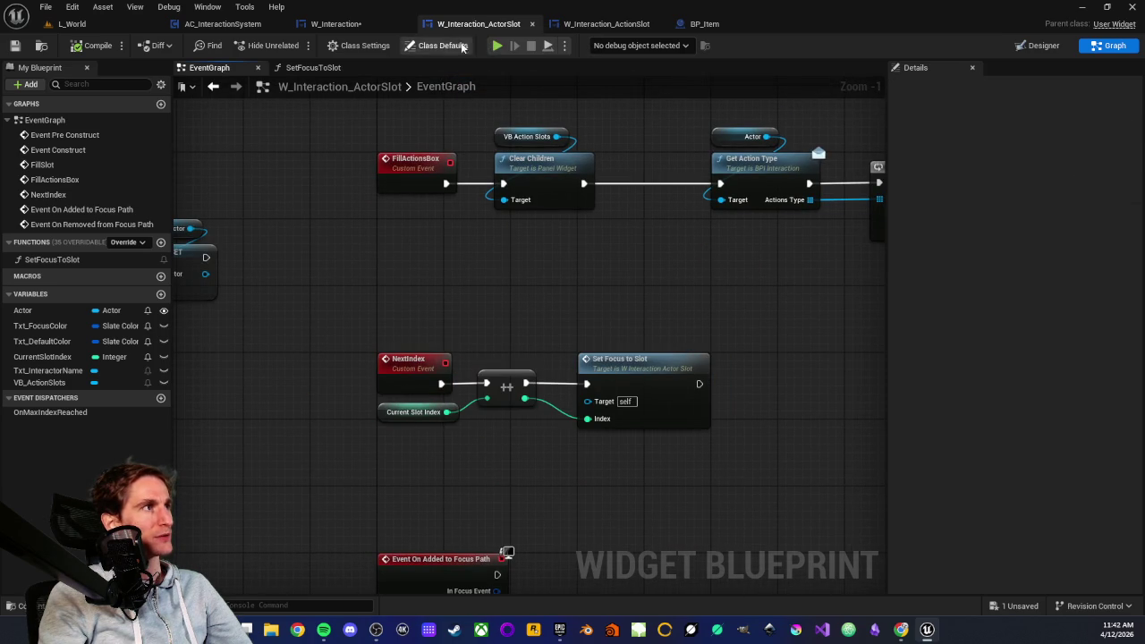
- Back in W_Interaction, box-select VB Interaction, Get Child At and Current Slot Index and delete them
click(357, 27)
mouse_move(438, 309)
mouse_down()
mouse_move(448, 319)
mouse_move(447, 277)
mouse_up()
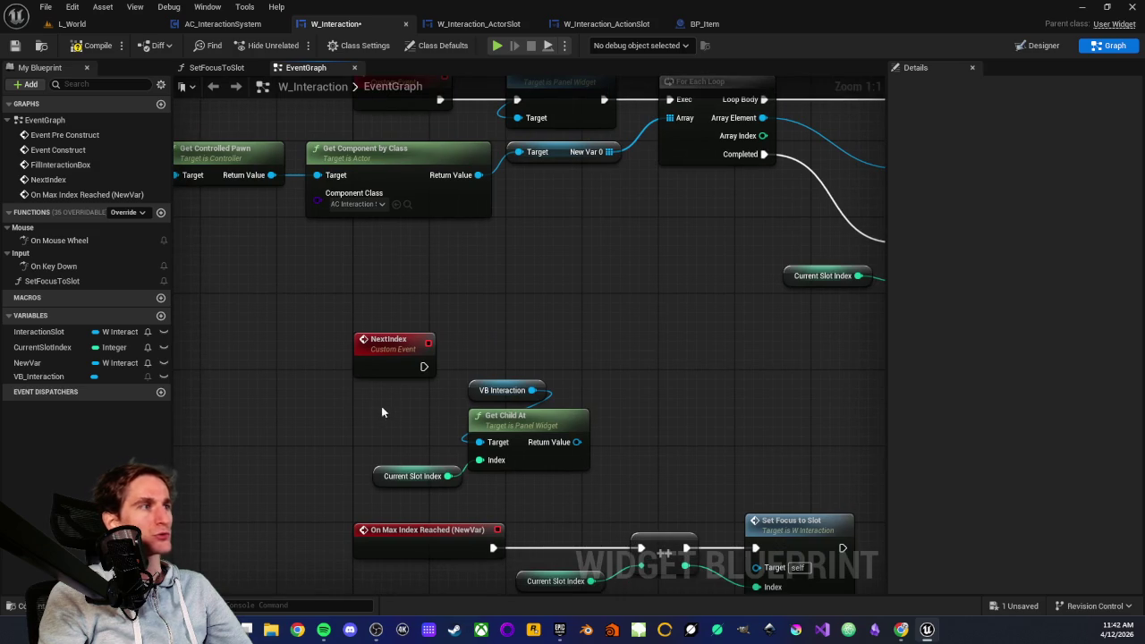
drag(370, 385, 529, 465)
key(Delete)
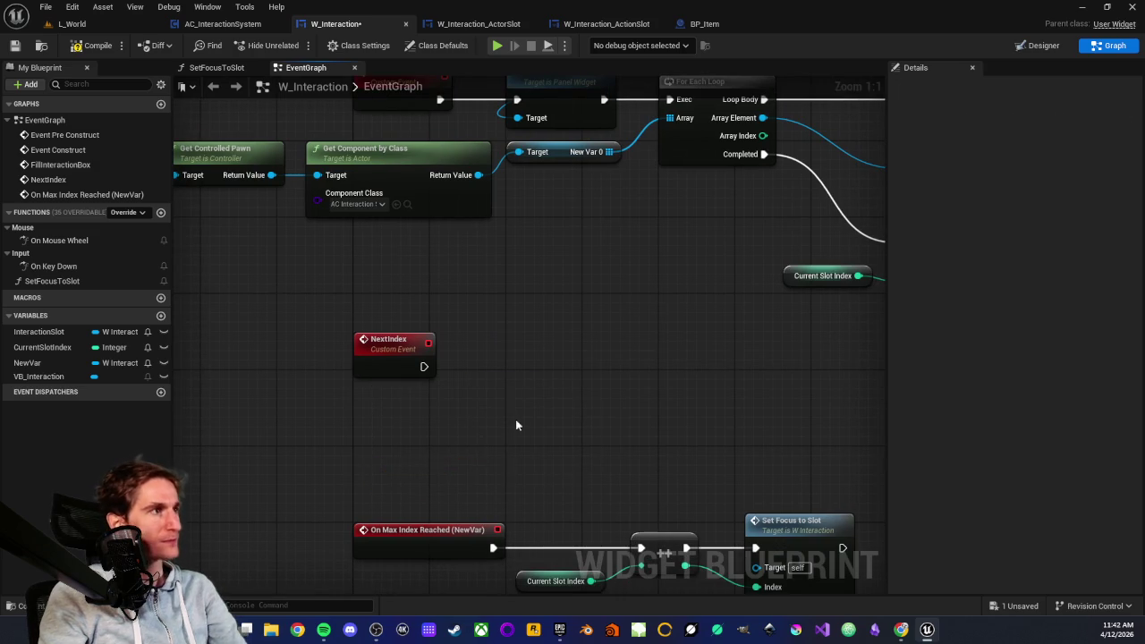
scroll(520, 436, down, 1)
scroll(537, 350, up, 1)
mouse_move(536, 350)
mouse_down()
mouse_move(502, 388)
mouse_move(448, 356)
mouse_up()
scroll(502, 391, down, 1)
drag(574, 155, 778, 334)
click(519, 218)
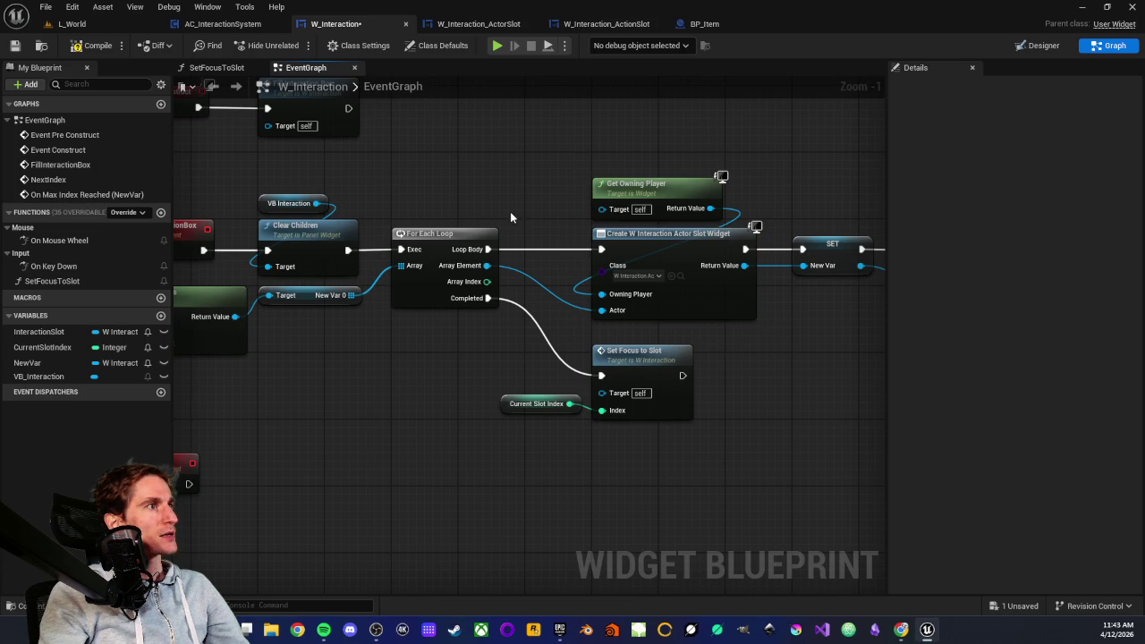
mouse_move(373, 397)
mouse_down()
mouse_move(589, 369)
mouse_move(517, 387)
mouse_move(514, 333)
mouse_up()
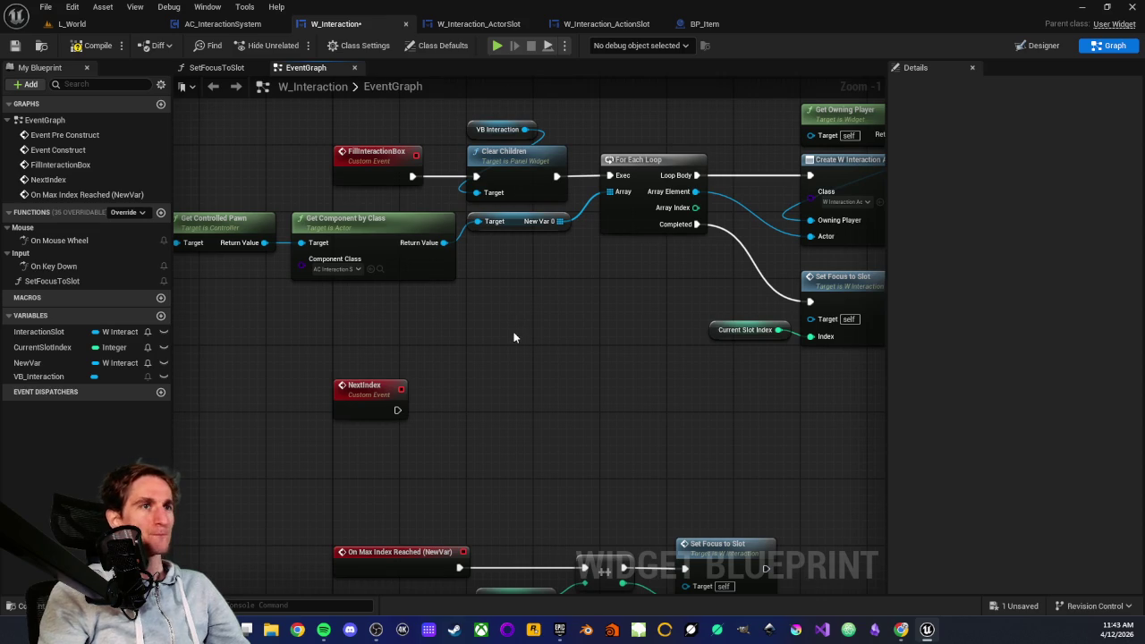
drag(499, 339, 508, 401)
scroll(537, 376, up, 1)
drag(576, 355, 507, 388)
scroll(514, 391, down, 2)
scroll(507, 387, up, 1)
scroll(461, 390, up, 1)
scroll(475, 378, down, 1)
scroll(415, 365, down, 1)
mouse_move(415, 364)
mouse_down()
mouse_move(527, 325)
mouse_move(522, 343)
mouse_move(482, 361)
mouse_up()
scroll(522, 343, up, 1)
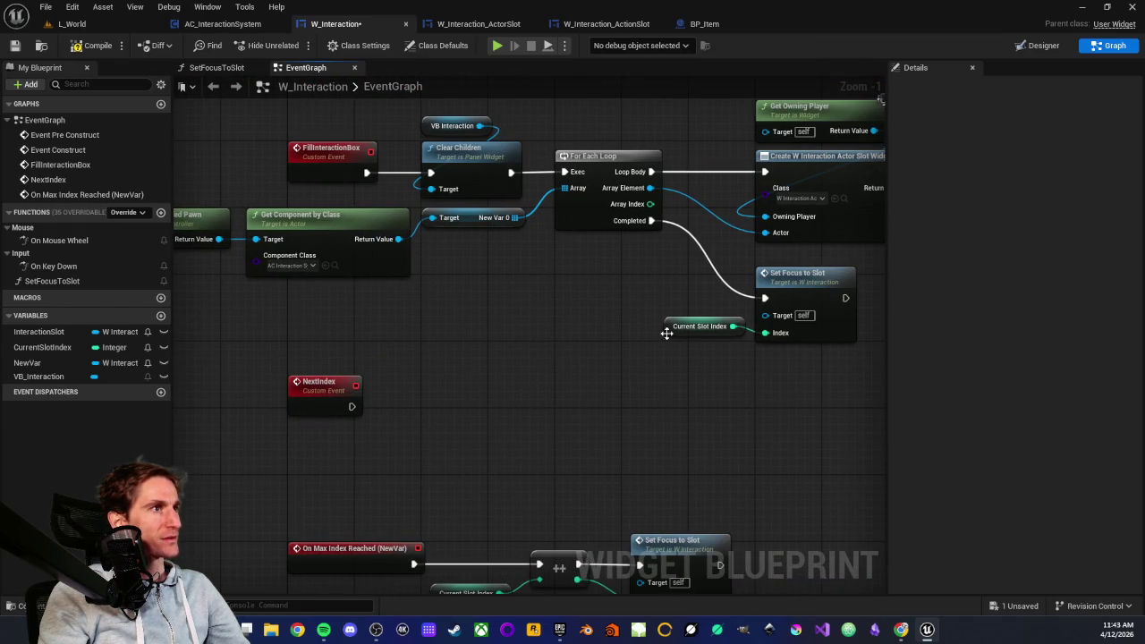
drag(291, 356, 406, 453)
drag(255, 352, 382, 433)
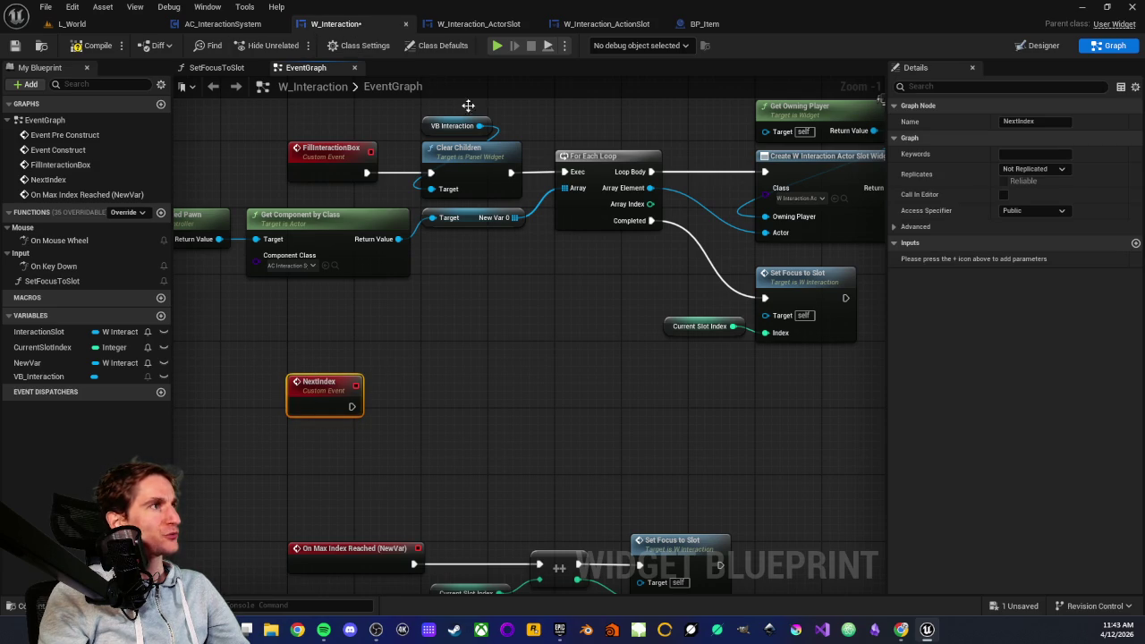
click(481, 24)
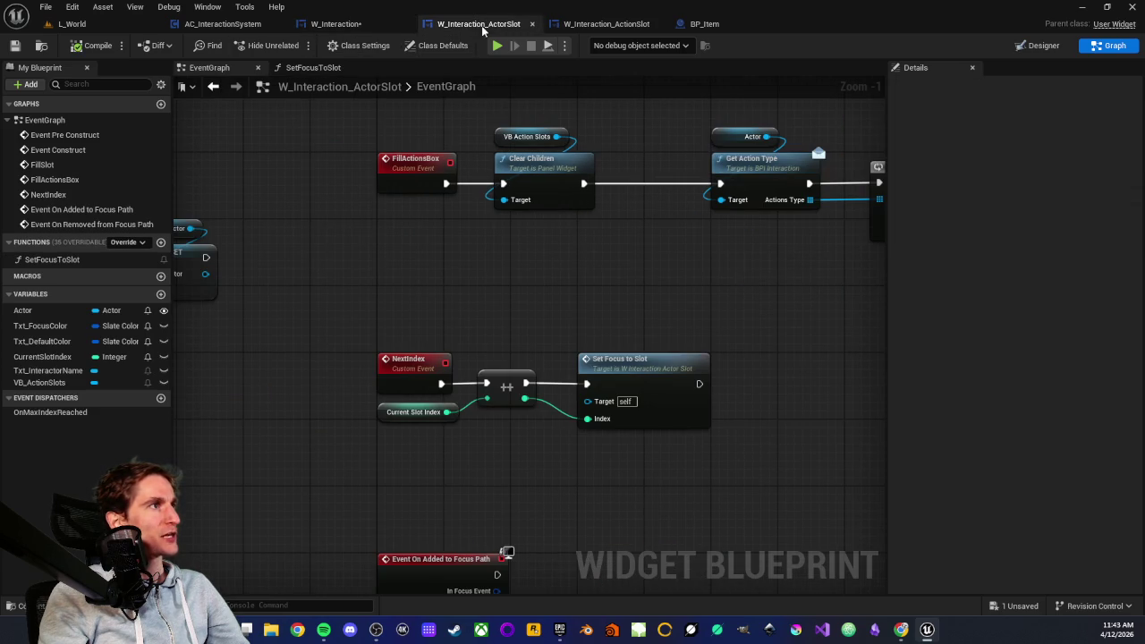
click(336, 24)
click(303, 331)
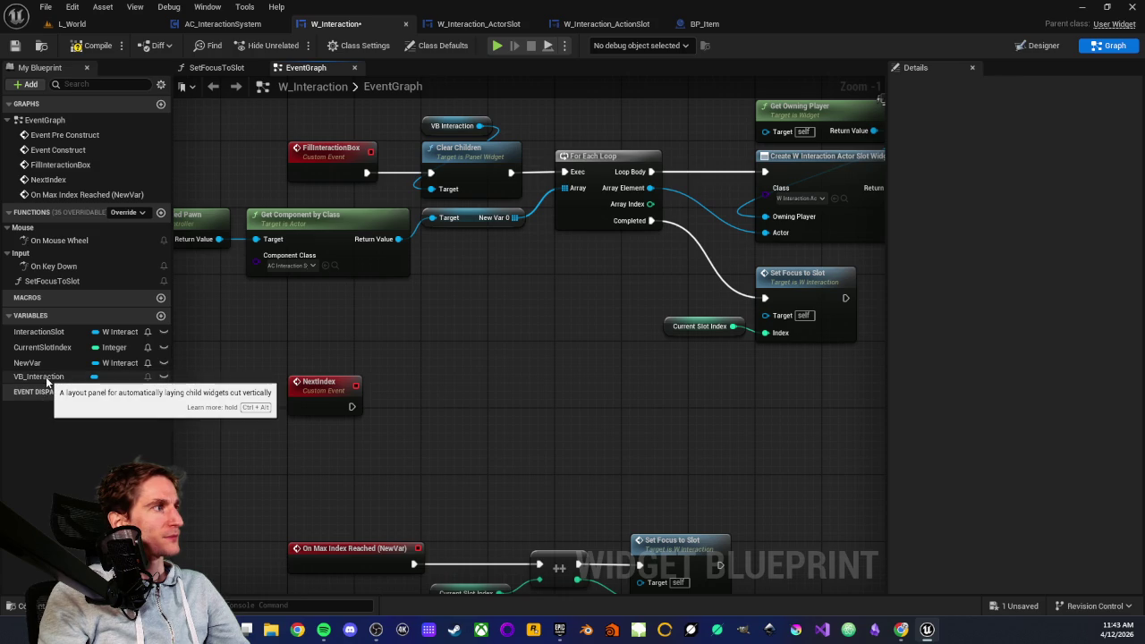
mouse_move(498, 321)
mouse_down()
mouse_move(479, 358)
mouse_move(672, 328)
mouse_up()
mouse_move(774, 300)
mouse_down()
mouse_move(407, 217)
mouse_move(583, 398)
mouse_up()
scroll(407, 217, up, 1)
scroll(550, 433, down, 3)
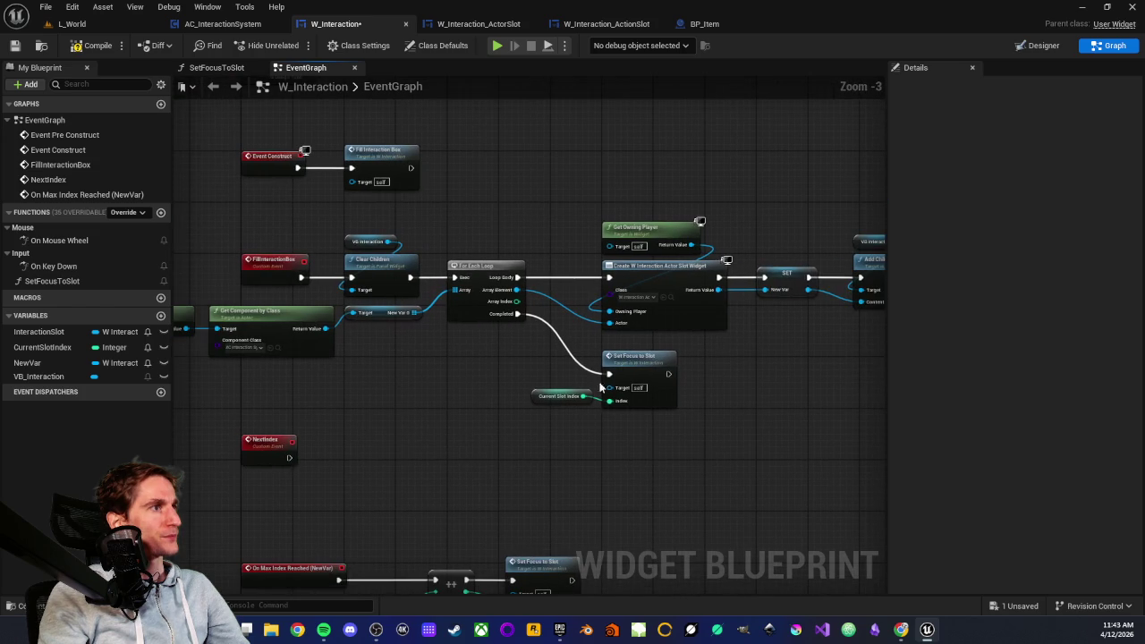
- Add a Next Index call on a New Var getter and wire NextIndex's exec into it
mouse_move(27, 362)
mouse_down()
mouse_move(350, 474)
mouse_move(350, 494)
mouse_move(397, 484)
mouse_up()
click(367, 506)
text(next)
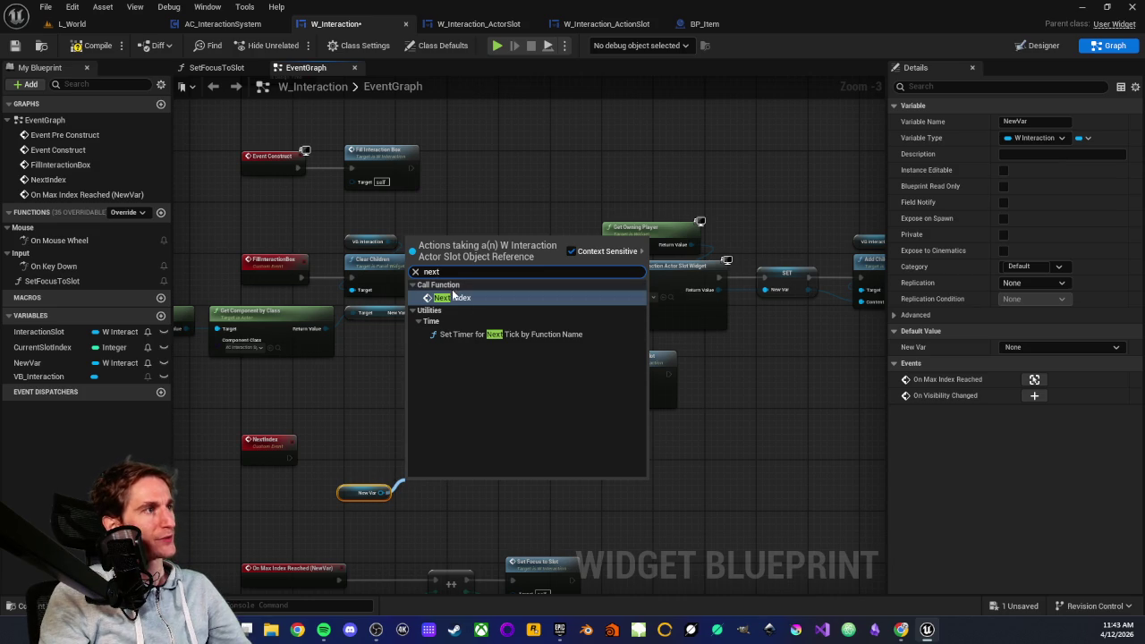
click(454, 297)
drag(439, 483, 418, 443)
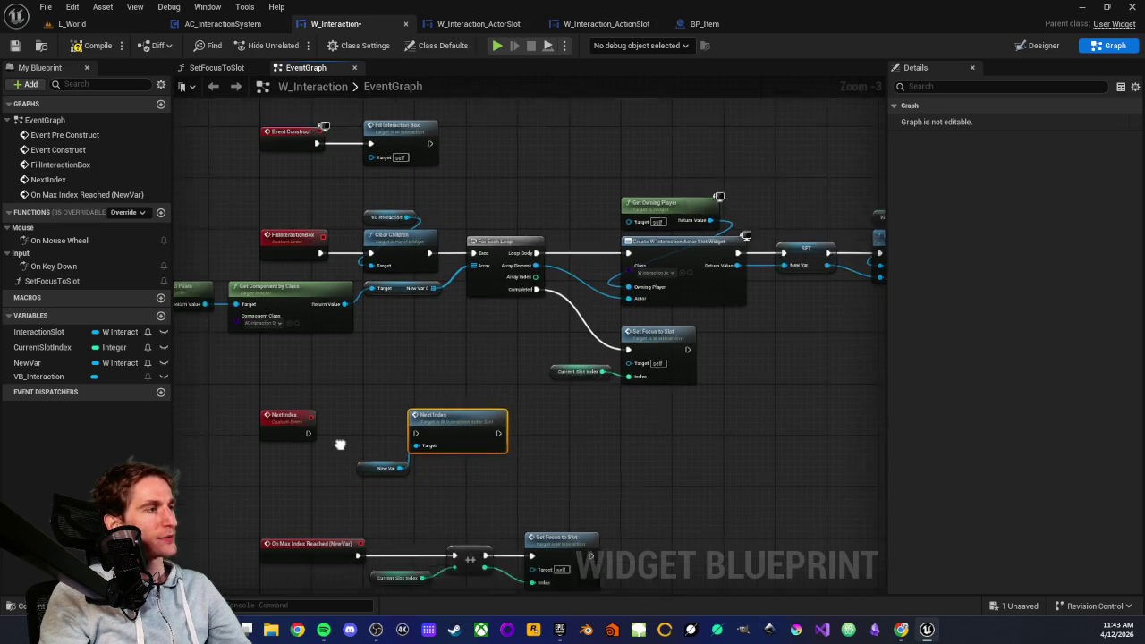
scroll(326, 461, up, 2)
click(396, 455)
mouse_move(323, 400)
mouse_down()
mouse_move(473, 412)
mouse_move(482, 400)
mouse_up()
click(420, 371)
- Review the SET NewVar and widget creation nodes, then place a VB_Interaction getter
scroll(405, 392, down, 2)
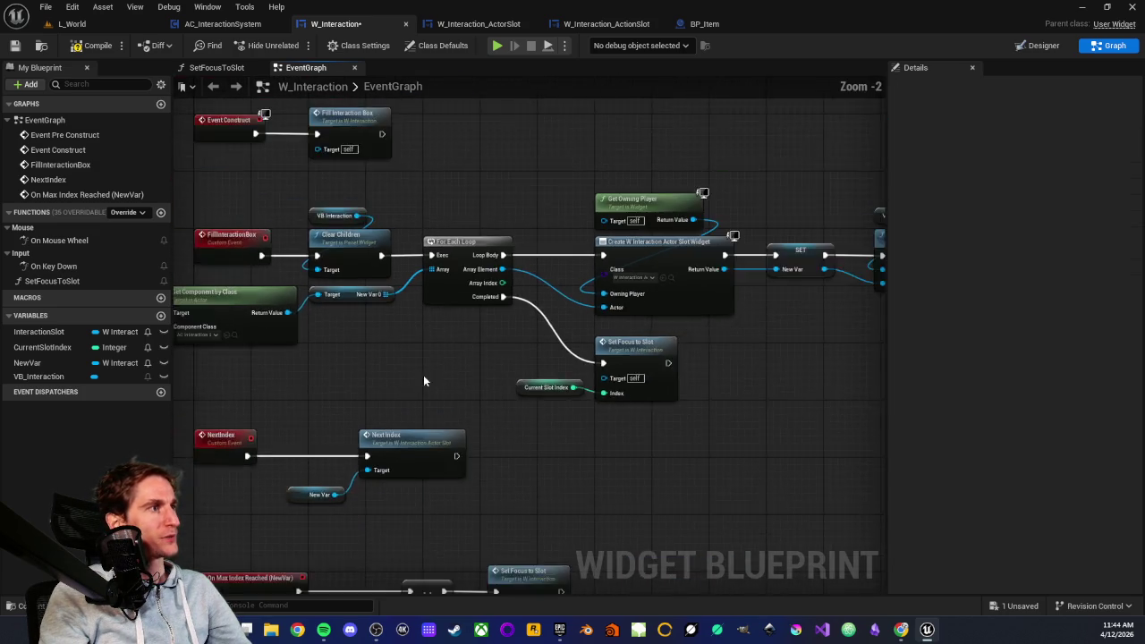
drag(404, 391, 228, 436)
mouse_move(604, 244)
mouse_down()
mouse_move(635, 367)
mouse_move(676, 304)
mouse_up()
click(682, 291)
mouse_move(468, 176)
mouse_down()
mouse_move(637, 345)
mouse_move(614, 387)
mouse_move(667, 336)
mouse_move(472, 300)
mouse_up()
scroll(472, 301, up, 2)
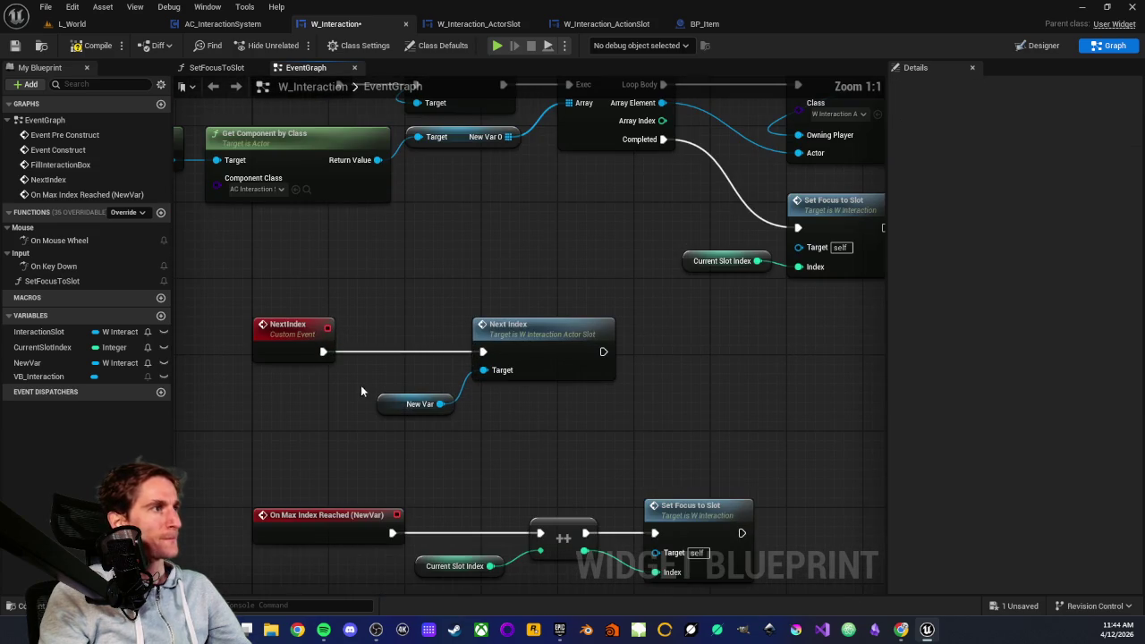
mouse_move(51, 377)
mouse_down()
mouse_move(256, 454)
mouse_move(229, 422)
mouse_up()
click(267, 442)
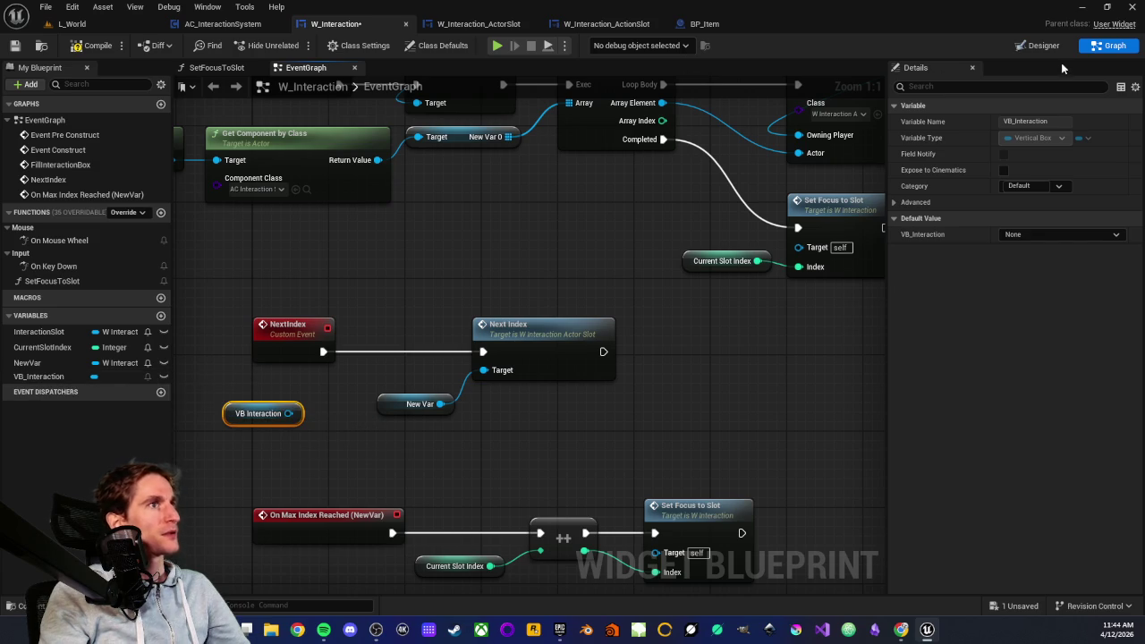
- Rename VB_Interaction to VB_Actors in the Designer Details panel, then compile and save W_Interaction
click(1043, 44)
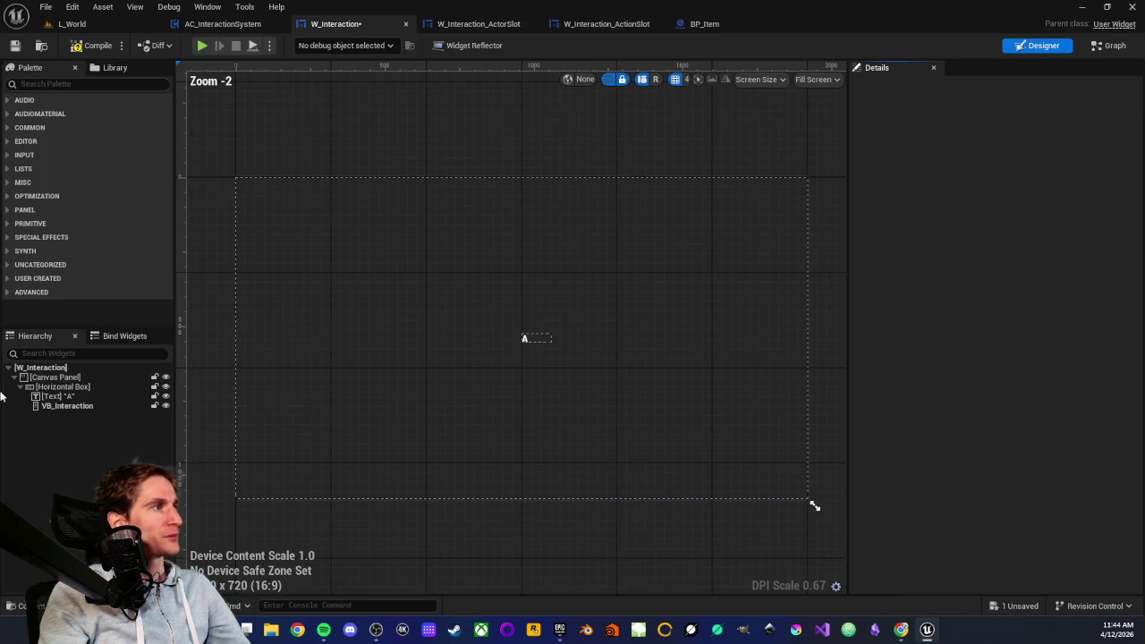
click(63, 406)
click(926, 85)
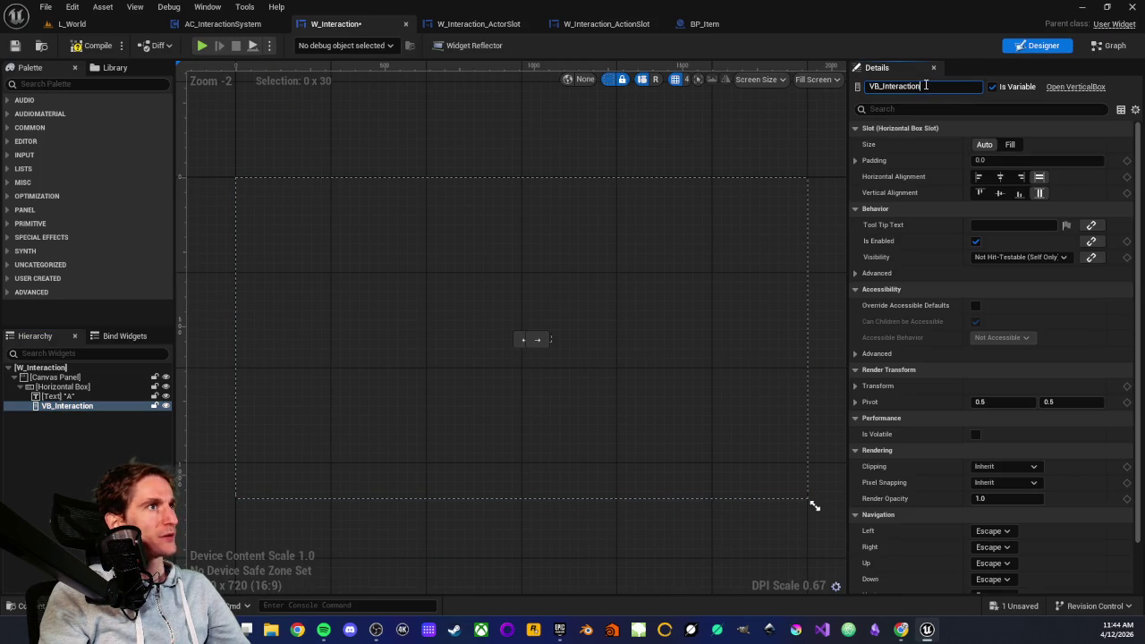
click(920, 87)
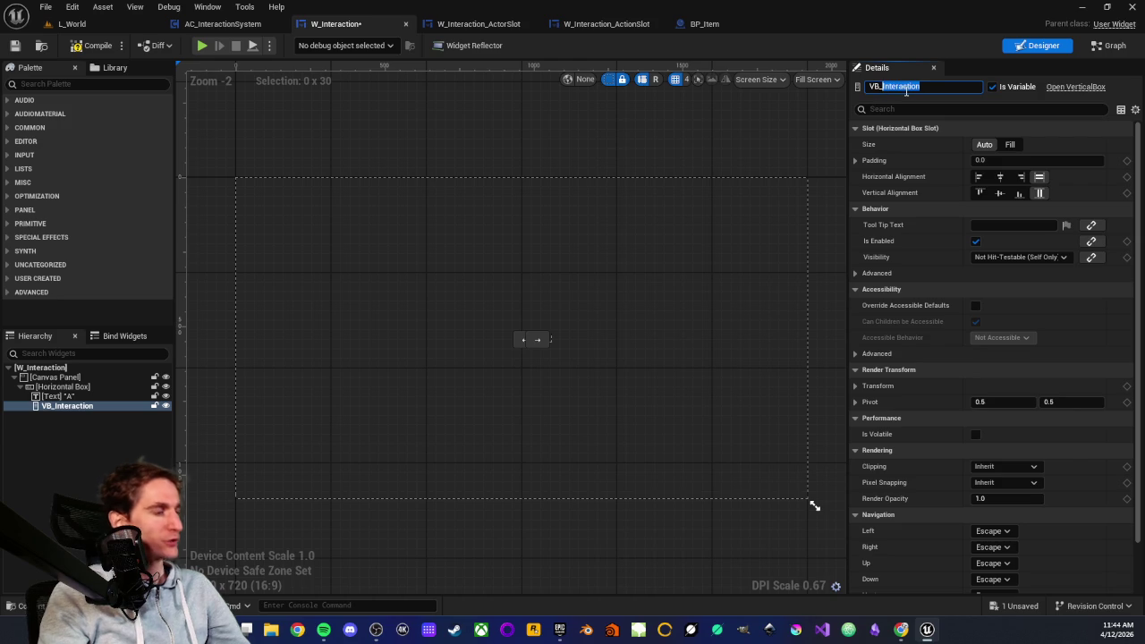
text(Acto)
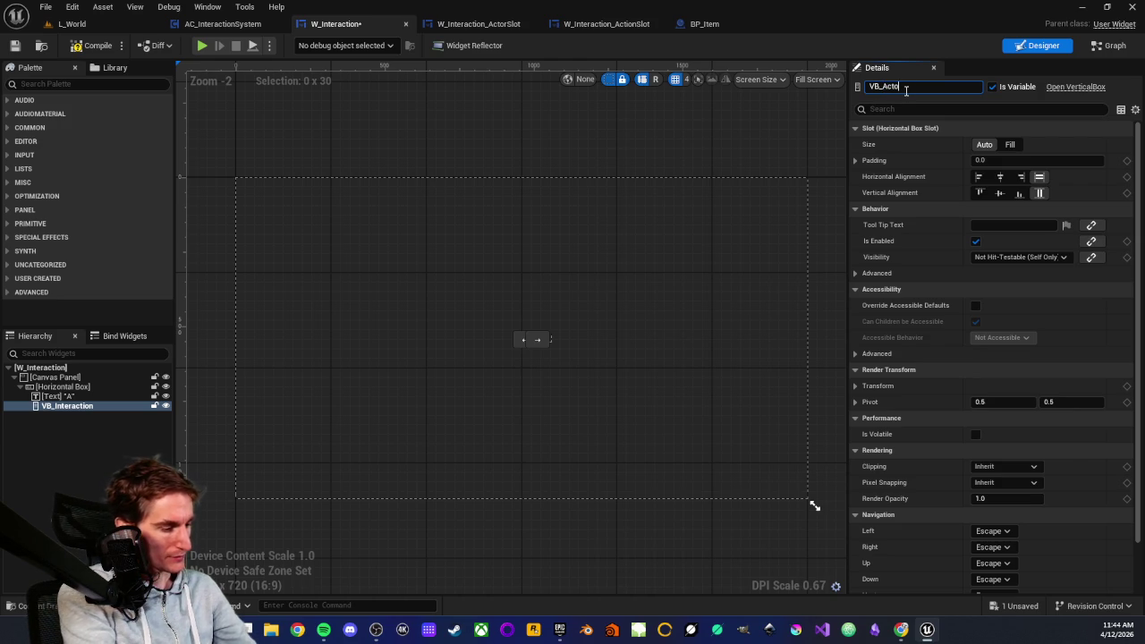
text(rs)
key(Return)
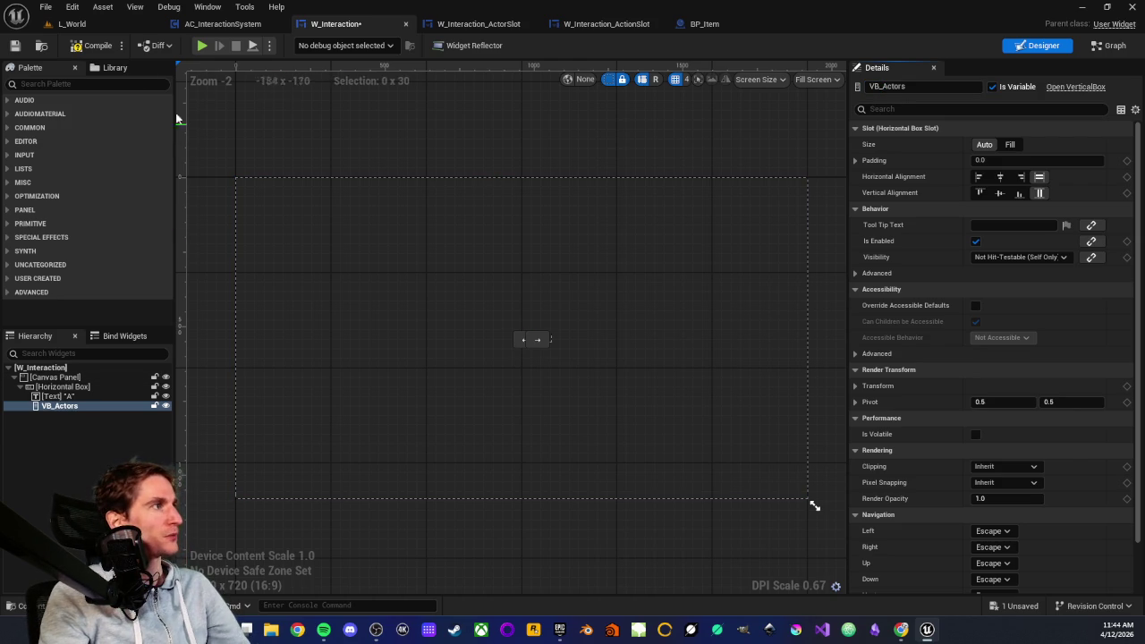
click(14, 46)
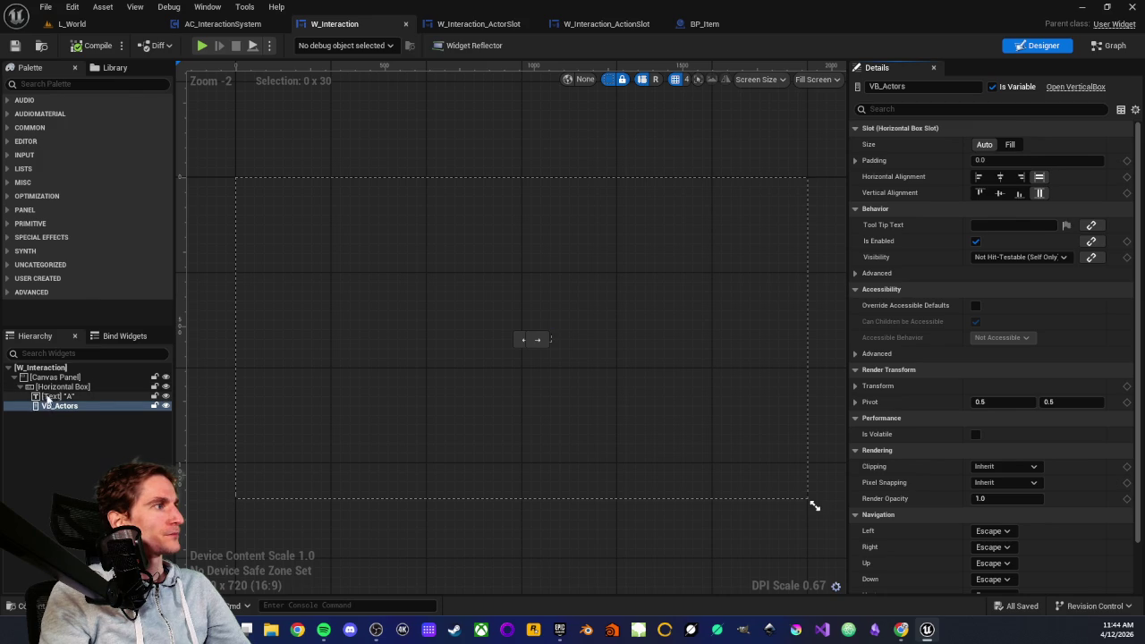
click(1109, 47)
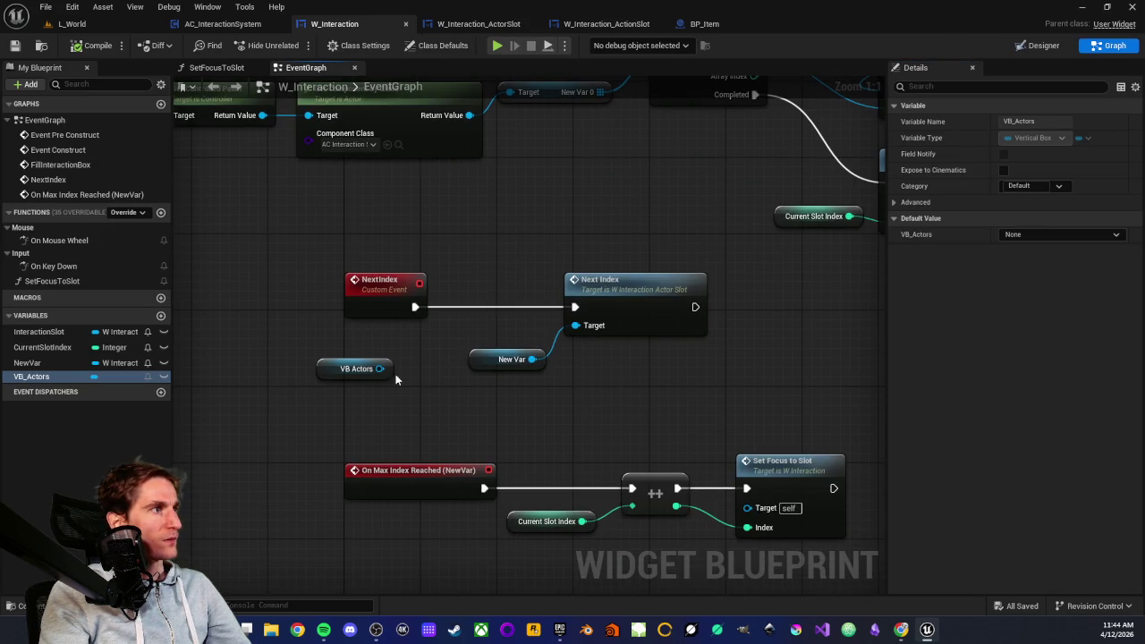
- Add a Get Child At node off VB Actors via 'get child', indexed by Current Slot Index
drag(477, 362, 507, 231)
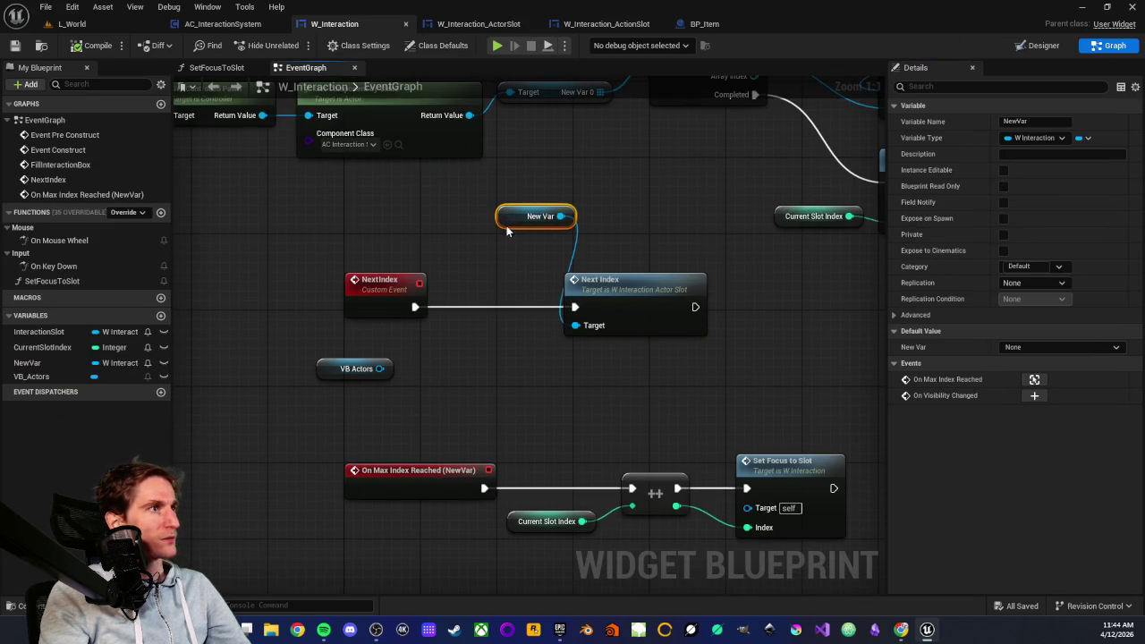
drag(380, 369, 412, 389)
text(get)
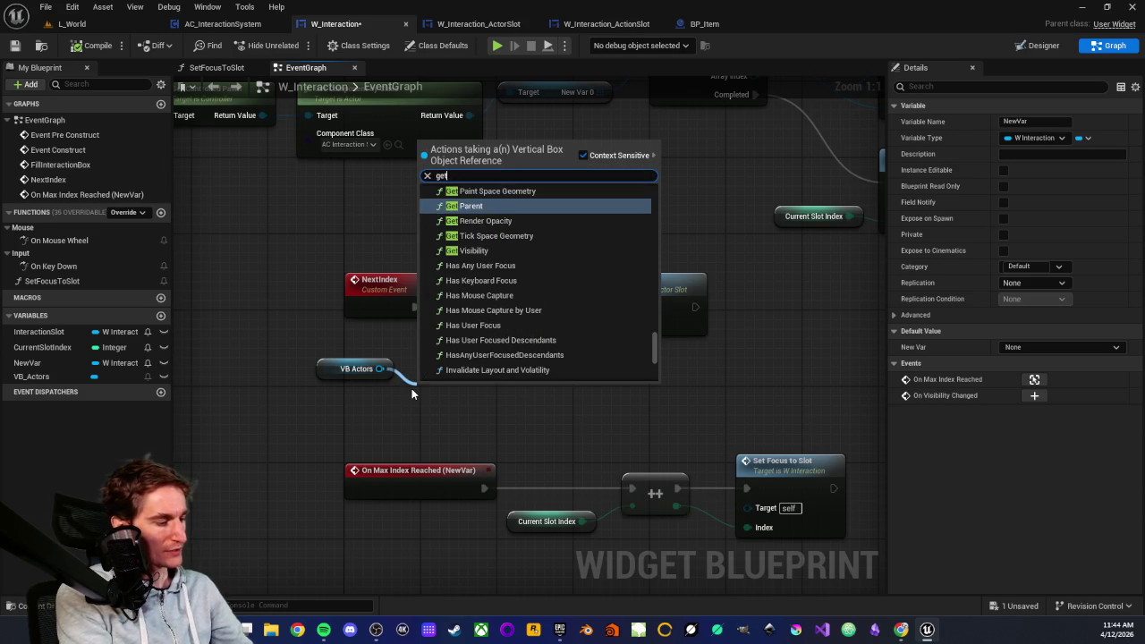
text( c)
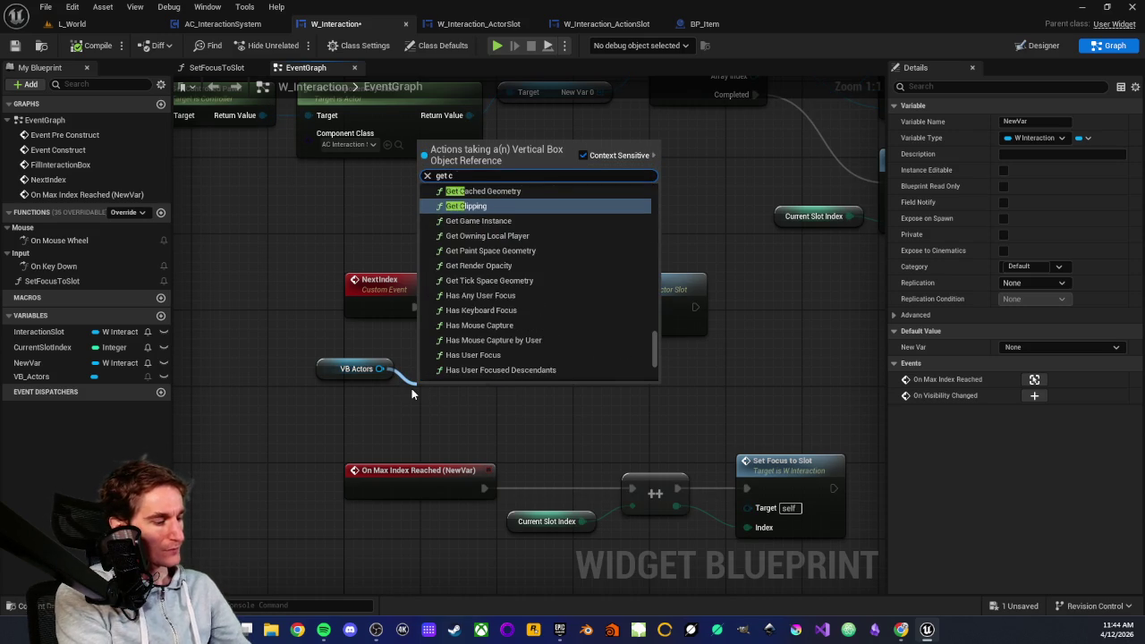
text(hild)
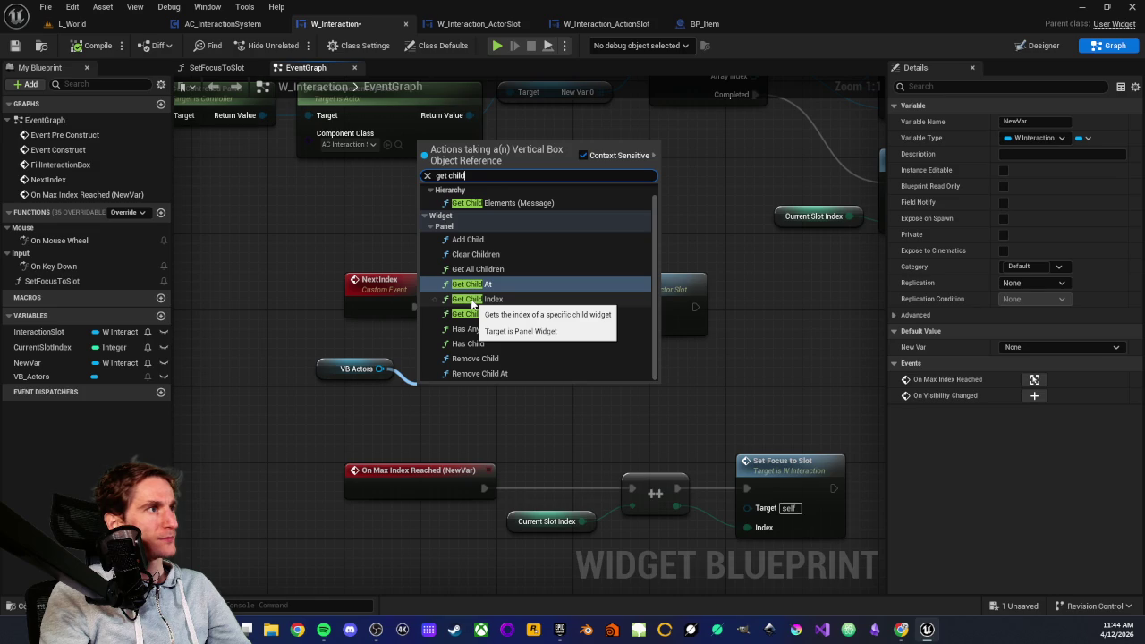
click(471, 283)
drag(438, 379, 439, 346)
drag(42, 347, 414, 394)
drag(290, 389, 320, 408)
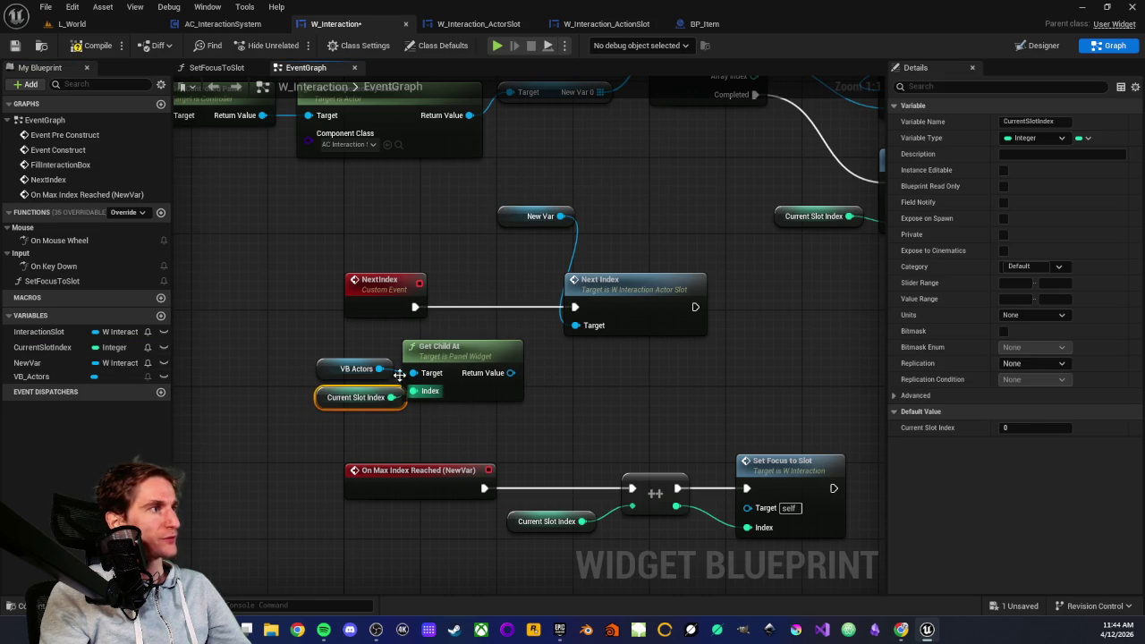
drag(440, 360, 457, 361)
click(639, 414)
drag(639, 414, 503, 359)
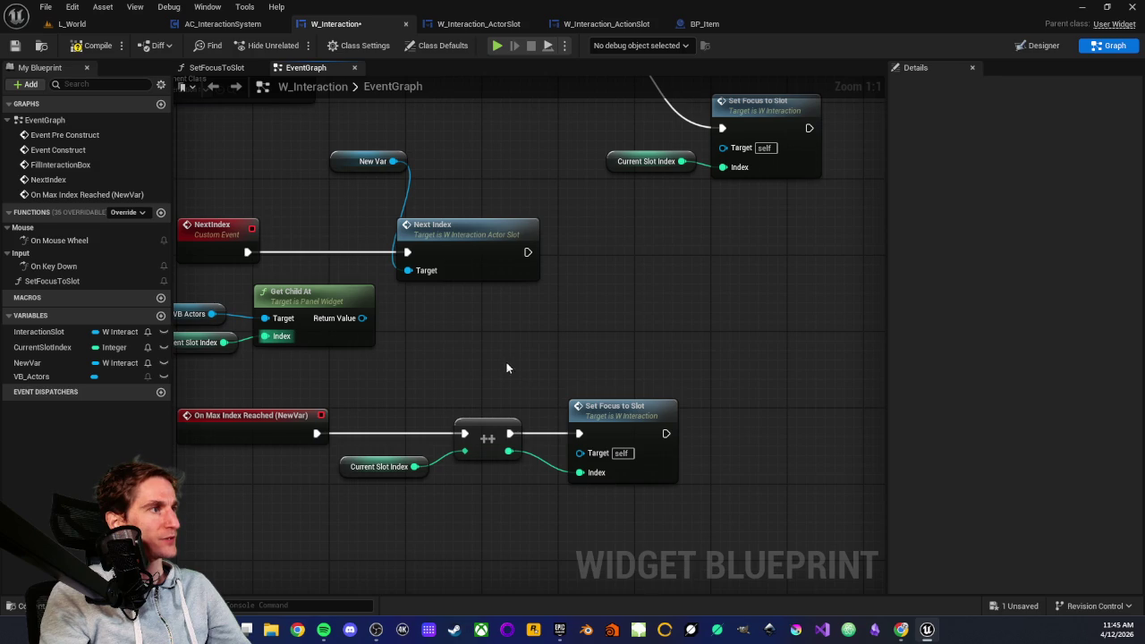
click(383, 467)
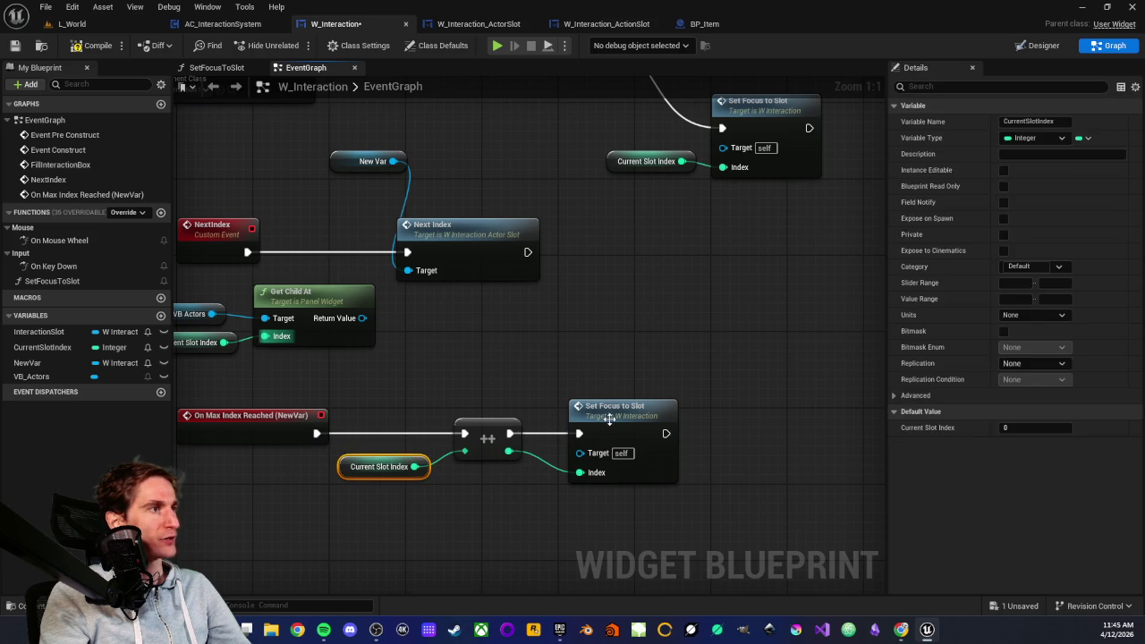
double_click(611, 419)
scroll(334, 404, up, 2)
mouse_move(532, 244)
mouse_down()
mouse_move(567, 411)
mouse_move(524, 217)
mouse_up()
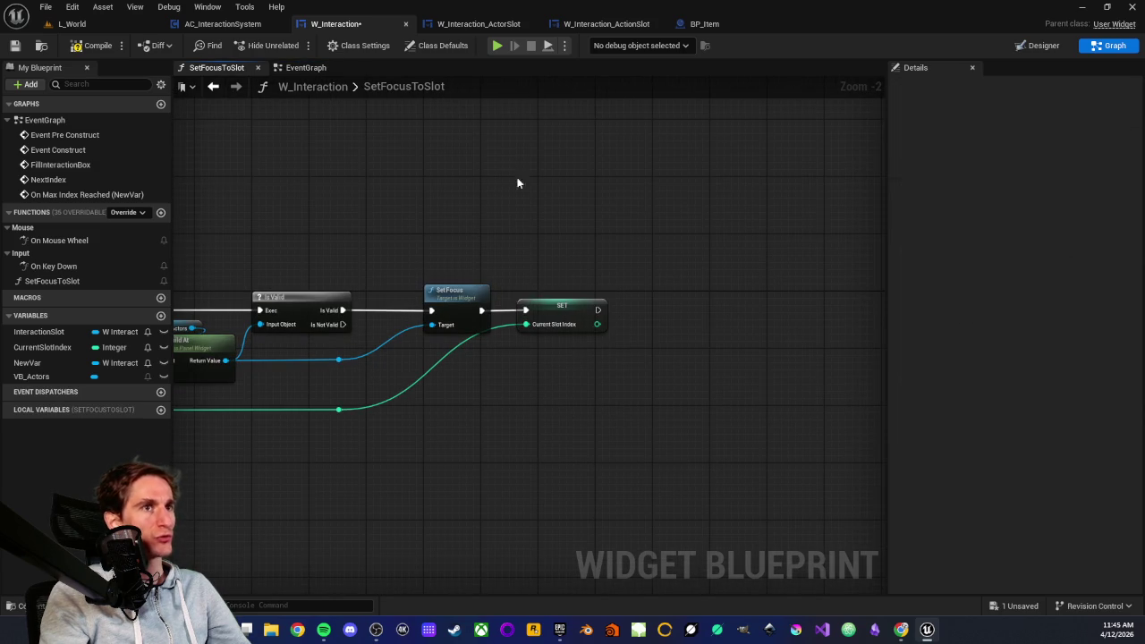
click(309, 69)
drag(481, 292, 533, 251)
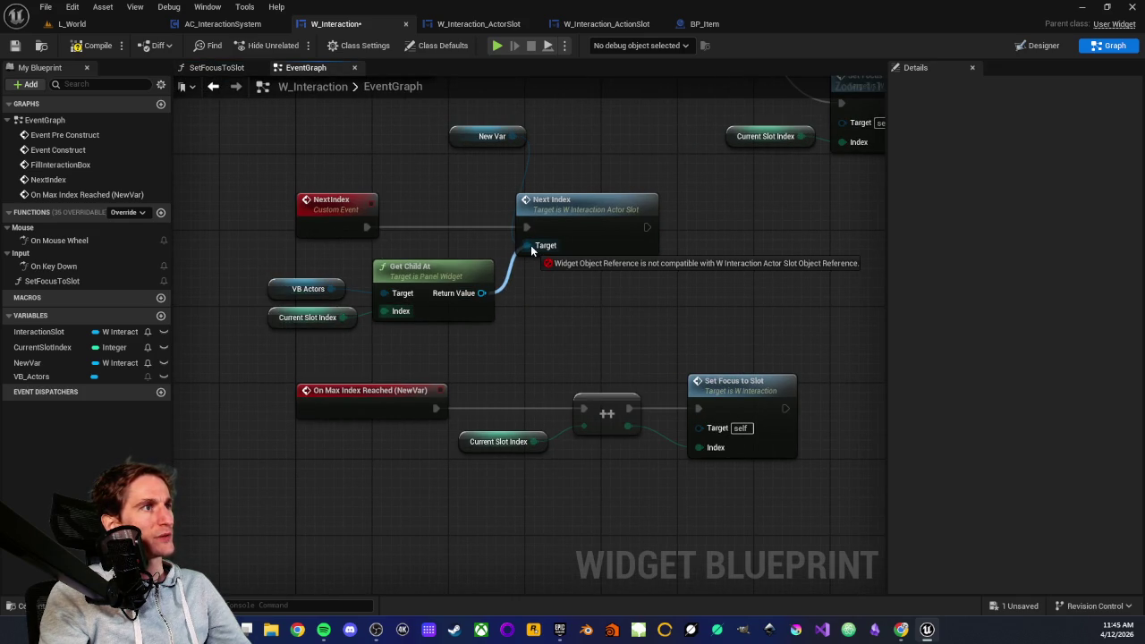
mouse_move(532, 251)
mouse_down()
mouse_move(517, 273)
mouse_move(522, 299)
mouse_up()
click(418, 242)
drag(403, 358, 365, 417)
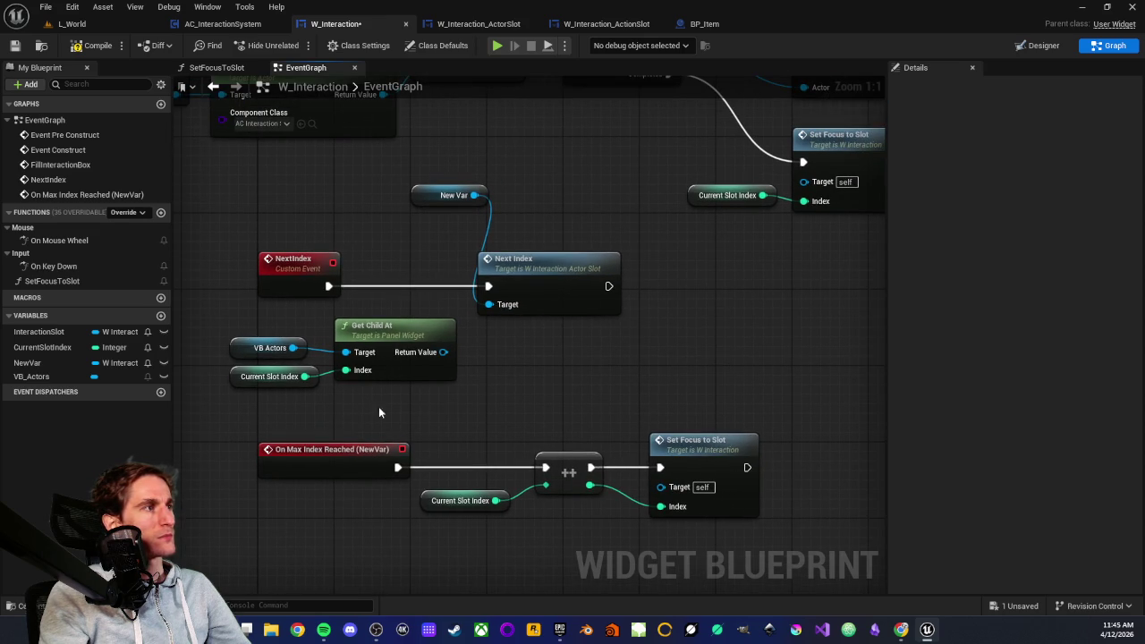
- Delete the New Var getter so Next Index targets self, and reposition the Next Index node
drag(537, 263, 620, 263)
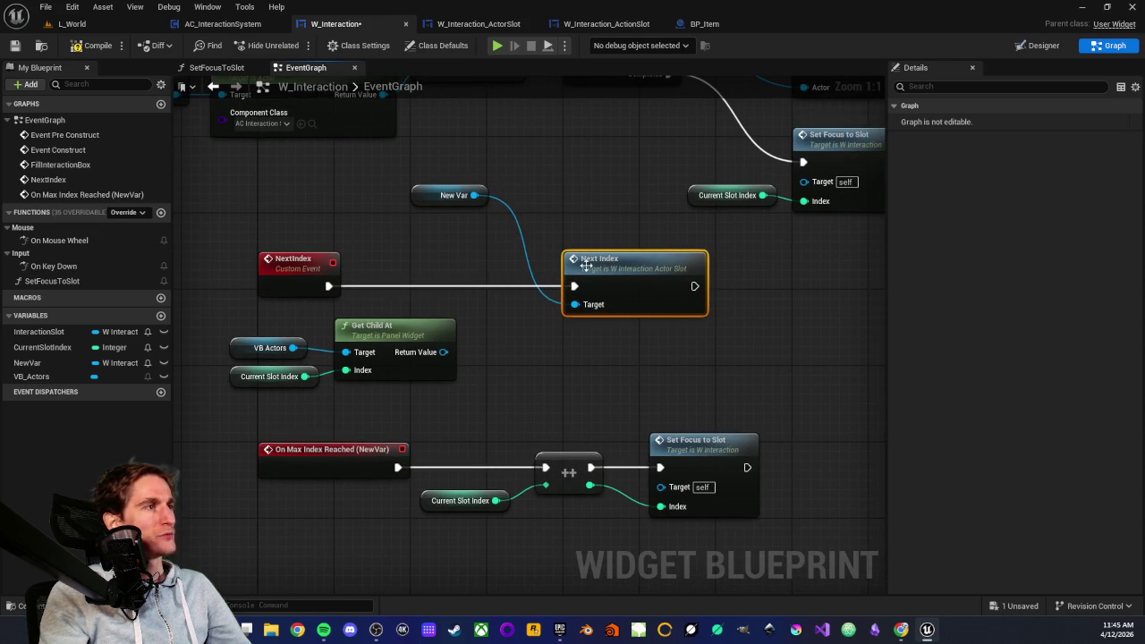
drag(477, 256, 396, 310)
click(340, 254)
key(Delete)
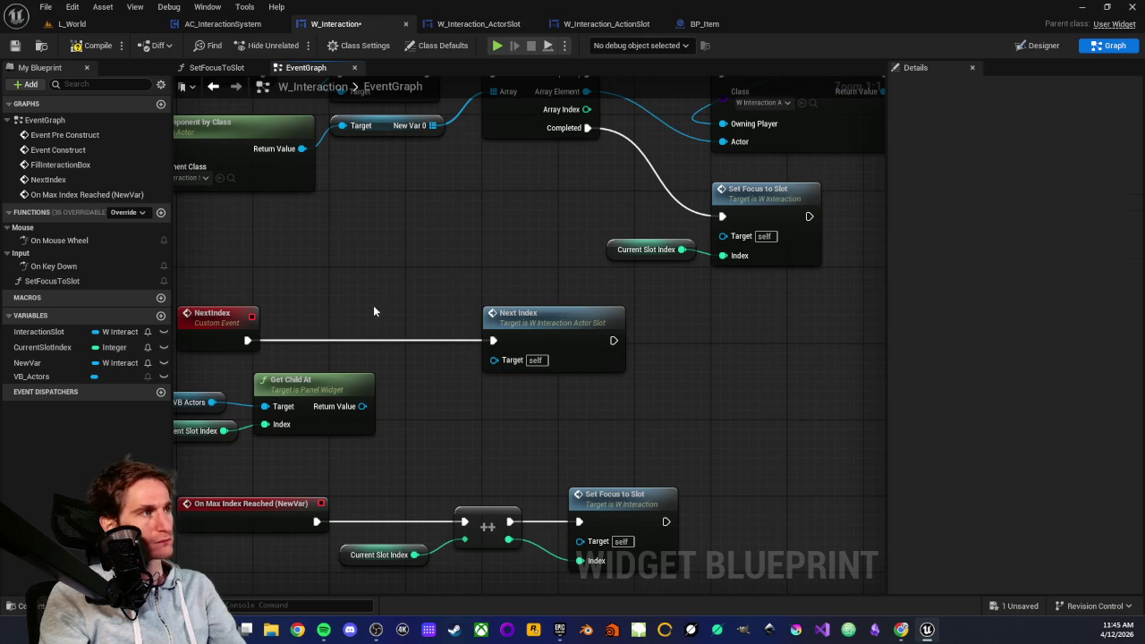
drag(425, 276, 324, 392)
mouse_move(598, 417)
mouse_down()
mouse_move(424, 434)
mouse_move(515, 395)
mouse_up()
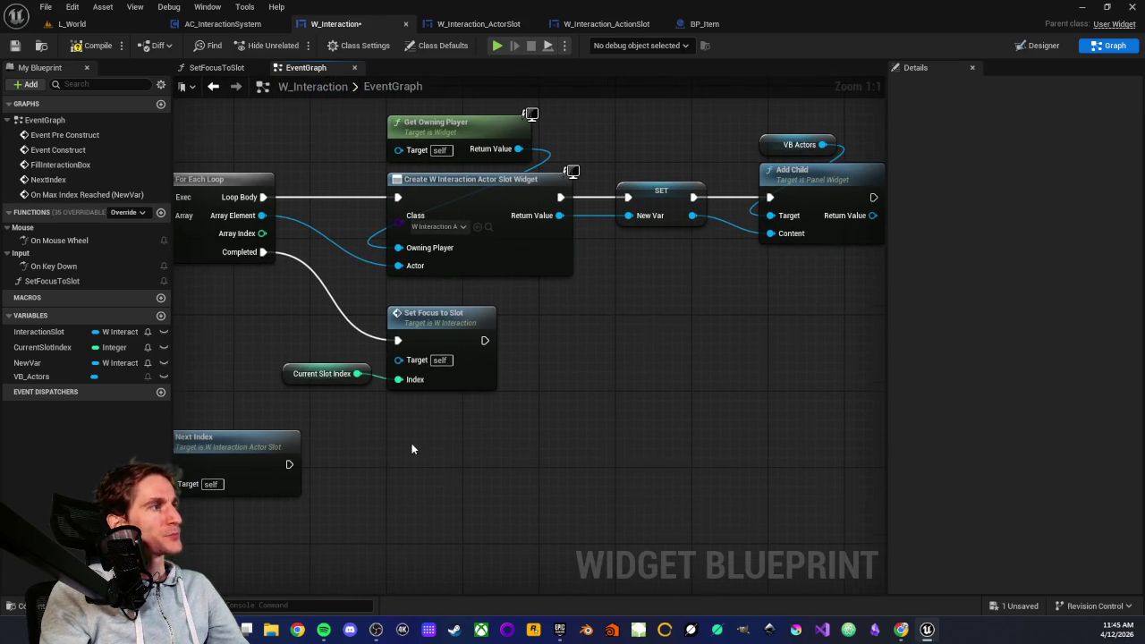
drag(288, 514, 559, 344)
drag(444, 366, 363, 366)
drag(480, 280, 565, 278)
- Search 'get by class' from Get Child At's Return Value, then bring up the full actions list
drag(308, 359, 358, 367)
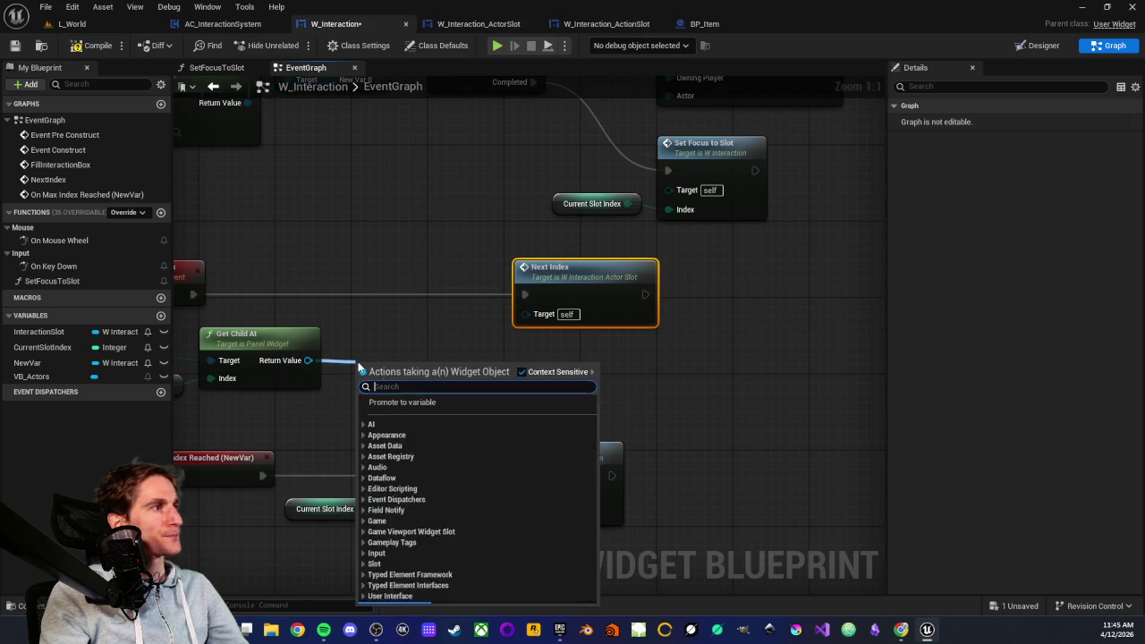
text(get)
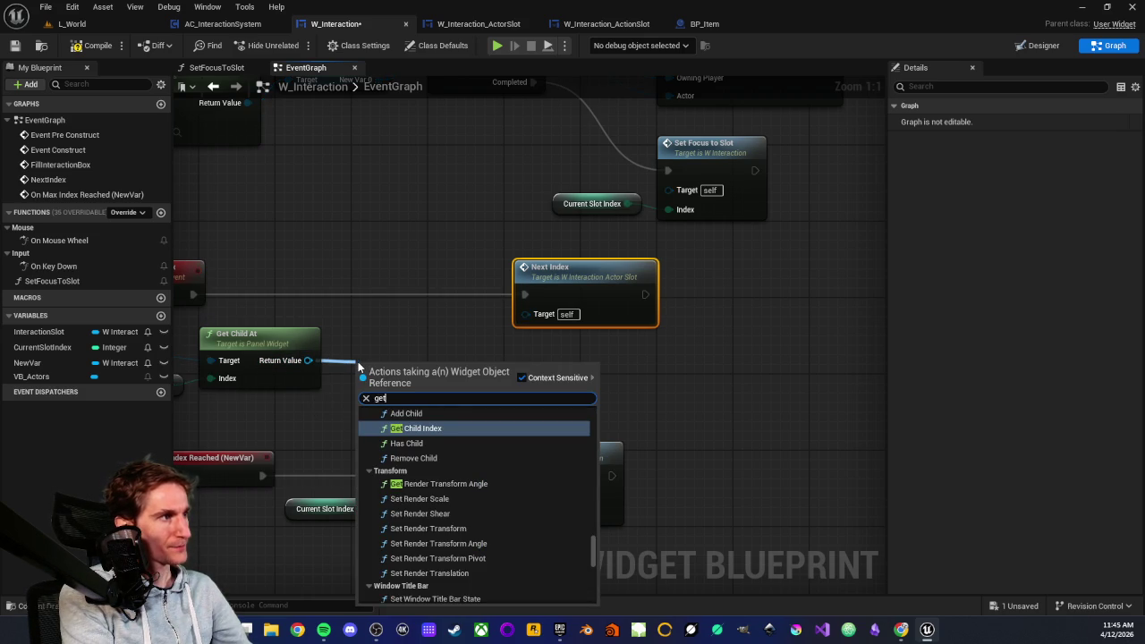
text( b)
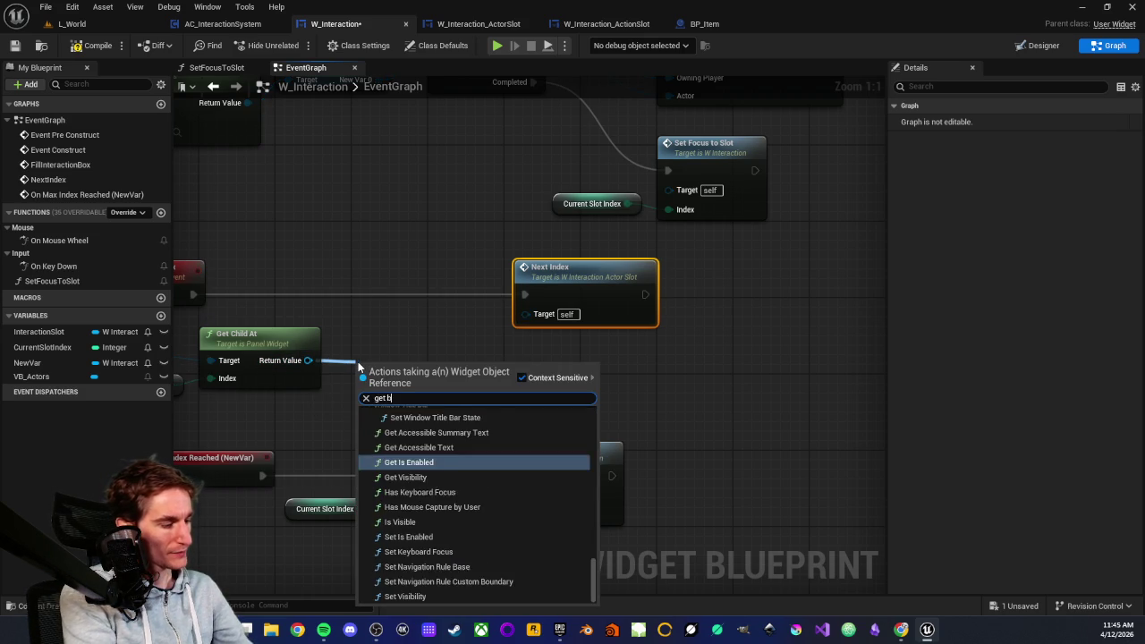
text(y class)
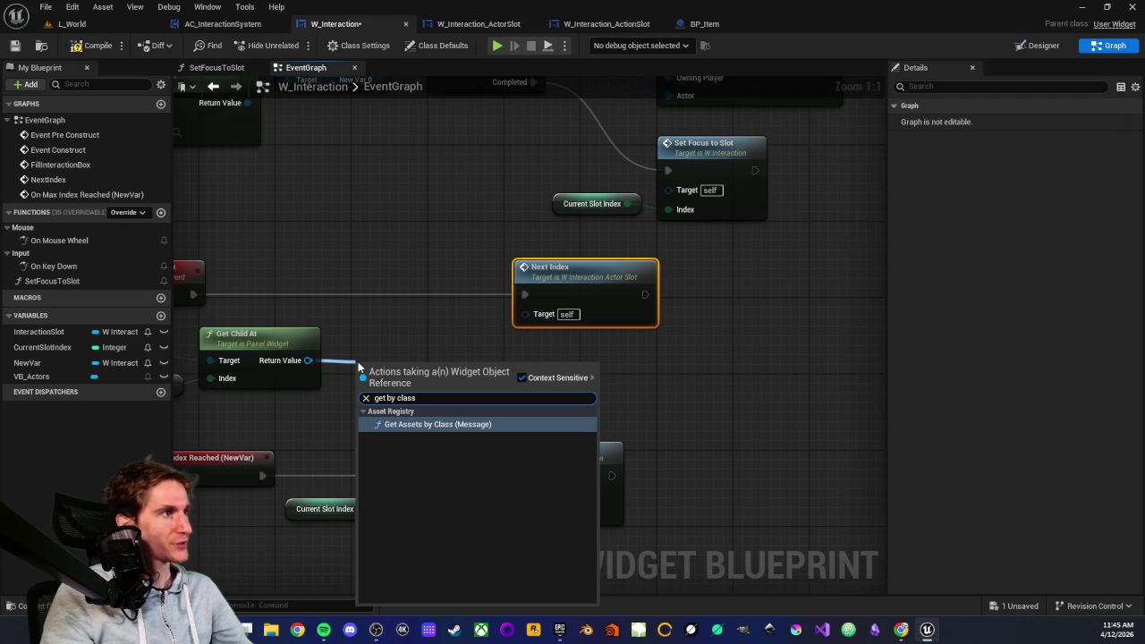
click(412, 313)
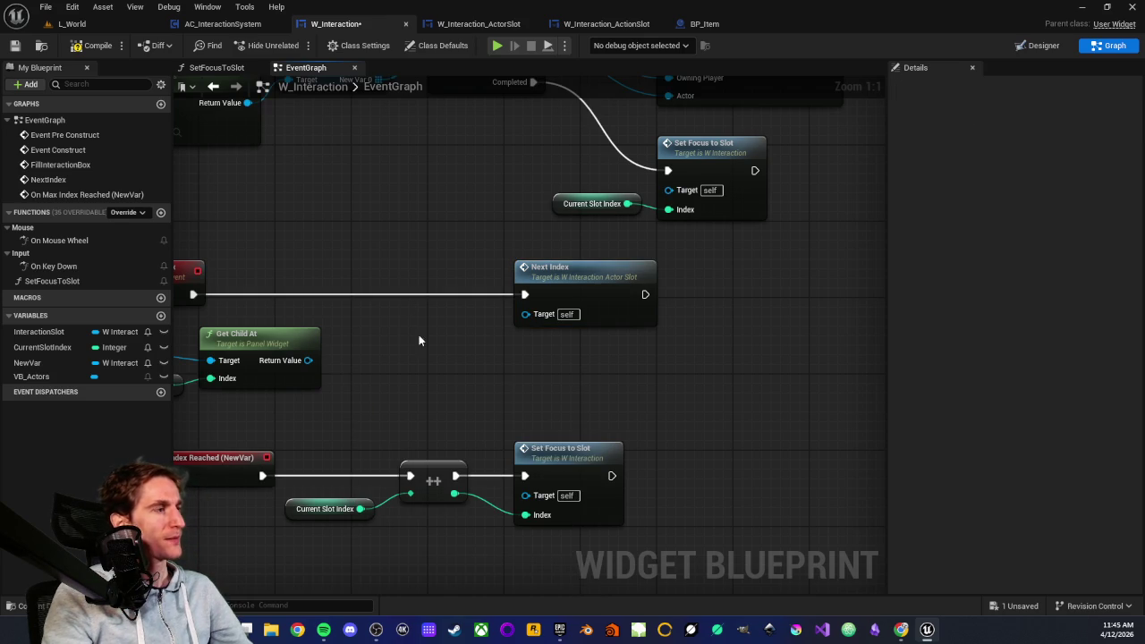
right_click(410, 358)
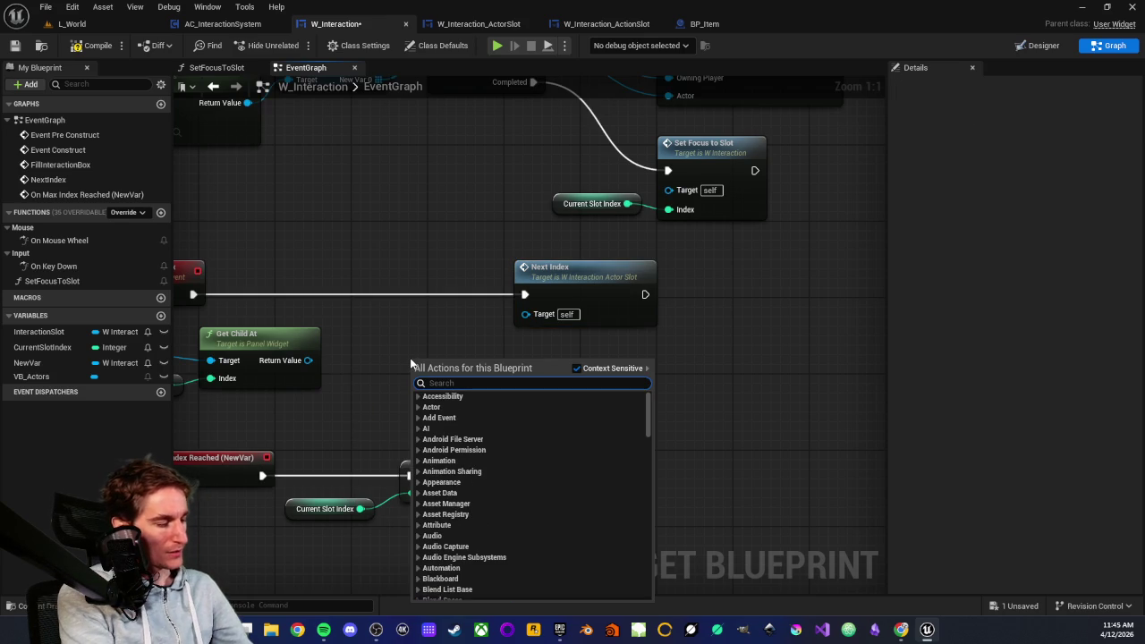
- Search the actions menu for 'component' and 'by class', then close it without adding a node
text(com)
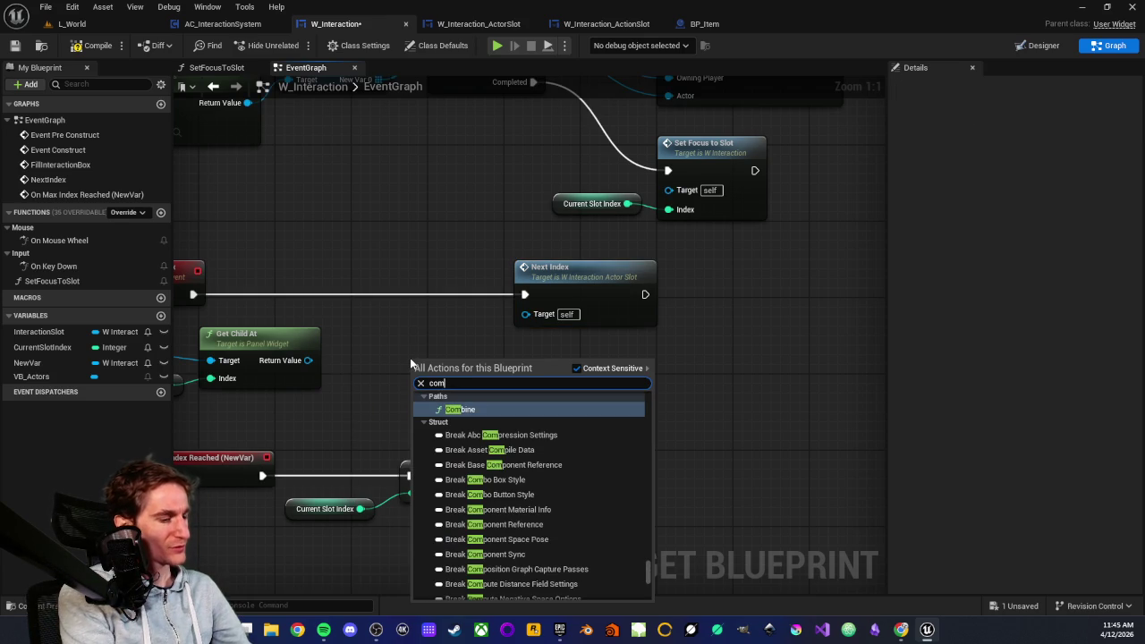
text(ponent)
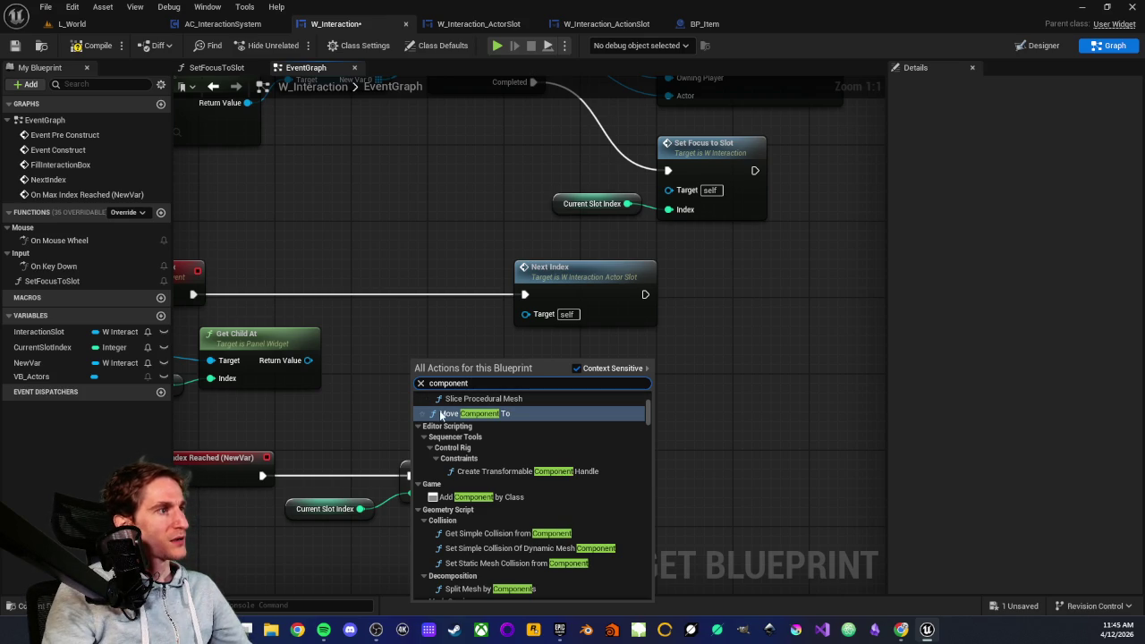
text( by class)
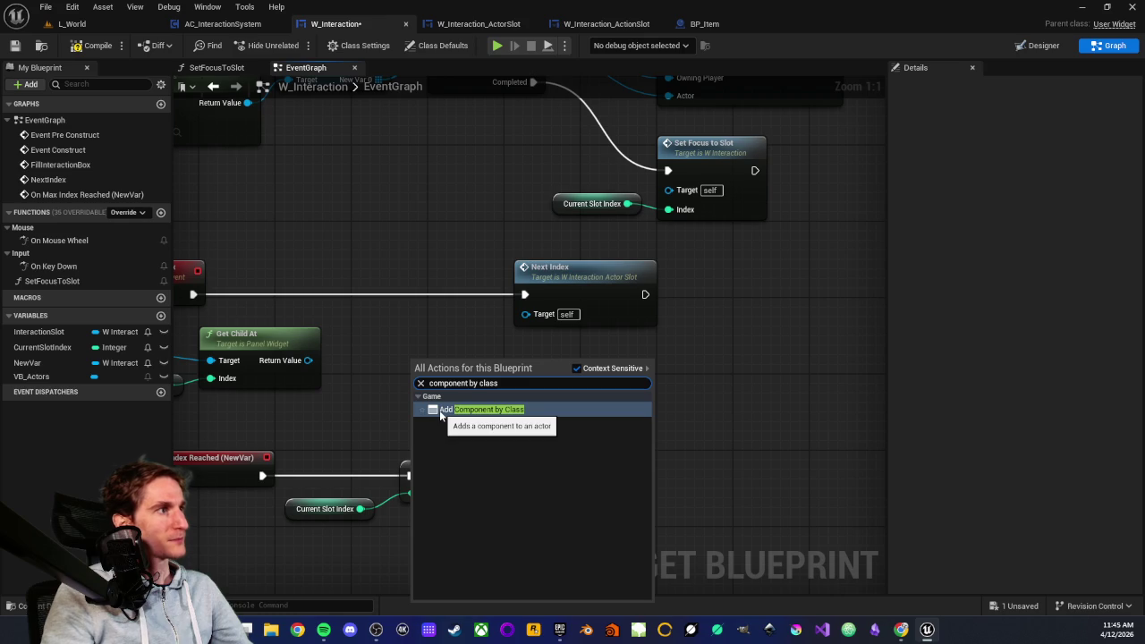
click(440, 334)
- Pan to the Create Widget, SET and Add Child nodes and pull actions from the slot widget
mouse_move(441, 333)
mouse_down()
mouse_move(554, 371)
mouse_move(607, 372)
mouse_up()
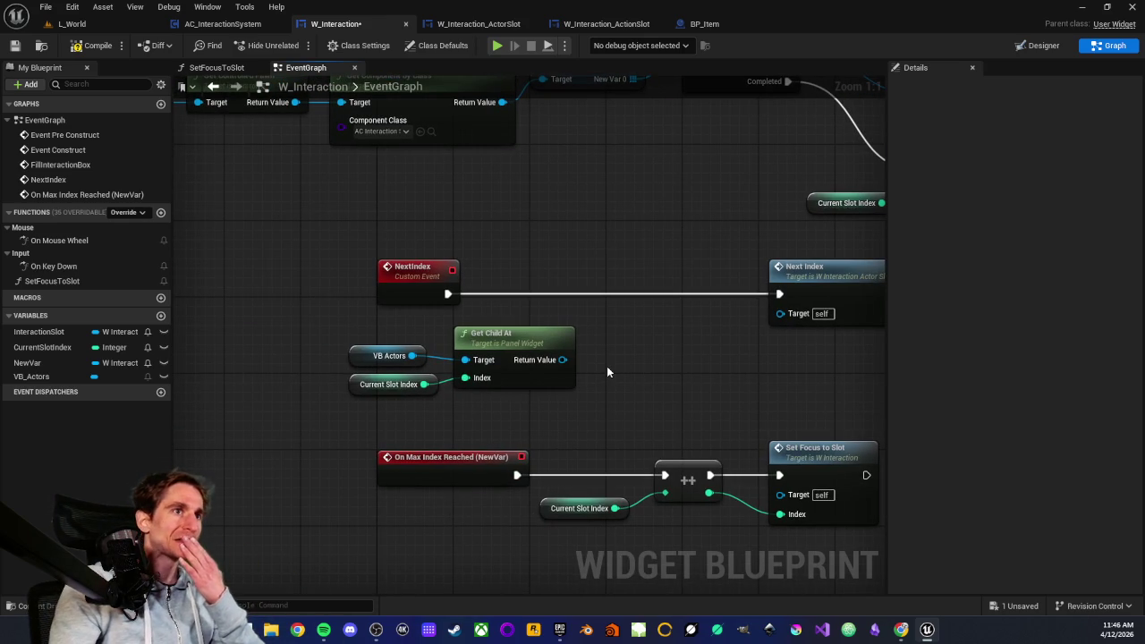
mouse_move(625, 378)
mouse_down()
mouse_move(455, 458)
mouse_move(528, 400)
mouse_move(520, 413)
mouse_move(600, 391)
mouse_move(541, 413)
mouse_up()
scroll(599, 391, down, 2)
scroll(541, 412, up, 2)
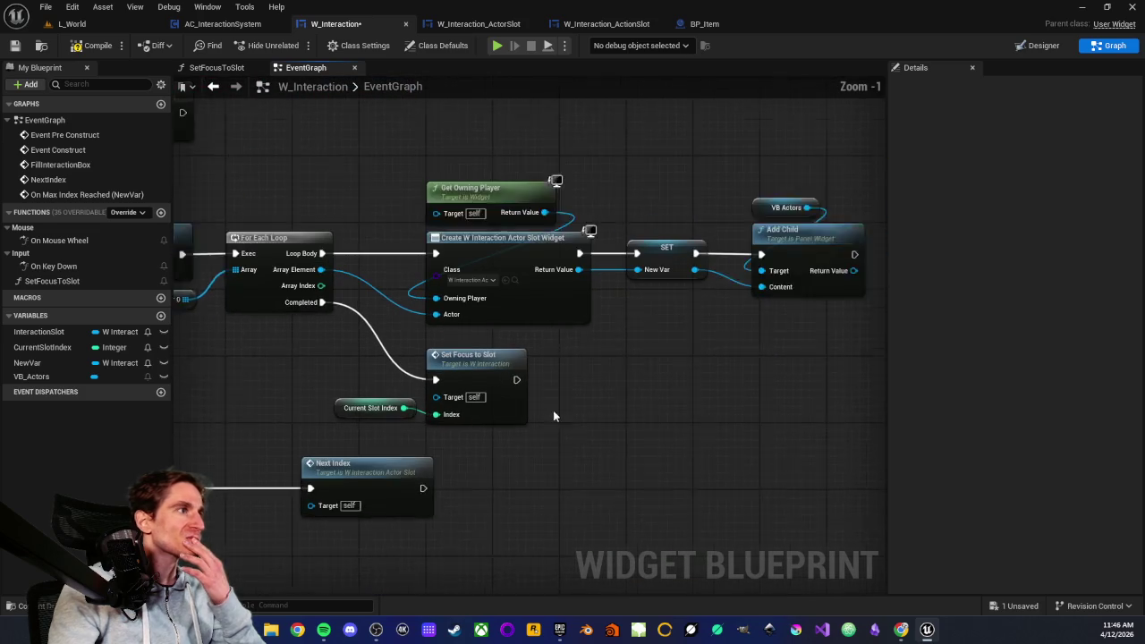
mouse_move(663, 388)
mouse_down()
mouse_move(567, 409)
mouse_move(539, 396)
mouse_move(591, 363)
mouse_move(558, 381)
mouse_up()
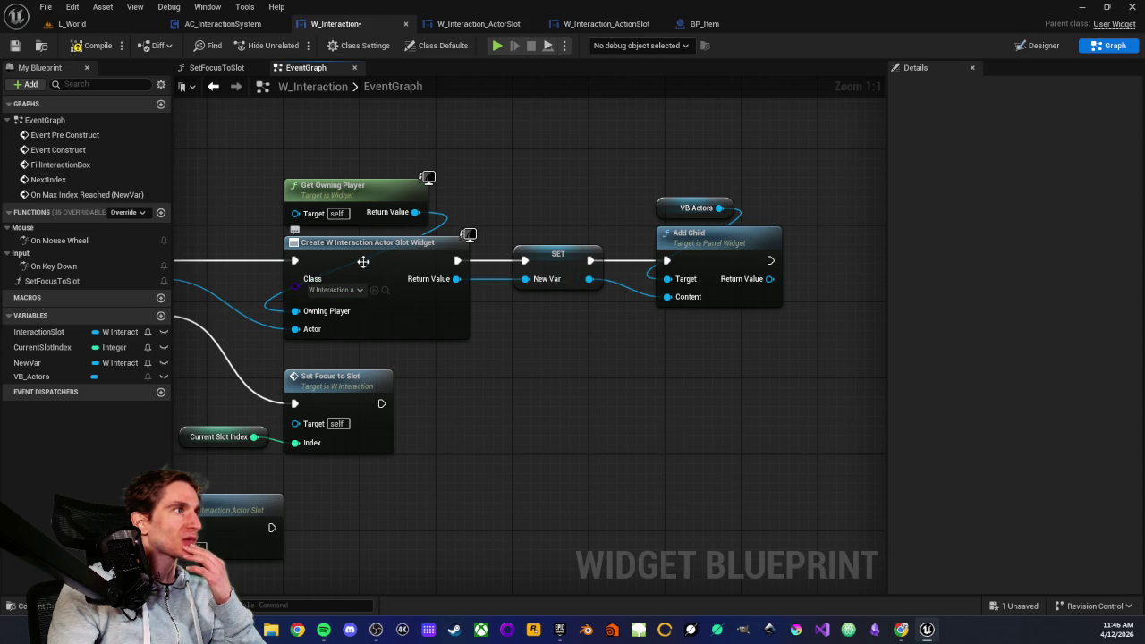
drag(450, 285, 522, 371)
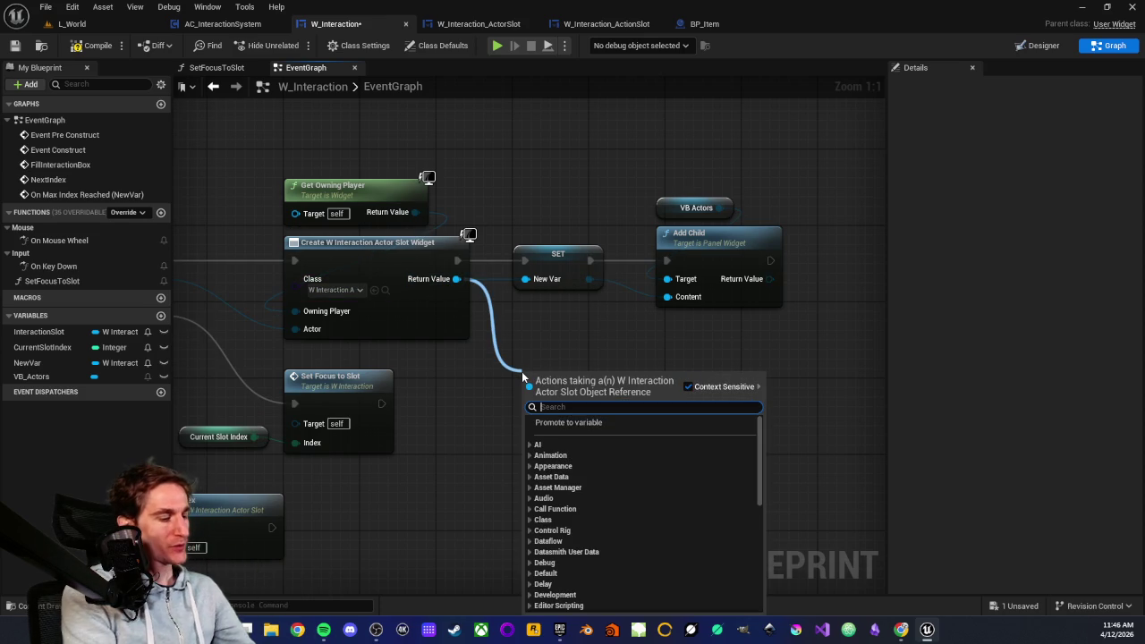
text(next)
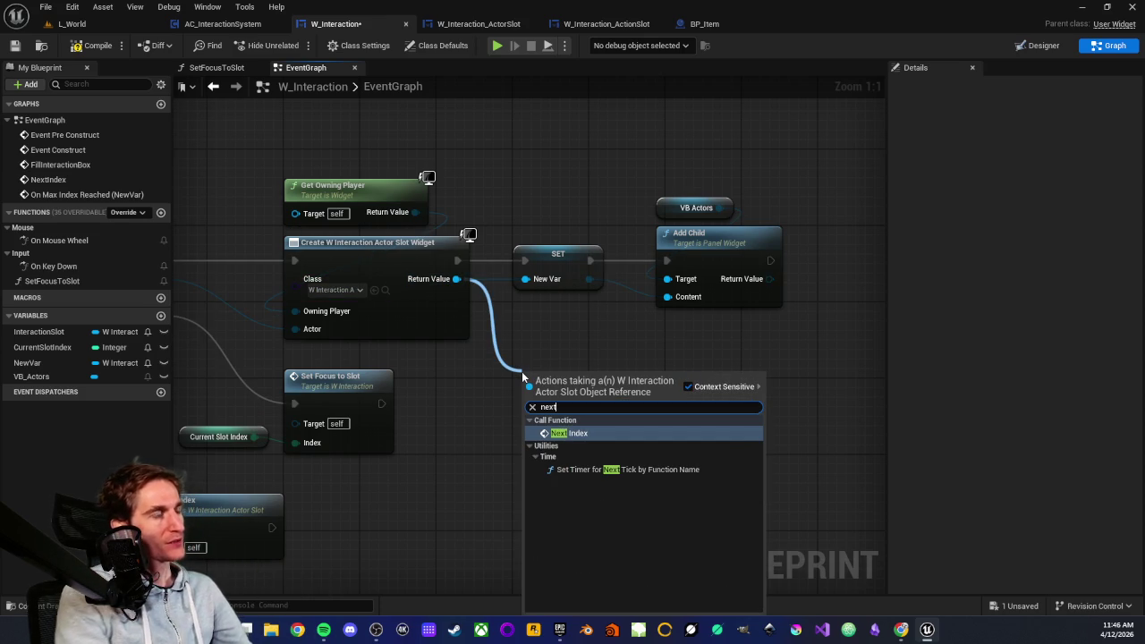
click(626, 328)
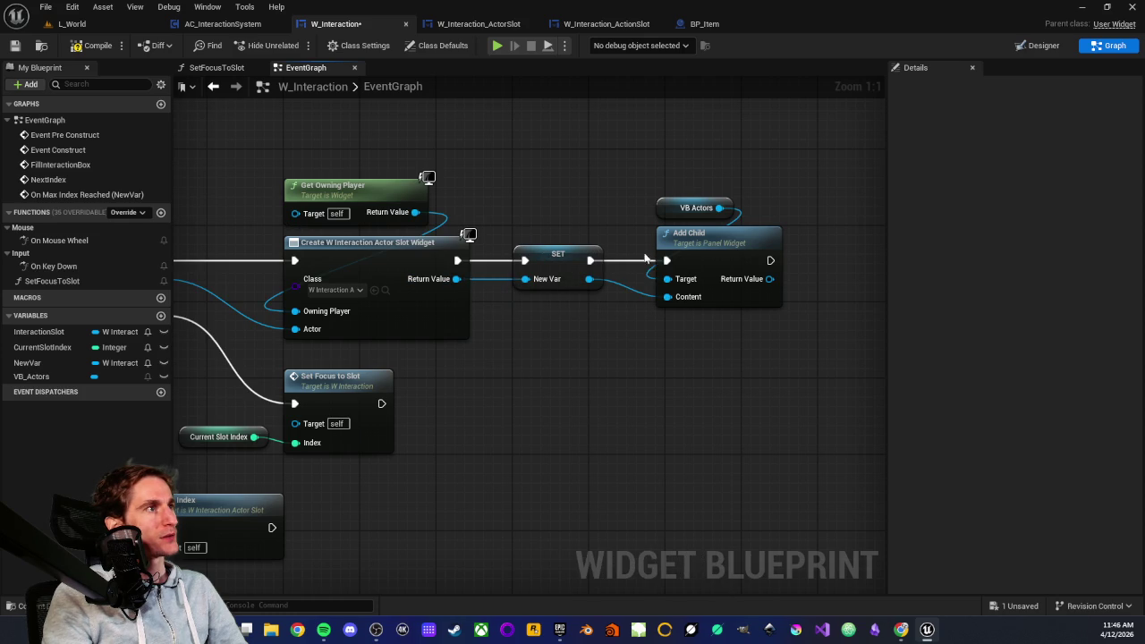
click(667, 199)
click(547, 285)
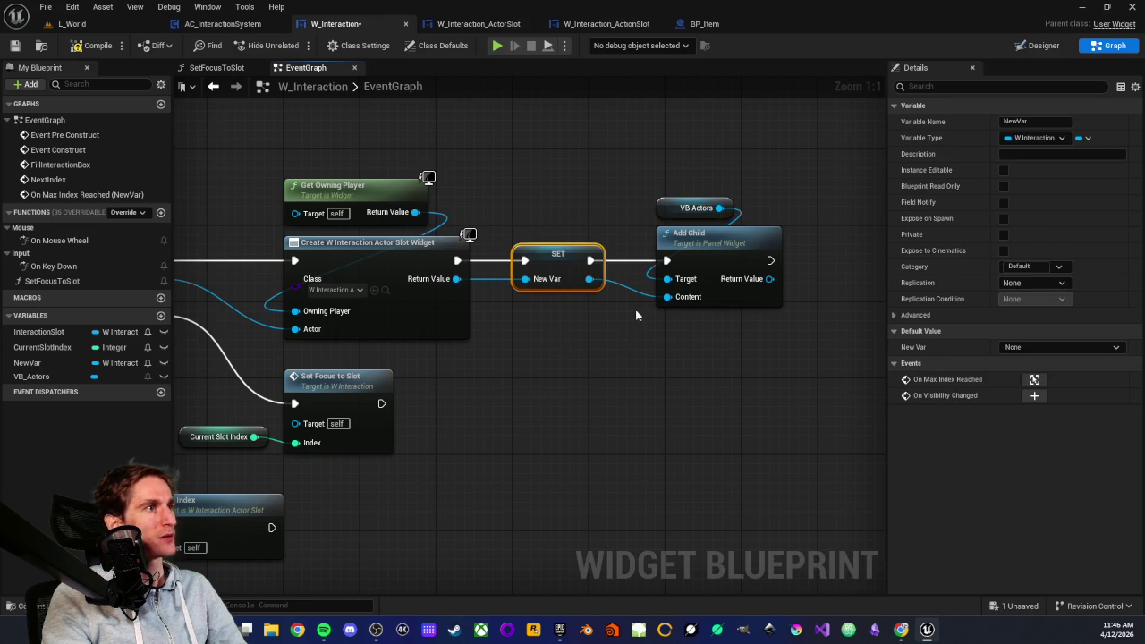
drag(530, 422, 792, 326)
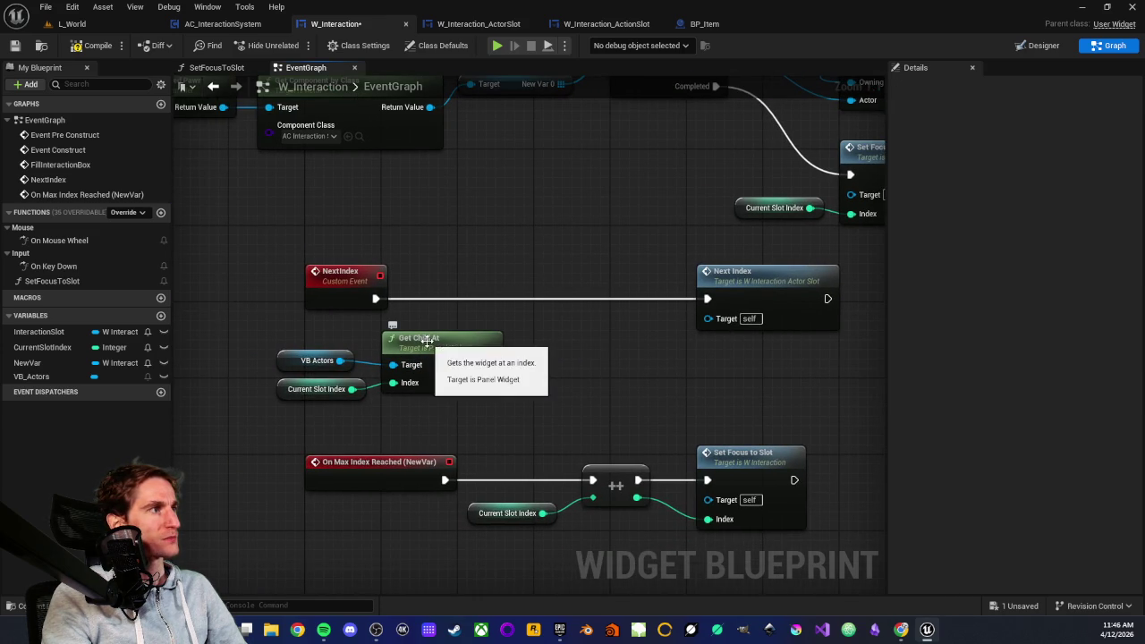
mouse_move(477, 365)
mouse_down()
mouse_move(570, 365)
mouse_move(548, 369)
mouse_up()
text(get w)
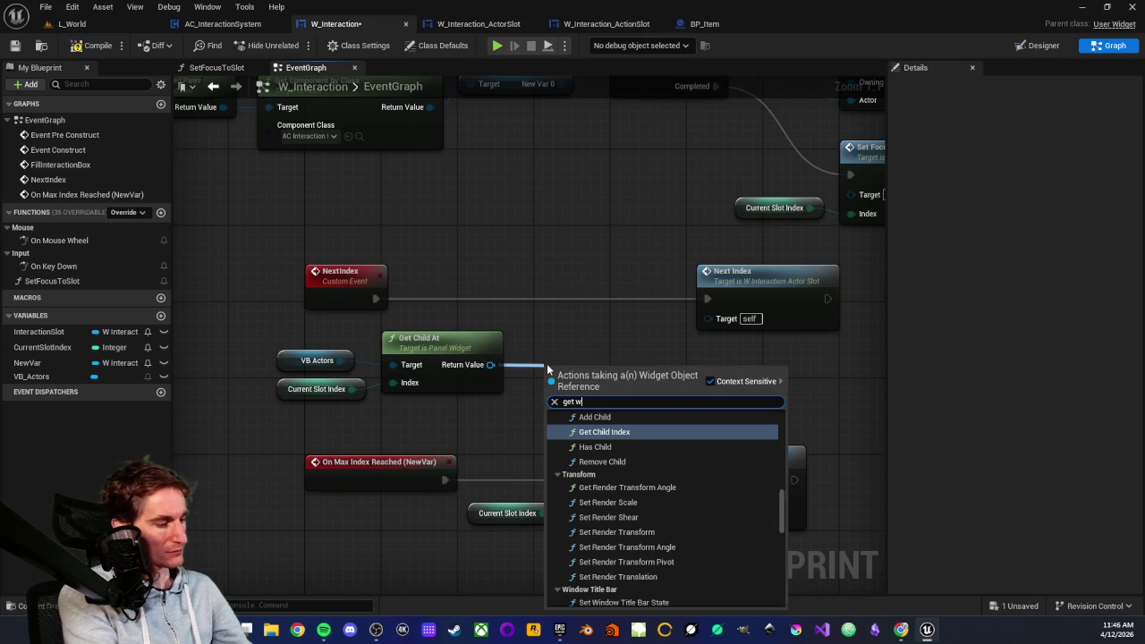
text(id)
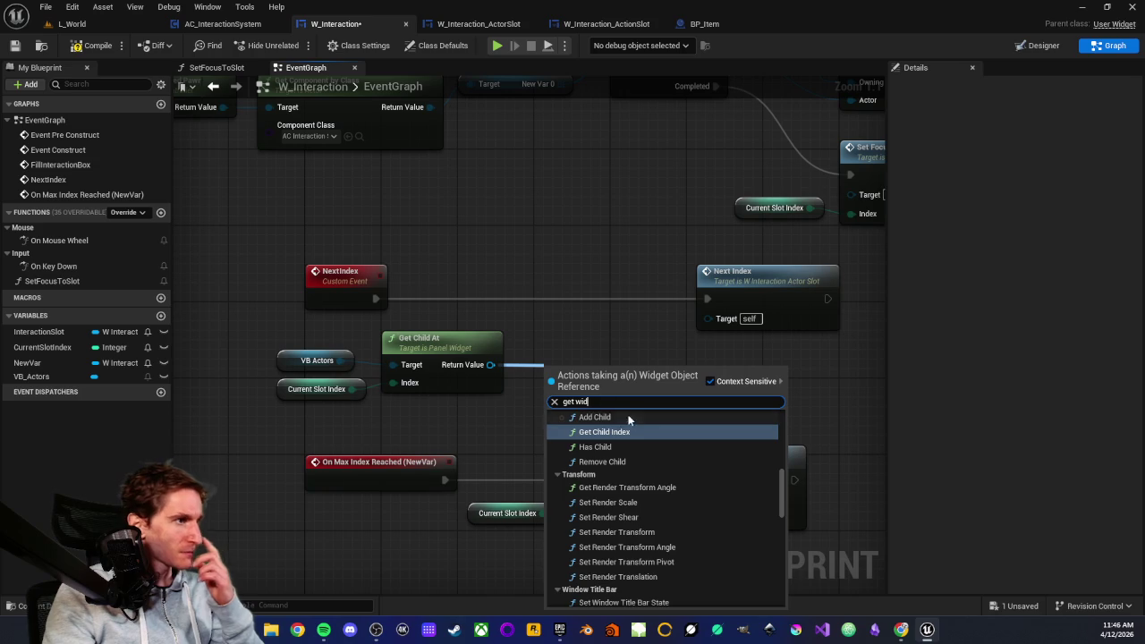
scroll(634, 431, up, 2)
scroll(648, 481, up, 3)
scroll(657, 469, down, 20)
scroll(661, 494, up, 5)
scroll(718, 460, up, 10)
text(get)
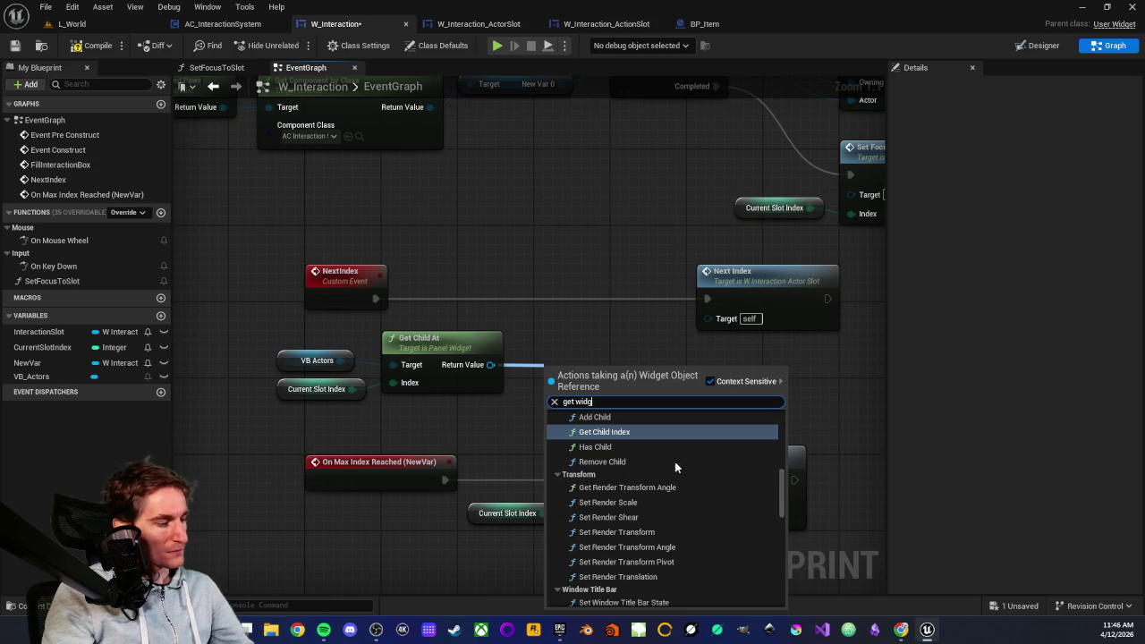
scroll(675, 462, up, 4)
scroll(645, 476, up, 8)
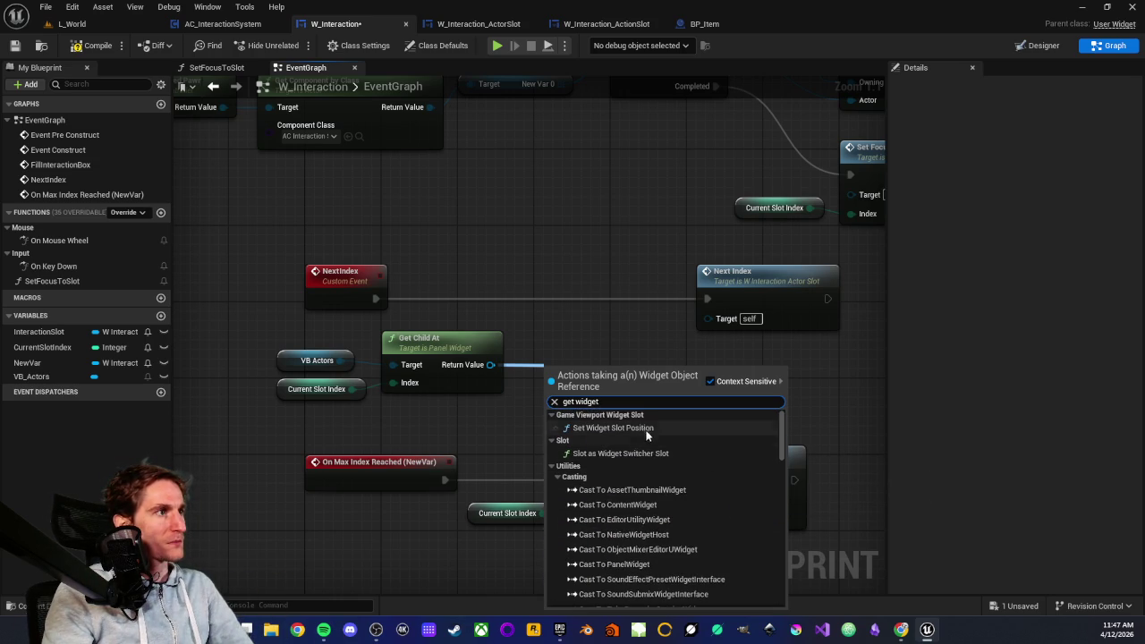
scroll(644, 452, down, 8)
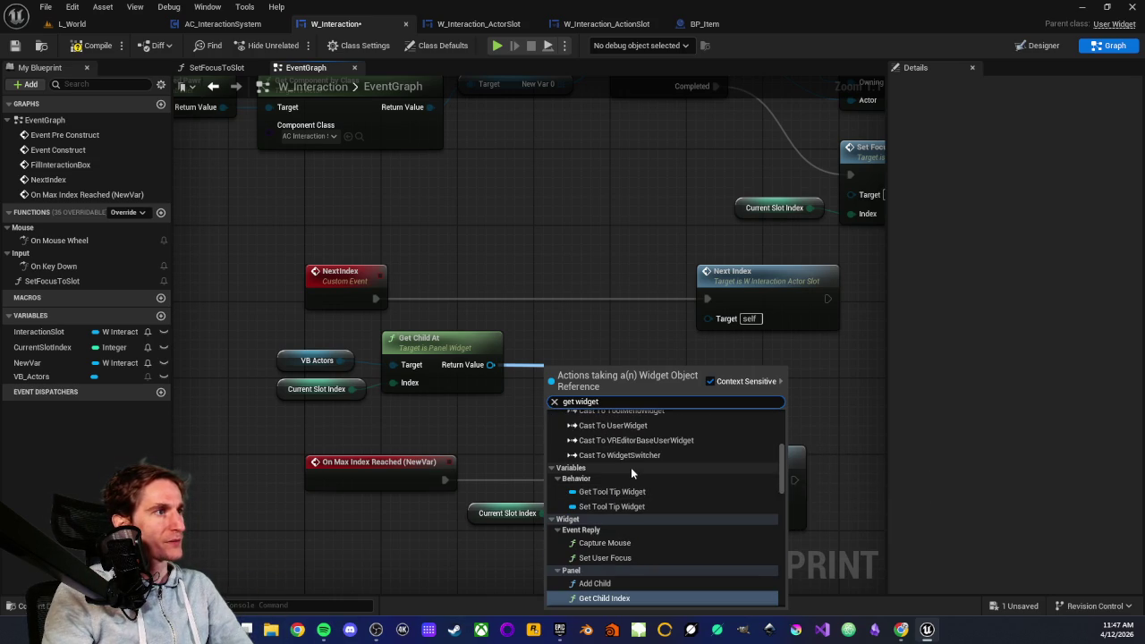
scroll(631, 468, down, 3)
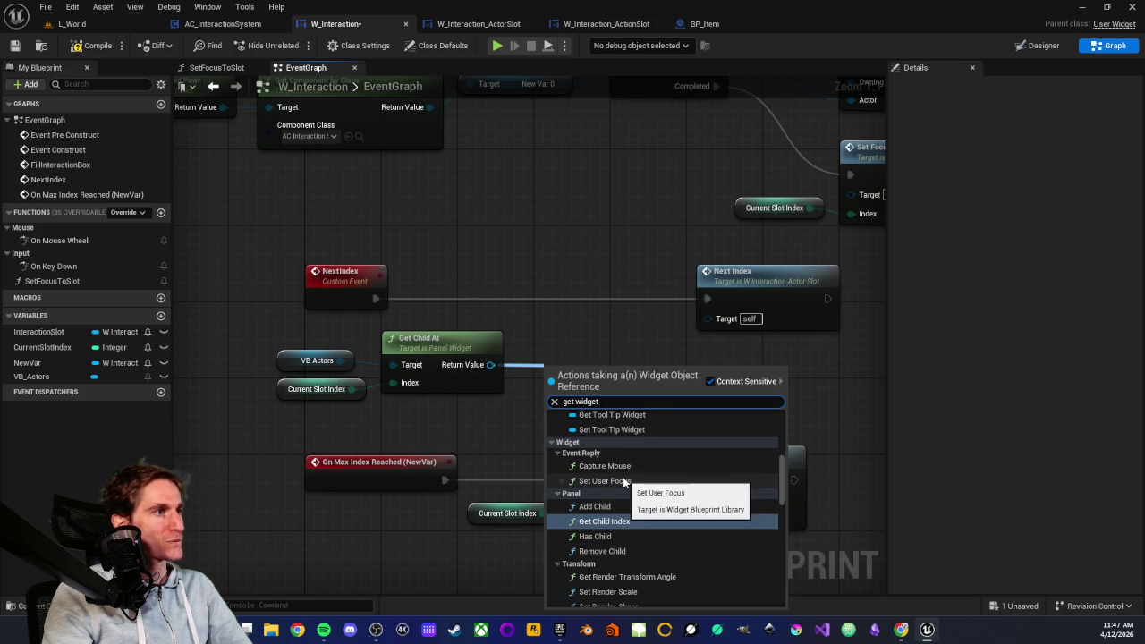
scroll(624, 481, down, 5)
scroll(648, 471, down, 10)
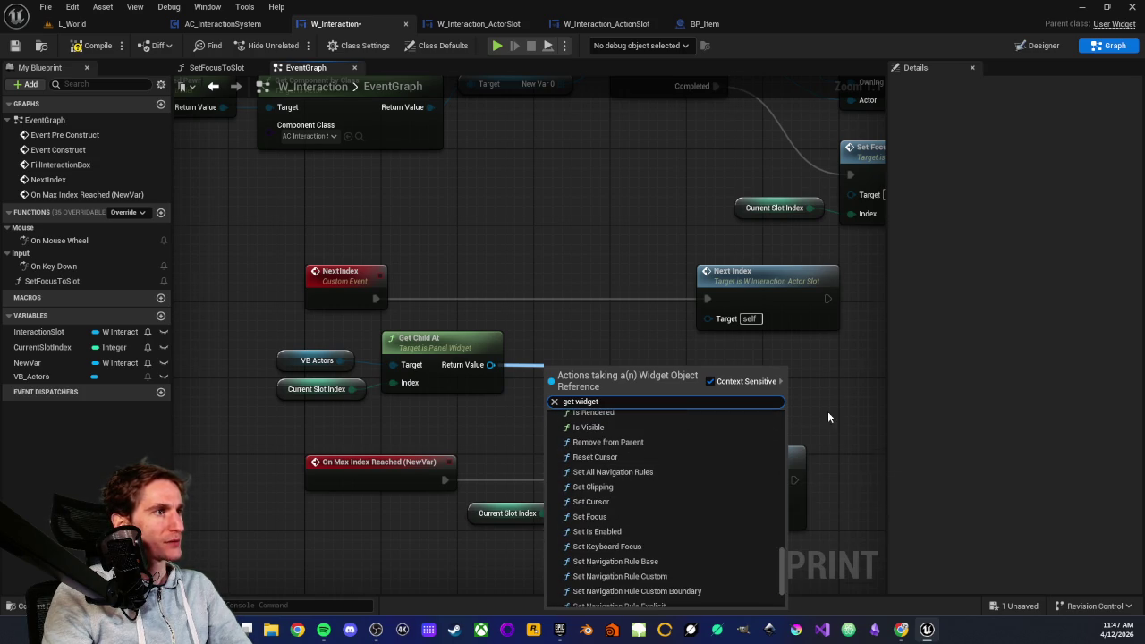
scroll(827, 417, down, 3)
click(697, 417)
scroll(697, 417, up, 3)
drag(562, 343, 620, 347)
scroll(669, 499, down, 15)
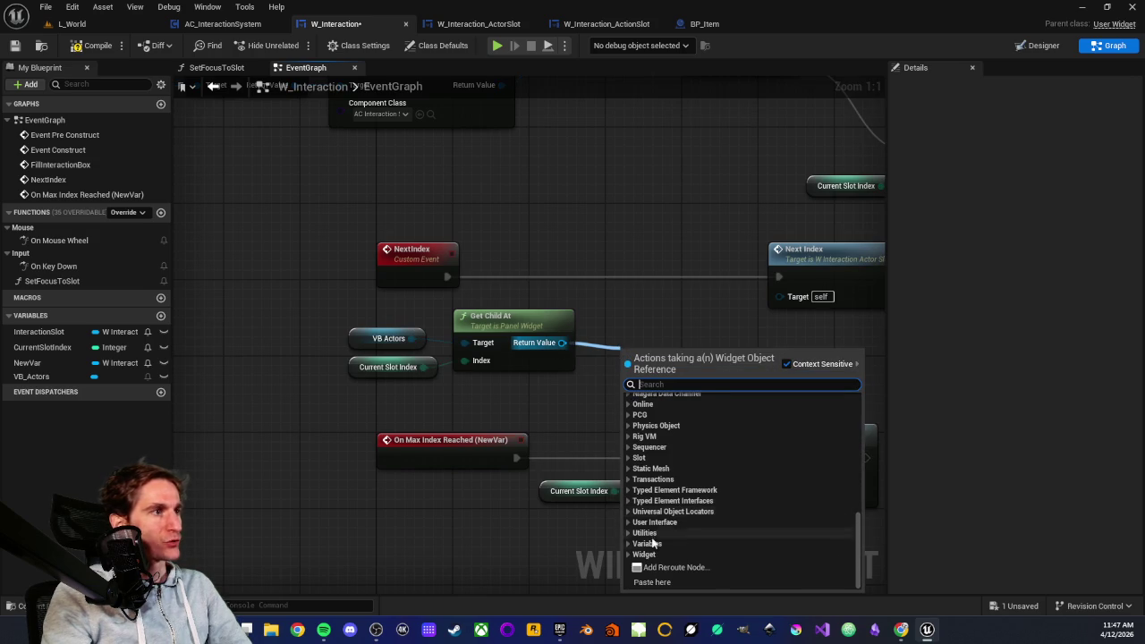
click(627, 554)
scroll(671, 505, down, 2)
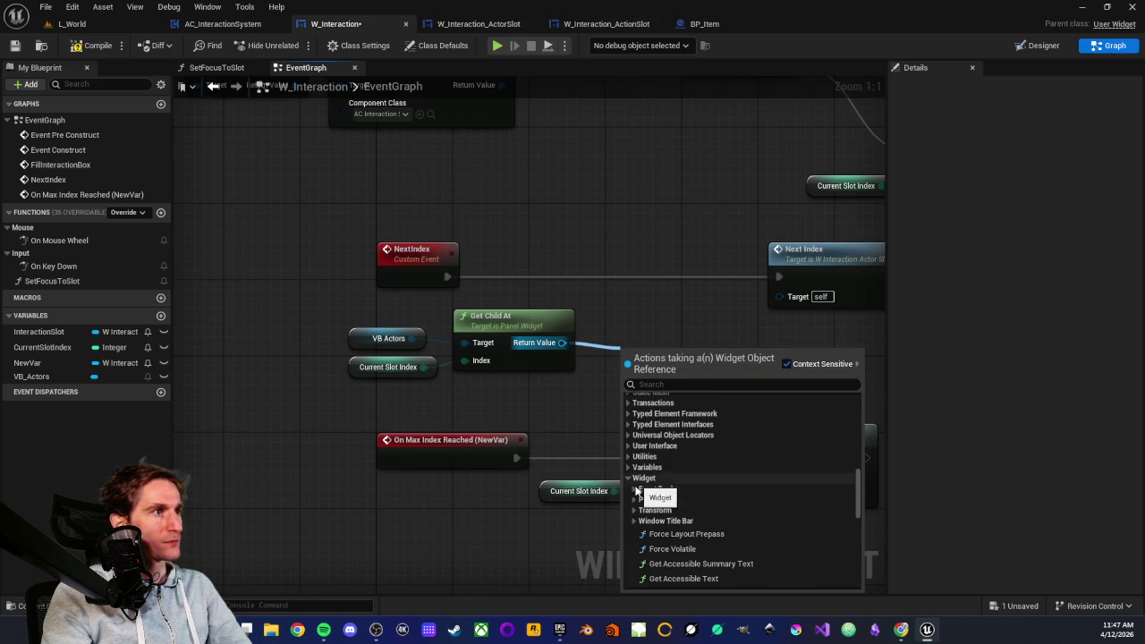
click(634, 500)
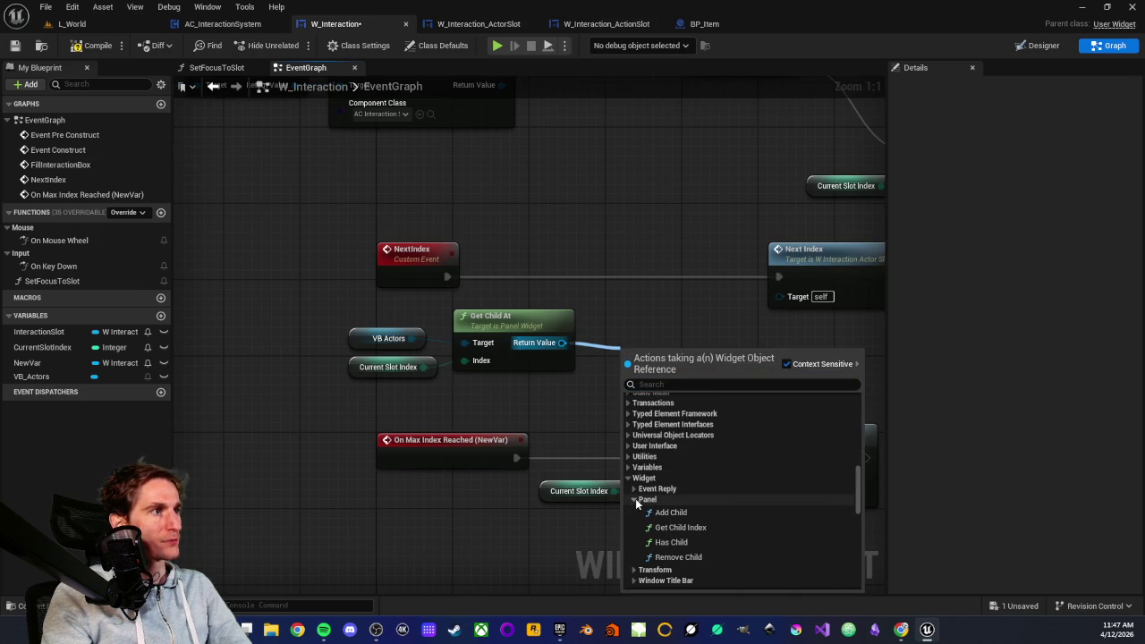
click(635, 498)
click(635, 490)
click(635, 490)
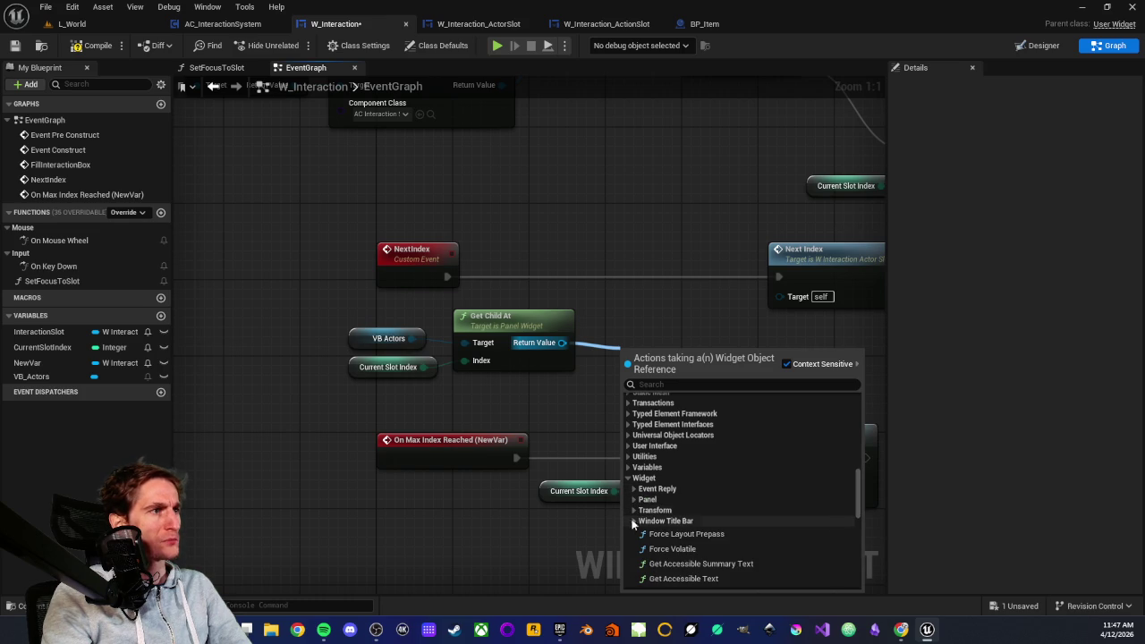
scroll(633, 520, down, 2)
scroll(696, 505, down, 3)
scroll(685, 486, up, 2)
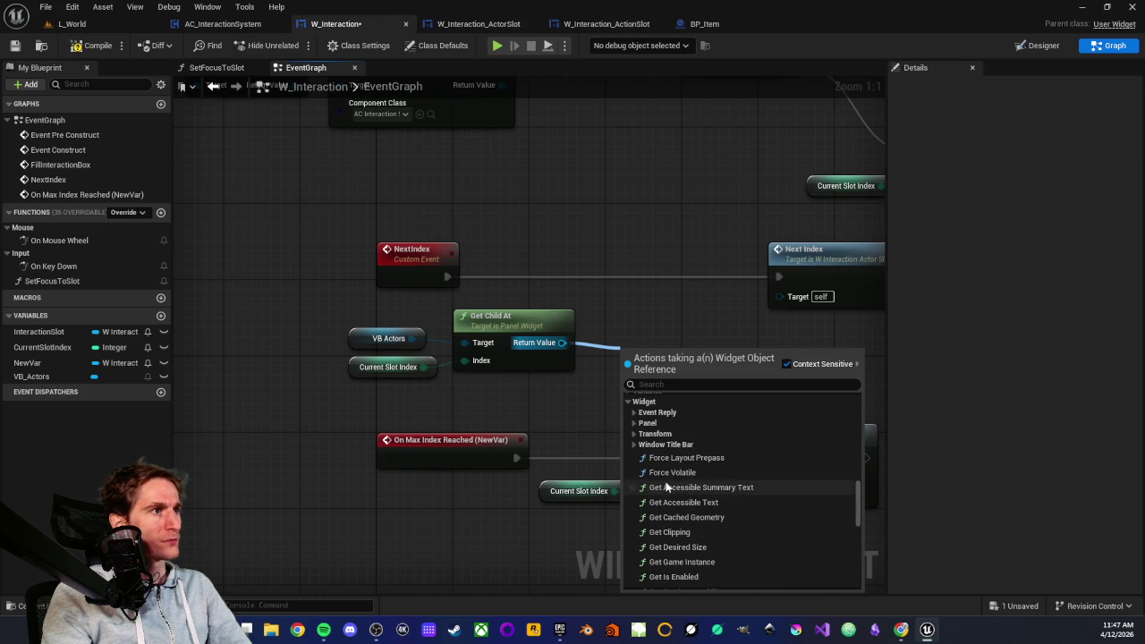
click(633, 446)
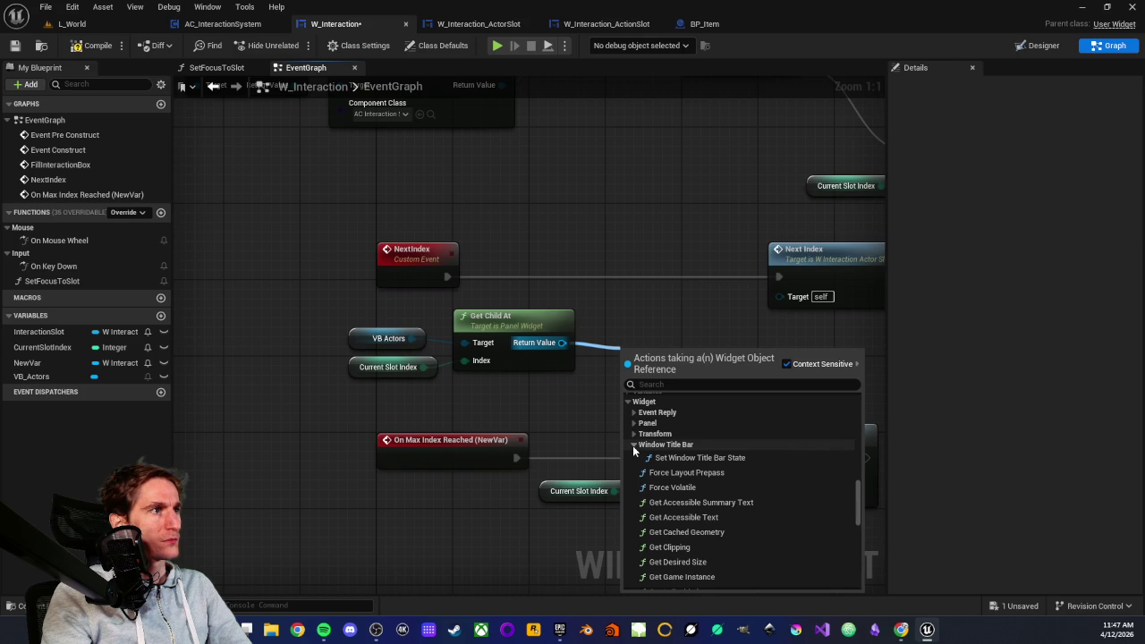
click(547, 403)
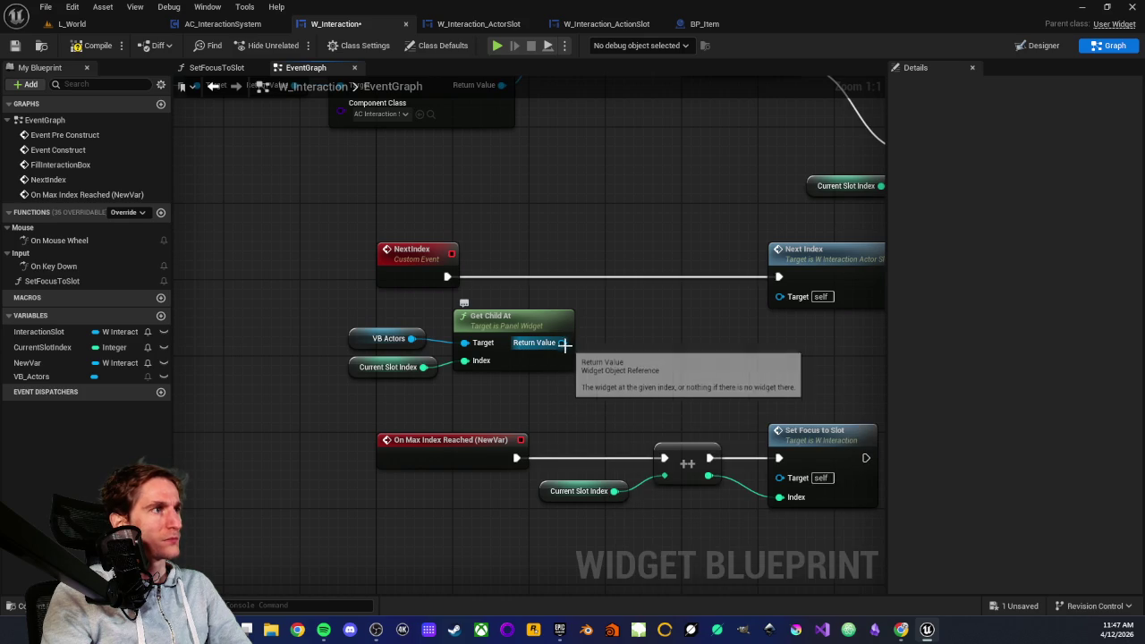
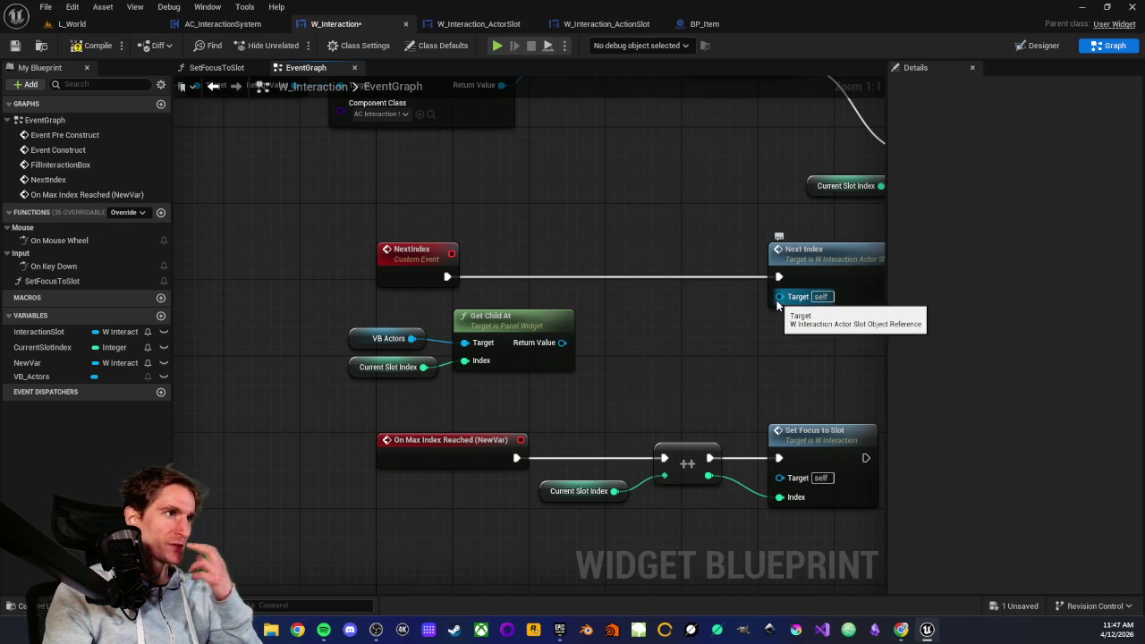
- Probe Get Child At's result, then survey the For Each Loop, Set Focus to Slot and FillInteractionBox chain
drag(564, 342, 612, 344)
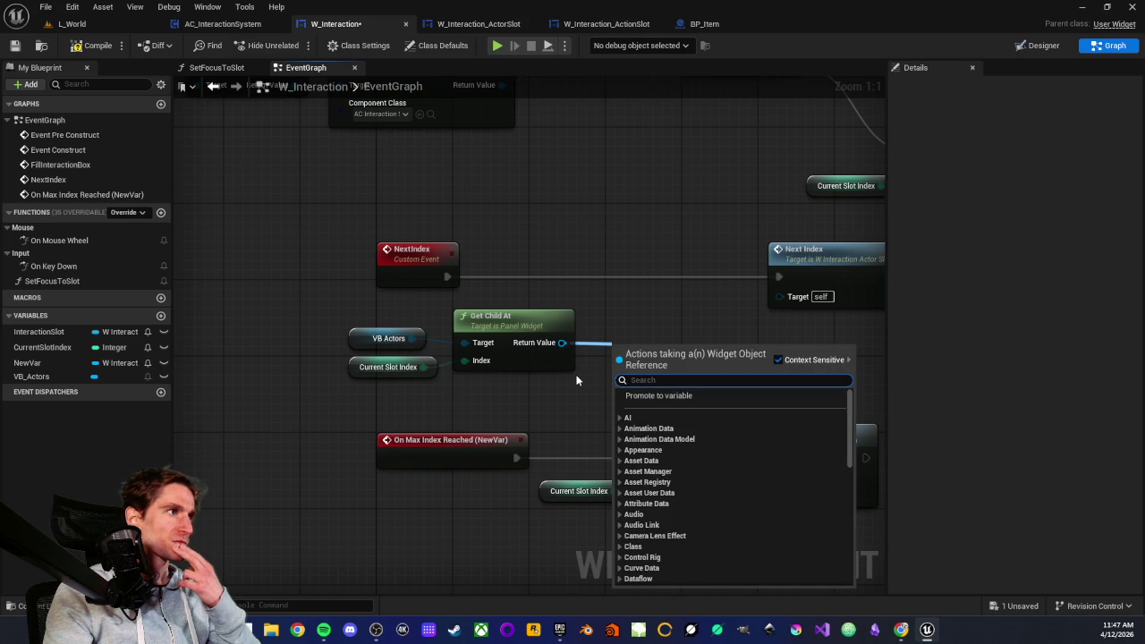
click(579, 380)
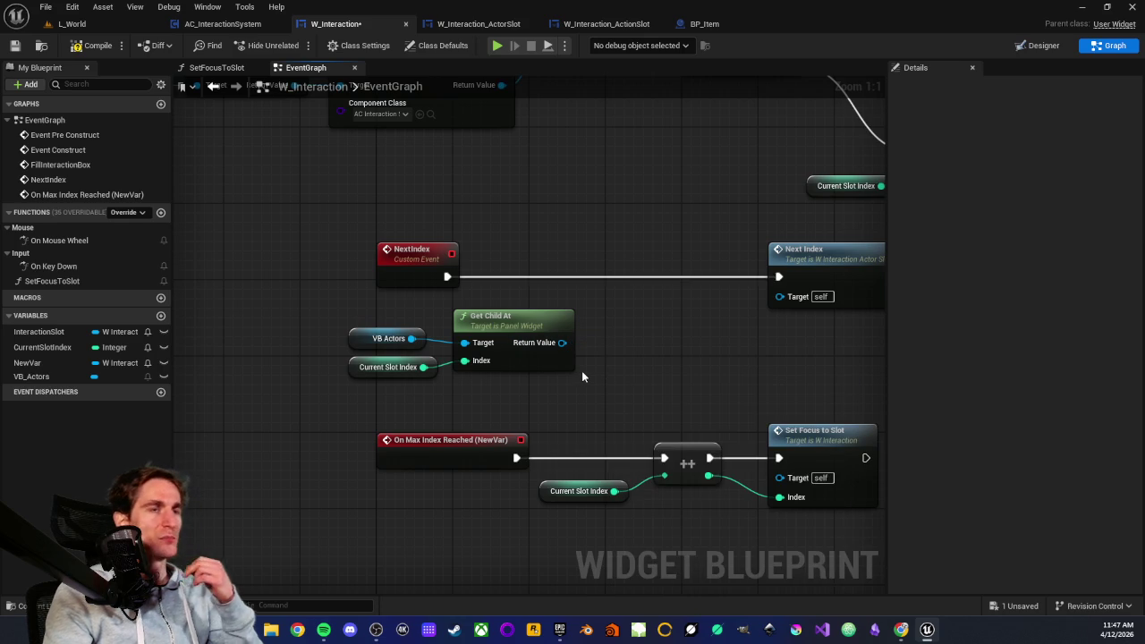
drag(668, 343, 539, 387)
mouse_move(352, 256)
mouse_down()
mouse_move(524, 289)
mouse_move(609, 269)
mouse_up()
scroll(602, 269, down, 2)
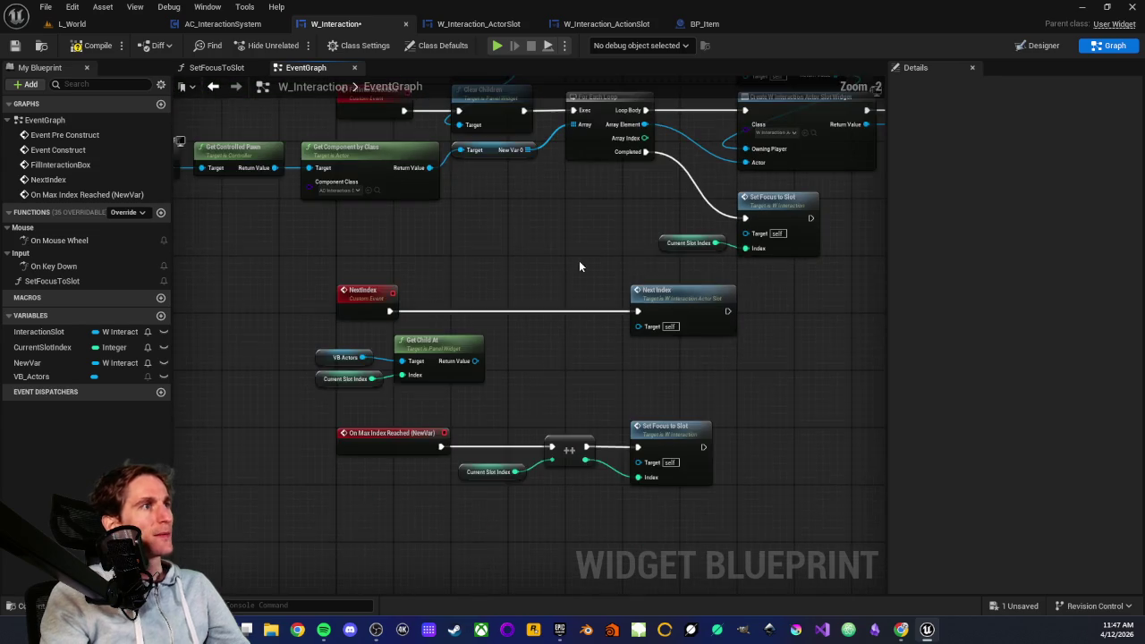
scroll(498, 332, up, 2)
drag(488, 347, 556, 319)
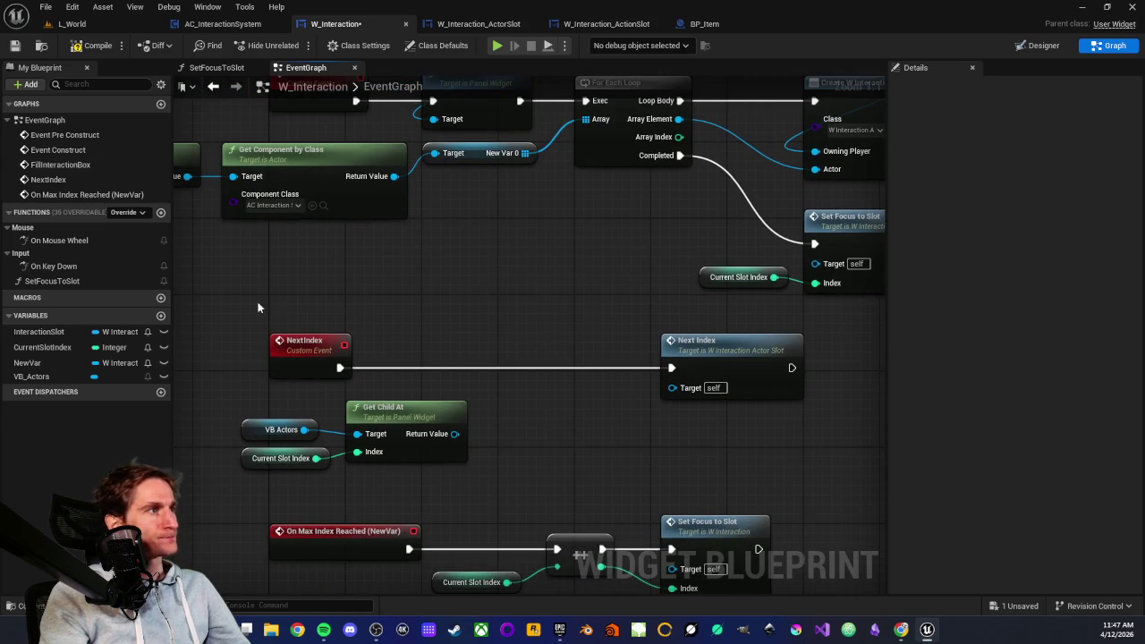
drag(448, 311, 435, 330)
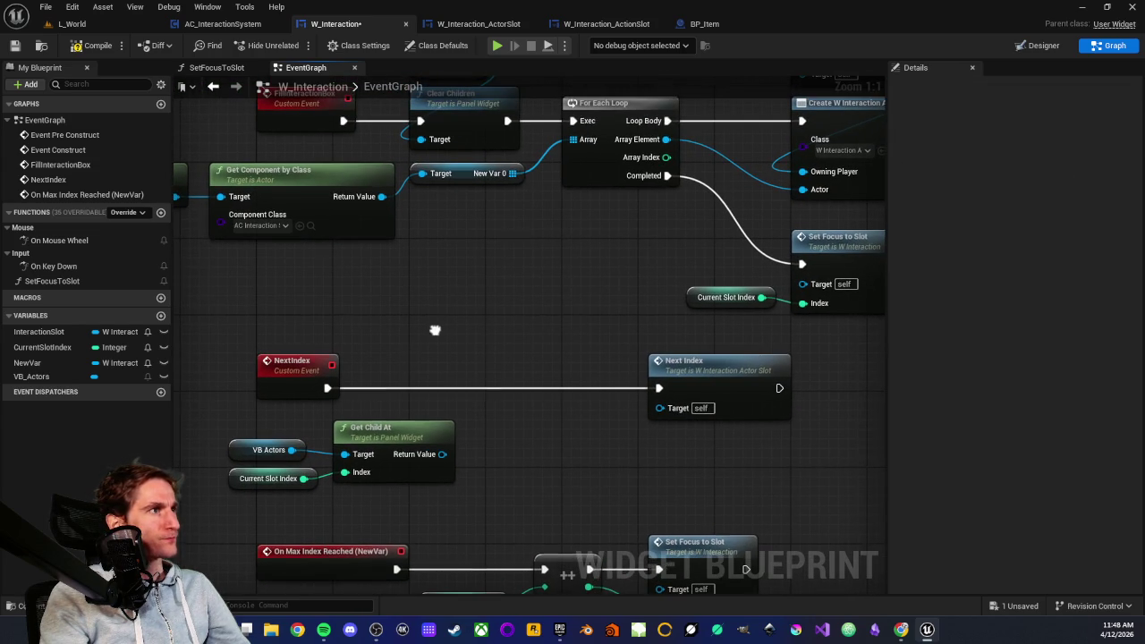
scroll(469, 331, down, 2)
drag(547, 319, 409, 366)
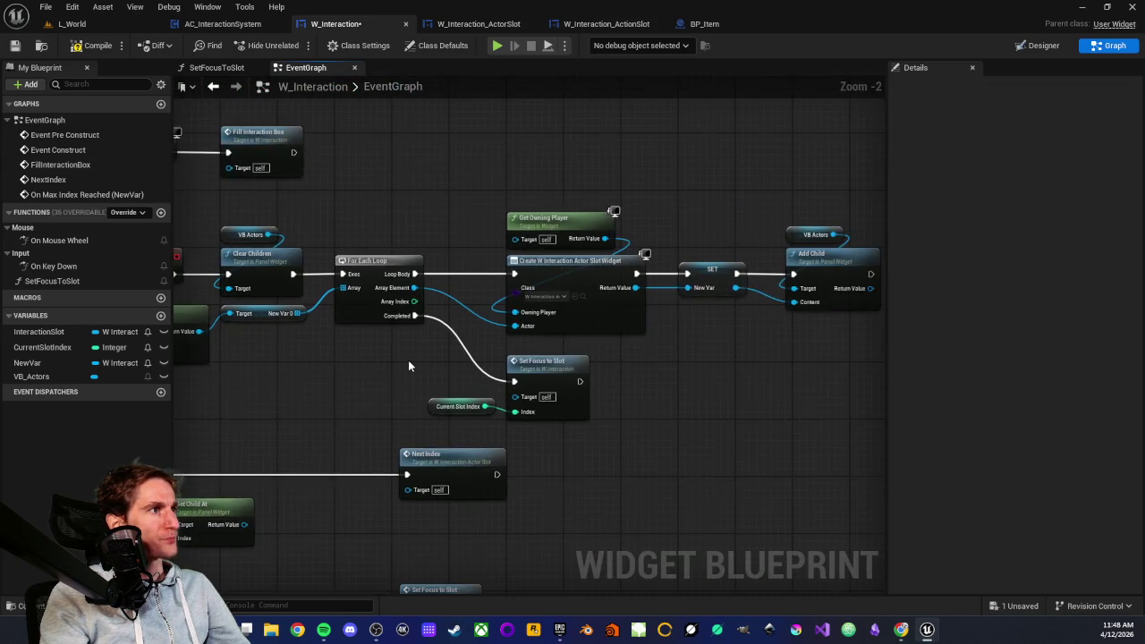
scroll(408, 360, up, 2)
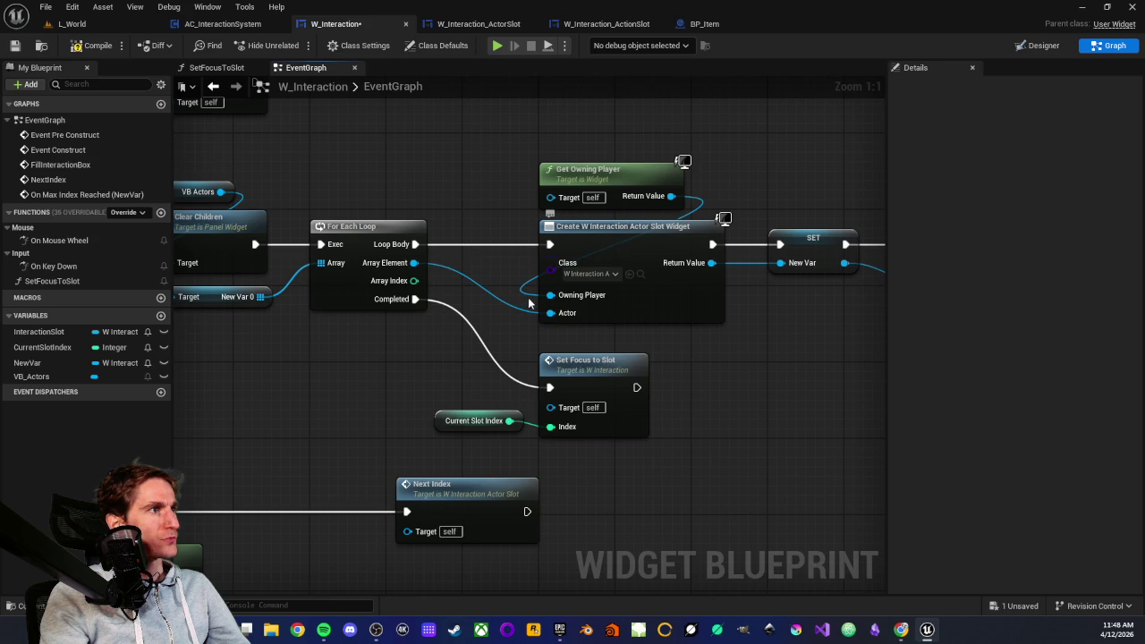
drag(570, 138, 401, 169)
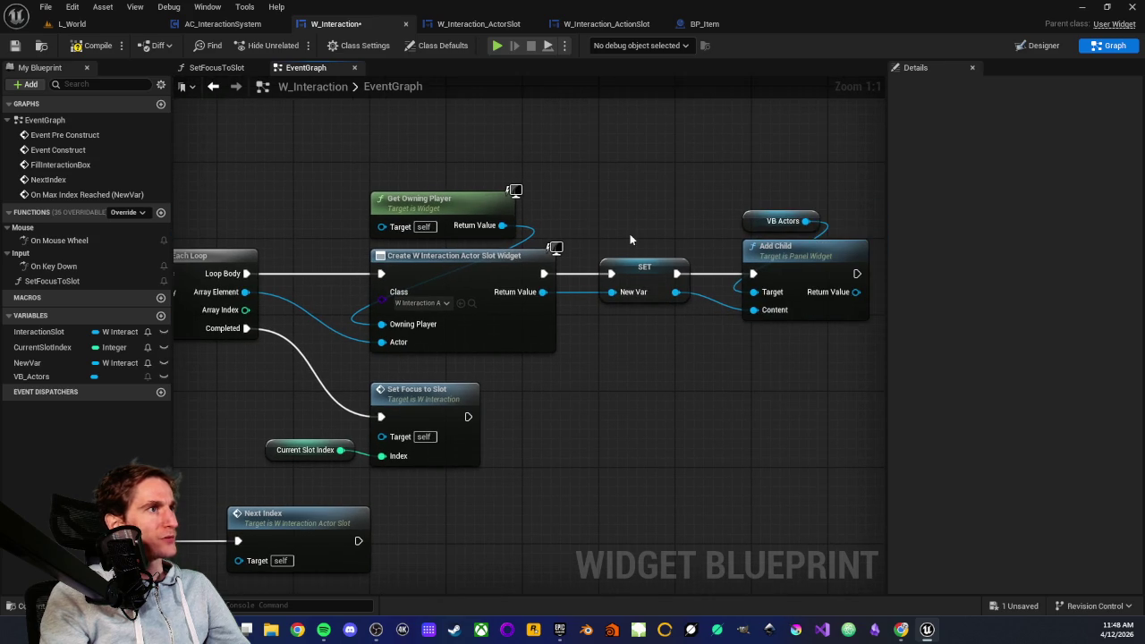
- Examine the created slot widget's output and the Add Child and VB Actors nodes
mouse_move(542, 292)
mouse_down()
mouse_move(590, 310)
mouse_move(631, 356)
mouse_up()
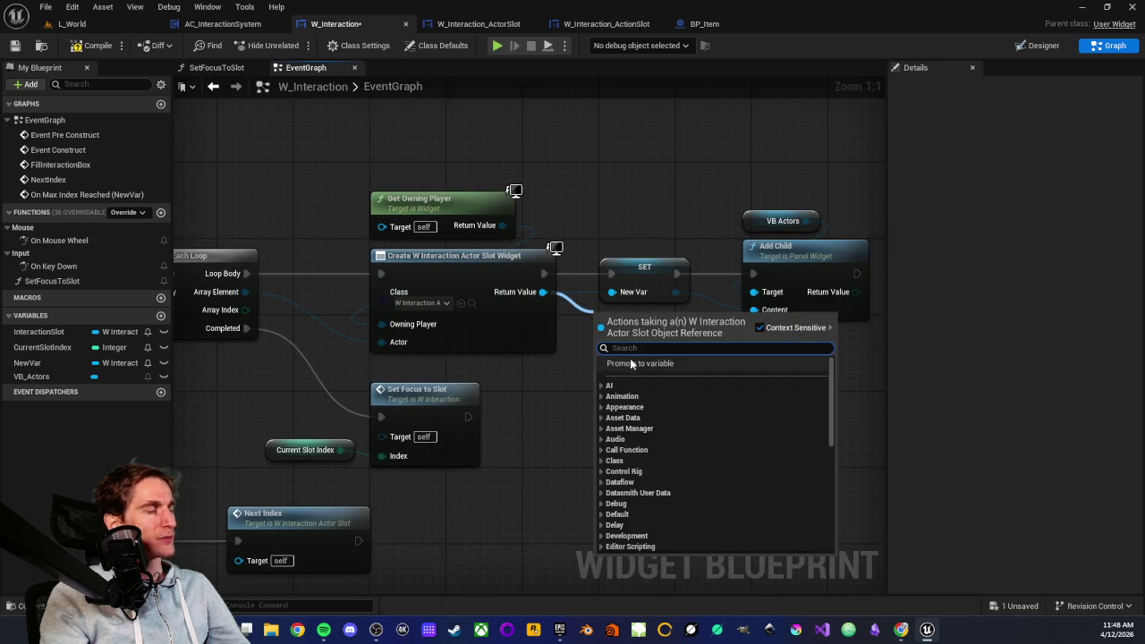
drag(652, 294, 538, 293)
drag(589, 177, 762, 345)
click(762, 345)
mouse_move(646, 208)
mouse_down()
mouse_move(727, 367)
mouse_move(571, 404)
mouse_up()
drag(606, 192, 774, 347)
click(478, 406)
- Return to the NextIndex section and inspect the VB Actors, Current Slot Index and Get Child At group
mouse_move(478, 406)
mouse_down()
mouse_move(763, 271)
mouse_move(1015, 212)
mouse_up()
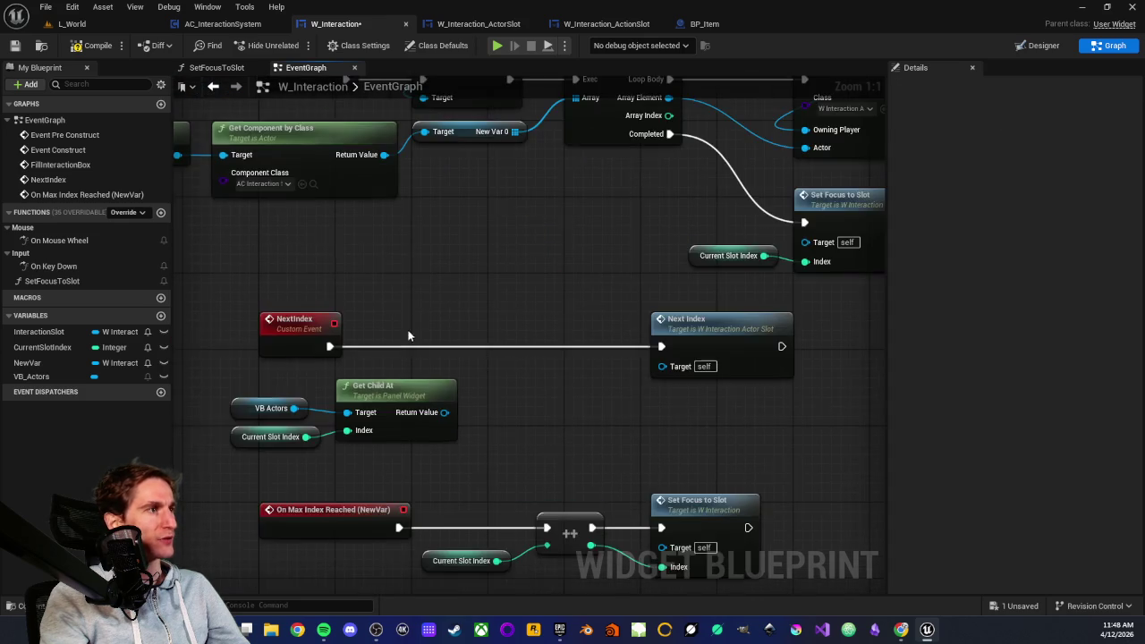
drag(408, 336, 382, 365)
drag(438, 392, 523, 426)
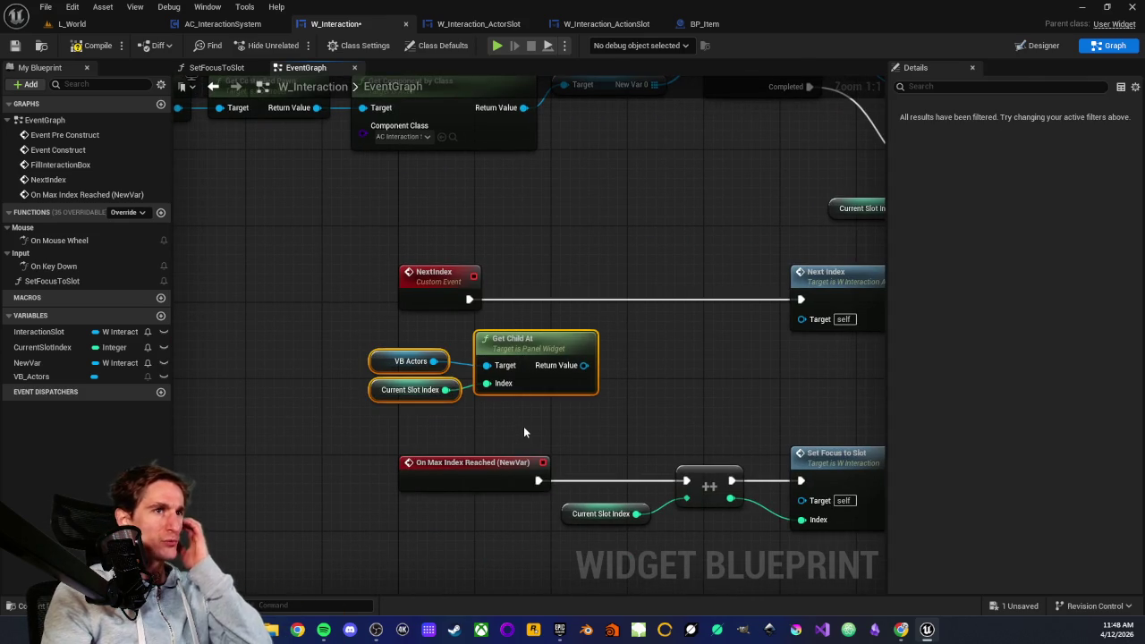
drag(689, 387, 571, 390)
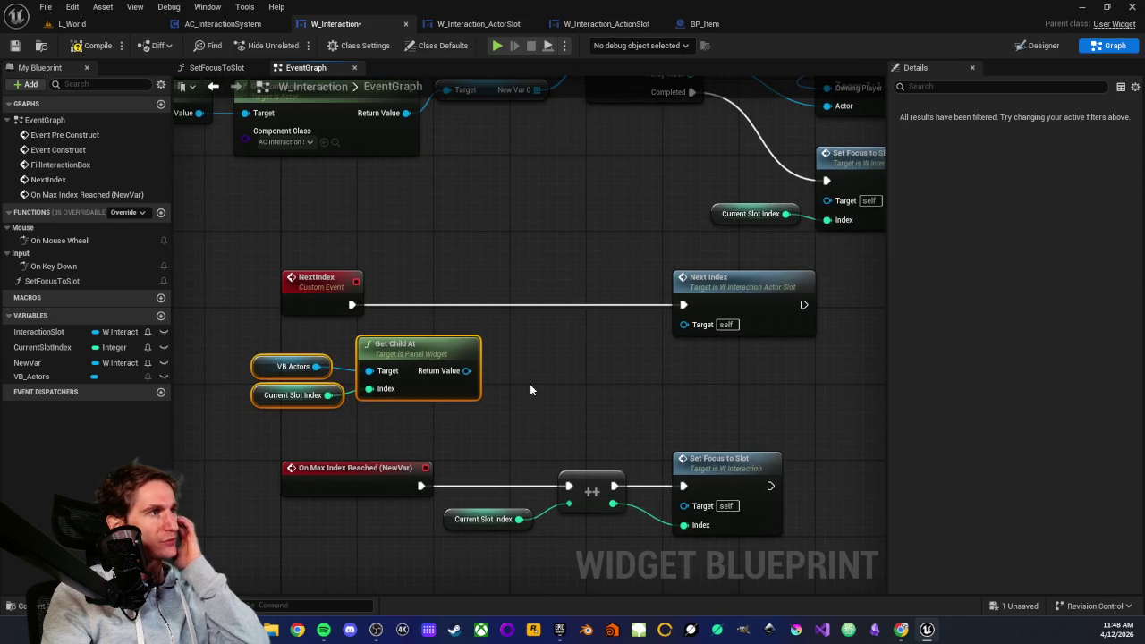
click(530, 384)
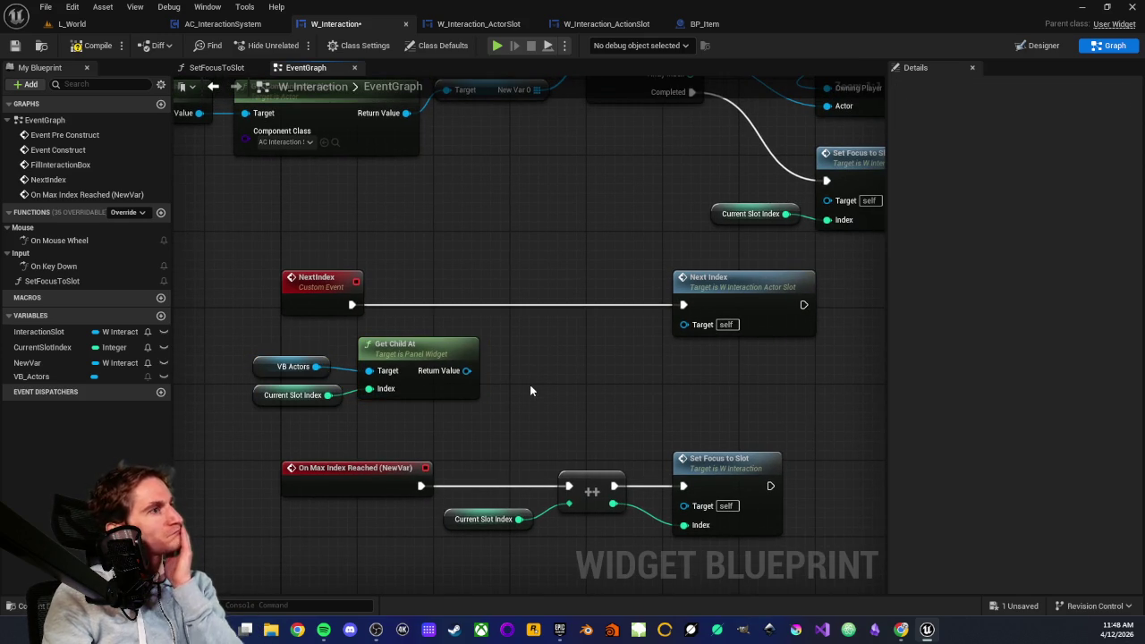
mouse_move(467, 371)
mouse_down()
mouse_move(557, 381)
mouse_move(536, 372)
mouse_up()
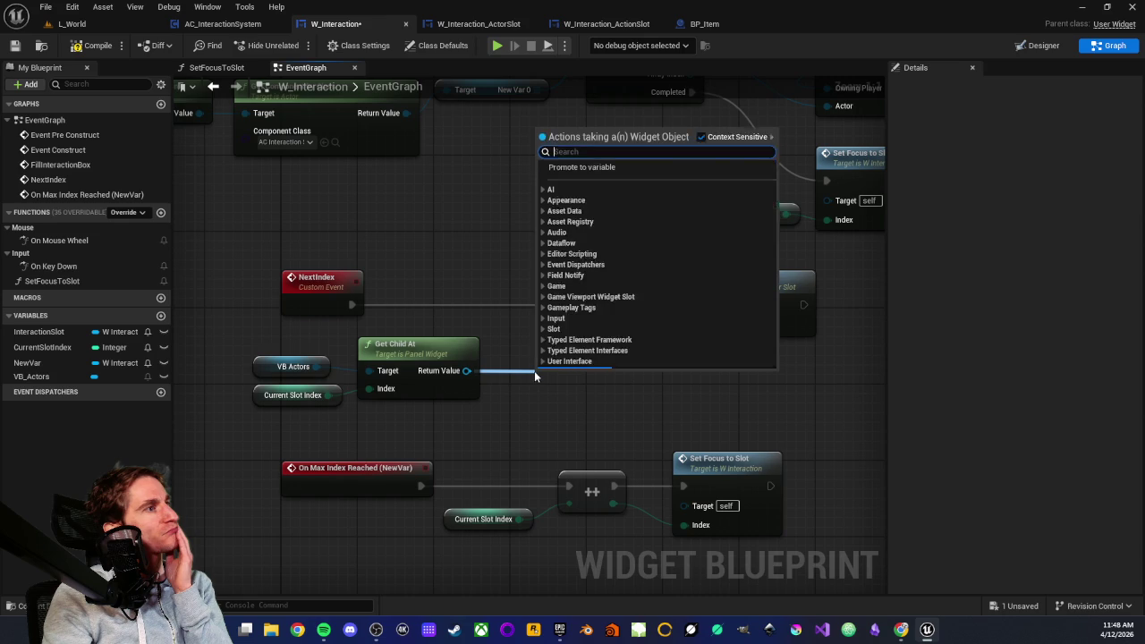
click(500, 340)
- Search 'ge' in Get Child At's result actions and browse them without adding a node
drag(466, 370, 511, 378)
text(get)
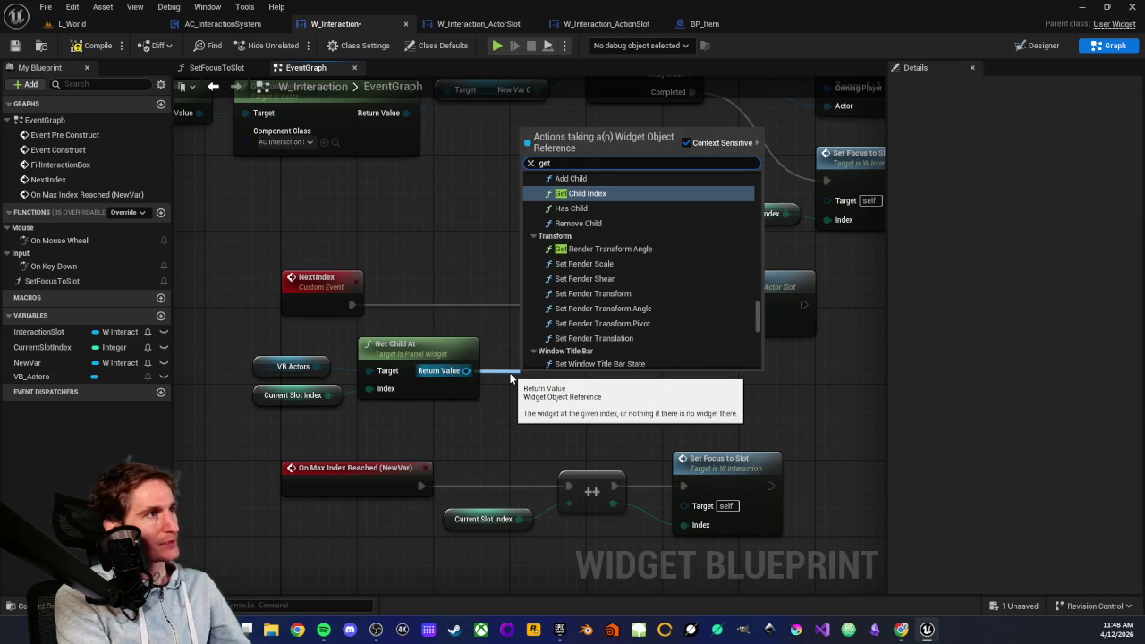
scroll(591, 307, up, 2)
scroll(580, 318, up, 5)
scroll(633, 295, up, 5)
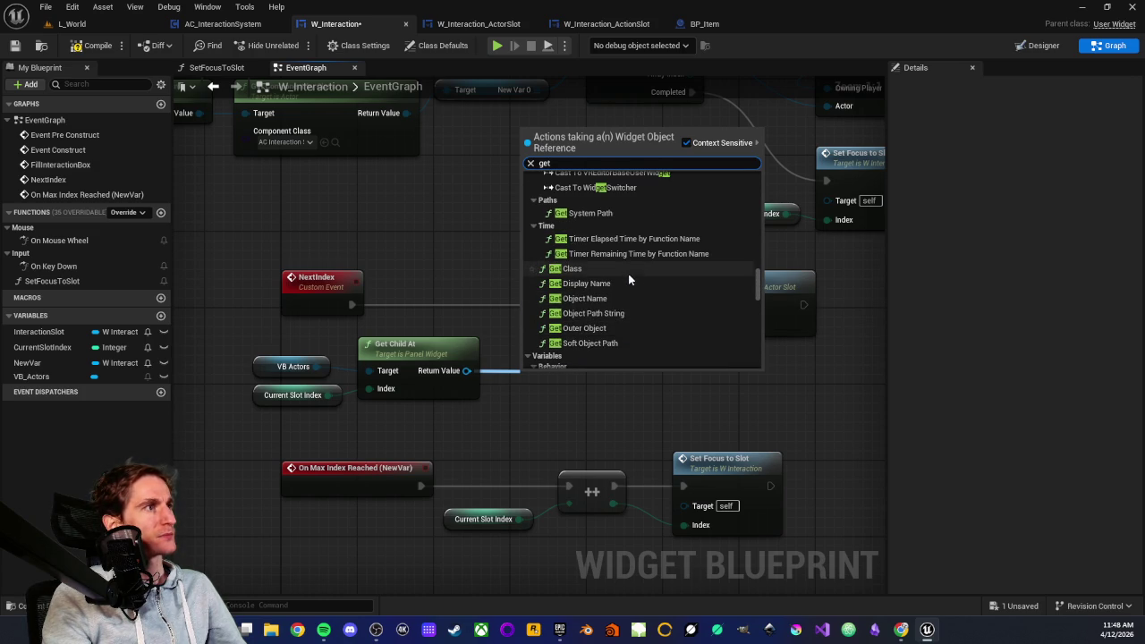
scroll(636, 287, up, 4)
scroll(636, 273, down, 13)
scroll(627, 264, down, 6)
scroll(627, 242, down, 5)
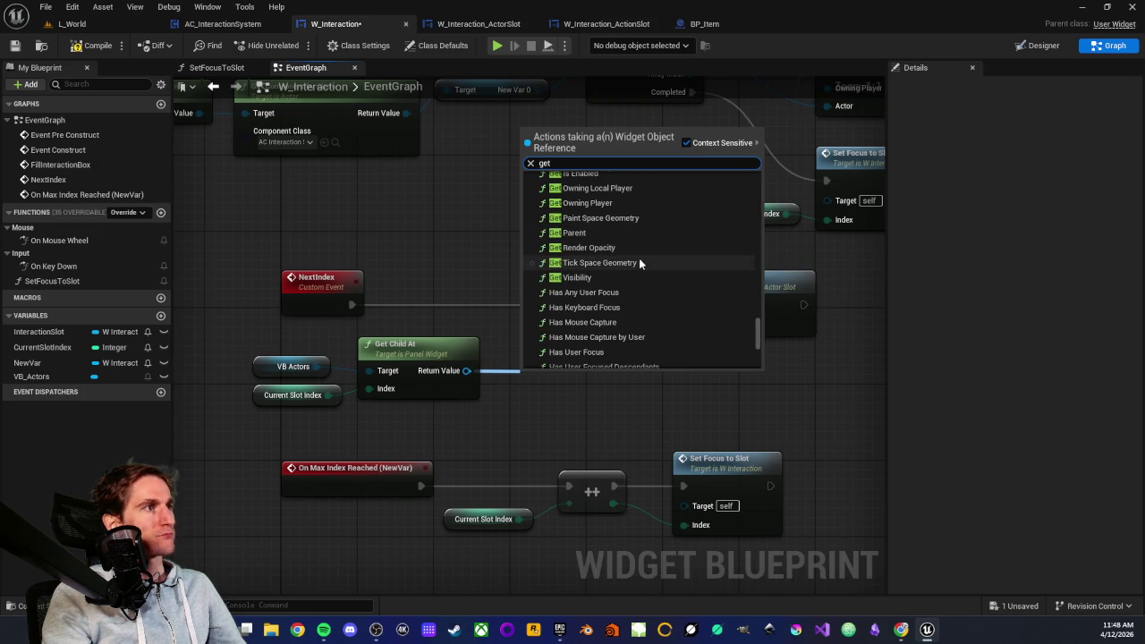
scroll(639, 255, up, 5)
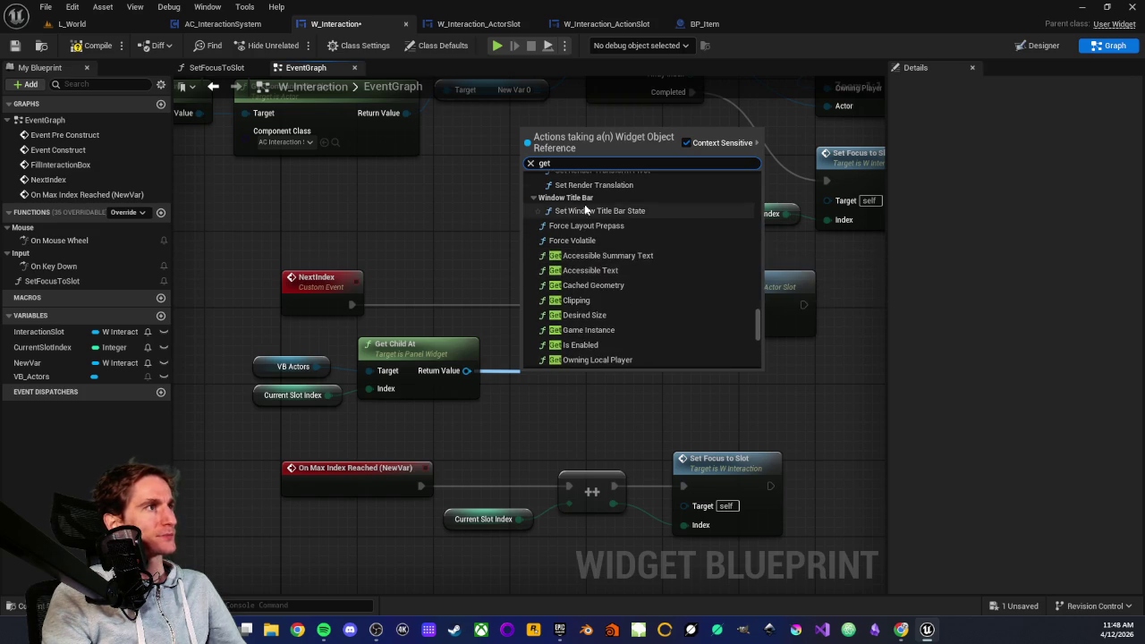
scroll(618, 268, down, 10)
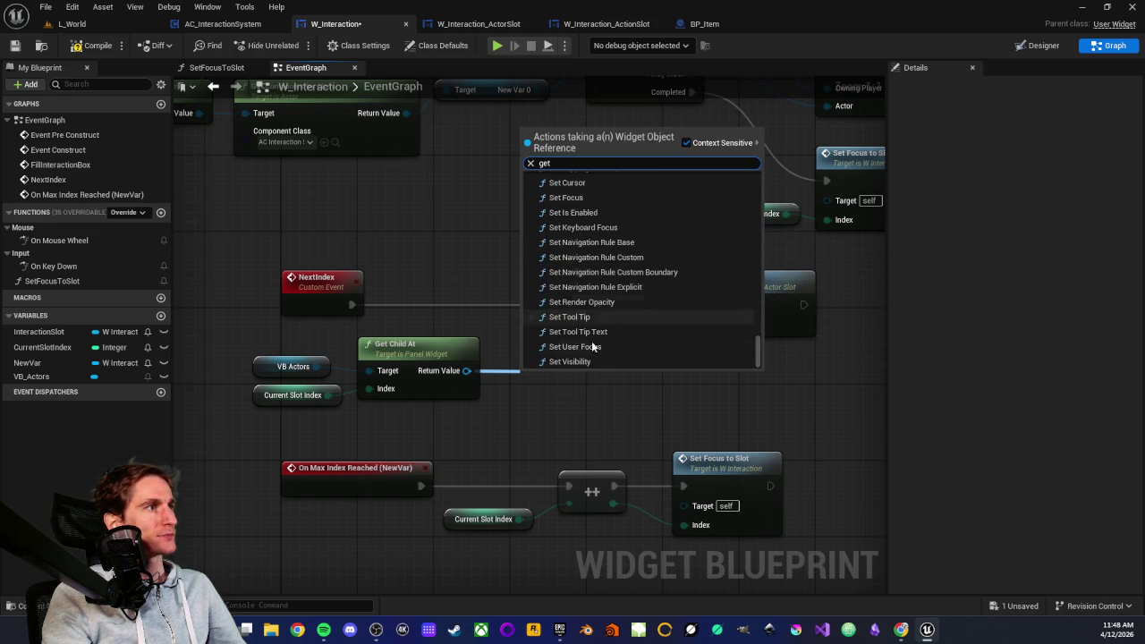
click(562, 395)
- Inspect the Get Child At group, the VB_Actors variable and the Next Index call
drag(224, 339, 439, 421)
click(265, 367)
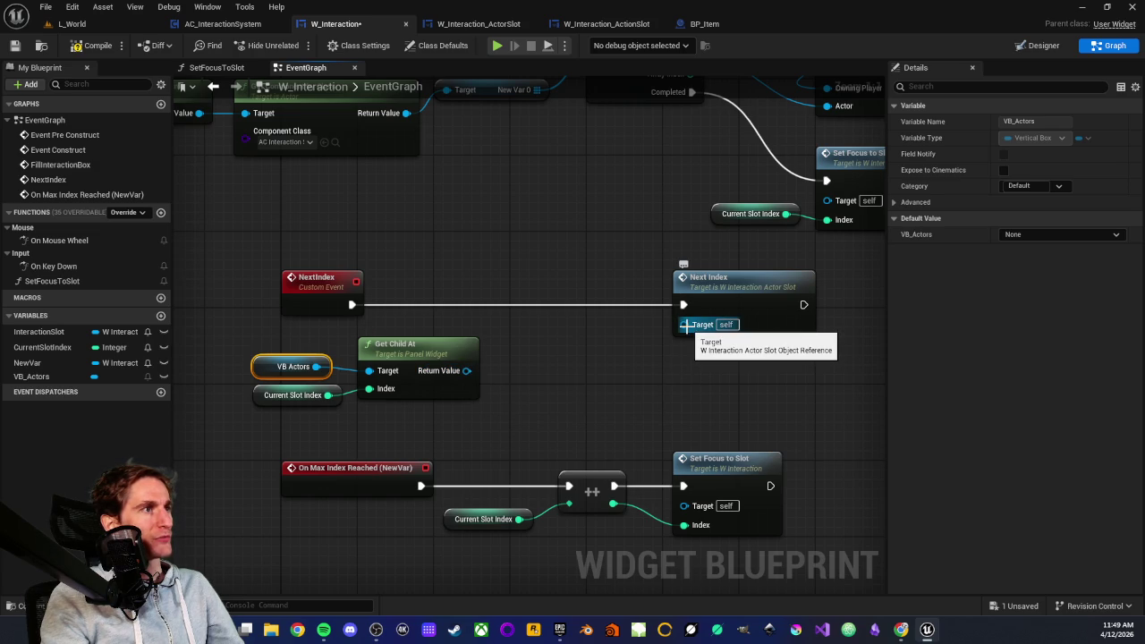
click(716, 289)
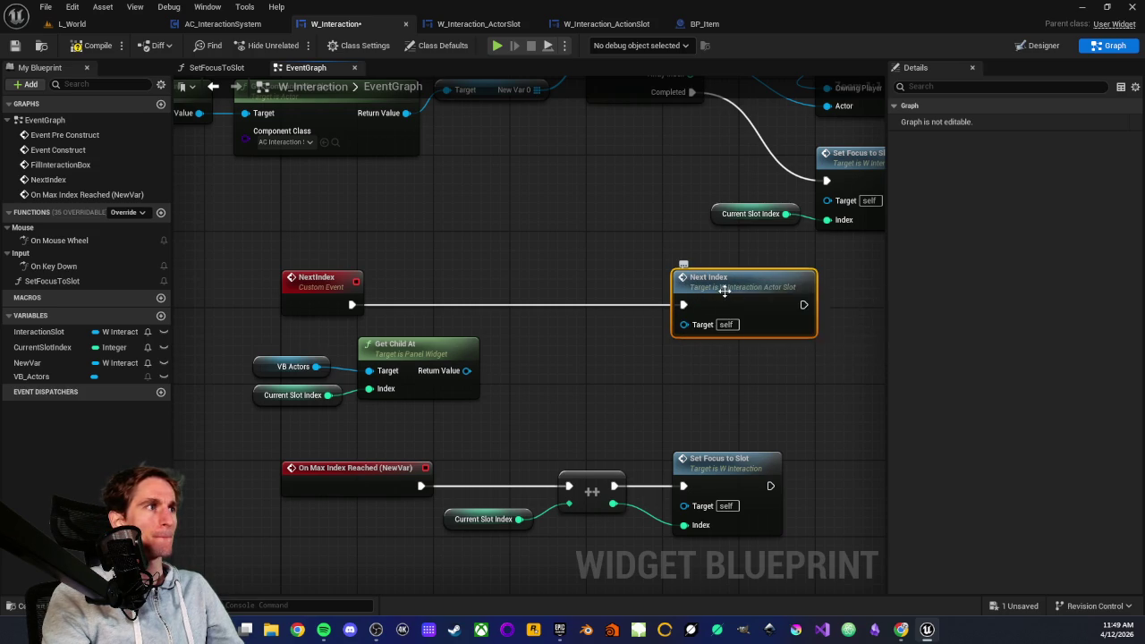
click(679, 392)
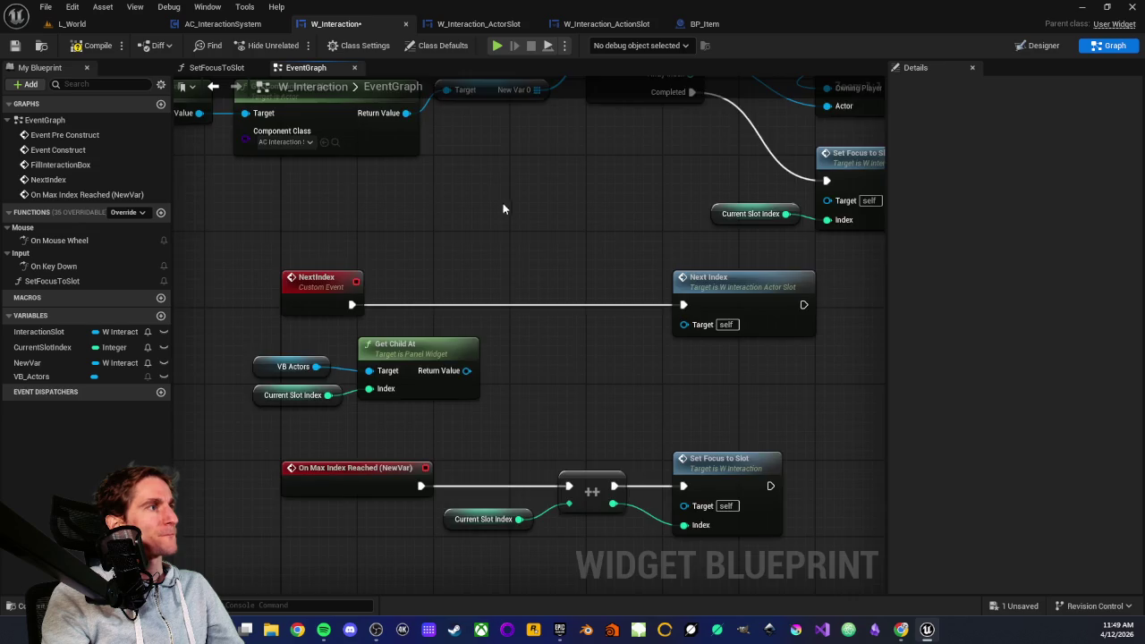
- Review the For Each Loop, NextIndex and On Max Index Reached events, then go to W_Interaction_ActorSlot
scroll(519, 232, down, 3)
scroll(498, 316, up, 3)
scroll(517, 367, down, 2)
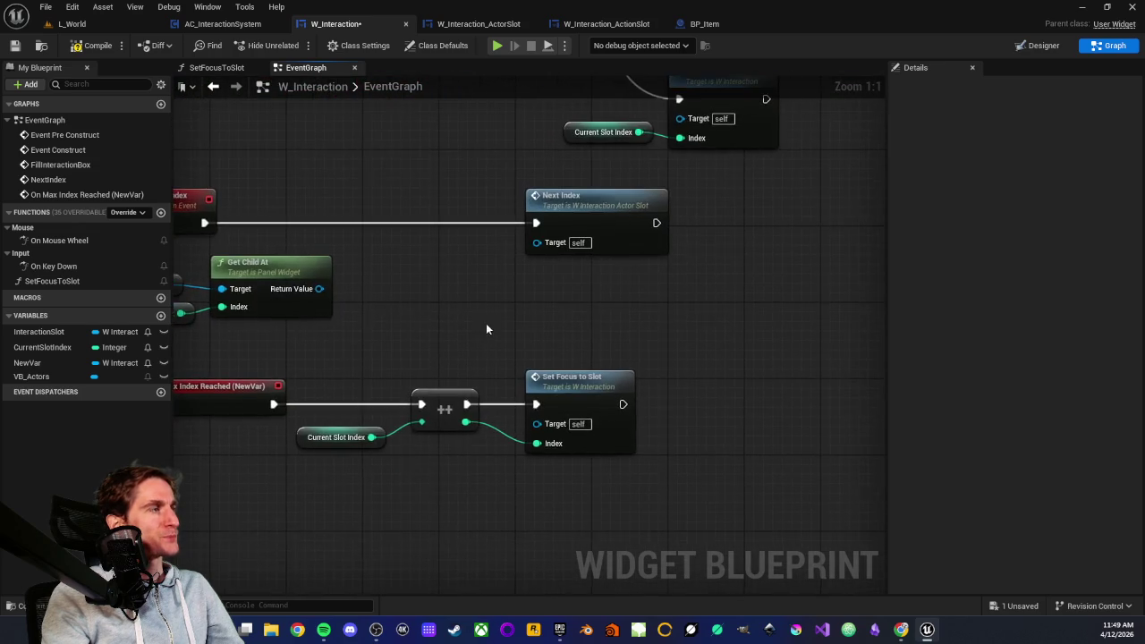
scroll(402, 354, up, 2)
scroll(484, 320, down, 2)
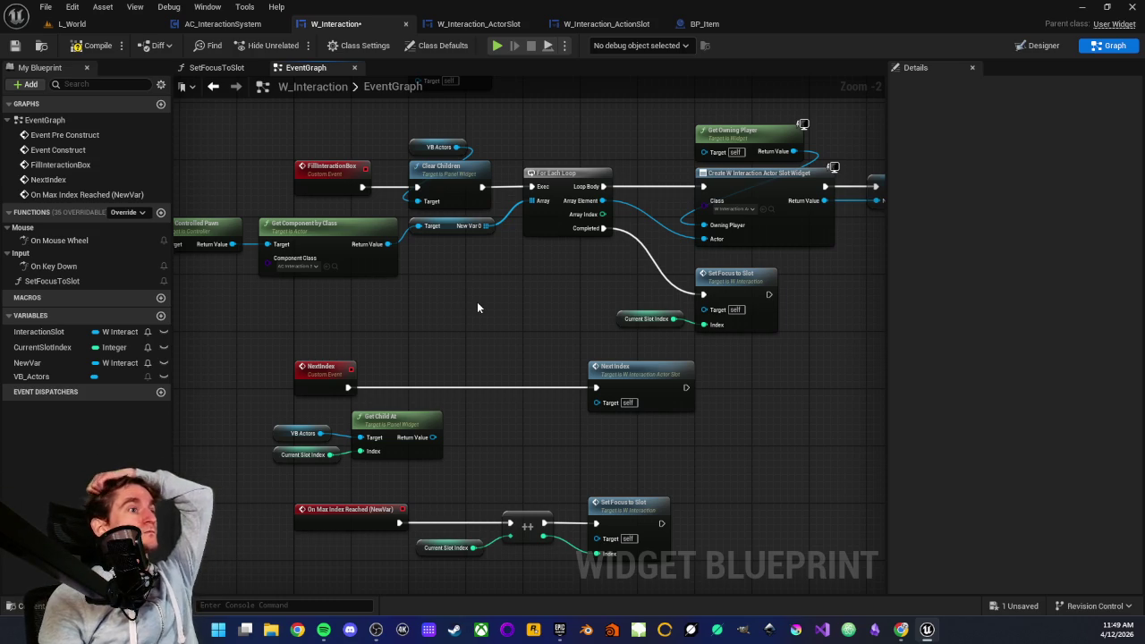
mouse_move(477, 307)
mouse_down()
mouse_move(470, 328)
mouse_move(554, 391)
mouse_move(512, 357)
mouse_move(457, 396)
mouse_move(546, 383)
mouse_up()
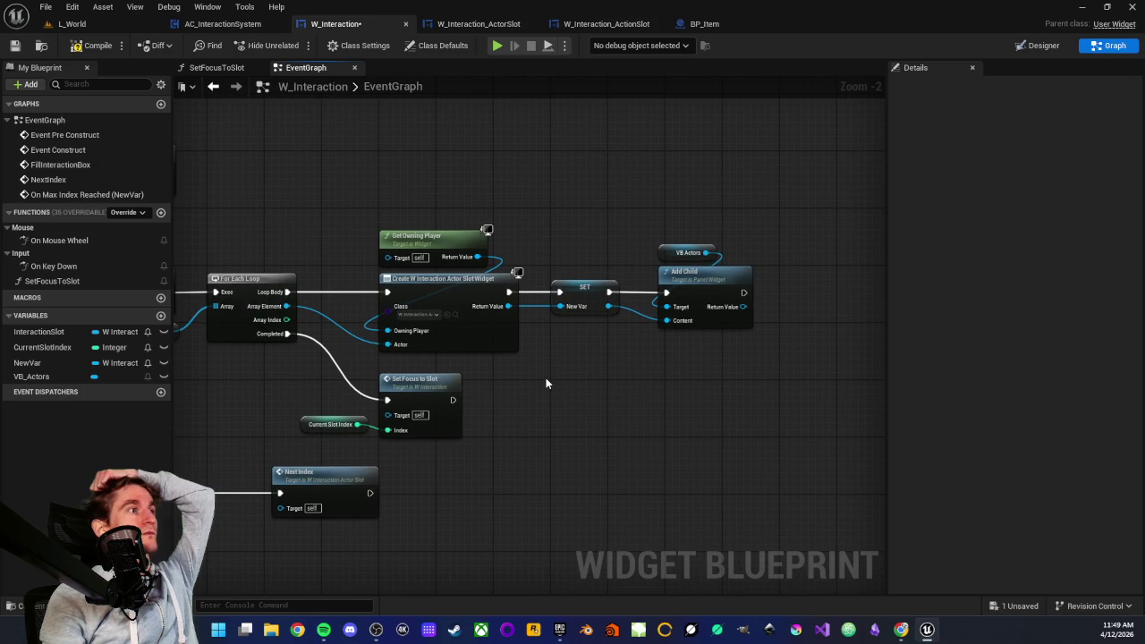
mouse_move(286, 390)
mouse_down()
mouse_move(557, 325)
mouse_move(501, 365)
mouse_up()
scroll(487, 367, up, 2)
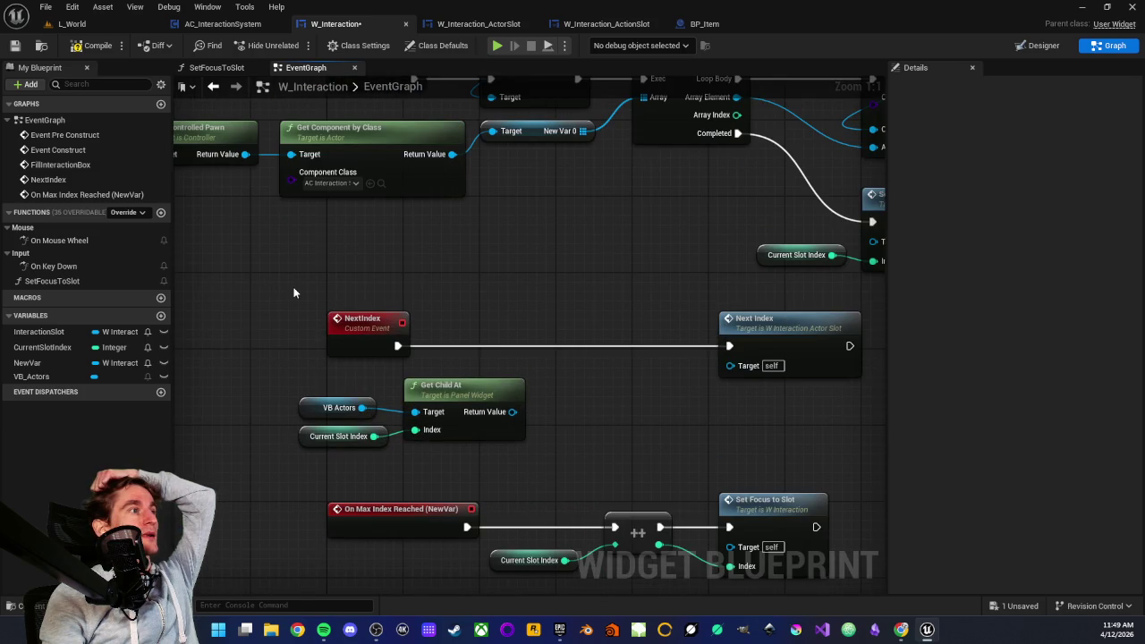
drag(464, 375, 451, 287)
click(479, 24)
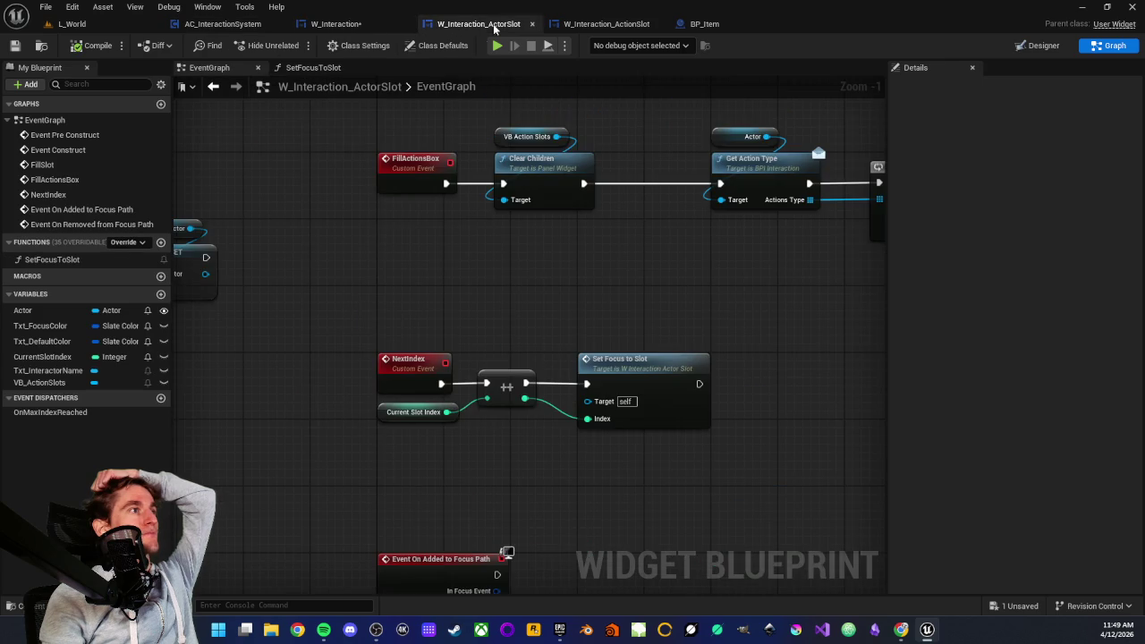
- Examine the NextIndex chain: ++ on Current Slot Index feeding Set Focus to Slot
drag(548, 372, 818, 409)
scroll(415, 370, up, 1)
mouse_move(376, 263)
mouse_down()
mouse_move(510, 333)
mouse_move(806, 399)
mouse_up()
click(610, 406)
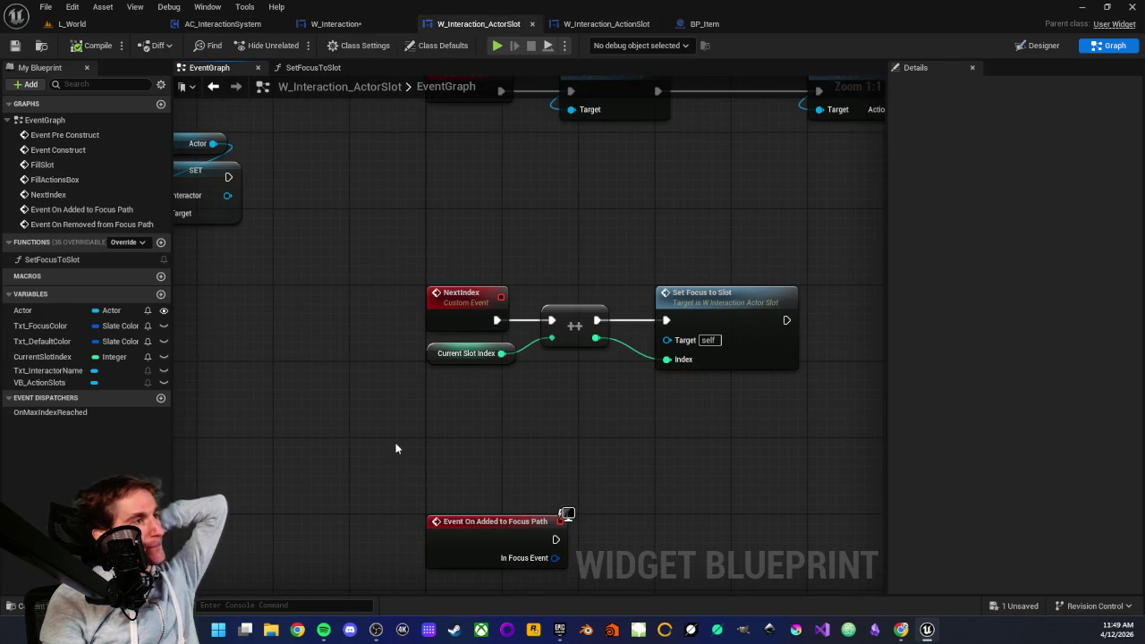
drag(385, 257, 810, 403)
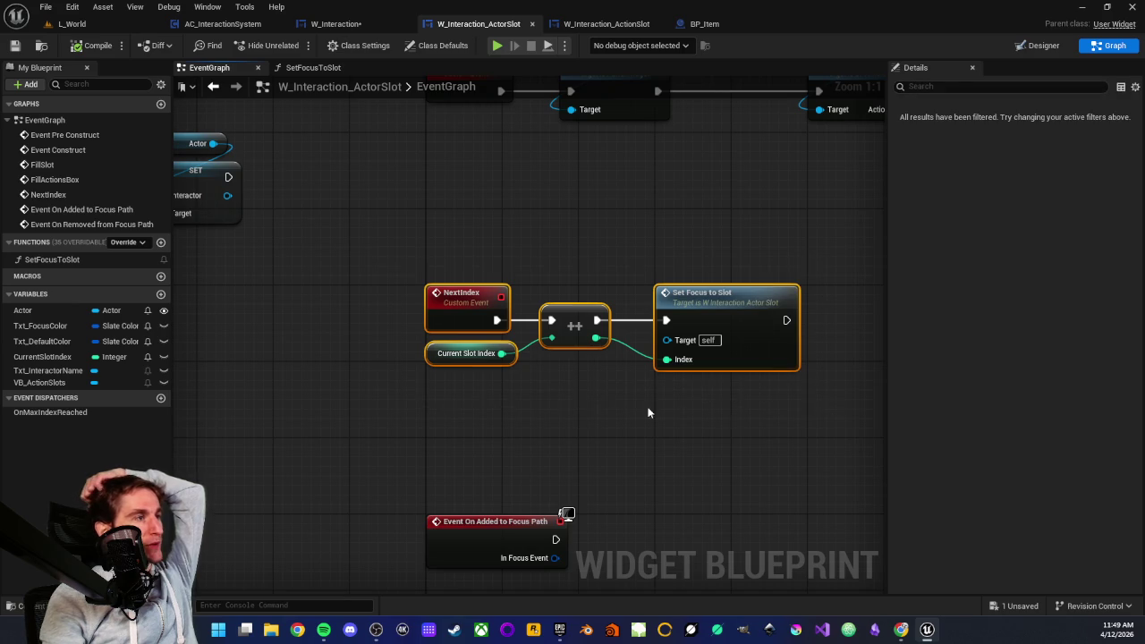
scroll(722, 414, down, 4)
drag(529, 302, 311, 377)
scroll(311, 377, up, 1)
mouse_move(299, 417)
mouse_down()
mouse_move(460, 358)
mouse_move(292, 380)
mouse_up()
- Inspect the Fill Slot, Set Focus to Slot and Current Slot Index nodes of the NextIndex chain
drag(312, 356, 690, 456)
click(542, 351)
mouse_move(530, 342)
mouse_down()
mouse_move(675, 435)
mouse_move(701, 438)
mouse_move(456, 339)
mouse_move(460, 318)
mouse_up()
scroll(683, 437, down, 2)
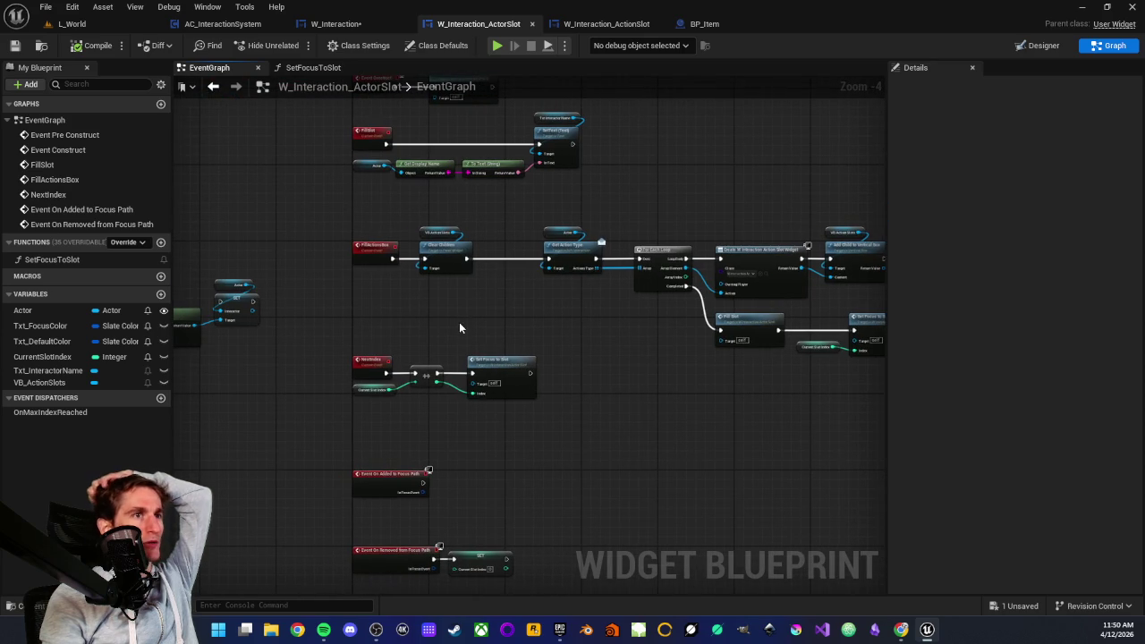
scroll(459, 333, up, 5)
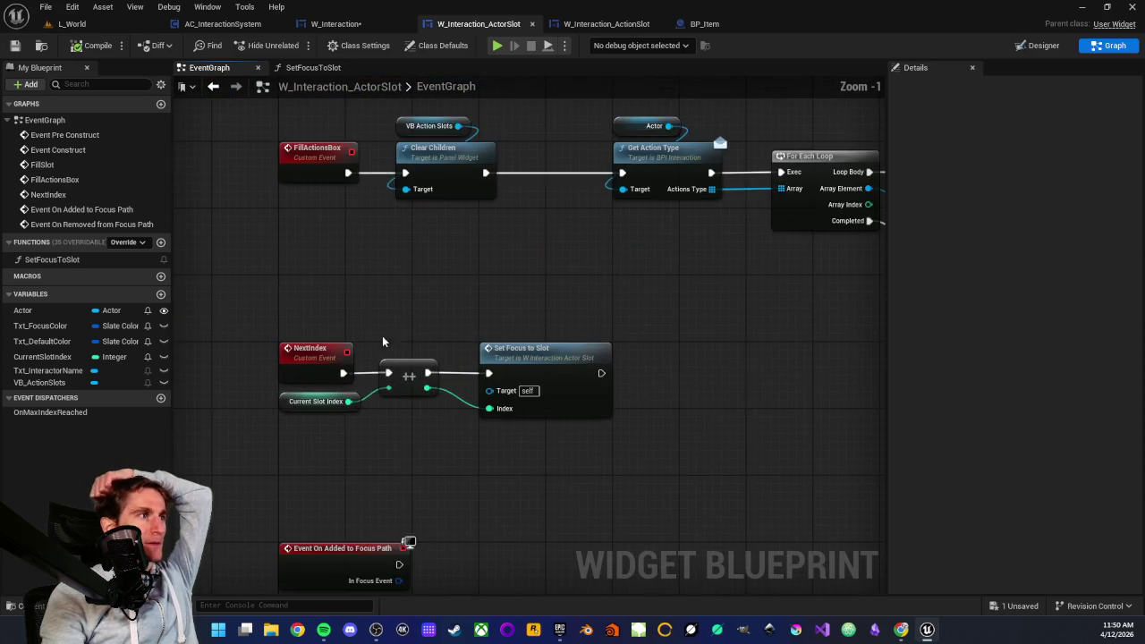
mouse_move(374, 290)
mouse_down()
mouse_move(649, 436)
mouse_move(813, 439)
mouse_up()
click(591, 440)
drag(358, 295, 807, 448)
drag(422, 299, 818, 452)
drag(708, 447, 616, 447)
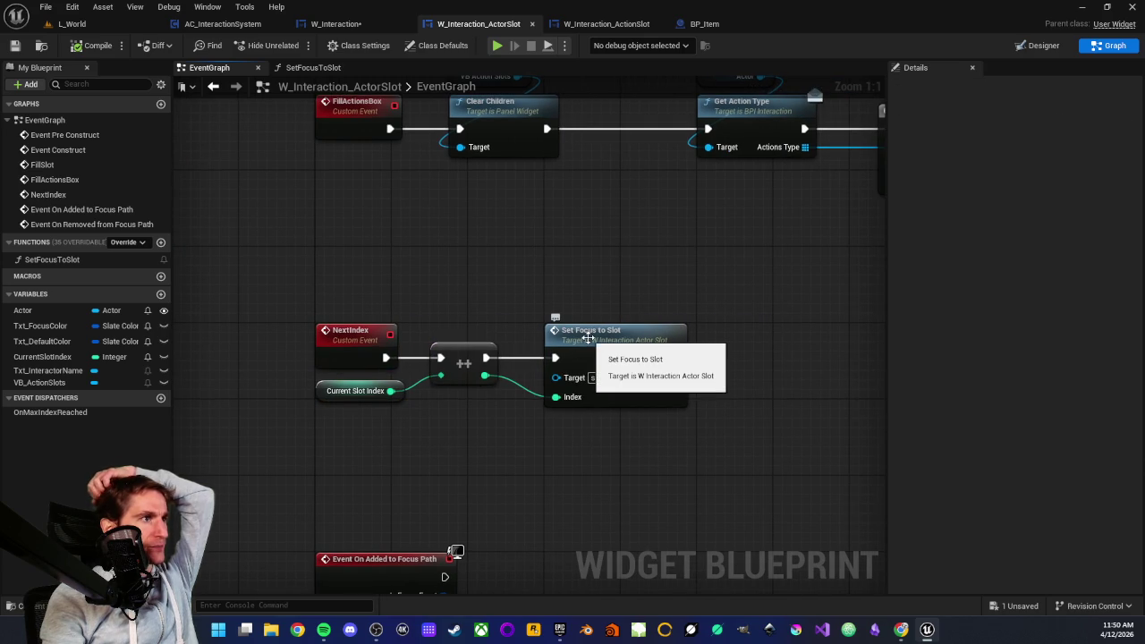
mouse_move(327, 298)
mouse_down()
mouse_move(711, 416)
mouse_move(719, 428)
mouse_up()
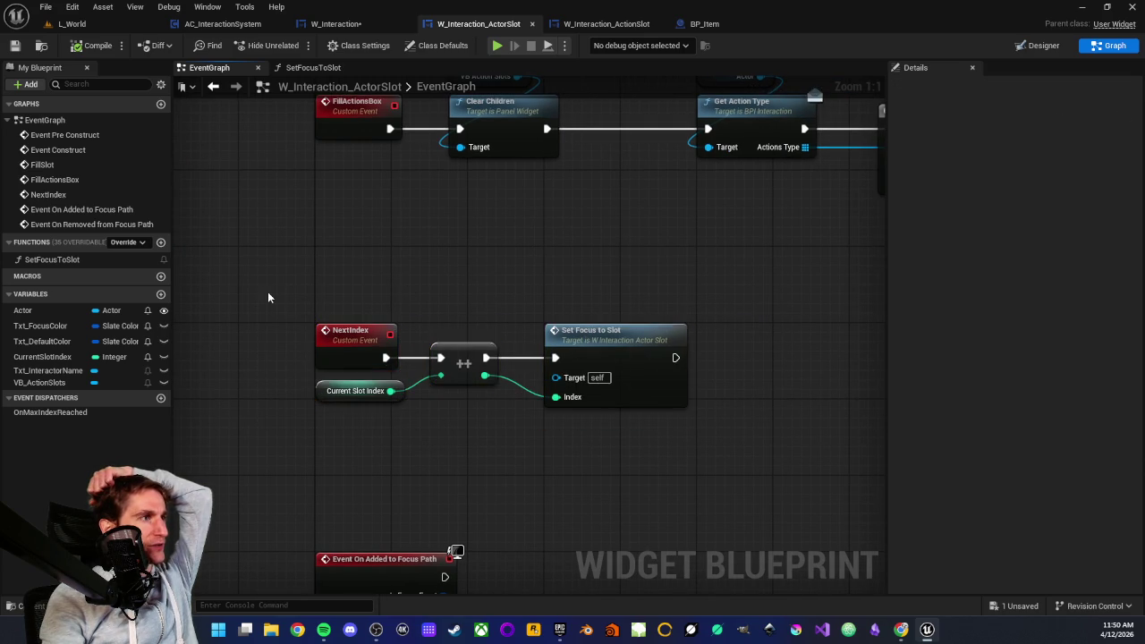
- View the SetFocusToSlot function and its Call On Max Index Reached node, then return to W_Interaction
double_click(614, 331)
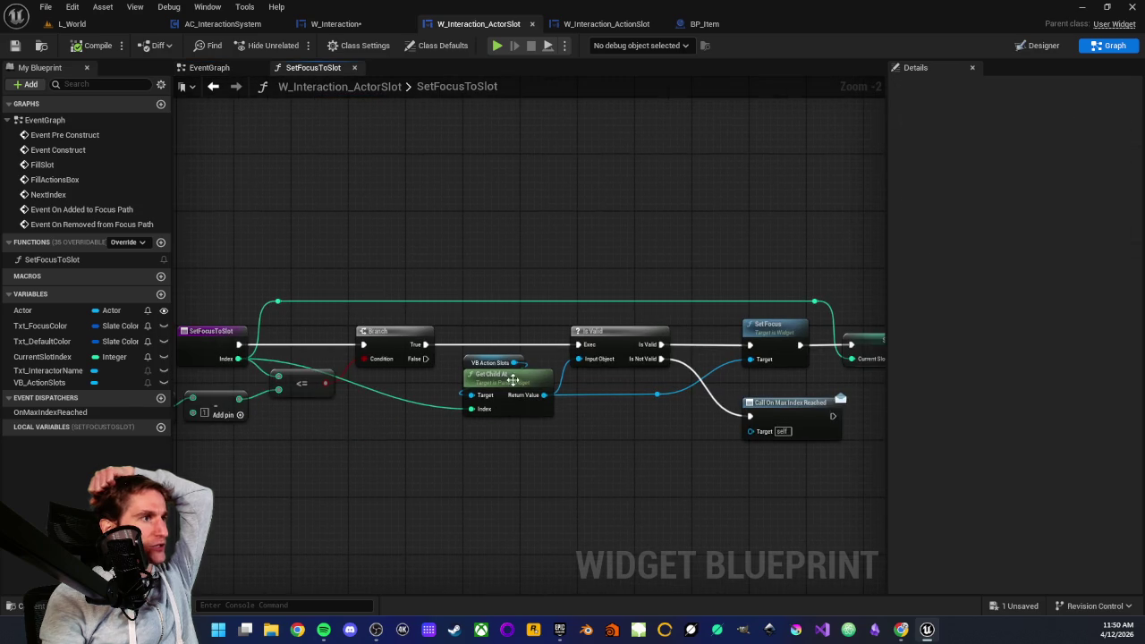
click(786, 407)
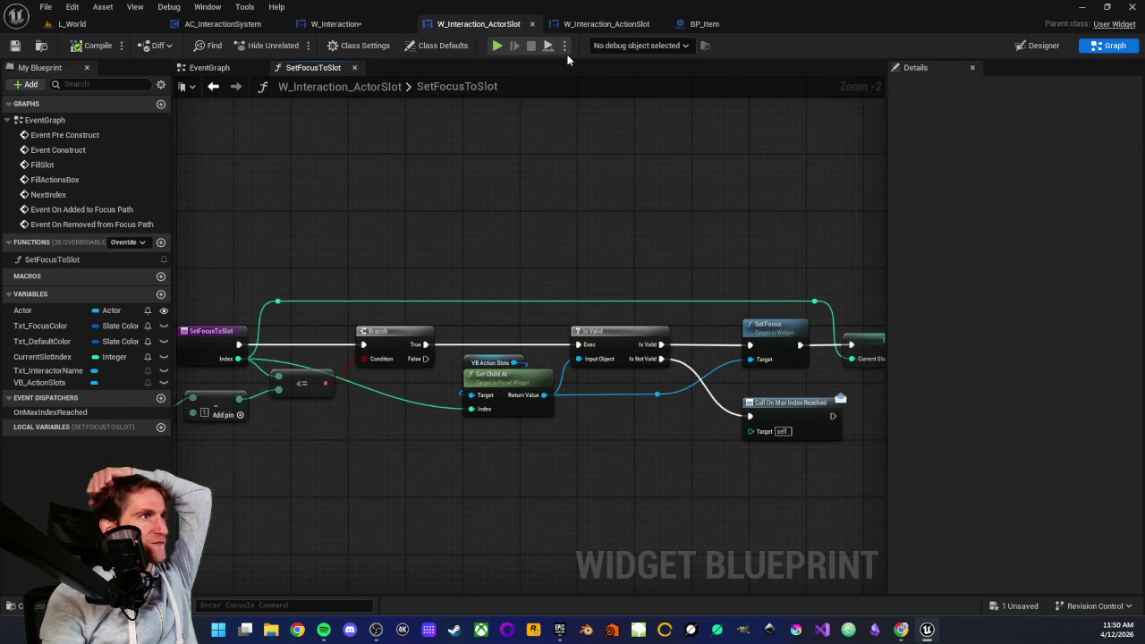
click(338, 24)
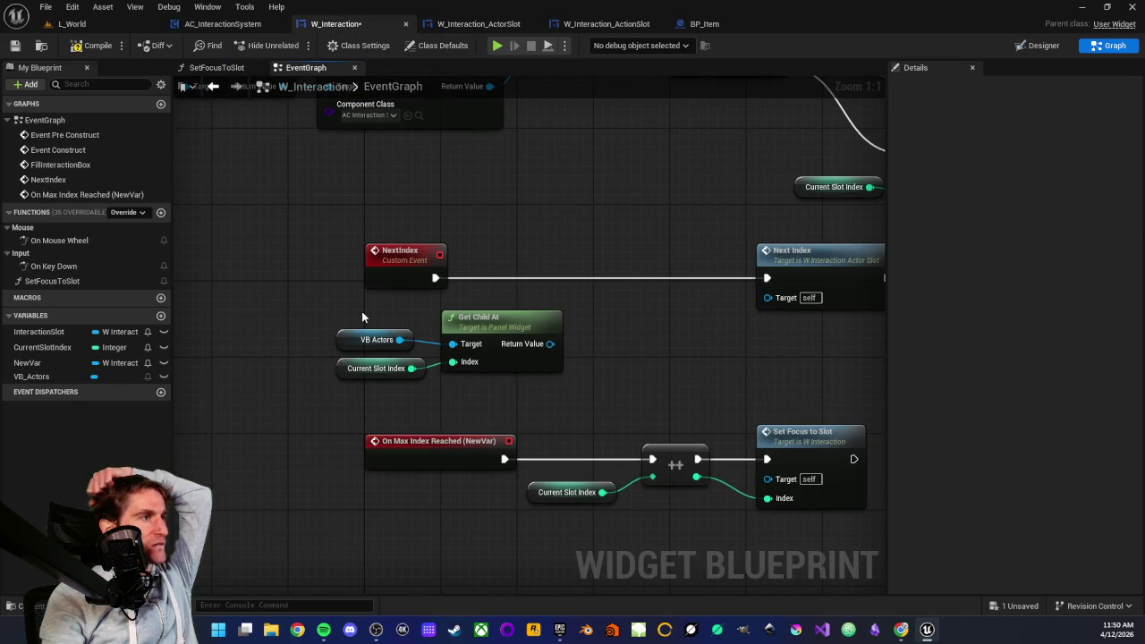
- Try wiring Get Child At's result into Next Index's Target and search 'find by refer', adding nothing
drag(325, 315, 475, 385)
mouse_move(490, 325)
mouse_down()
mouse_move(537, 327)
mouse_move(506, 326)
mouse_up()
click(581, 299)
drag(434, 344, 620, 298)
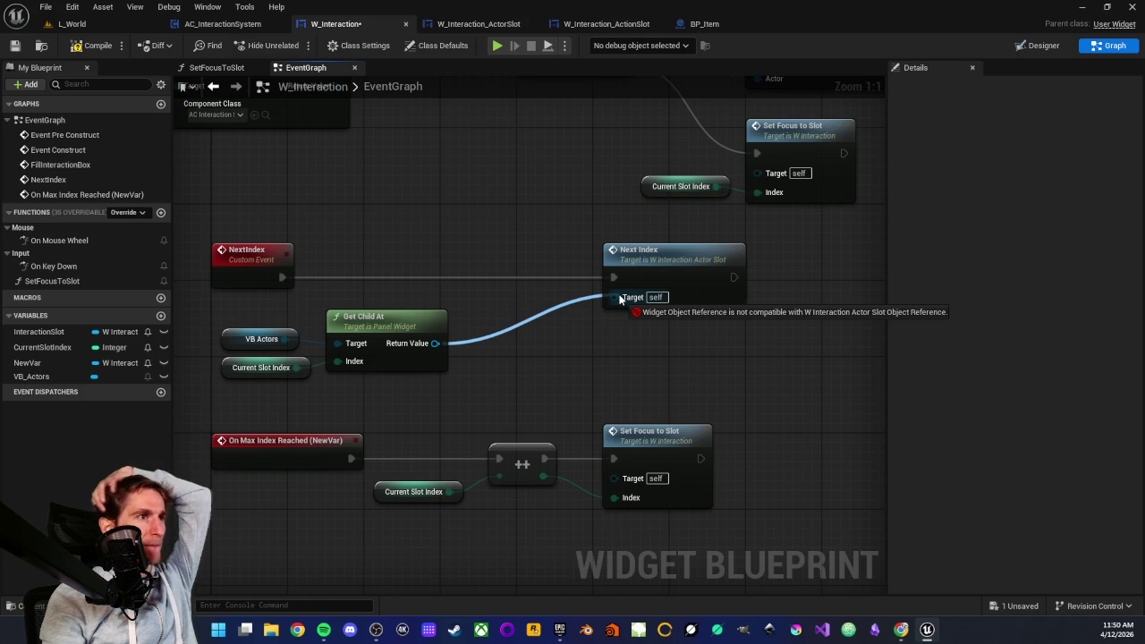
mouse_move(620, 299)
mouse_down()
mouse_move(511, 325)
mouse_move(623, 302)
mouse_move(524, 350)
mouse_move(486, 343)
mouse_up()
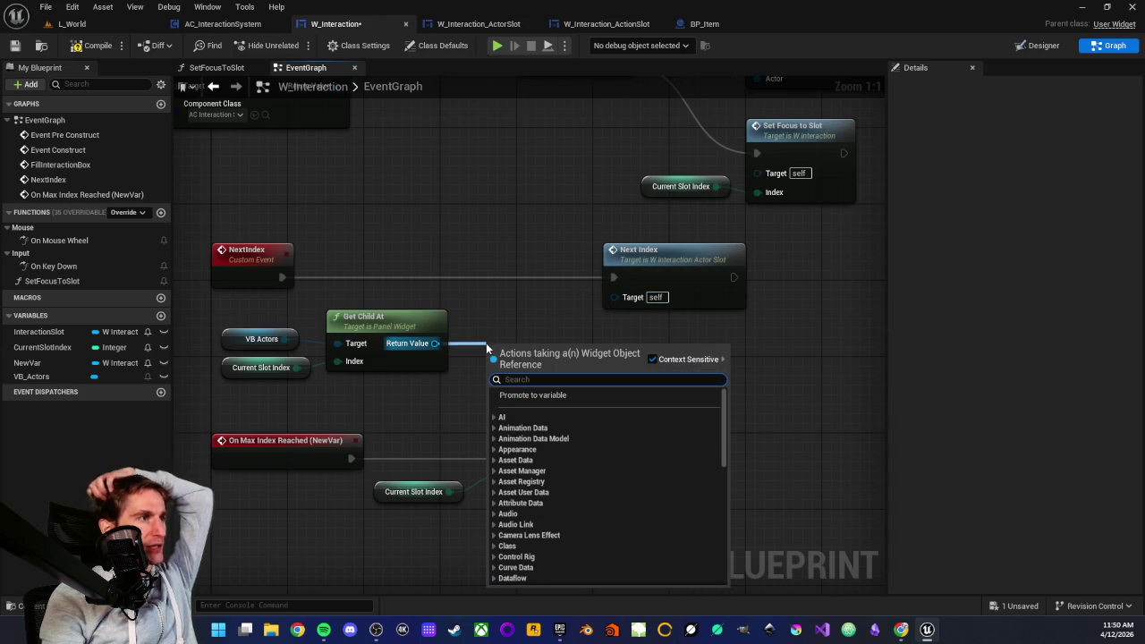
text(find)
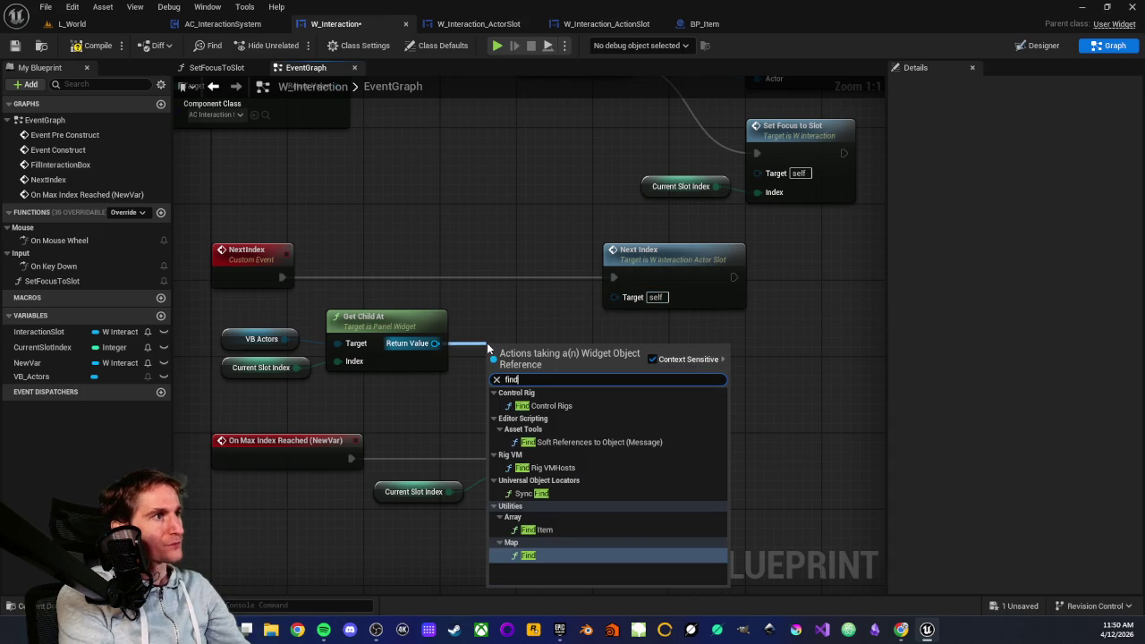
text( b)
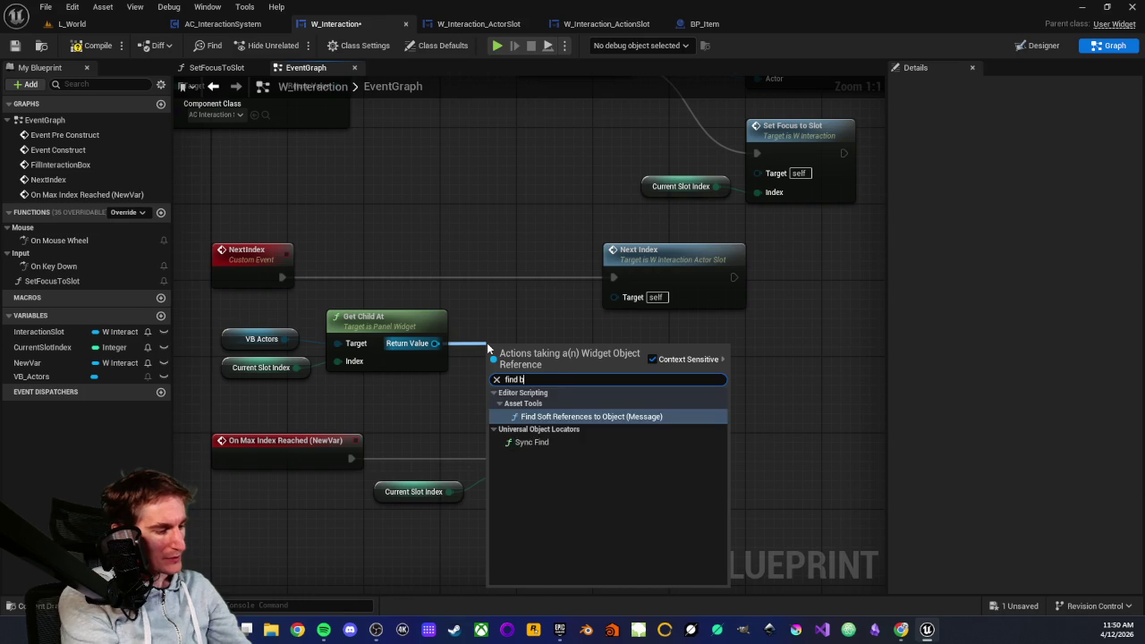
text(y refer)
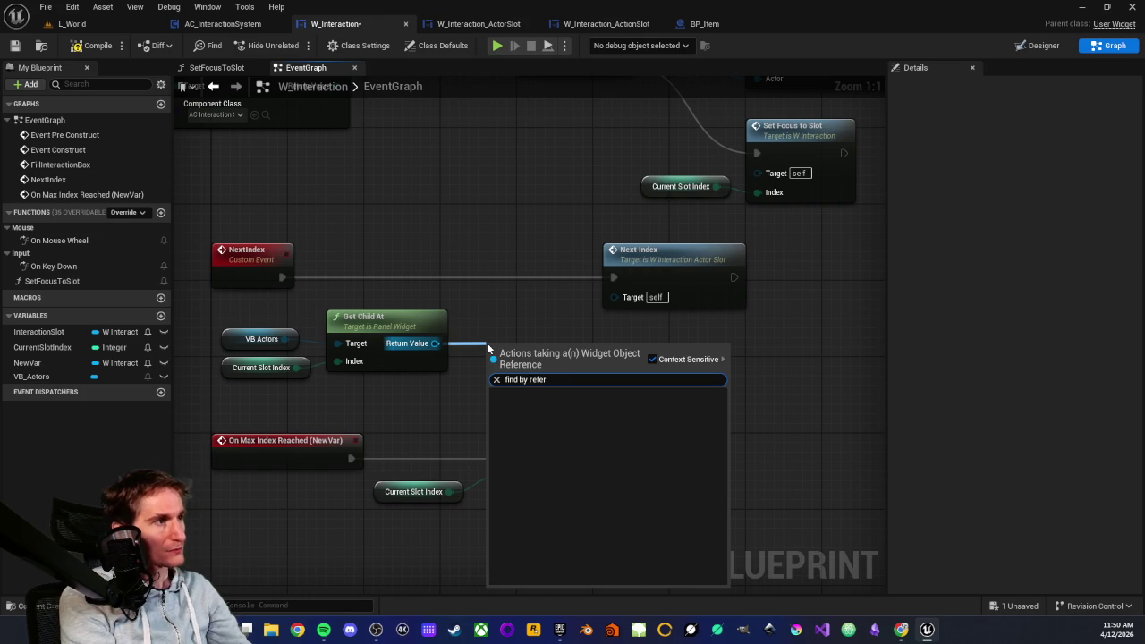
key(BackSpace)
key(BackSpace)
key(BackSpace)
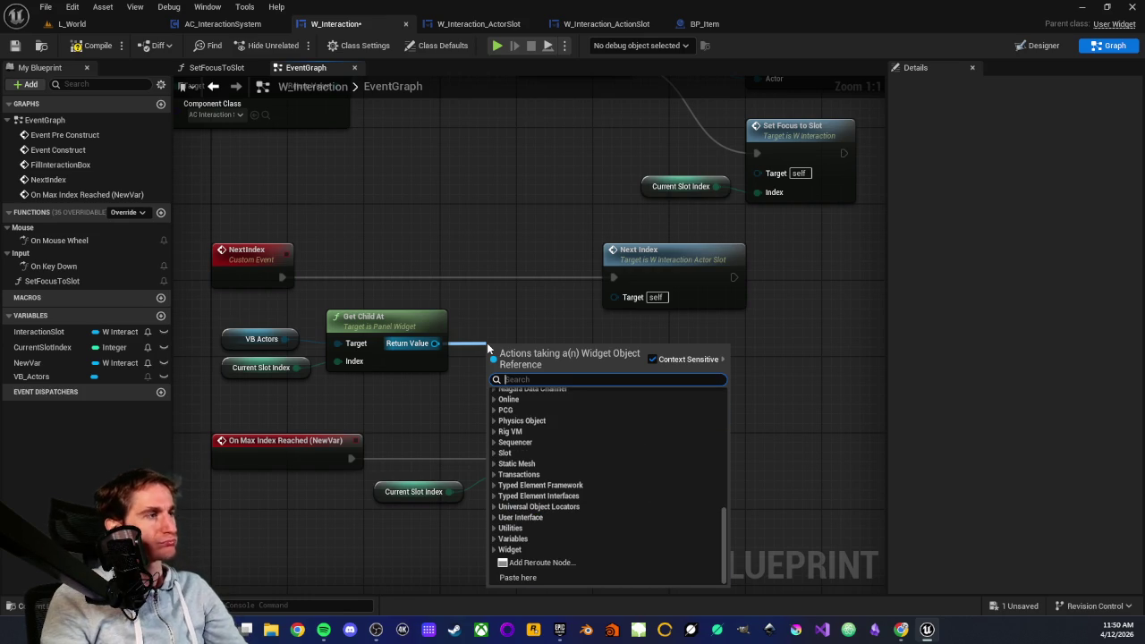
key(Escape)
- Search 'by class' from Get Child At's result, then recheck the Get Child At and Next Index nodes
drag(435, 344, 488, 347)
text(by class)
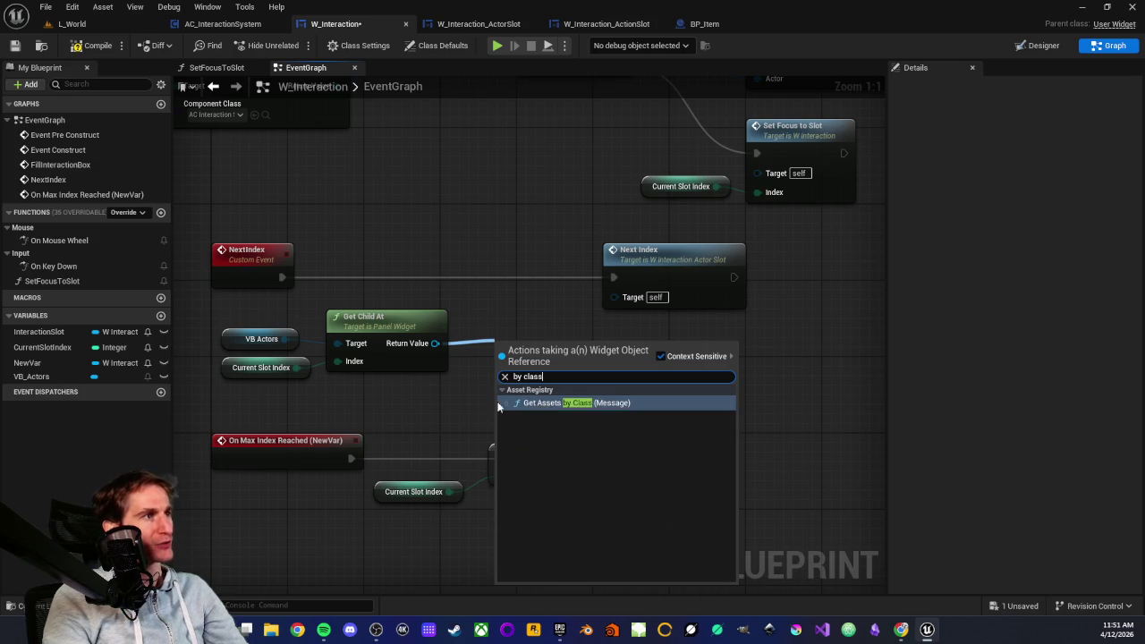
click(473, 392)
drag(472, 371, 498, 408)
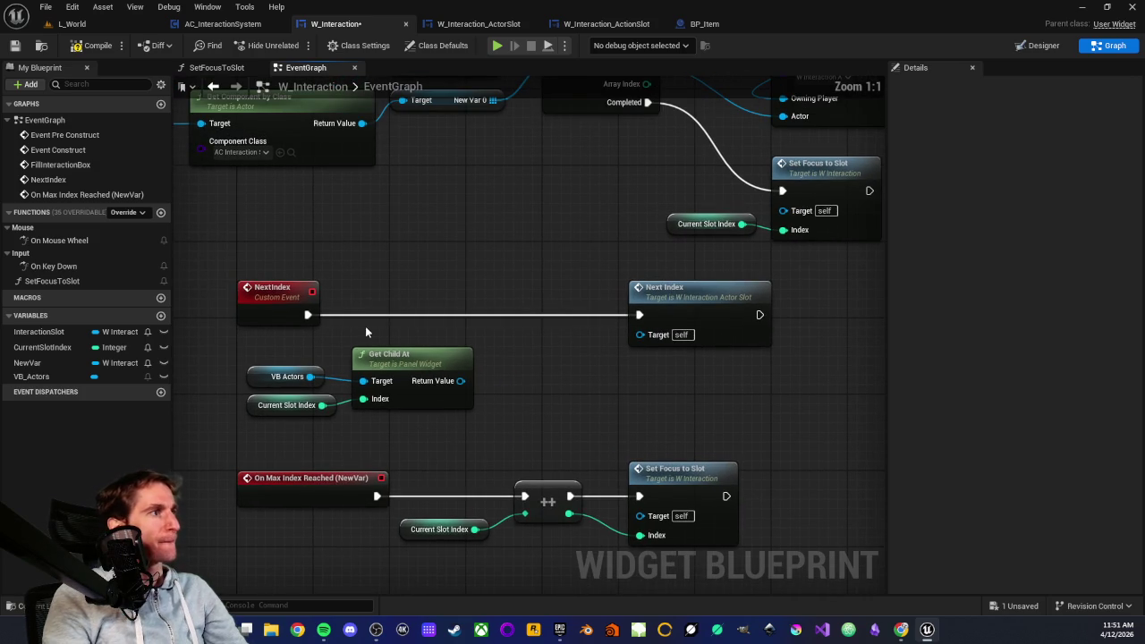
mouse_move(225, 342)
mouse_down()
mouse_move(558, 435)
mouse_move(504, 414)
mouse_move(531, 401)
mouse_move(508, 398)
mouse_move(505, 430)
mouse_up()
click(528, 407)
mouse_move(576, 316)
mouse_down()
mouse_move(801, 427)
mouse_move(748, 408)
mouse_up()
click(618, 428)
- Add a Cast To W_Interaction_ActorSlot on Get Child At's result, placed before Next Index
mouse_move(421, 429)
mouse_down()
mouse_move(508, 432)
mouse_move(478, 430)
mouse_up()
text(cast)
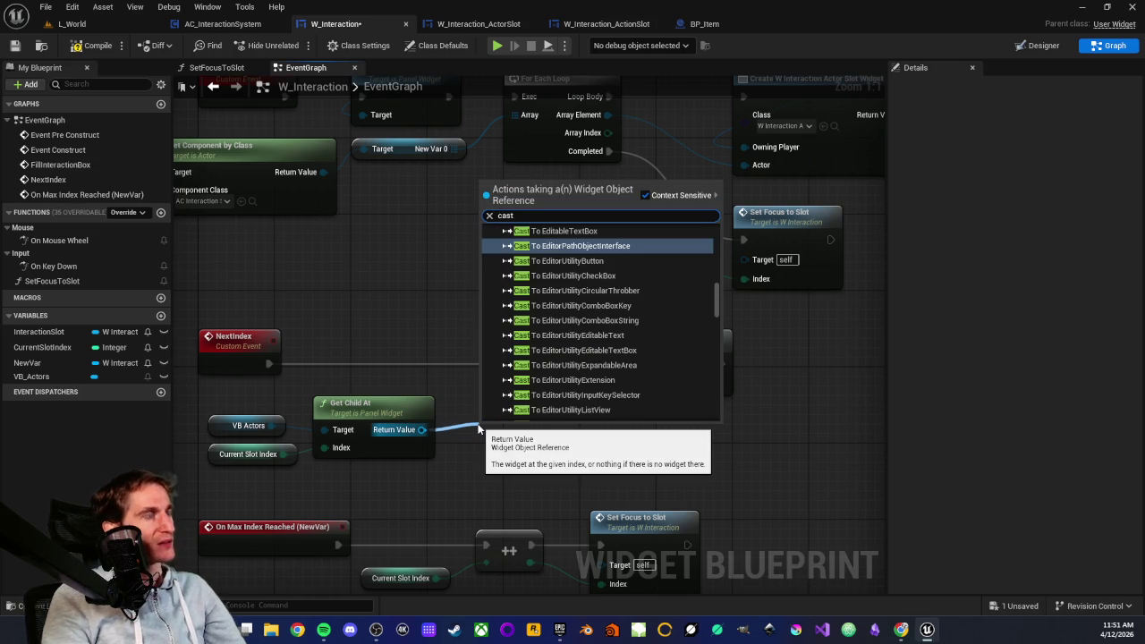
text( to w intera)
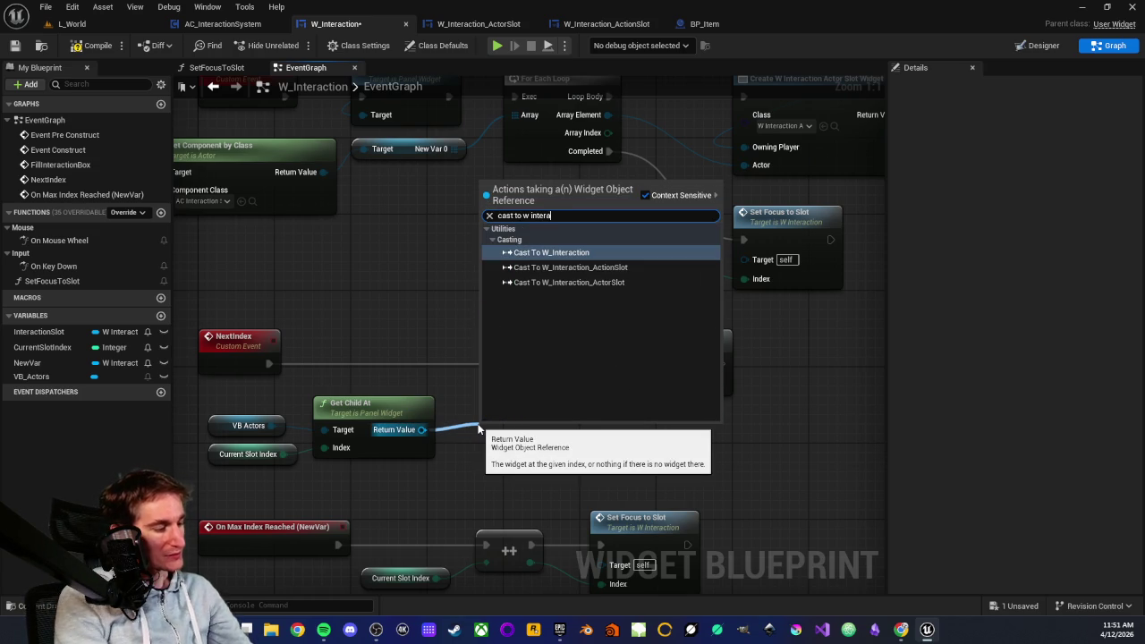
click(569, 282)
drag(527, 420, 517, 342)
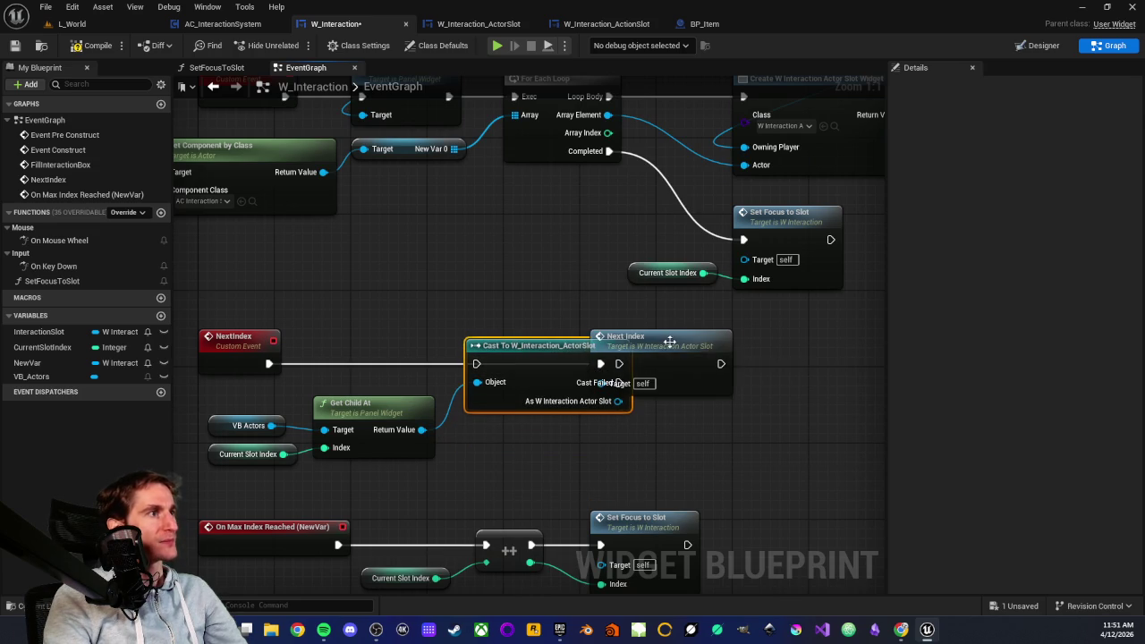
drag(667, 341, 752, 350)
- Wire NextIndex through the cast into Next Index, feed the cast result to Target, and compile
drag(268, 365, 477, 364)
drag(618, 365, 677, 364)
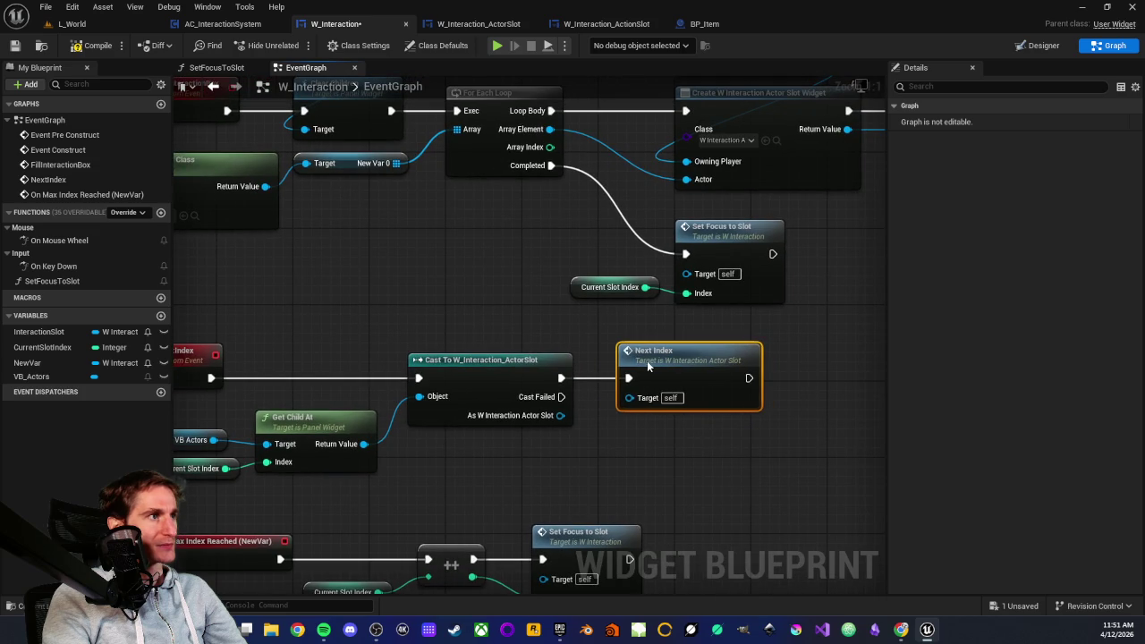
click(591, 452)
mouse_move(590, 452)
mouse_down()
mouse_move(728, 435)
mouse_move(650, 439)
mouse_up()
drag(638, 396, 717, 379)
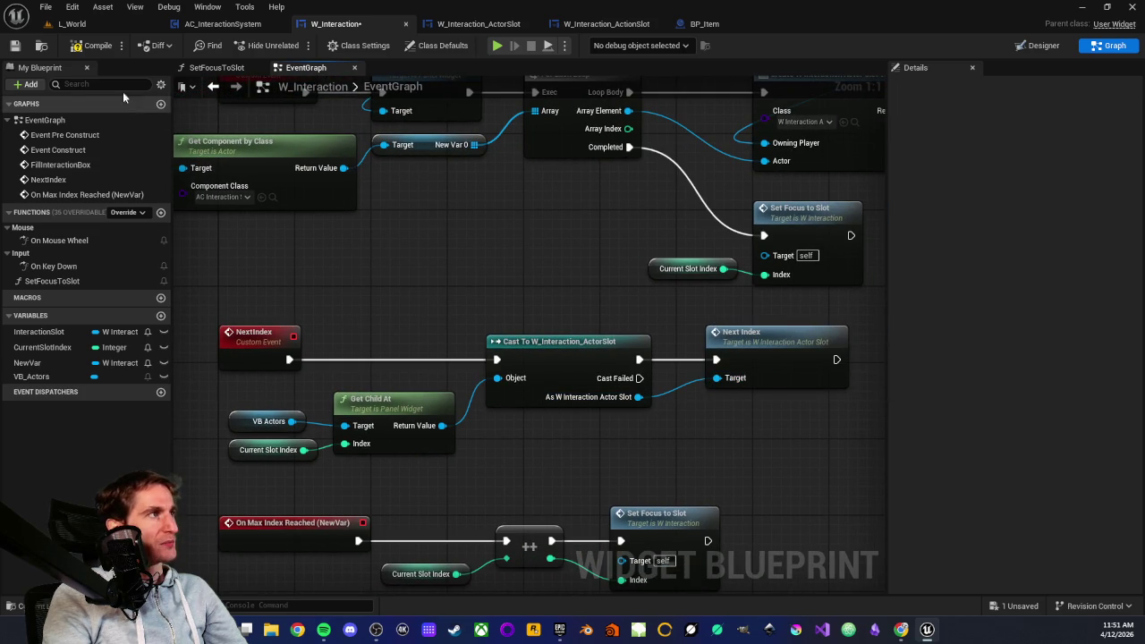
click(99, 47)
- Save the W_Interaction blueprint and look over the Get Child At, cast and Next Index nodes
key(ctrl+s)
scroll(407, 314, down, 3)
scroll(406, 319, up, 2)
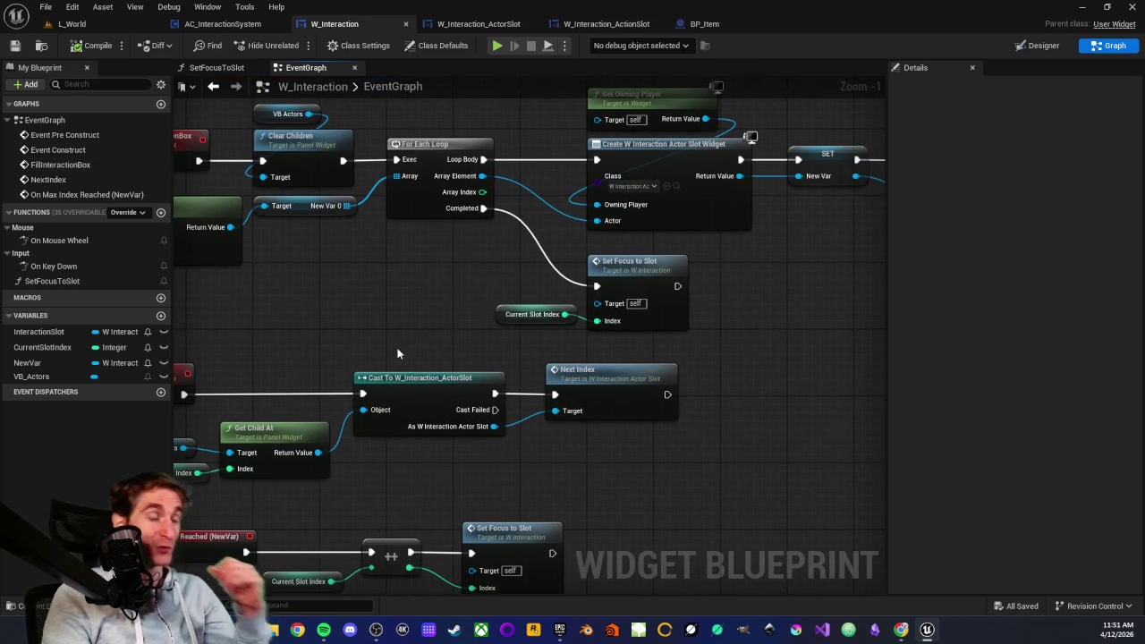
drag(339, 370, 436, 327)
drag(232, 372, 379, 451)
drag(458, 322, 778, 424)
click(563, 408)
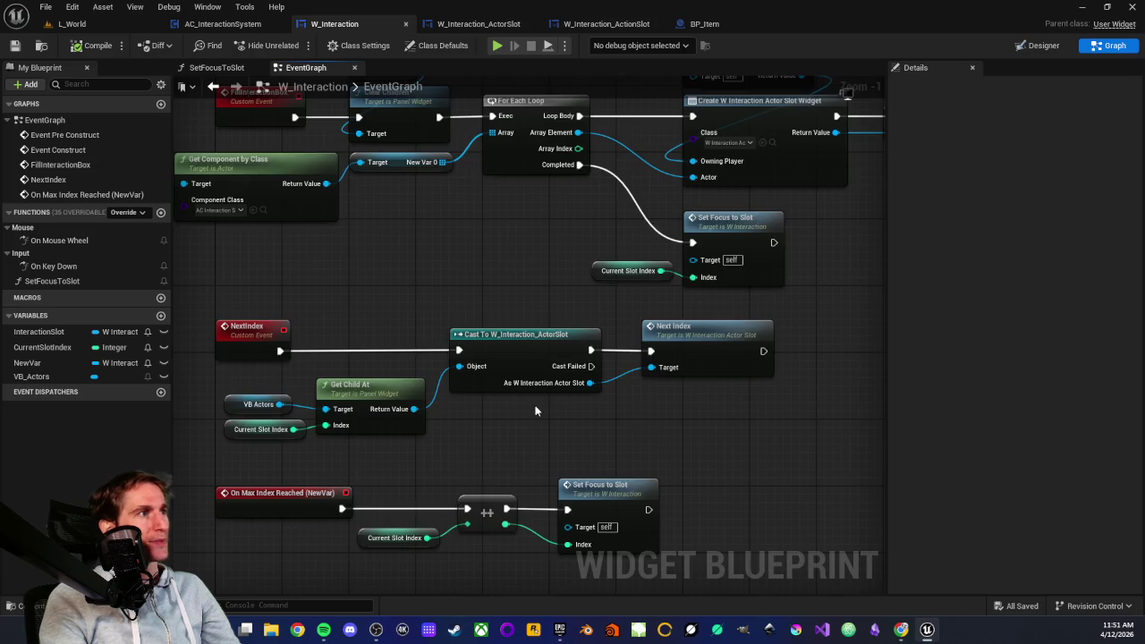
scroll(563, 413, down, 3)
scroll(467, 380, up, 2)
scroll(528, 392, up, 1)
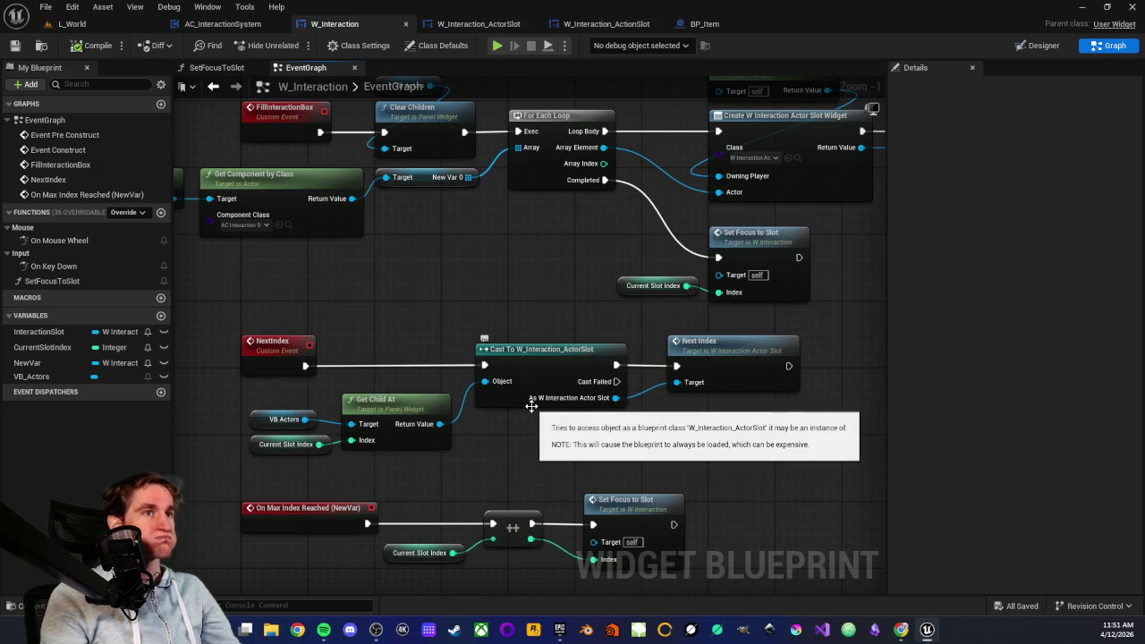
- Review the new cast and Next Index nodes alongside the focus logic
mouse_move(531, 407)
mouse_down()
mouse_move(520, 392)
mouse_move(407, 411)
mouse_up()
mouse_move(407, 337)
mouse_down()
mouse_move(615, 448)
mouse_move(477, 449)
mouse_up()
click(600, 440)
scroll(483, 448, up, 1)
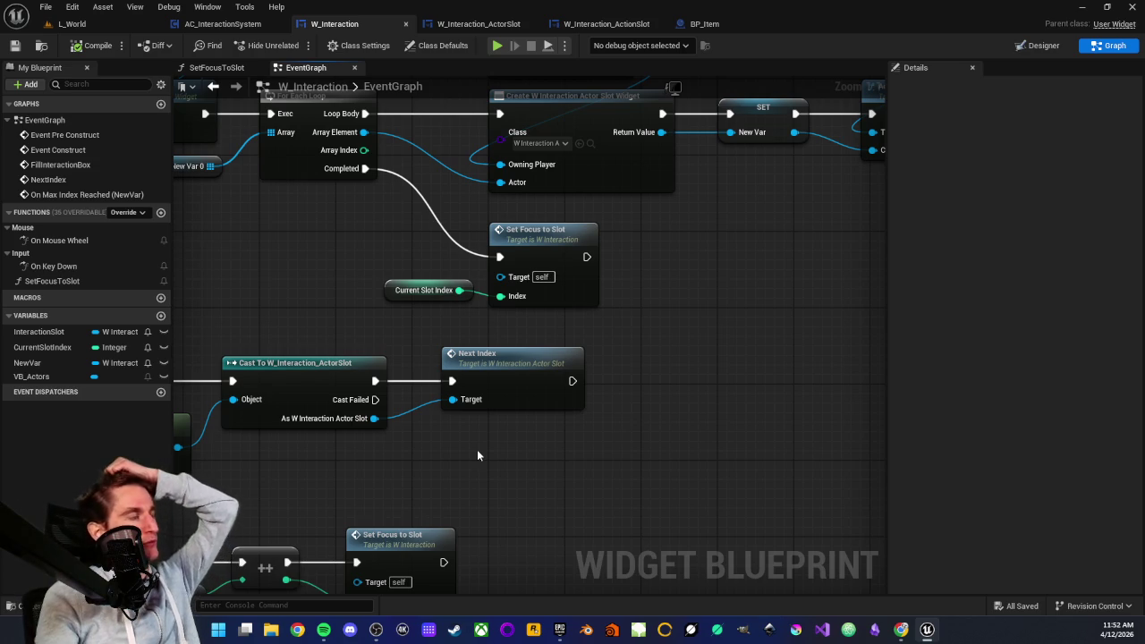
mouse_move(327, 442)
mouse_down()
mouse_move(431, 483)
mouse_move(466, 428)
mouse_move(529, 416)
mouse_up()
mouse_move(481, 298)
mouse_down()
mouse_move(511, 356)
mouse_move(630, 439)
mouse_move(670, 439)
mouse_up()
click(596, 436)
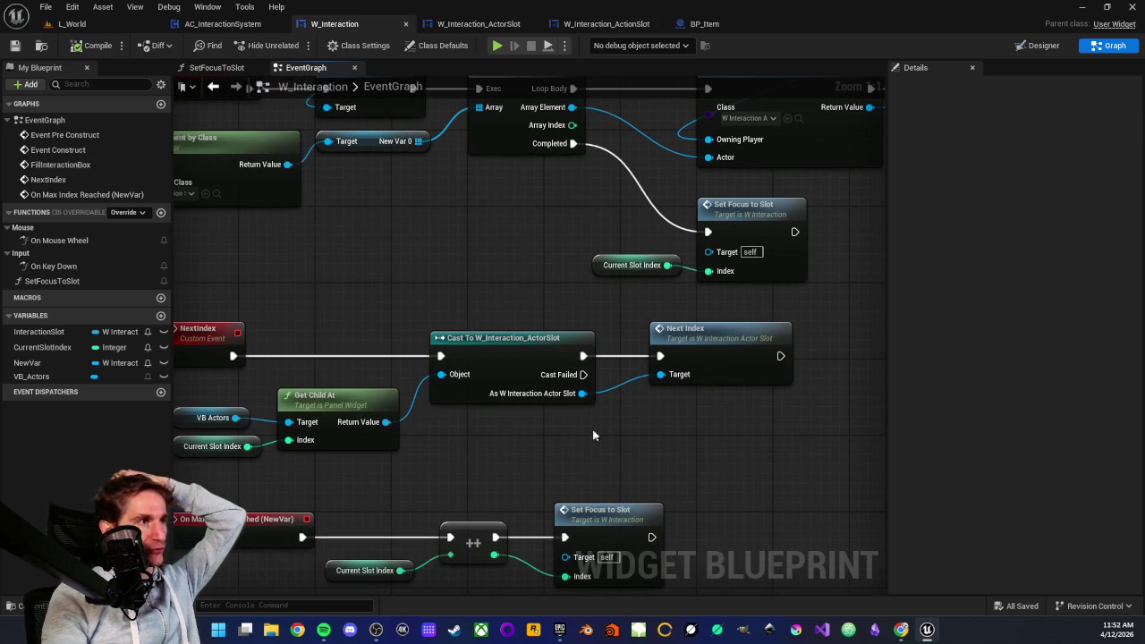
mouse_move(485, 269)
mouse_down()
mouse_move(552, 432)
mouse_move(711, 463)
mouse_up()
click(638, 448)
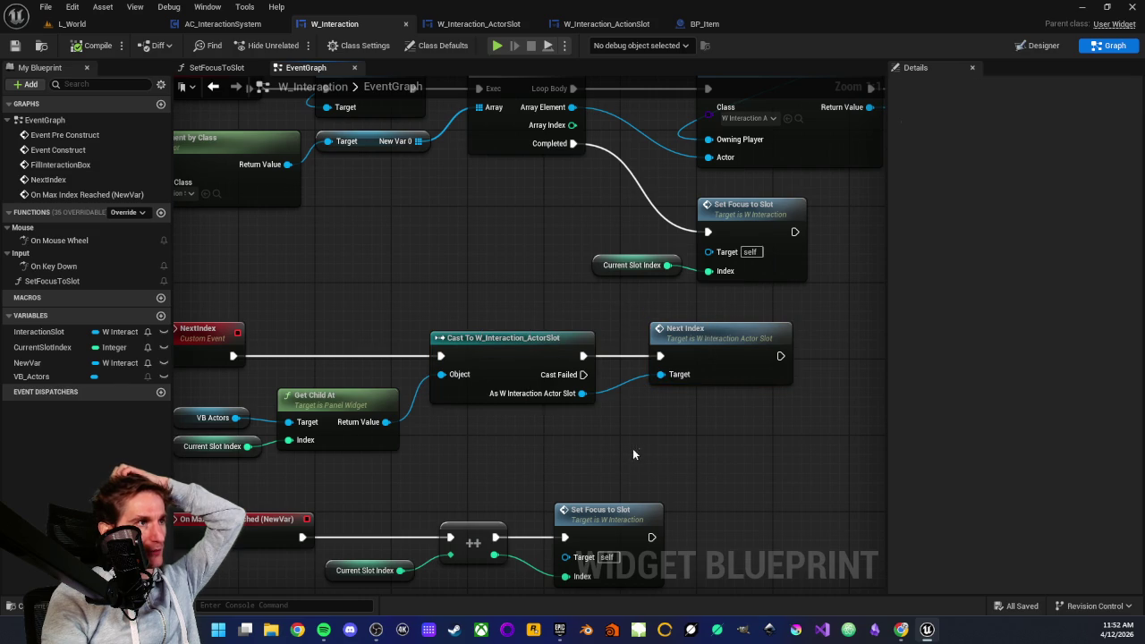
mouse_move(471, 318)
mouse_down()
mouse_move(562, 403)
mouse_move(700, 433)
mouse_up()
click(552, 407)
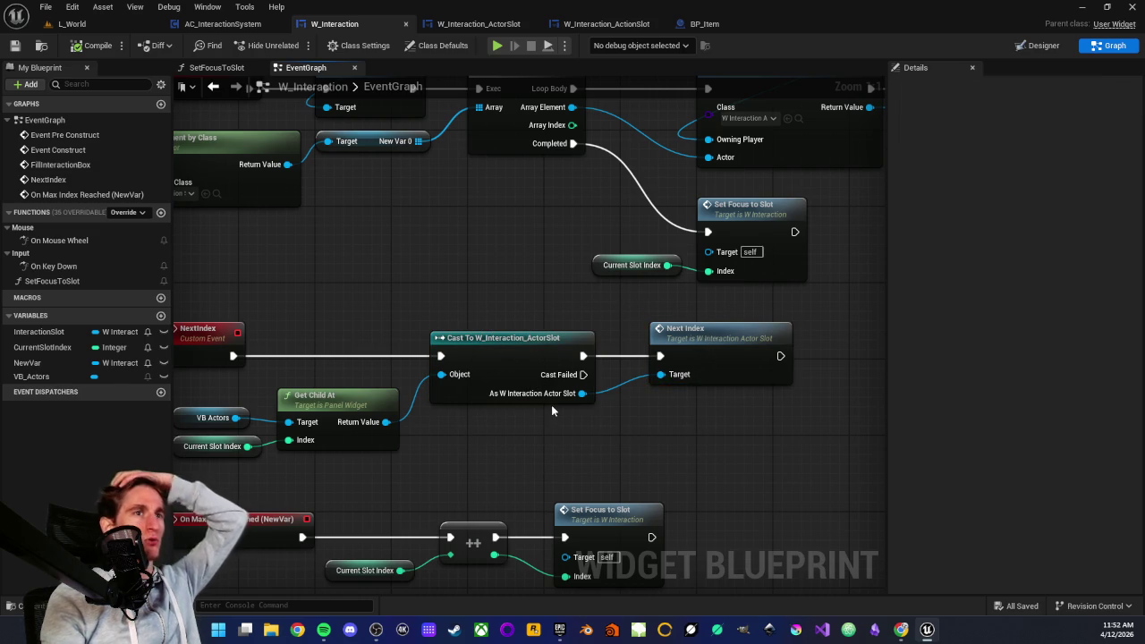
- Check the cast and Next Index nodes and the FillInteractionBox loop, then return to L_World
drag(484, 321, 718, 433)
click(417, 118)
mouse_move(549, 283)
mouse_down()
mouse_move(633, 406)
mouse_move(713, 444)
mouse_up()
click(623, 395)
drag(467, 269, 443, 336)
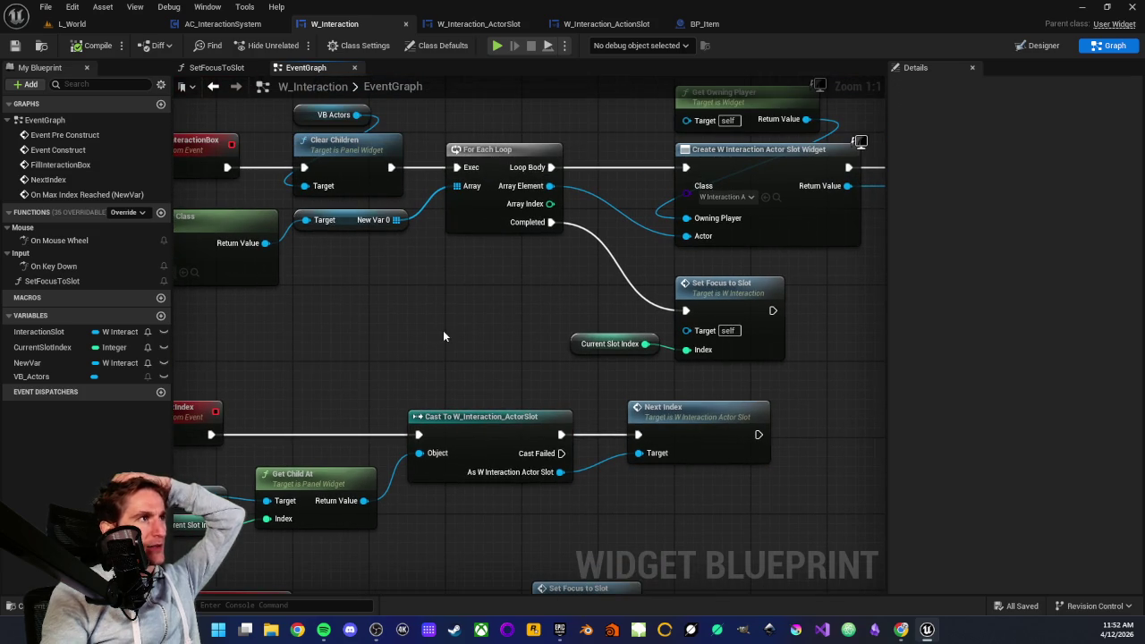
click(86, 25)
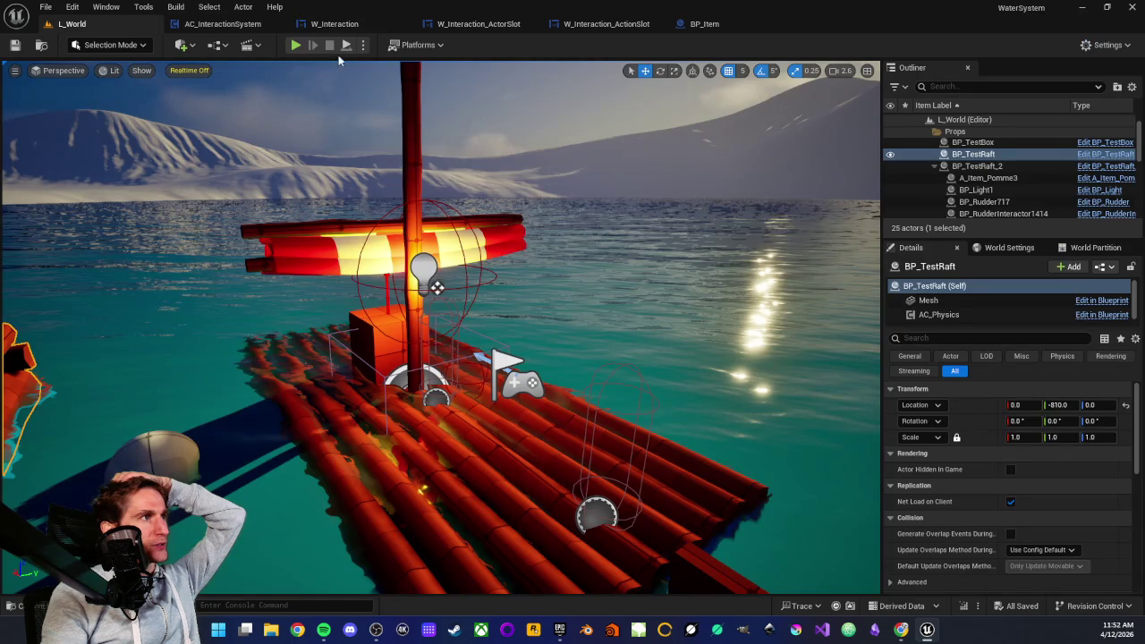
- Play-test the interaction menu, stop the session, then switch to W_Interaction_ActionSlot's event graph
click(294, 45)
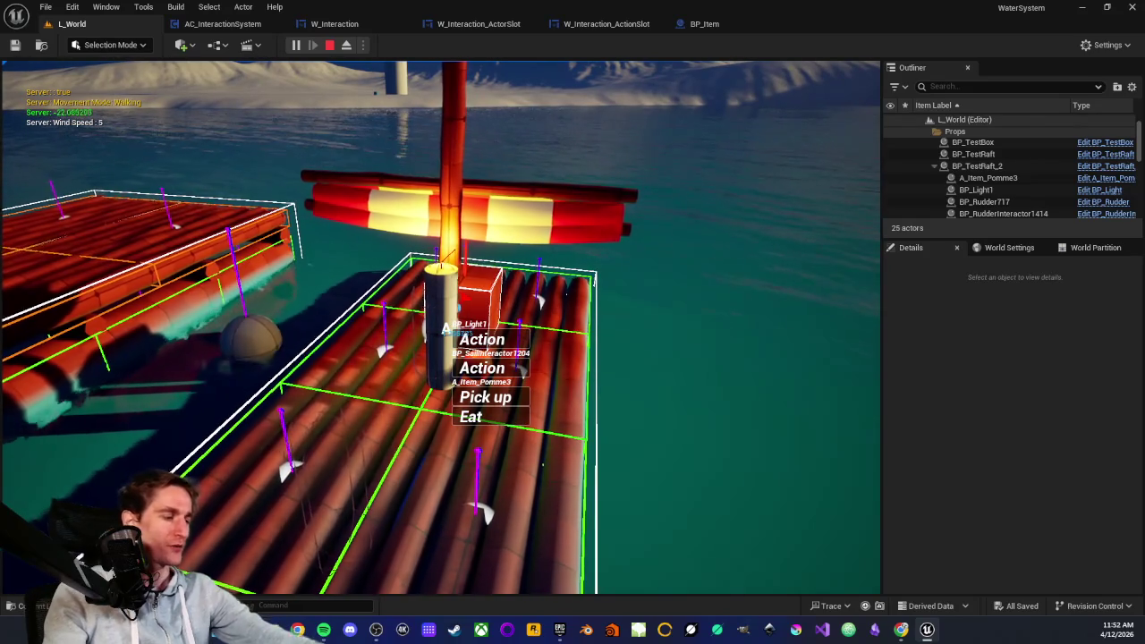
key(Escape)
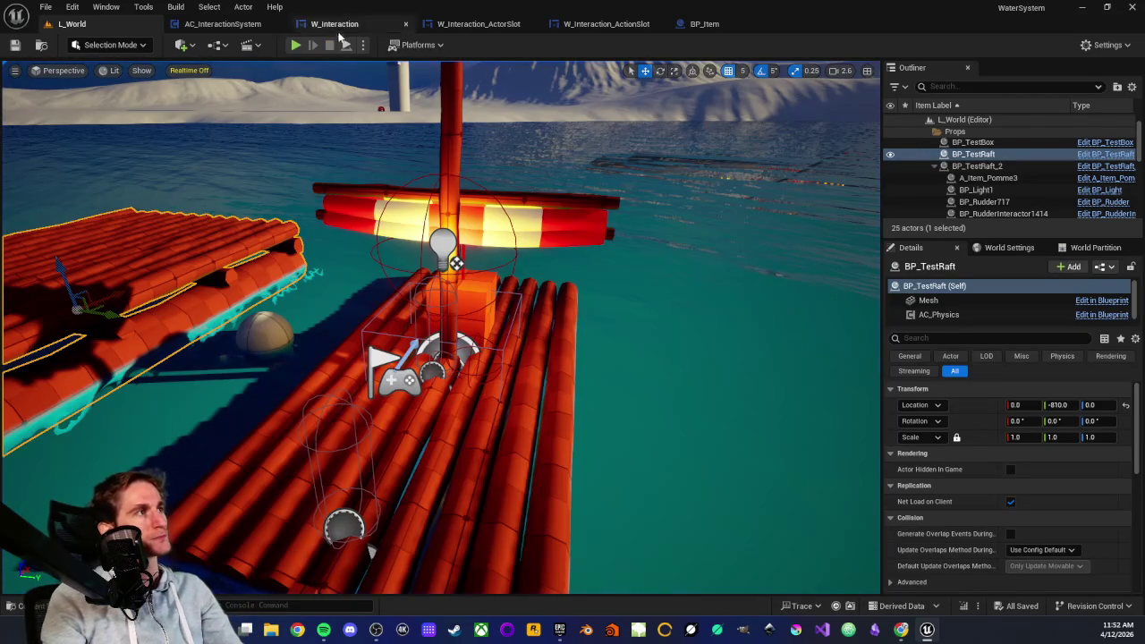
click(588, 27)
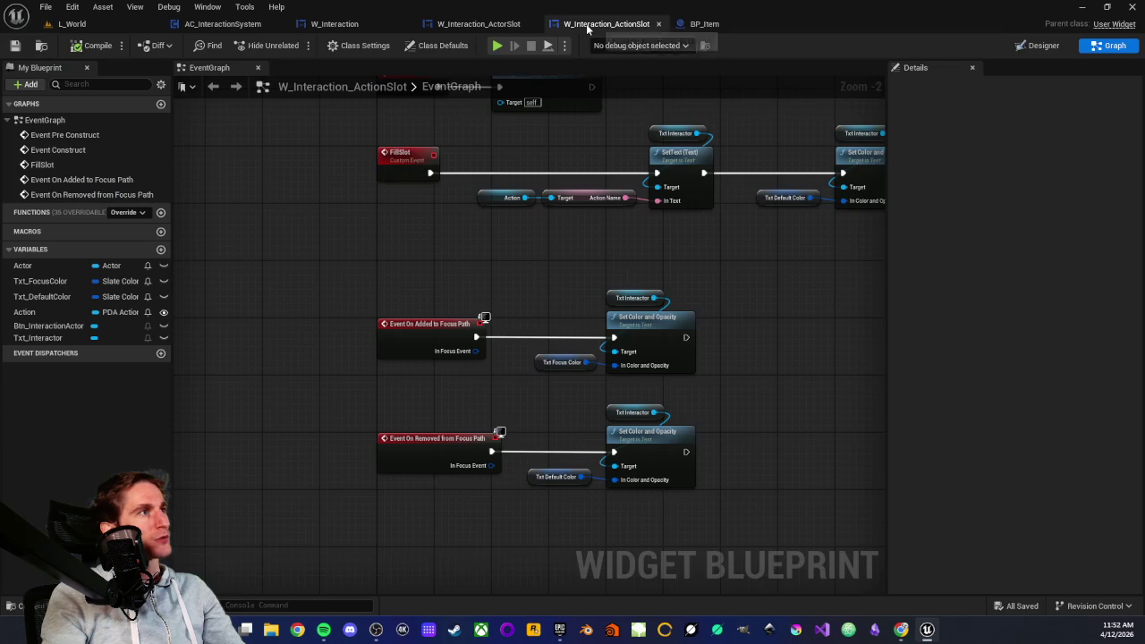
- Add a Print String node after On Added to Focus Path, then compile and save the widget
scroll(485, 239, up, 2)
drag(333, 336, 787, 436)
click(540, 341)
drag(470, 372, 519, 302)
text(pri)
key(Down)
key(Down)
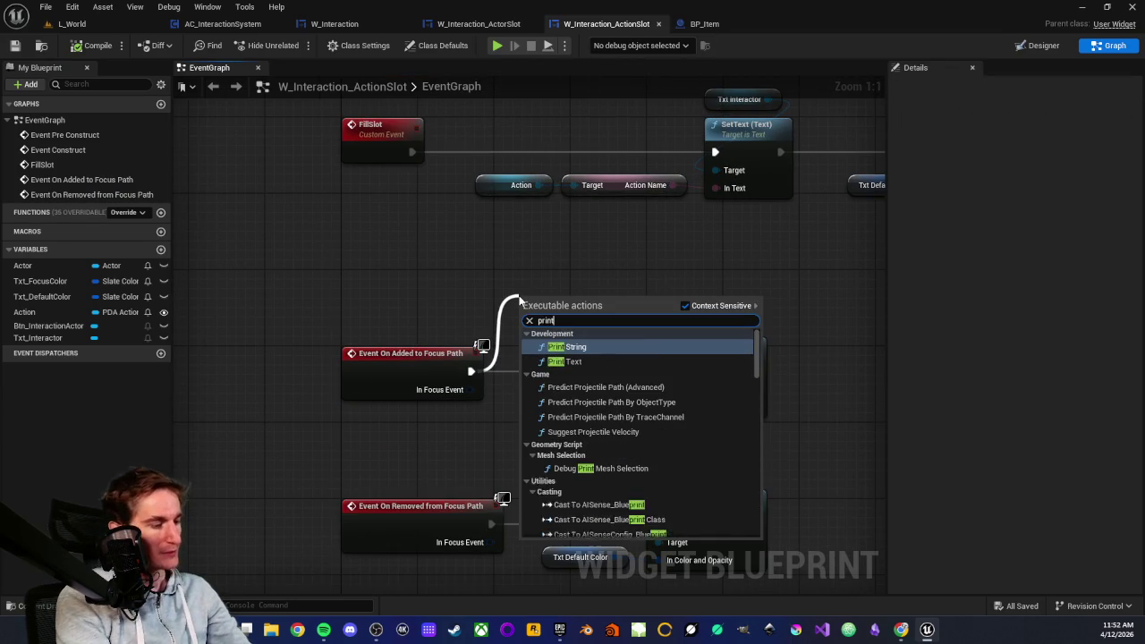
key(Return)
click(91, 46)
click(15, 45)
- Play-test the L_World raft level, walking the character toward and away from the mast
click(70, 25)
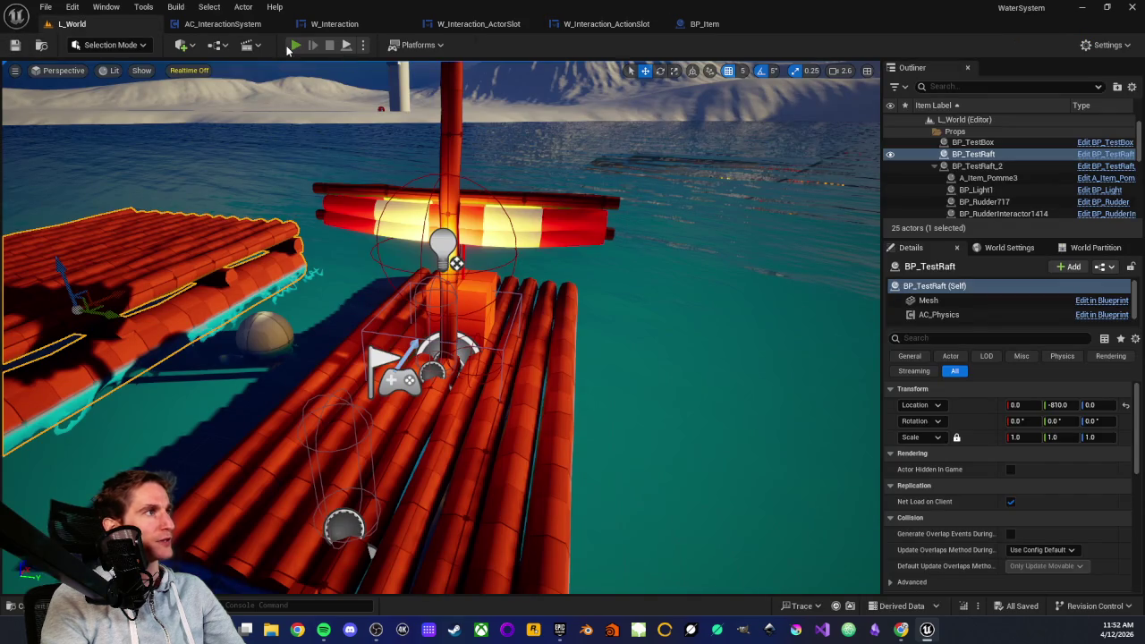
click(294, 45)
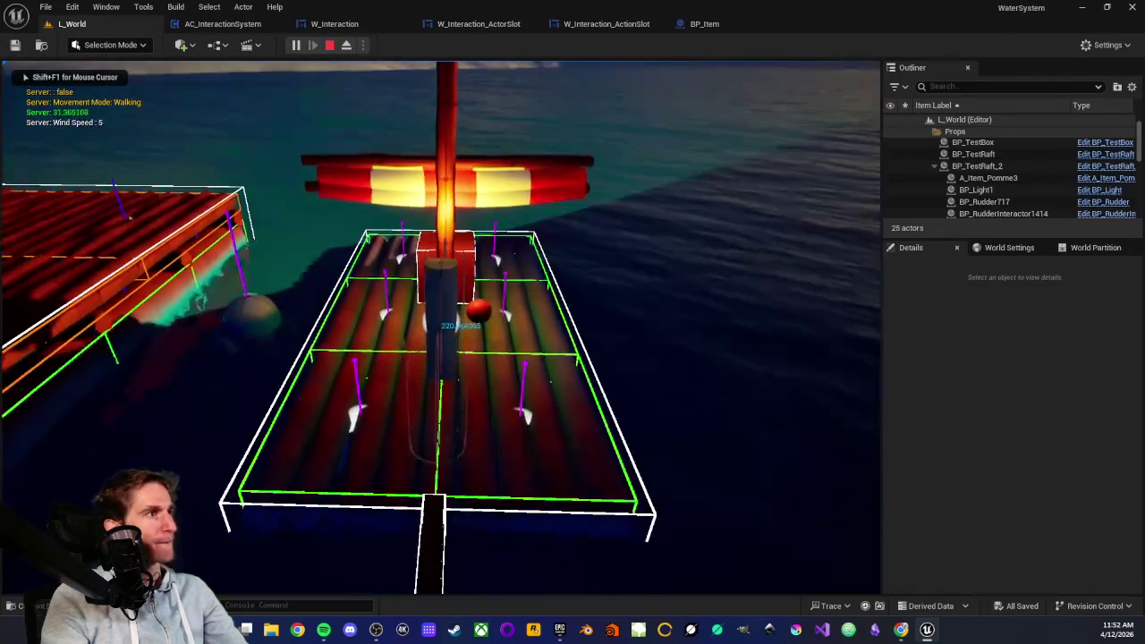
key(w)
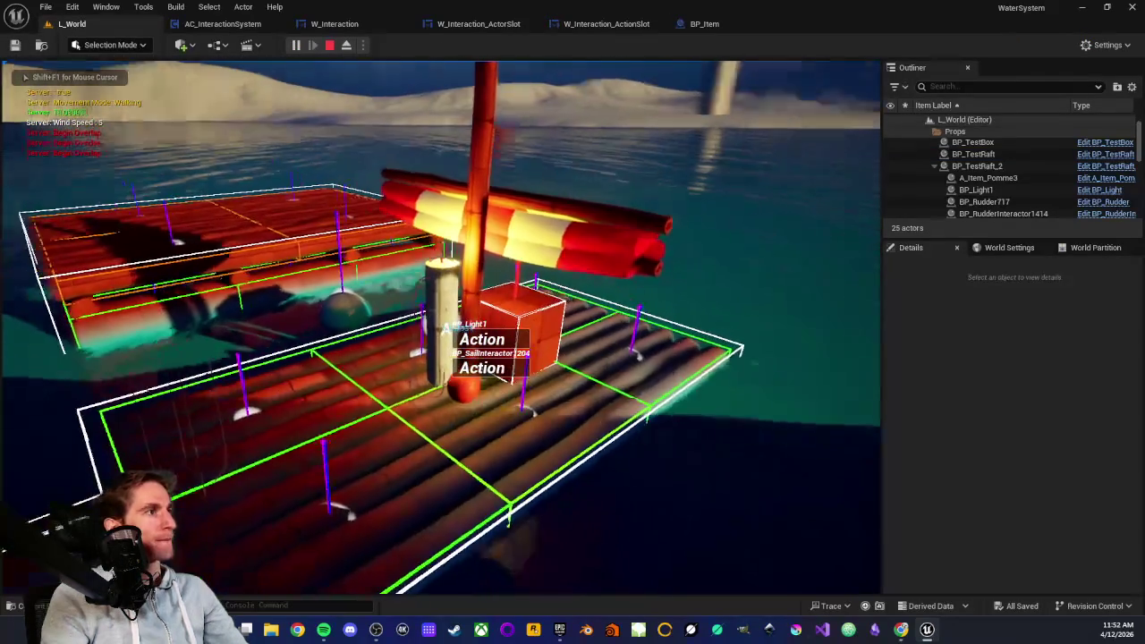
key(w)
key(w)
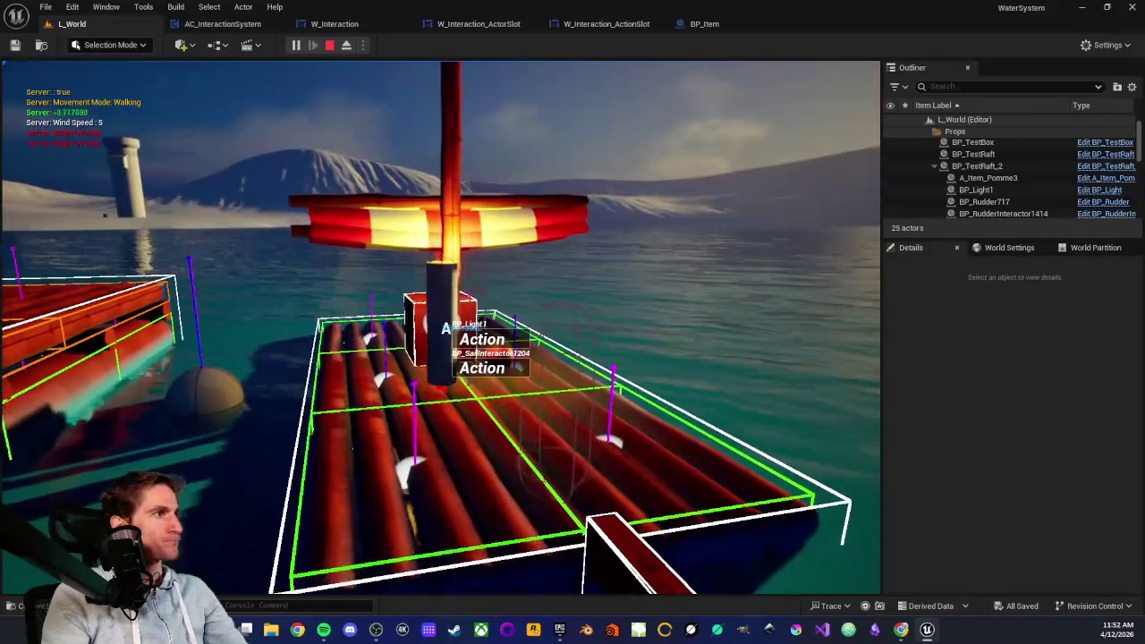
key(w)
key(w)
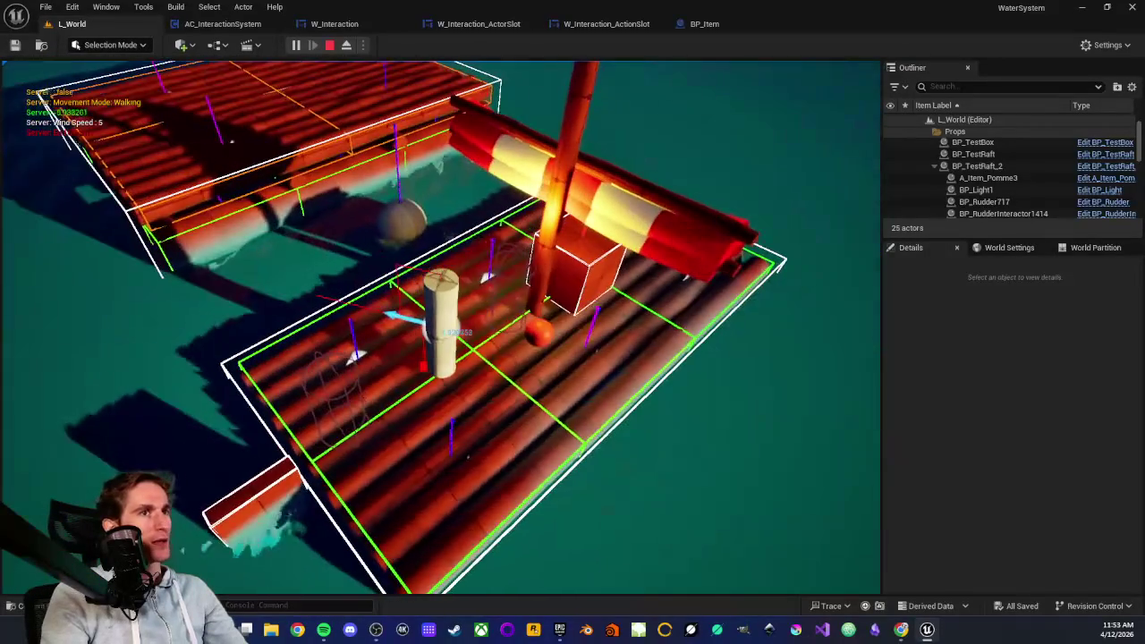
key(Escape)
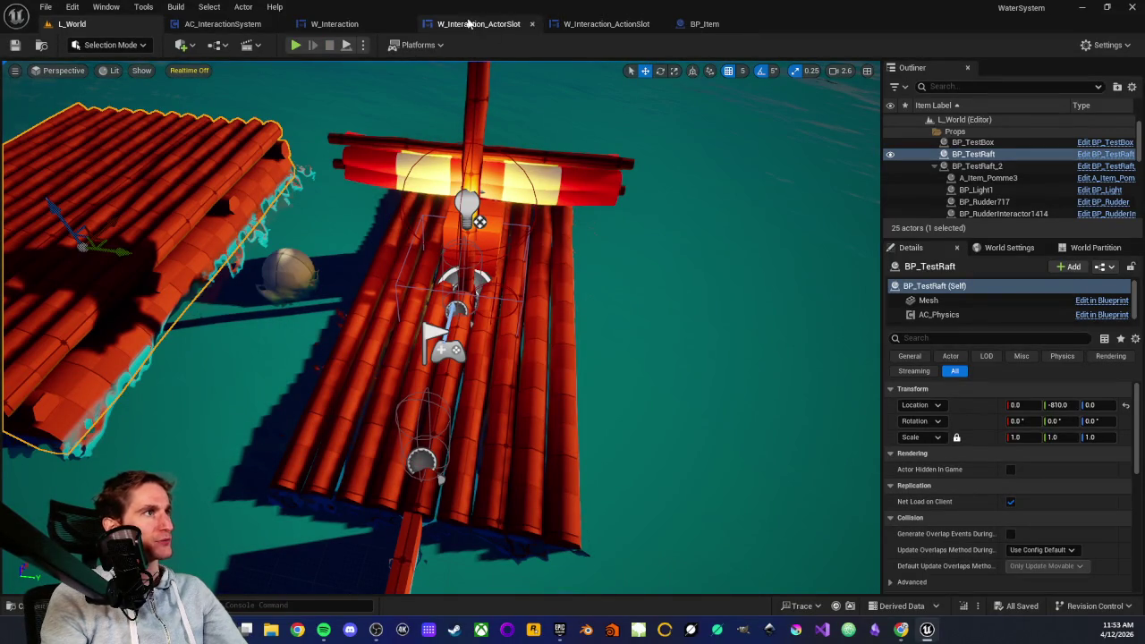
click(601, 25)
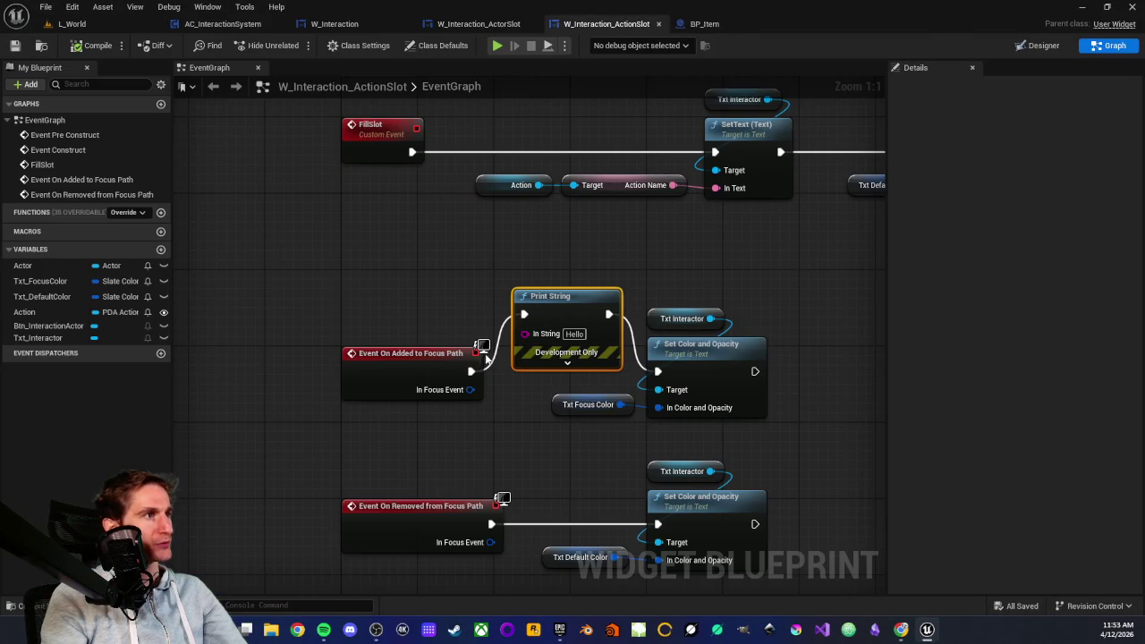
- Wire On Added to Focus Path directly to Set Color and Opacity and delete the debug Print String
mouse_move(471, 372)
mouse_down()
mouse_move(655, 385)
mouse_move(646, 370)
mouse_up()
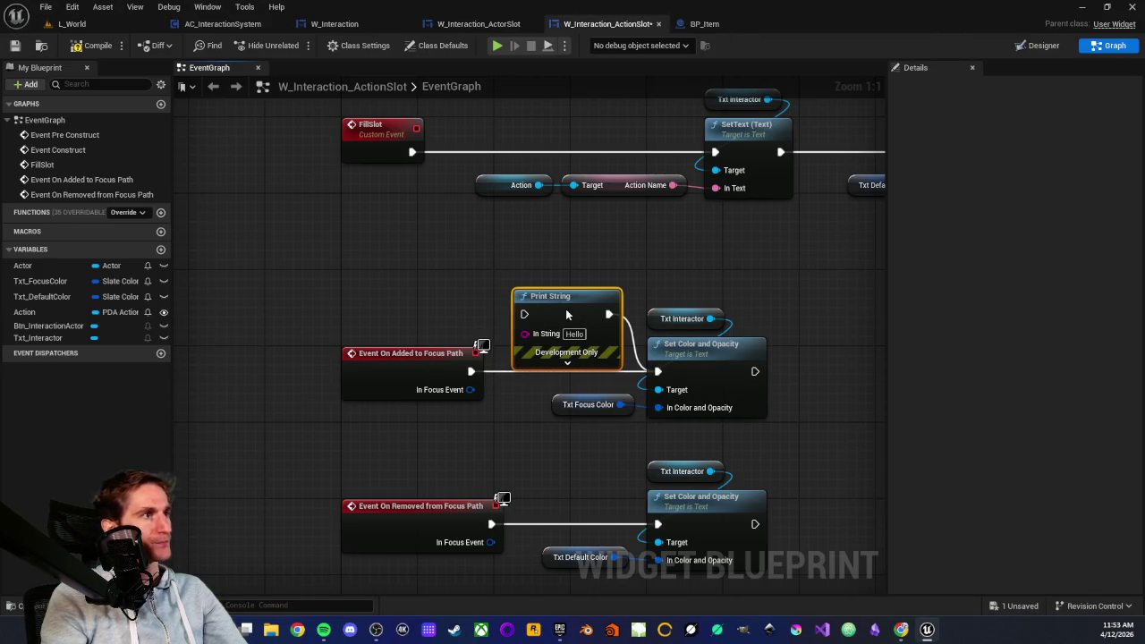
key(Delete)
scroll(441, 292, down, 2)
mouse_move(319, 297)
mouse_down()
mouse_move(537, 388)
mouse_move(727, 403)
mouse_up()
- Reselect the Focus Path nodes, then bring up W_Interaction_ActorSlot's SetFocusToSlot function
mouse_move(319, 283)
mouse_down()
mouse_move(646, 404)
mouse_move(711, 404)
mouse_up()
mouse_move(317, 289)
mouse_down()
mouse_move(741, 408)
mouse_move(727, 404)
mouse_up()
click(698, 356)
mouse_move(340, 292)
mouse_down()
mouse_move(685, 385)
mouse_move(716, 404)
mouse_up()
click(716, 404)
drag(313, 272, 759, 416)
click(479, 23)
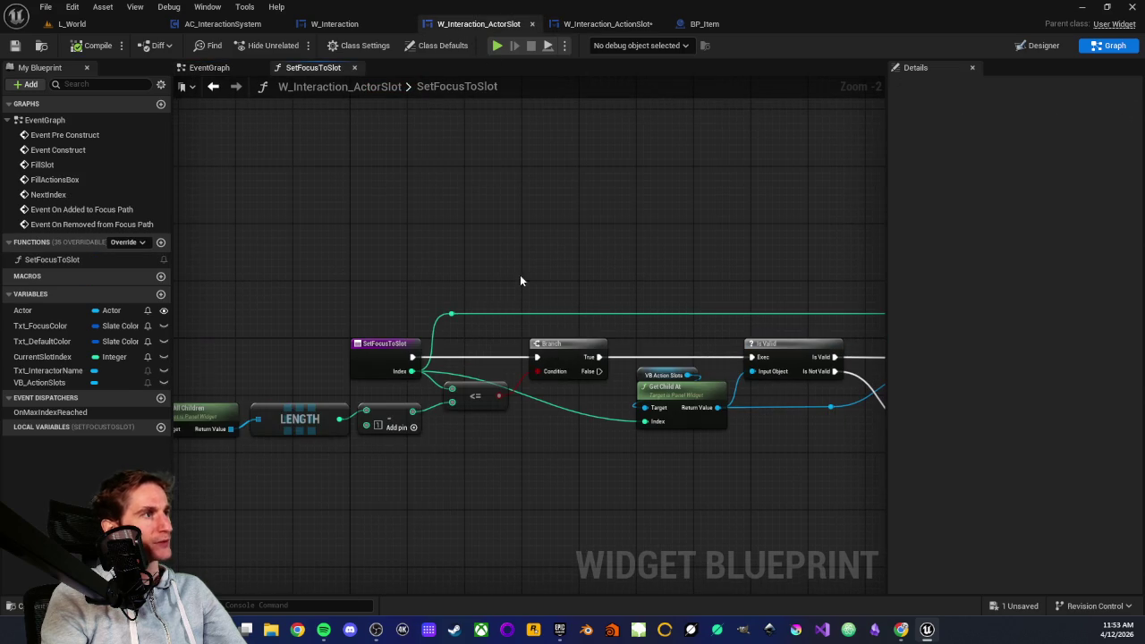
- Look over the Focus Path events and NextIndex nodes in W_Interaction_ActorSlot's EventGraph
click(208, 67)
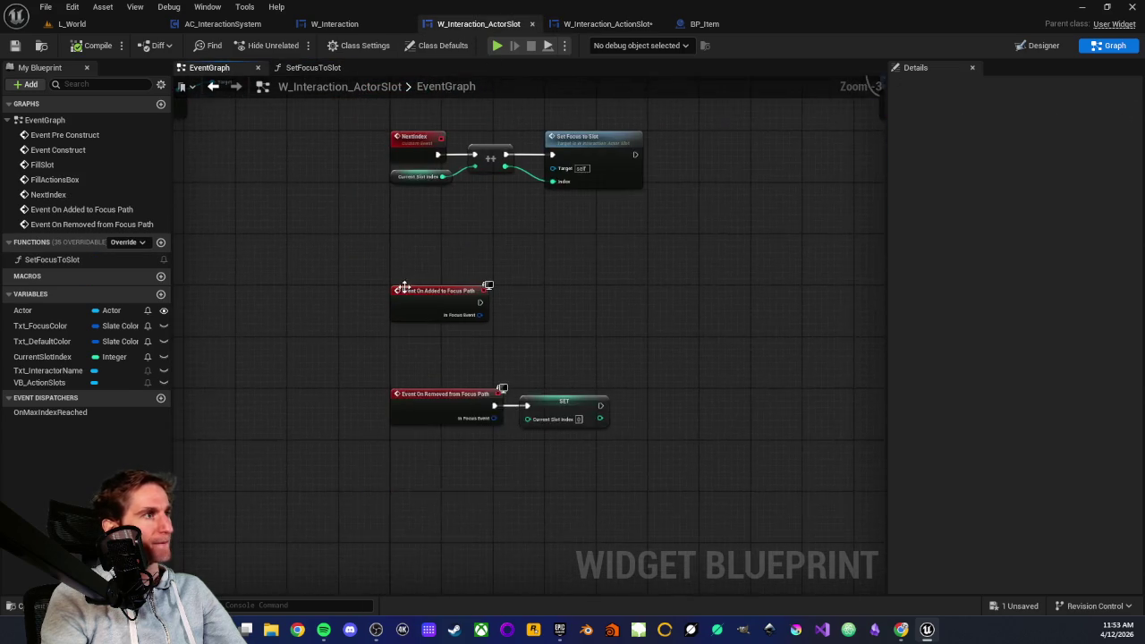
scroll(403, 276, up, 2)
mouse_move(367, 264)
mouse_down()
mouse_move(599, 387)
mouse_move(726, 537)
mouse_up()
click(620, 339)
mouse_move(571, 296)
mouse_down()
mouse_move(514, 427)
mouse_move(494, 431)
mouse_move(463, 463)
mouse_up()
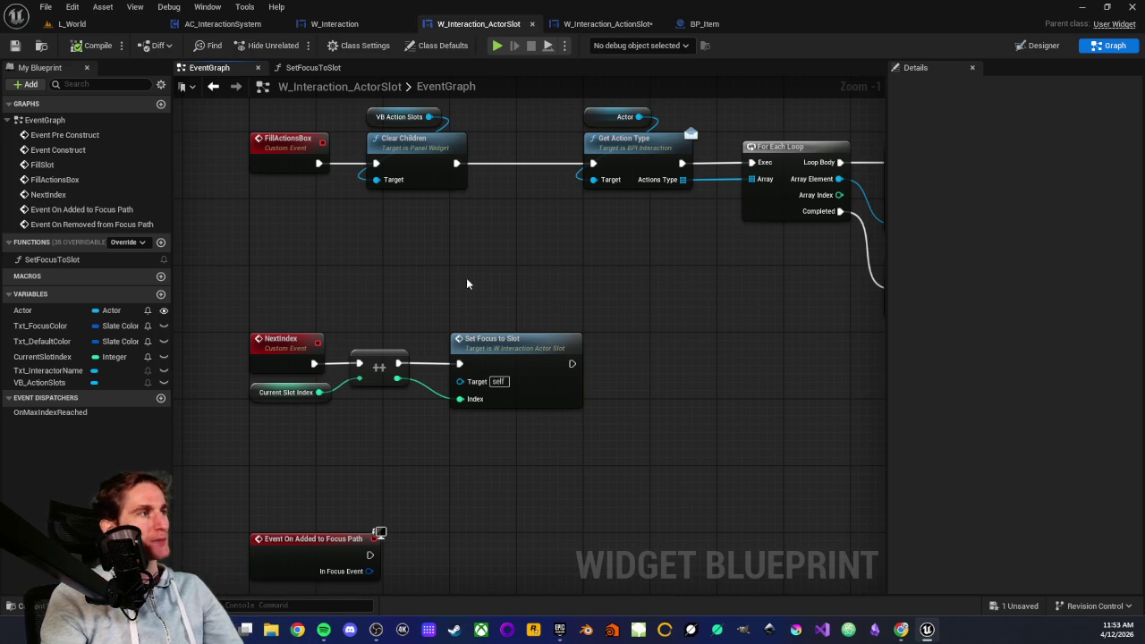
scroll(474, 304, down, 1)
drag(515, 353, 500, 261)
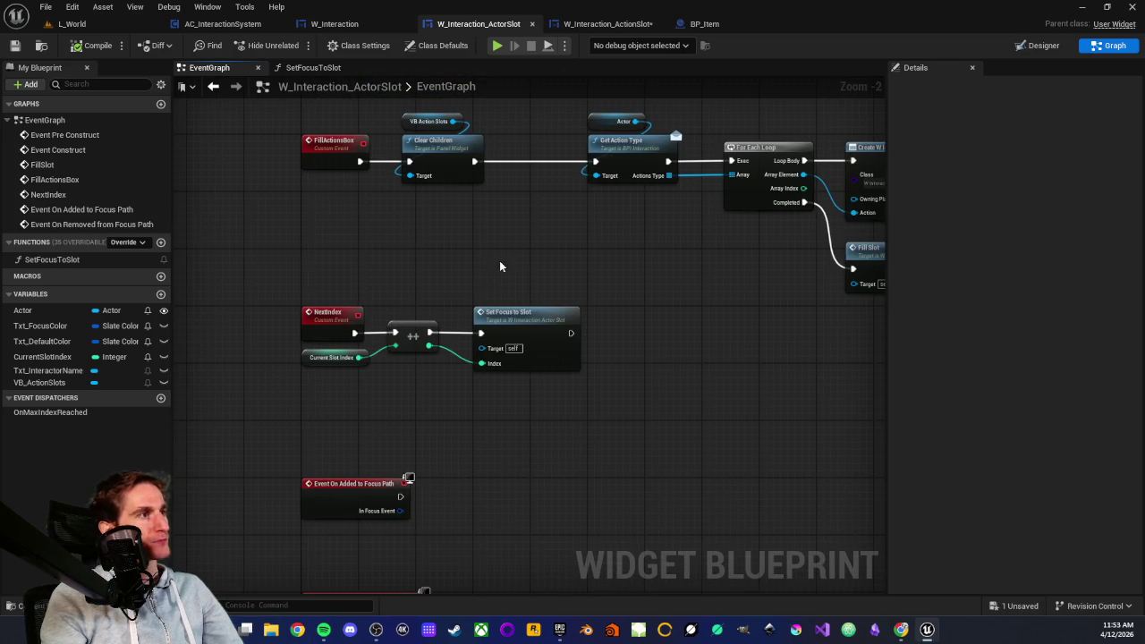
drag(401, 418, 395, 327)
- Inspect the FillActionsBox row's NextIndex increment and SetFocusToSlot nodes, then return to W_Interaction
mouse_move(318, 342)
mouse_down()
mouse_move(524, 460)
mouse_move(484, 430)
mouse_up()
click(481, 433)
drag(471, 307, 411, 388)
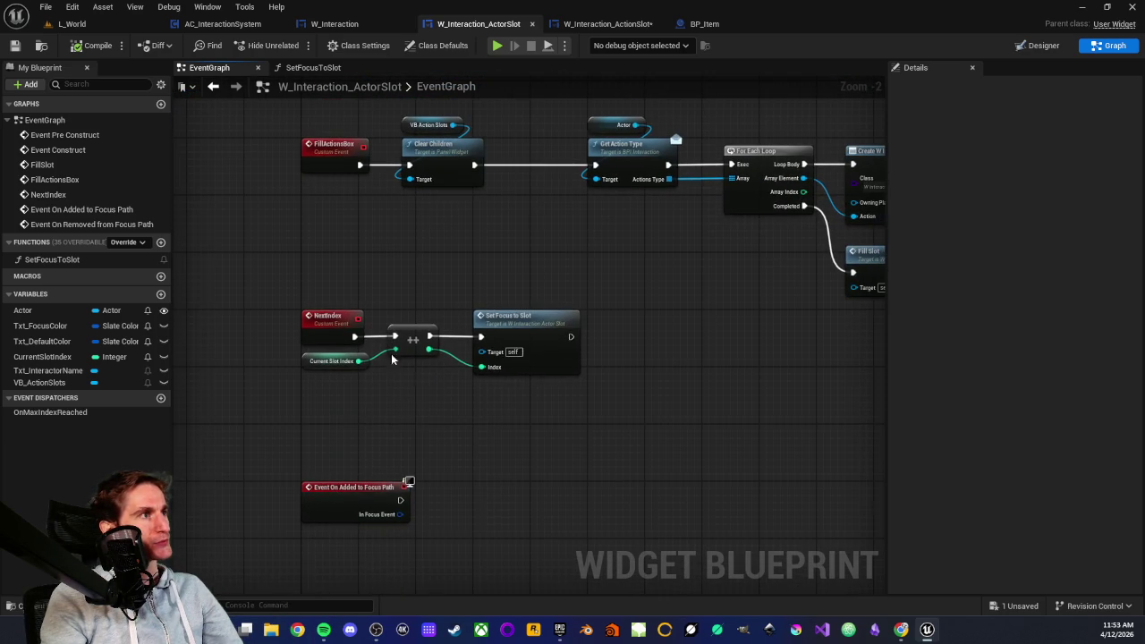
drag(291, 290, 591, 410)
click(590, 410)
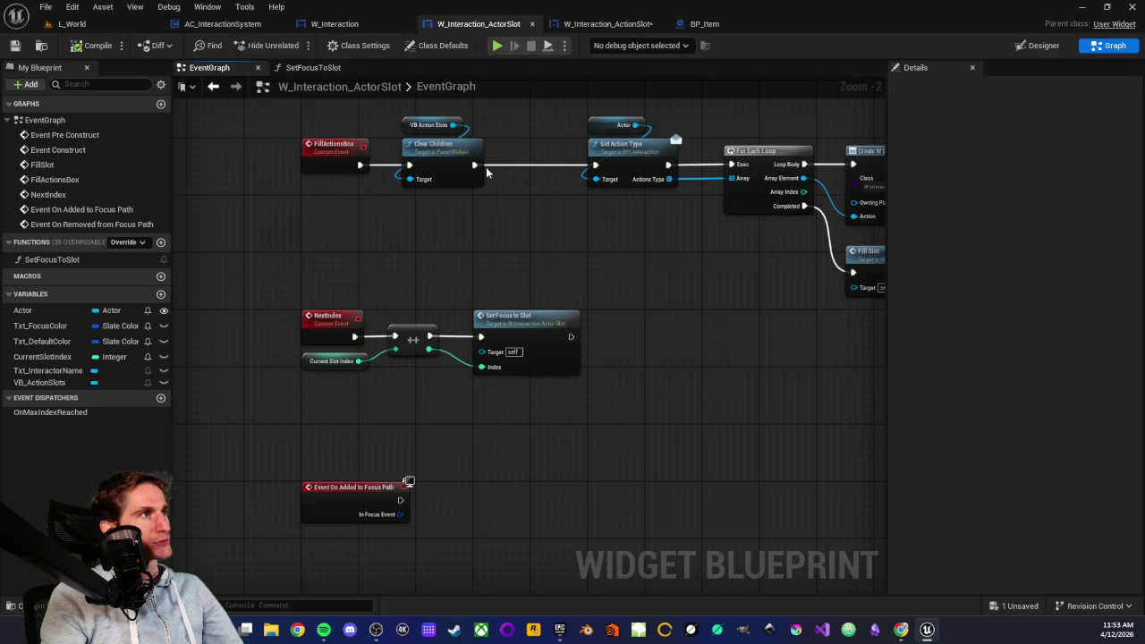
click(335, 24)
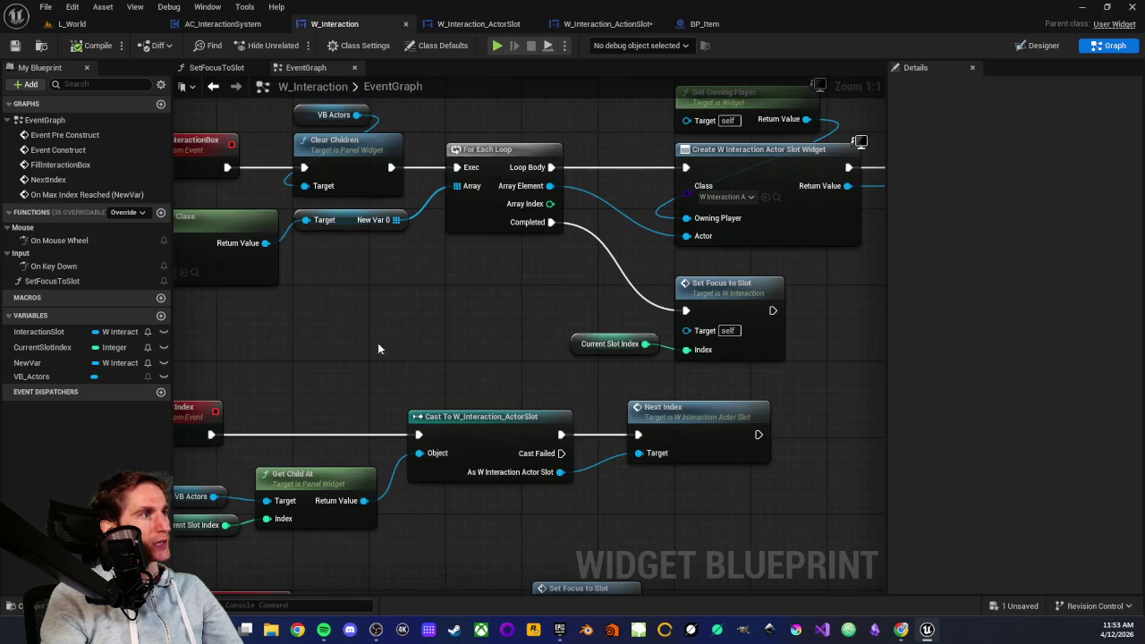
- Open the Set Focus To Slot function from W_Interaction's EventGraph and center its nodes
scroll(595, 330, up, 2)
drag(590, 331, 349, 346)
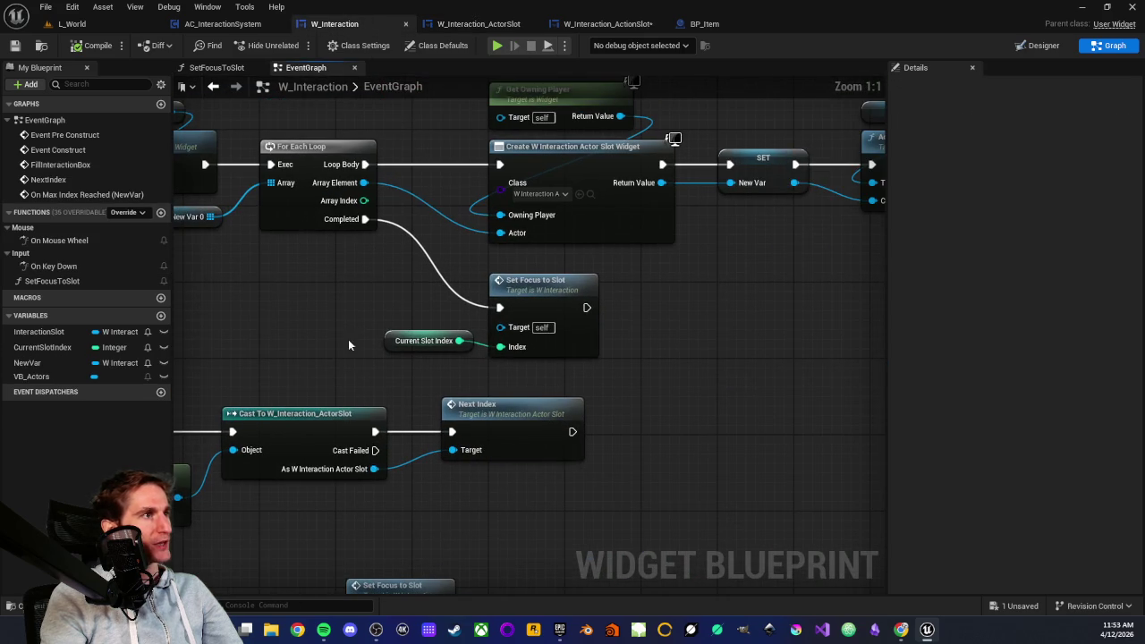
double_click(524, 280)
scroll(537, 305, up, 2)
mouse_move(472, 374)
mouse_down()
mouse_move(627, 426)
mouse_move(708, 412)
mouse_up()
scroll(402, 397, down, 3)
scroll(638, 389, up, 2)
mouse_move(638, 389)
mouse_down()
mouse_move(716, 385)
mouse_move(595, 405)
mouse_move(501, 456)
mouse_up()
- Select the VB Actors and Get Child At nodes, then Is Valid and Set Focus
scroll(717, 385, up, 1)
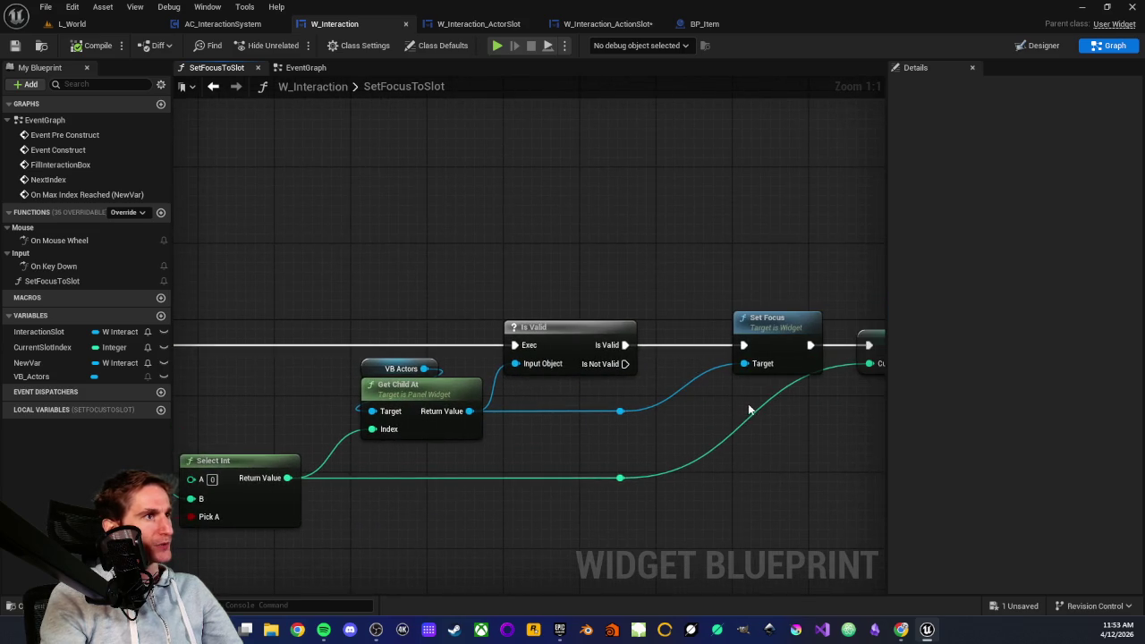
drag(750, 410, 704, 419)
mouse_move(331, 326)
mouse_down()
mouse_move(378, 435)
mouse_move(418, 466)
mouse_move(317, 465)
mouse_up()
click(410, 468)
drag(406, 289, 680, 462)
click(680, 462)
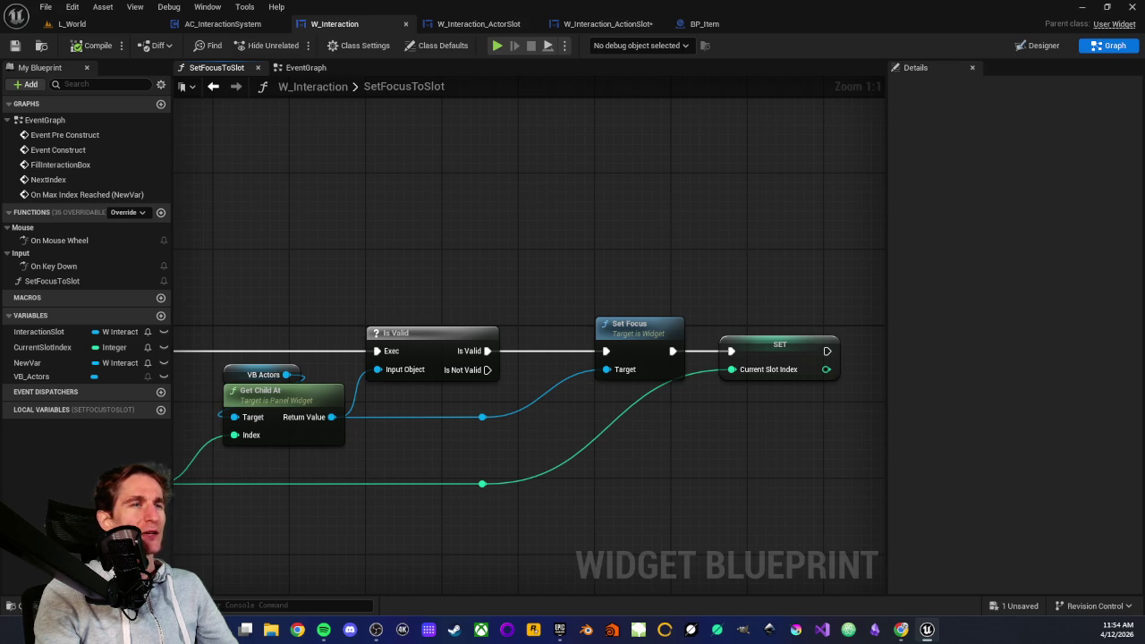
- Look over the whole W_Interaction_ActionSlot event graph
click(602, 24)
mouse_move(438, 261)
mouse_down()
mouse_move(420, 379)
mouse_move(406, 319)
mouse_up()
scroll(659, 342, up, 2)
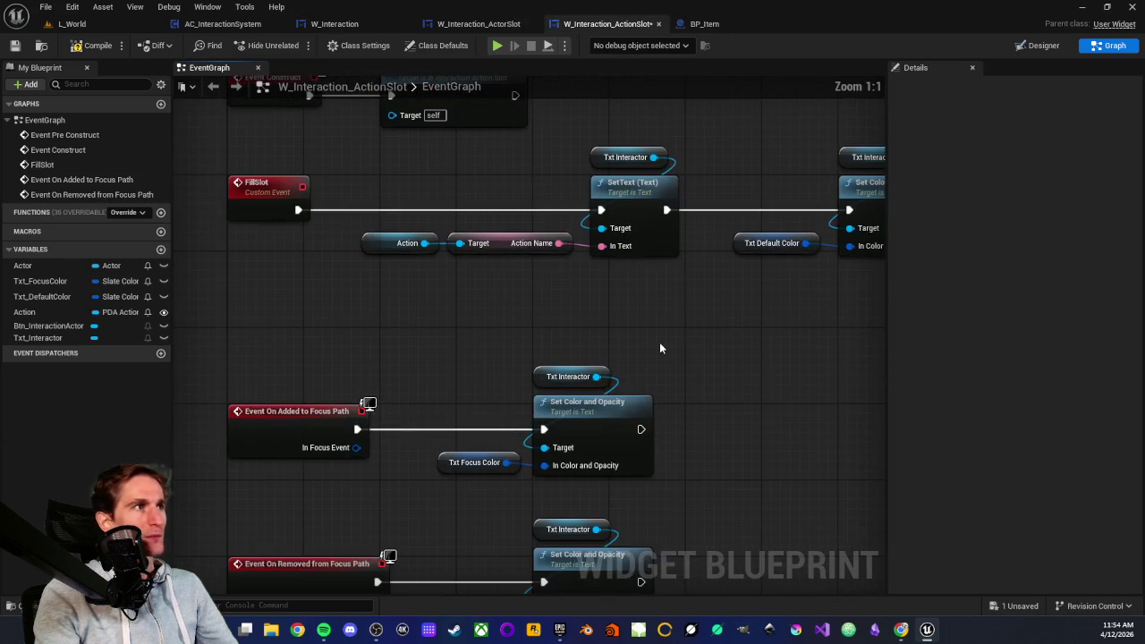
drag(660, 342, 545, 335)
scroll(528, 332, down, 3)
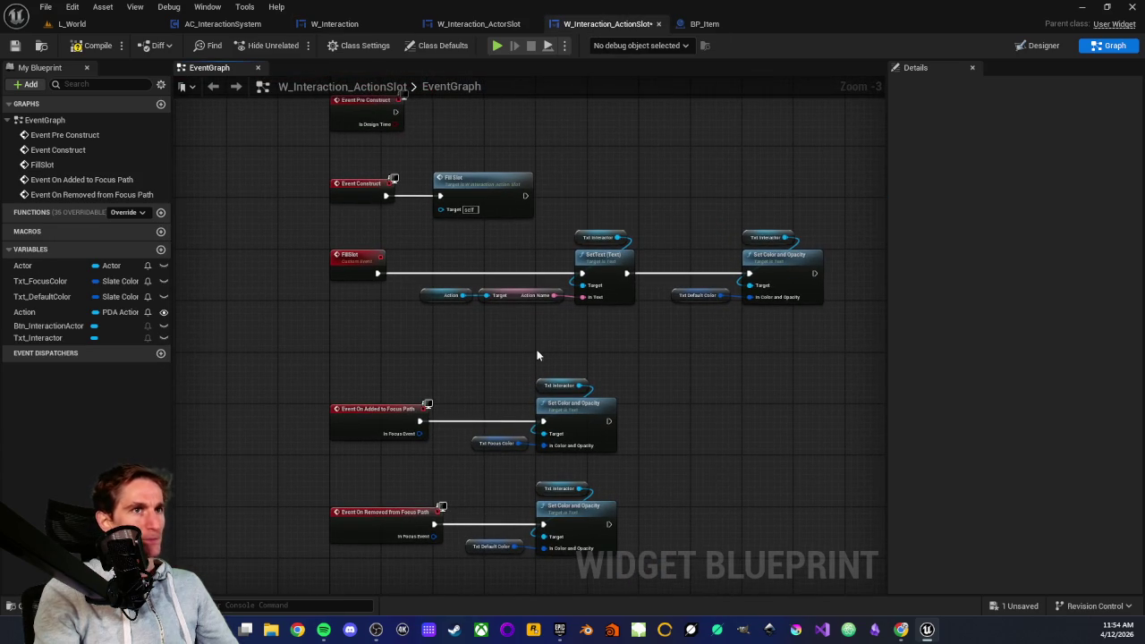
- In W_Interaction's event graph, review the NextIndex section, On Max Index Reached, and VB Actors Get Child At
click(333, 24)
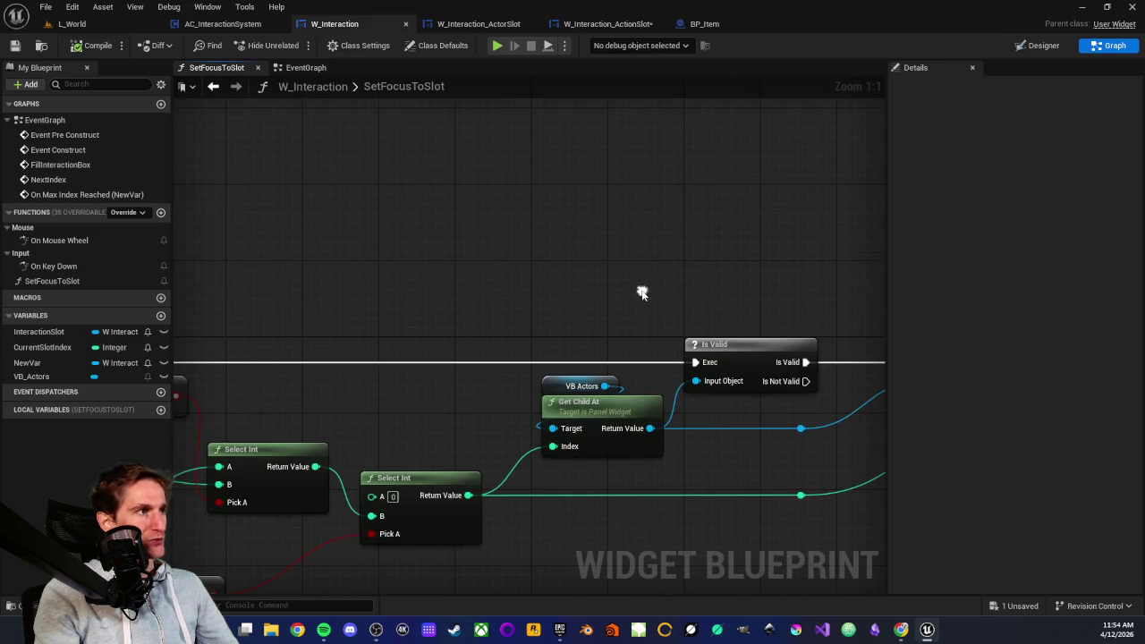
click(304, 69)
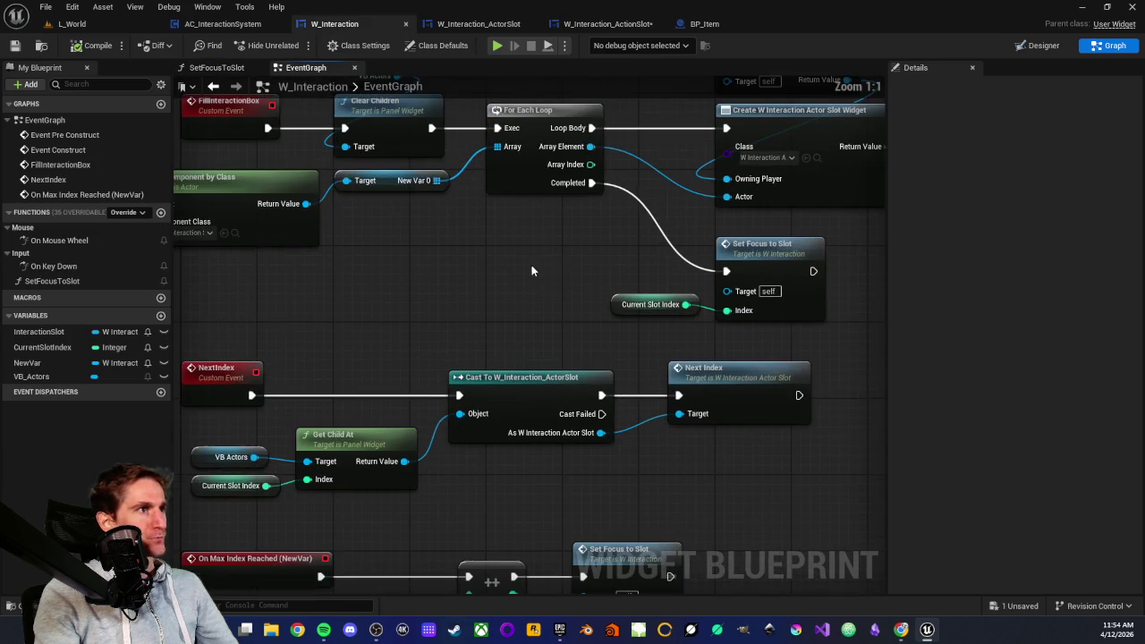
drag(552, 265, 515, 261)
drag(375, 274, 547, 225)
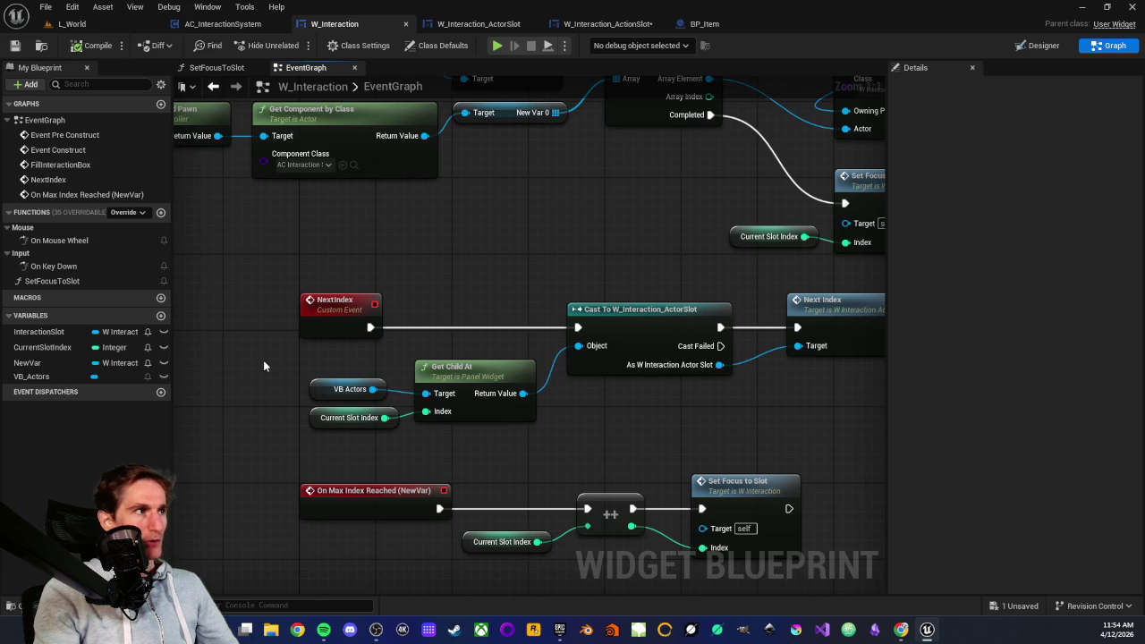
scroll(263, 280, down, 2)
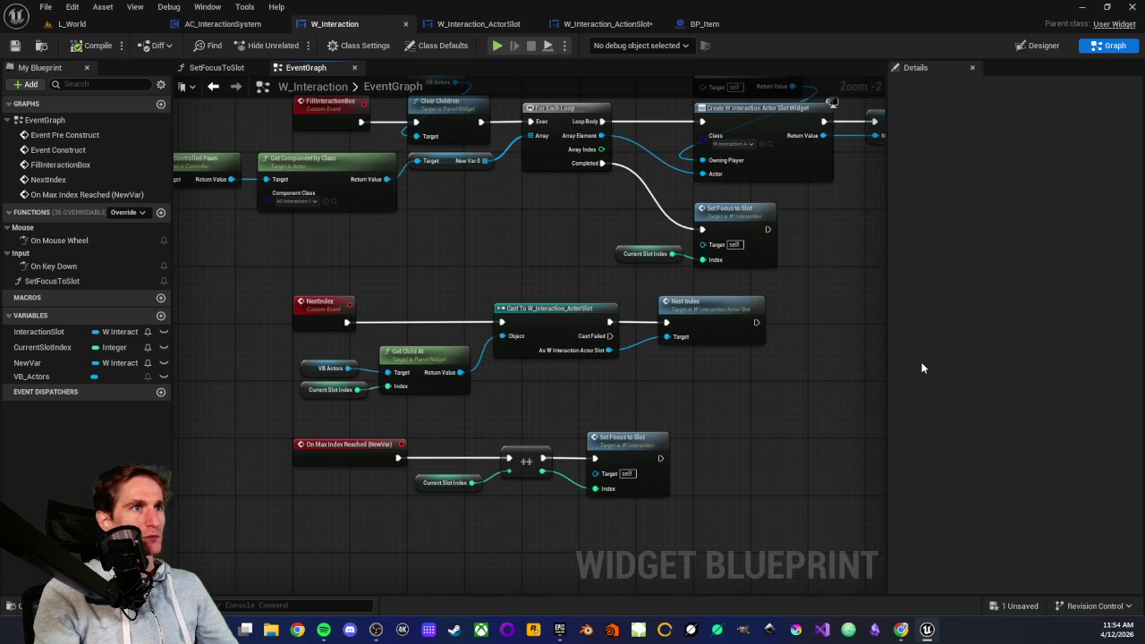
scroll(470, 368, up, 2)
drag(241, 336, 377, 375)
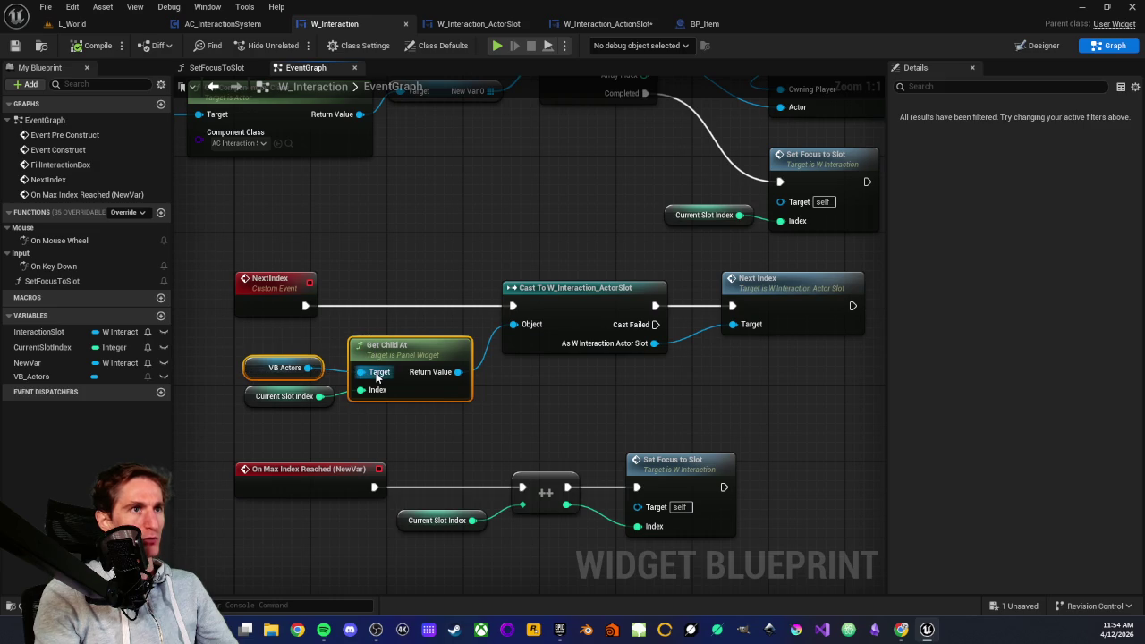
click(428, 265)
- Inspect the Set Focus to Slot call and its Current Slot Index variable
scroll(428, 265, down, 1)
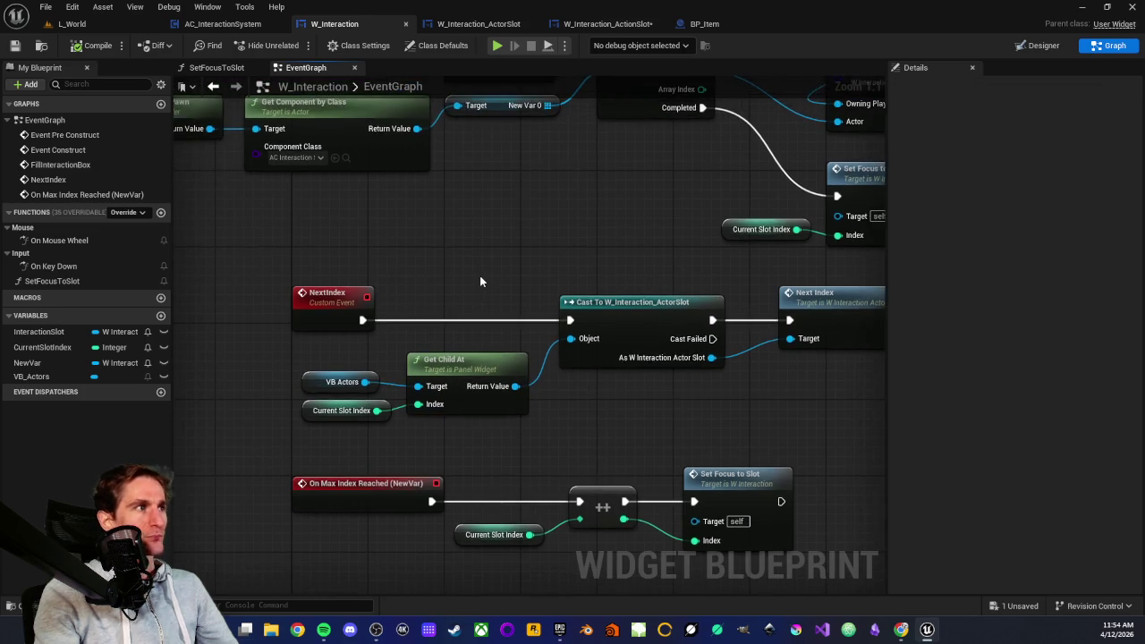
scroll(511, 281, up, 1)
scroll(460, 286, down, 1)
scroll(493, 230, down, 1)
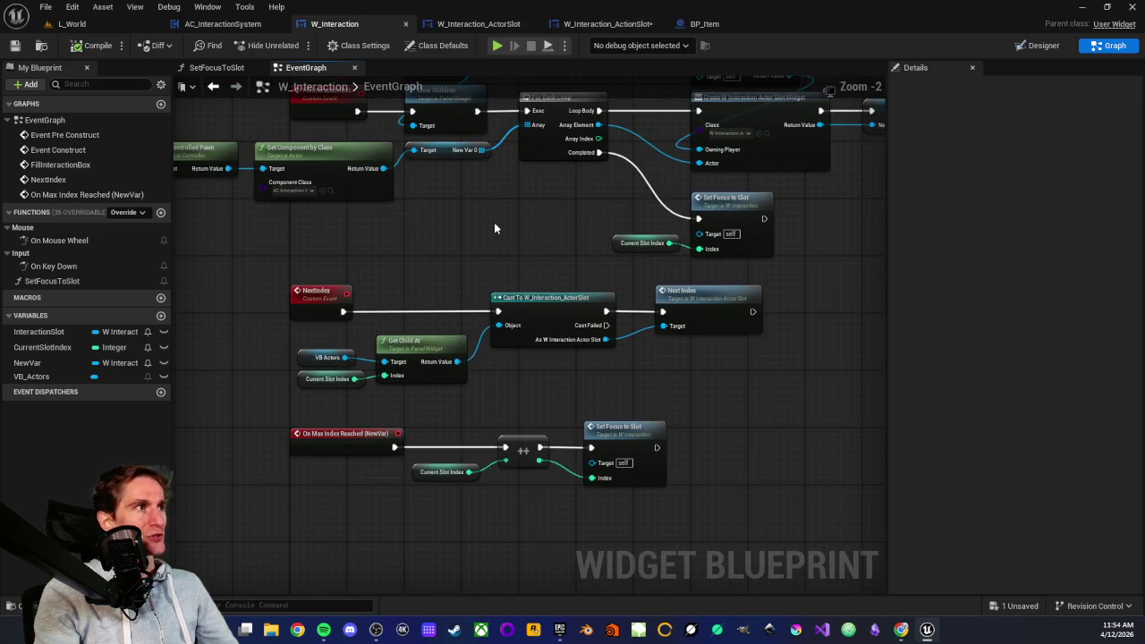
scroll(494, 222, up, 1)
scroll(542, 395, down, 1)
scroll(401, 348, up, 1)
scroll(436, 344, up, 1)
mouse_move(421, 342)
mouse_down()
mouse_move(374, 338)
mouse_move(532, 353)
mouse_move(419, 344)
mouse_move(684, 410)
mouse_up()
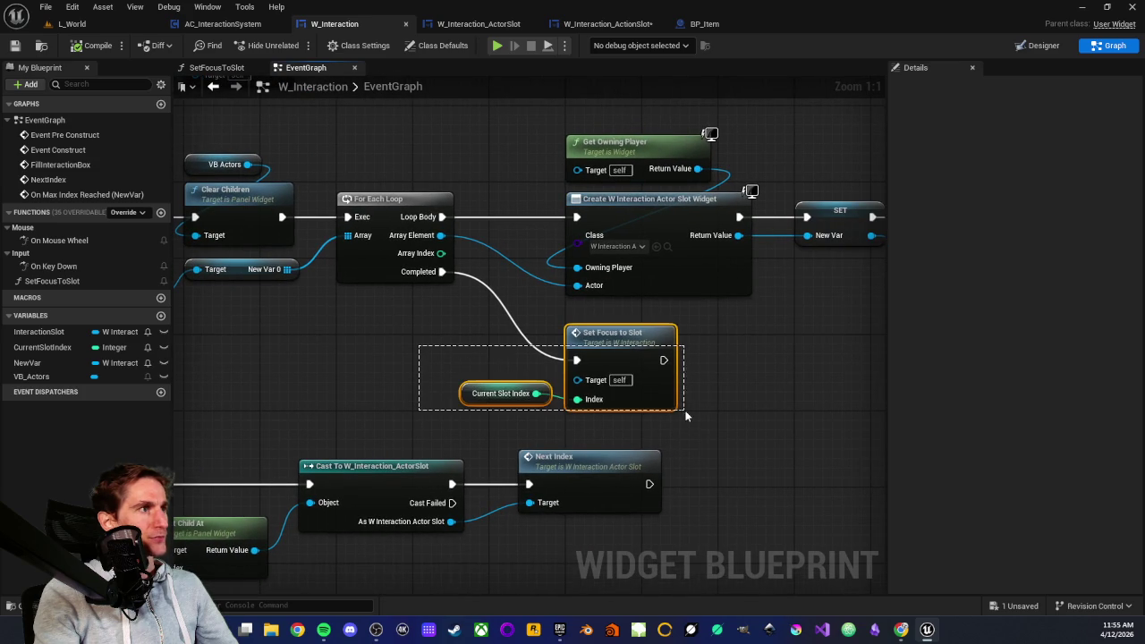
click(432, 361)
mouse_move(441, 364)
mouse_down()
mouse_move(571, 439)
mouse_move(544, 426)
mouse_up()
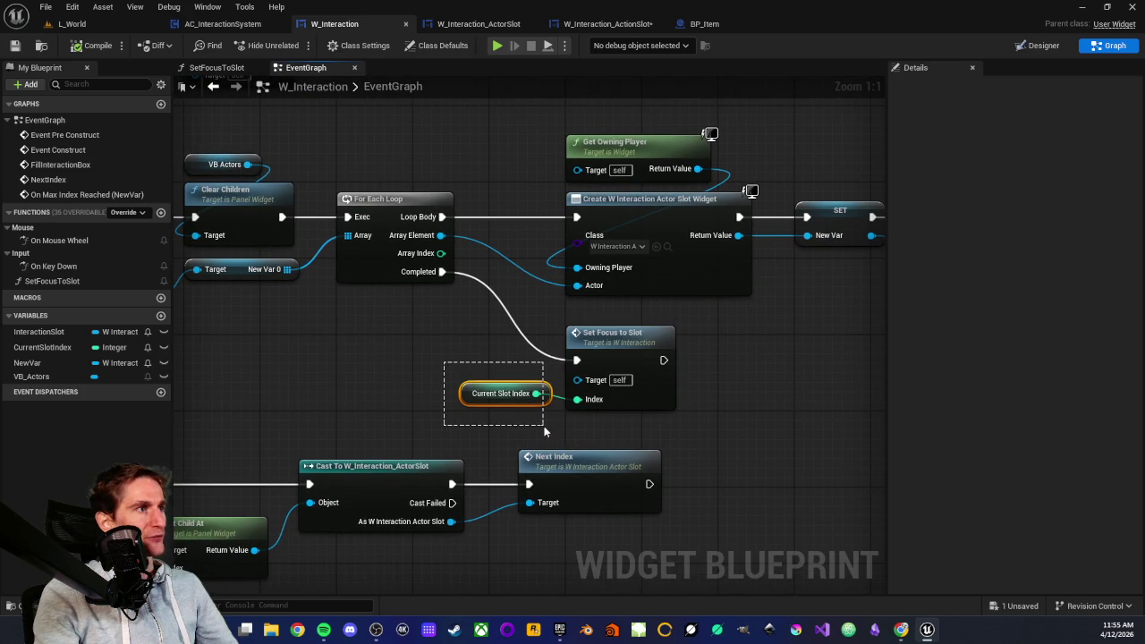
click(467, 356)
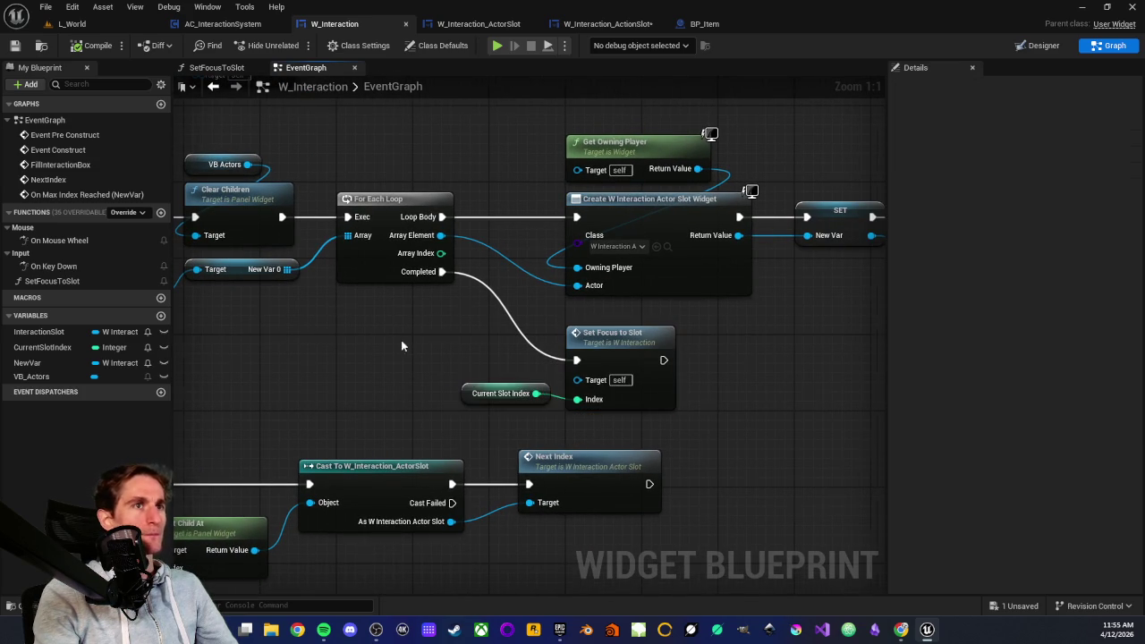
- Examine the Get Owning Player lookup chain and VB Actors clearing nodes, then open AC_InteractionSystem
scroll(467, 356, down, 3)
scroll(528, 400, down, 1)
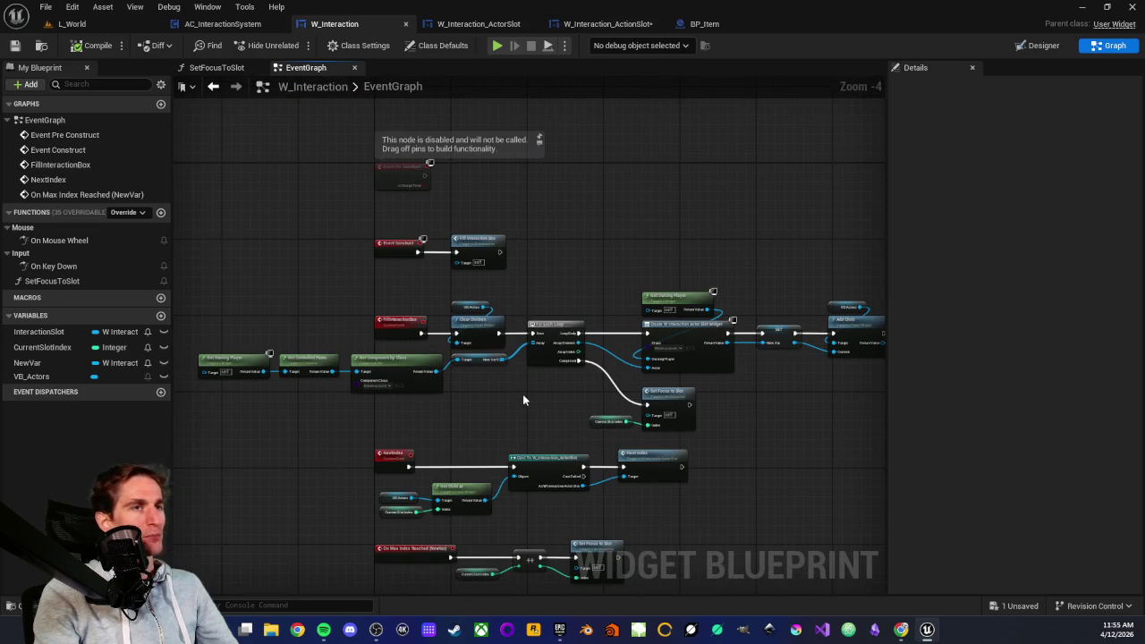
scroll(523, 398, up, 3)
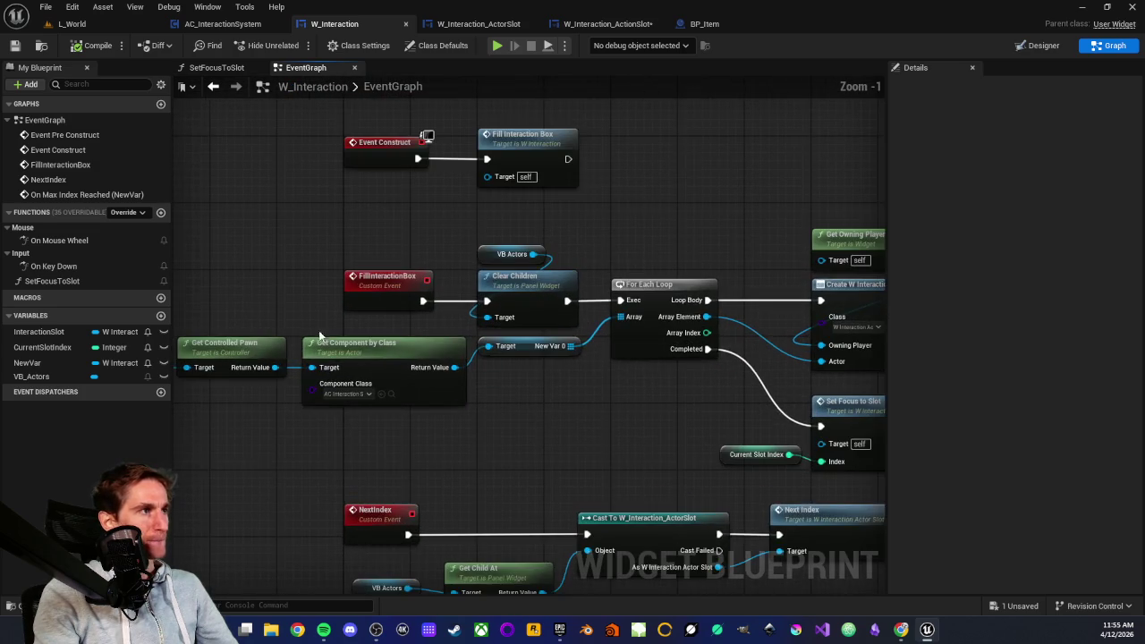
drag(332, 337, 492, 351)
scroll(492, 351, down, 1)
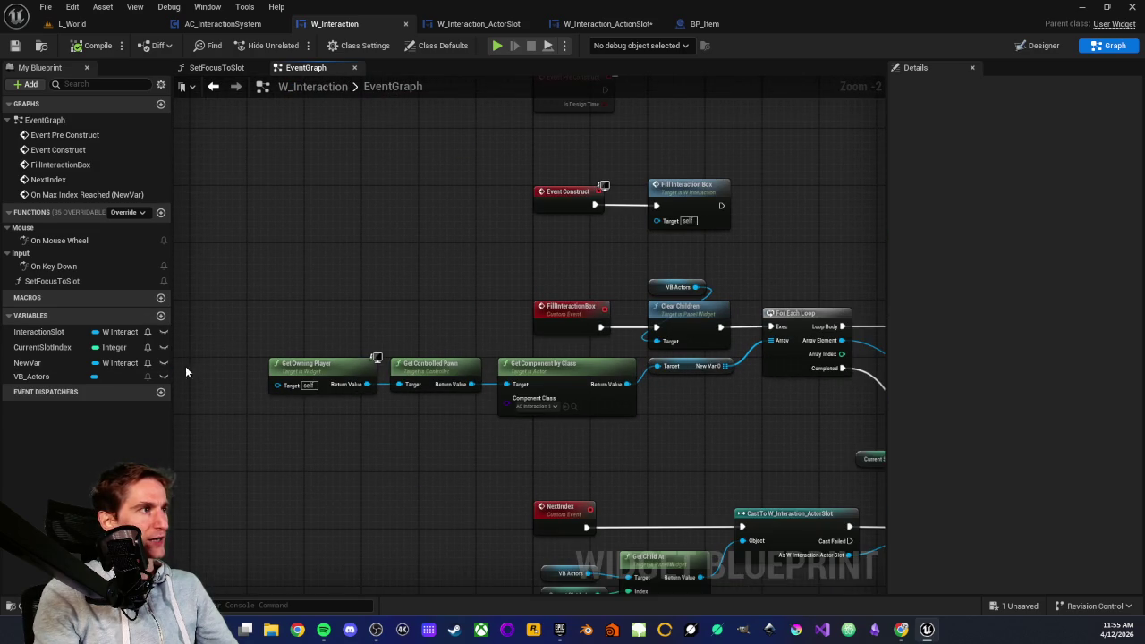
drag(226, 361, 637, 425)
scroll(554, 456, up, 3)
click(508, 442)
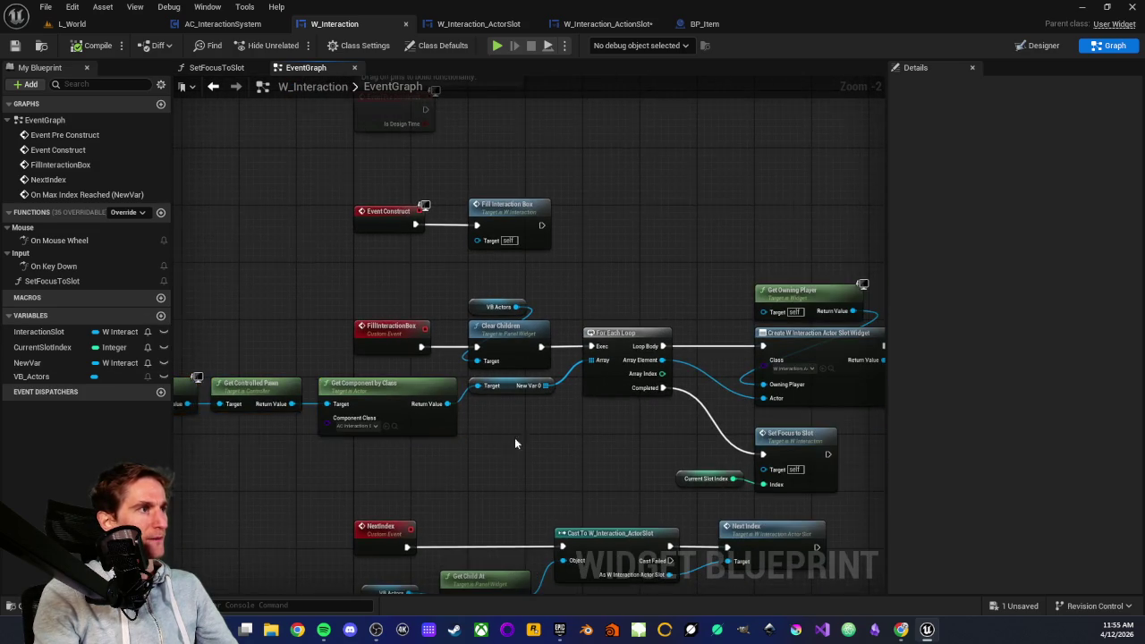
mouse_move(490, 253)
mouse_down()
mouse_move(541, 384)
mouse_move(531, 425)
mouse_up()
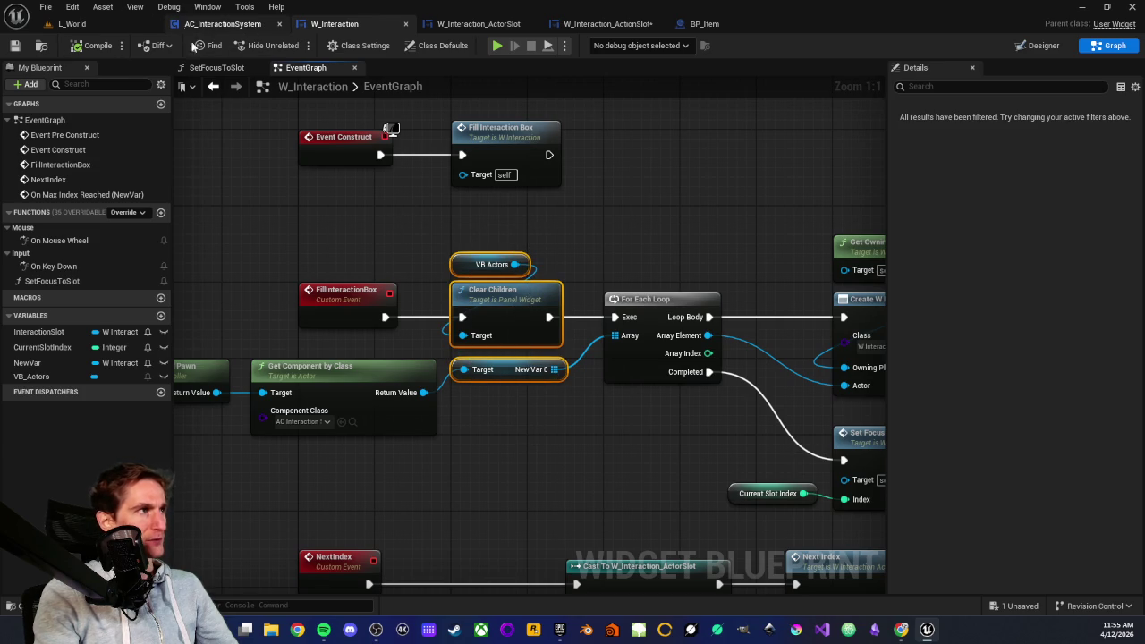
click(223, 23)
scroll(771, 374, down, 6)
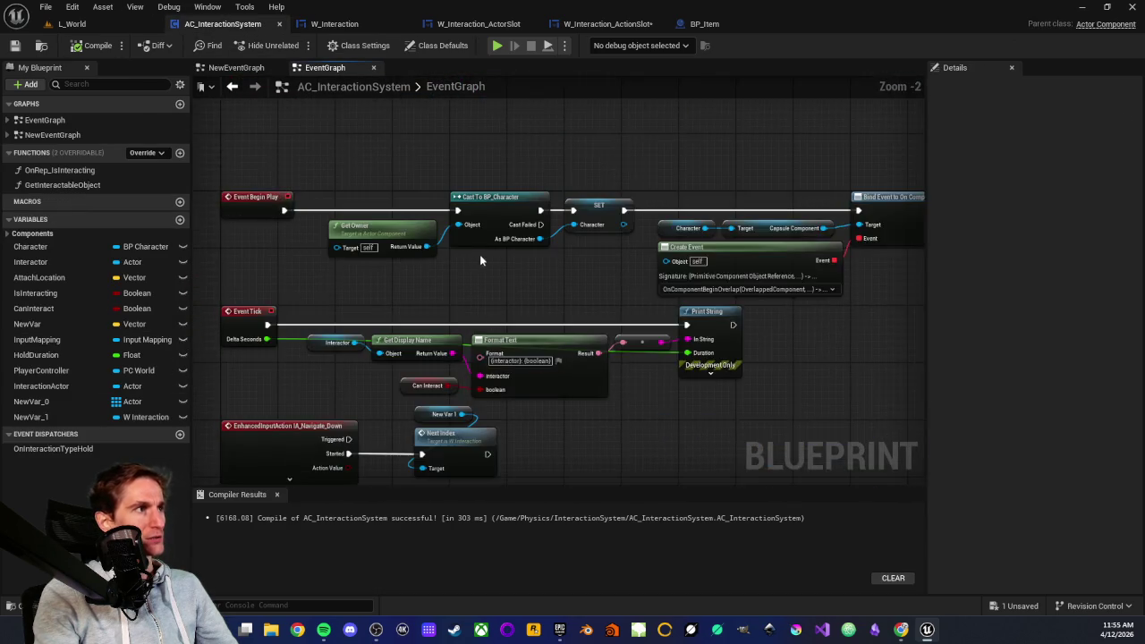
- Inspect AC_InteractionSystem's NewVar_0 variable and its widget create-and-fill nodes, then return to W_Interaction
scroll(463, 345, up, 5)
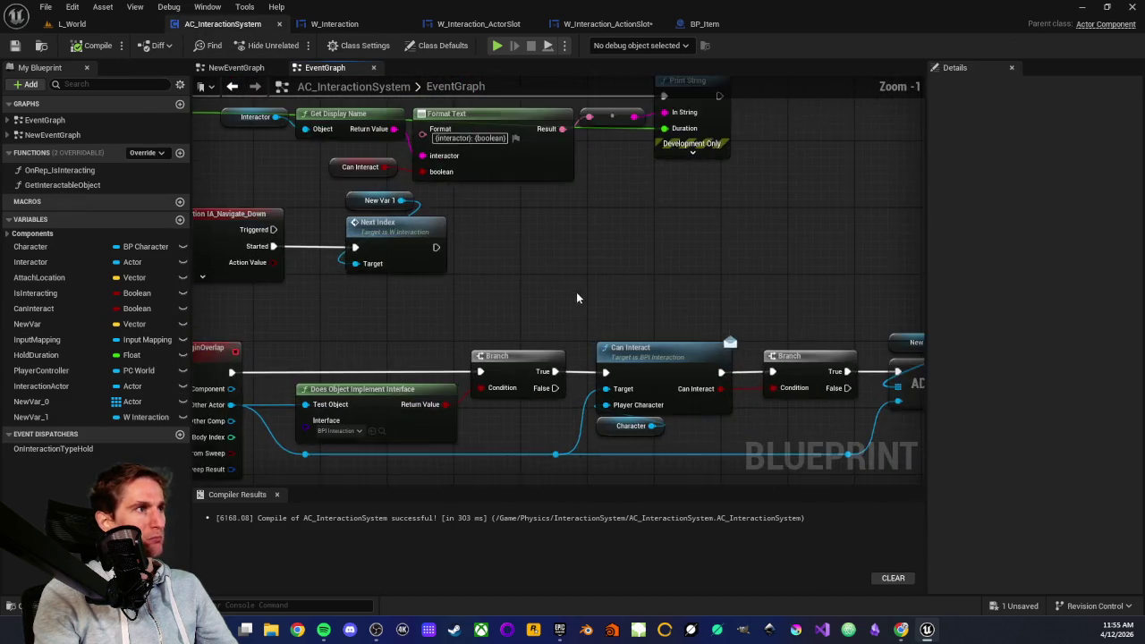
click(431, 270)
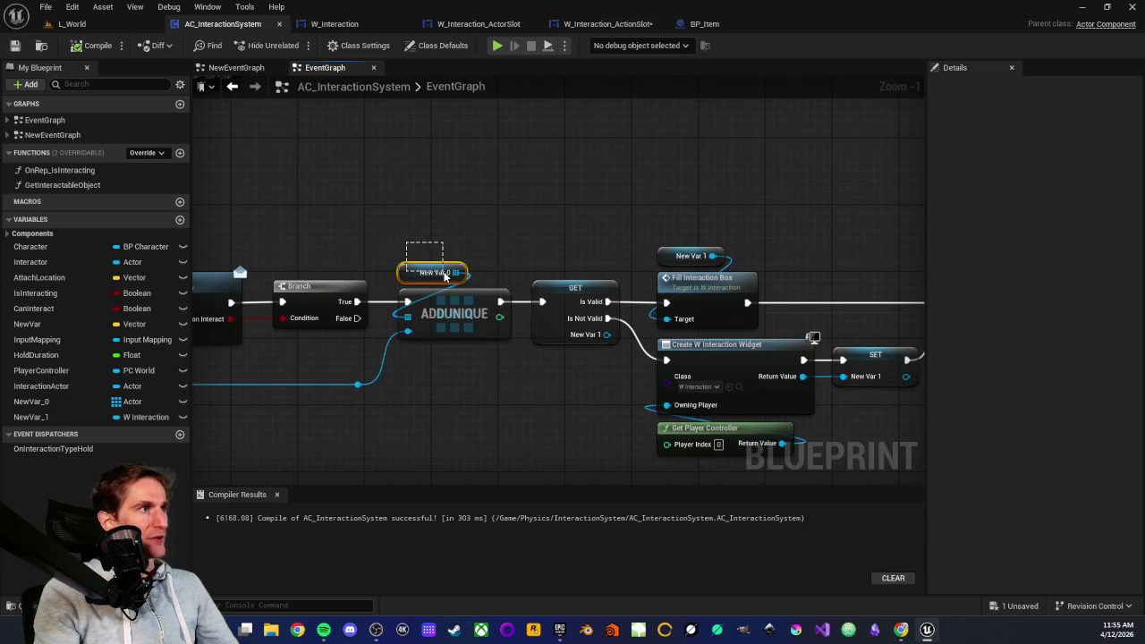
scroll(360, 279, down, 2)
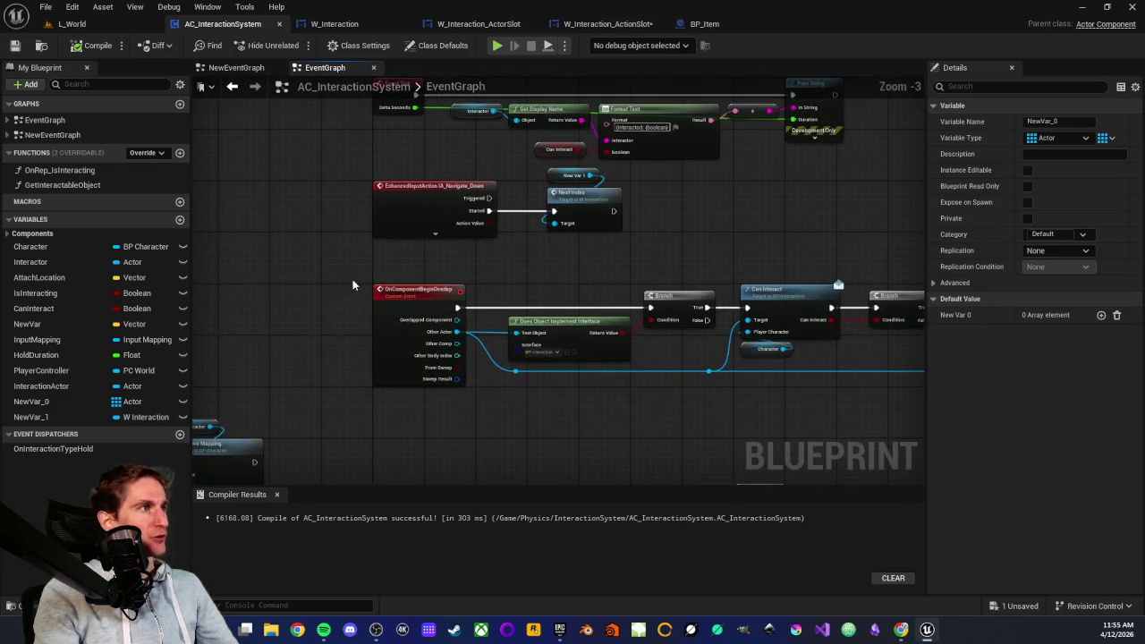
scroll(380, 255, up, 3)
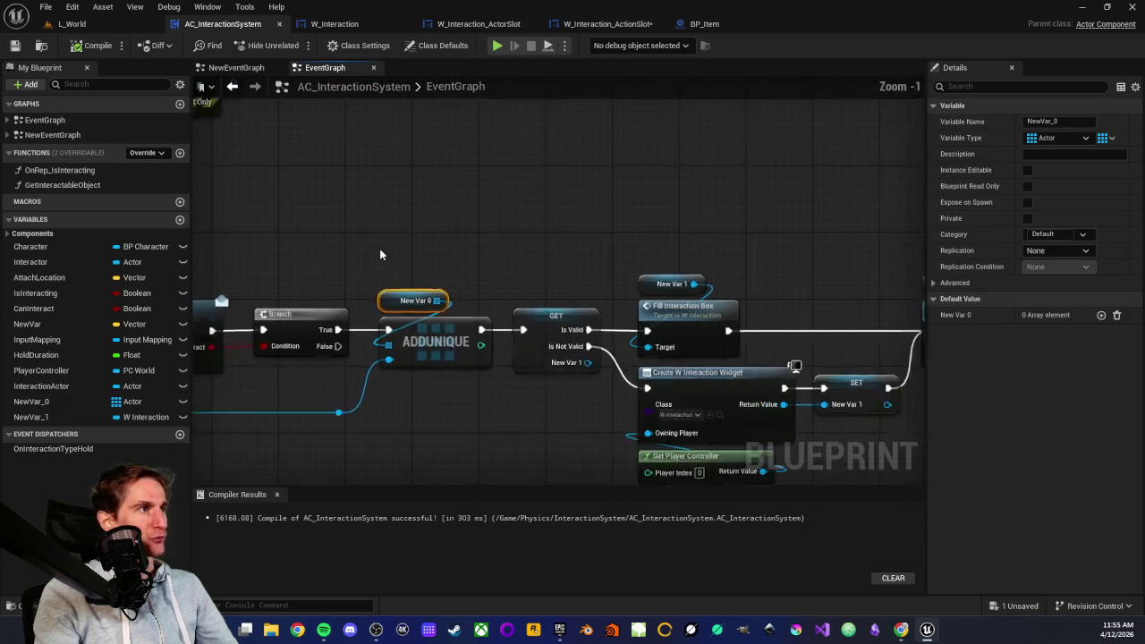
click(480, 275)
scroll(462, 269, down, 3)
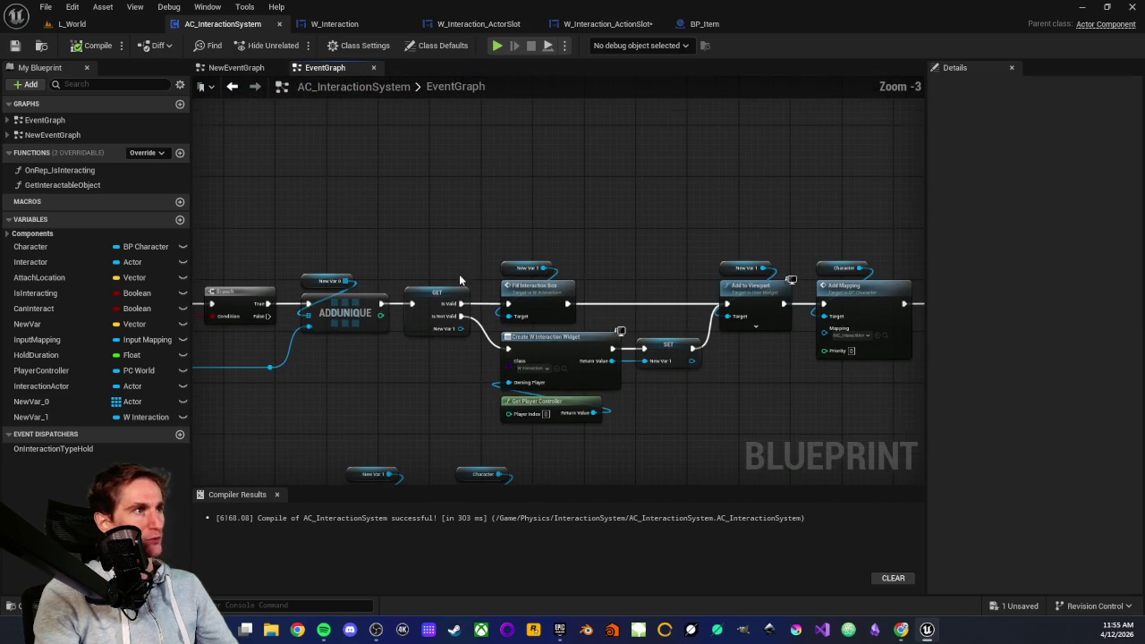
drag(441, 250, 710, 422)
scroll(555, 367, up, 3)
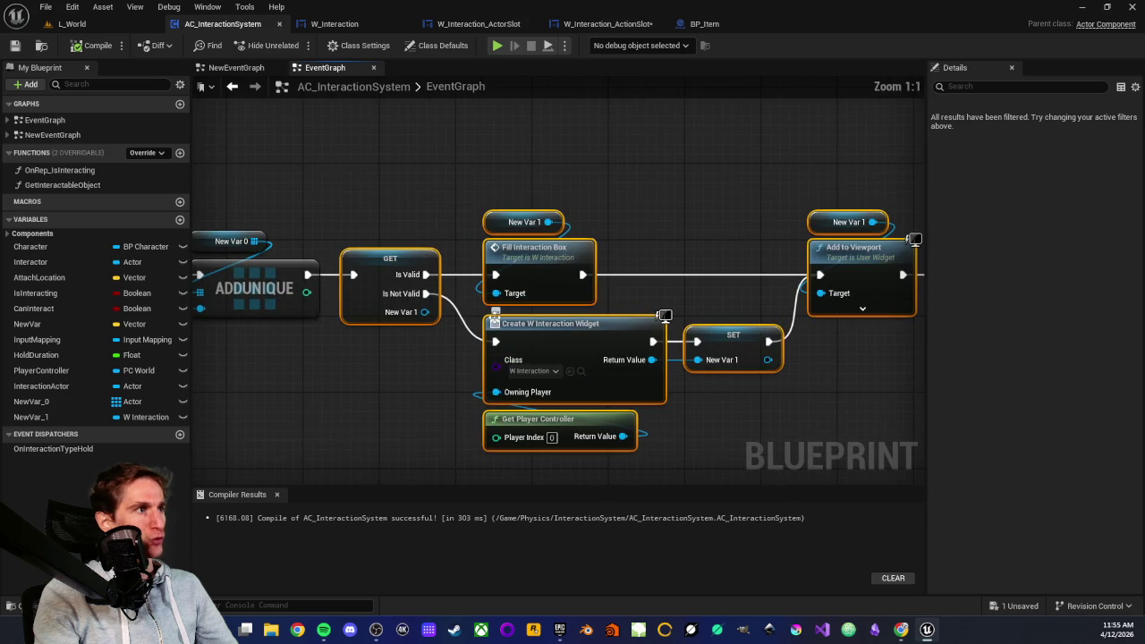
click(322, 24)
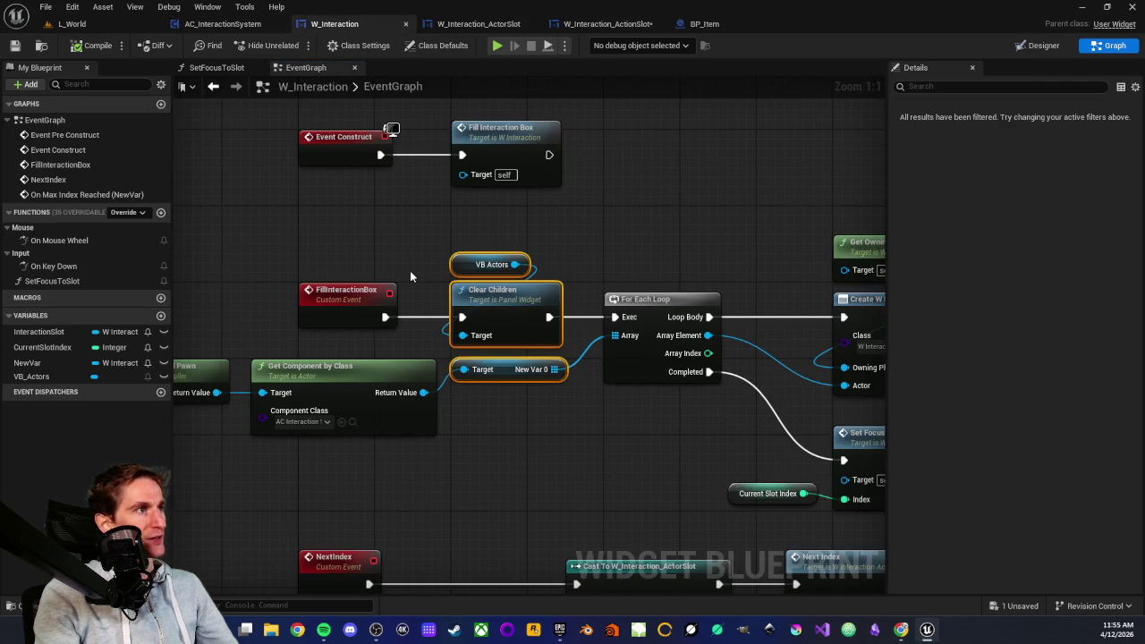
- Select W_Interaction's slot widget creation nodes, including Add Child and VB Actors
click(446, 312)
scroll(514, 370, up, 1)
scroll(347, 412, down, 3)
scroll(361, 324, up, 2)
mouse_move(450, 186)
mouse_down()
mouse_move(637, 363)
mouse_move(480, 372)
mouse_up()
click(695, 373)
drag(609, 209, 745, 348)
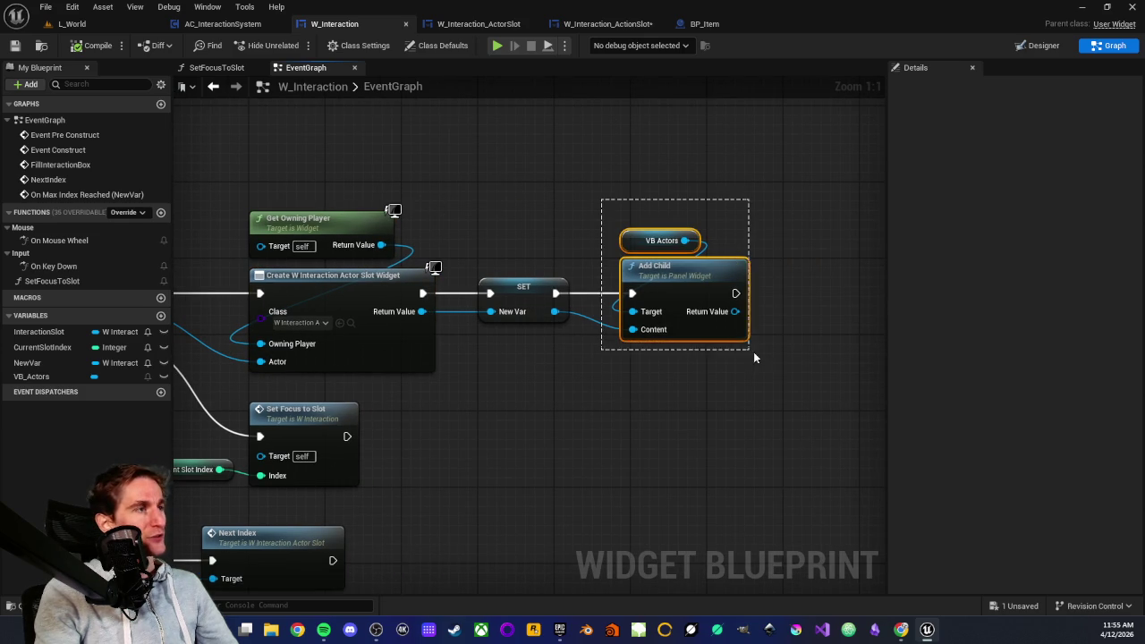
drag(605, 187, 759, 351)
click(632, 391)
drag(633, 391, 661, 338)
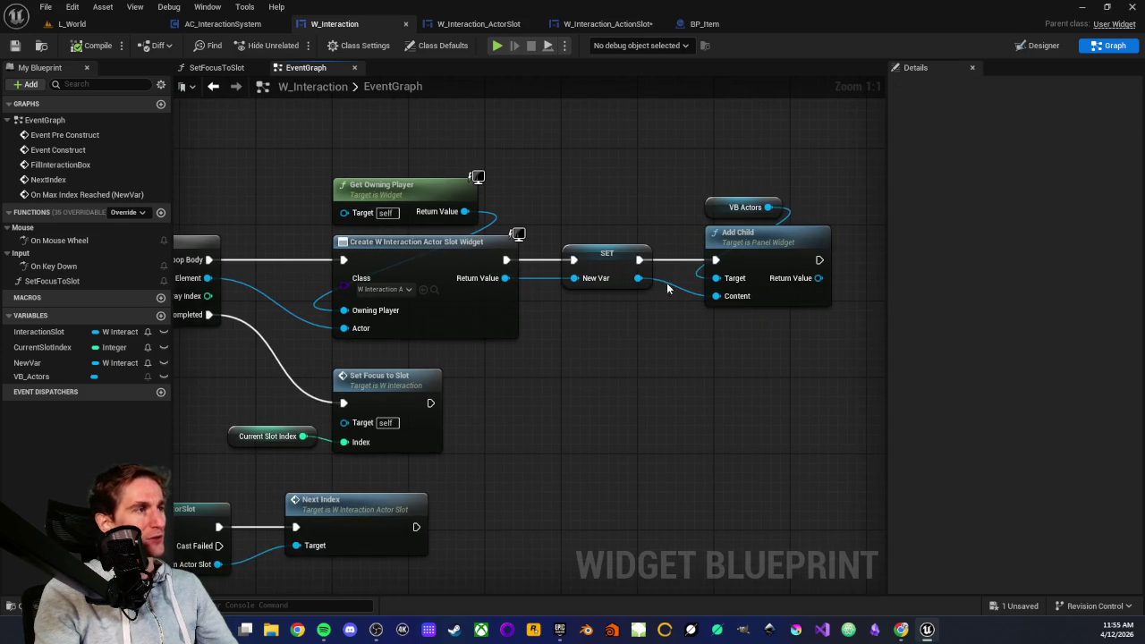
- Glance at W_Interaction_ActorSlot, then locate VB_Actors in W_Interaction's widget layout
click(466, 24)
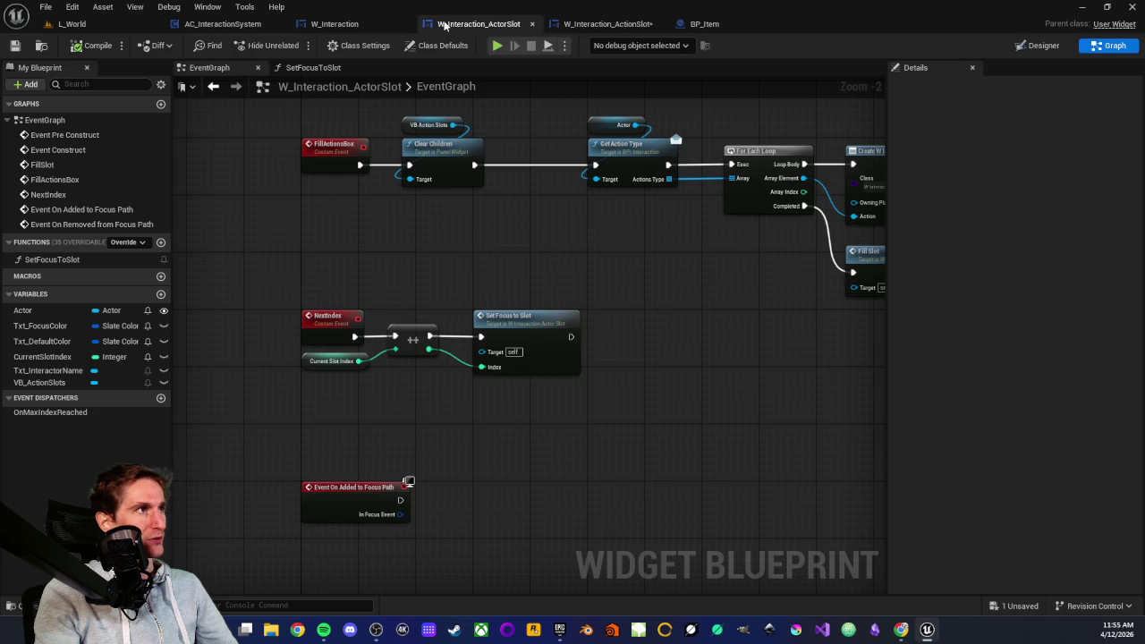
scroll(410, 222, down, 5)
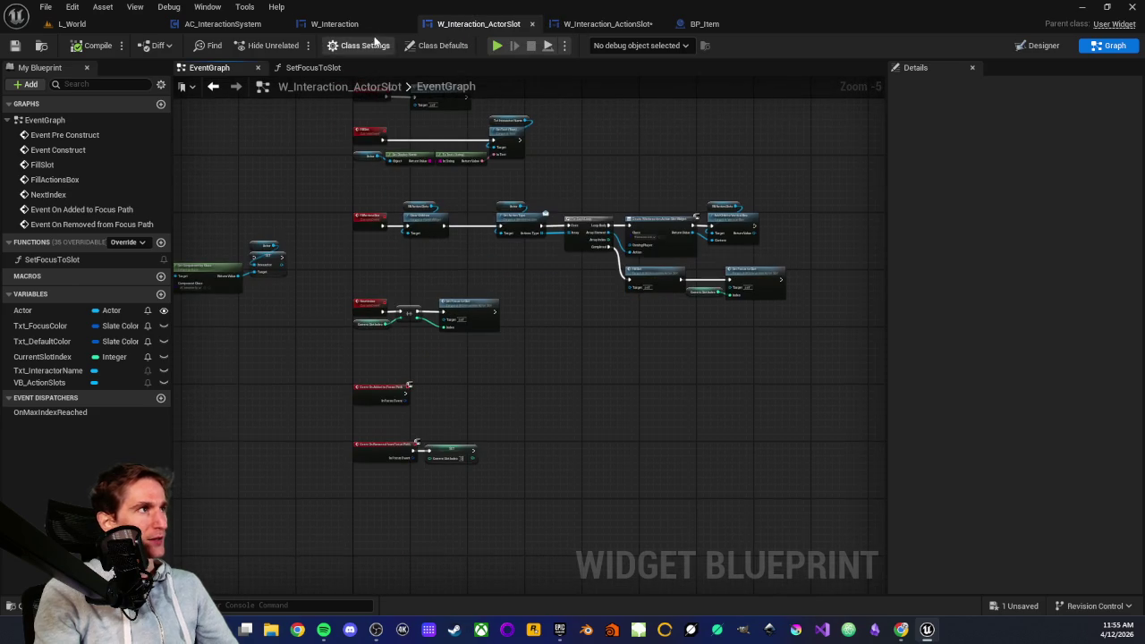
click(366, 25)
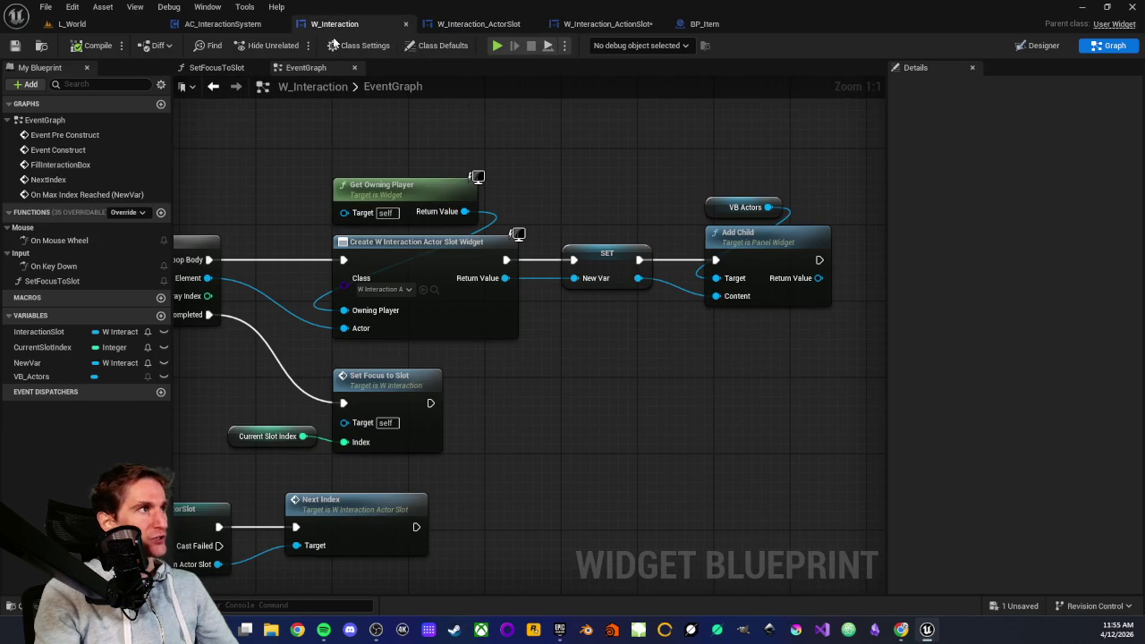
double_click(756, 208)
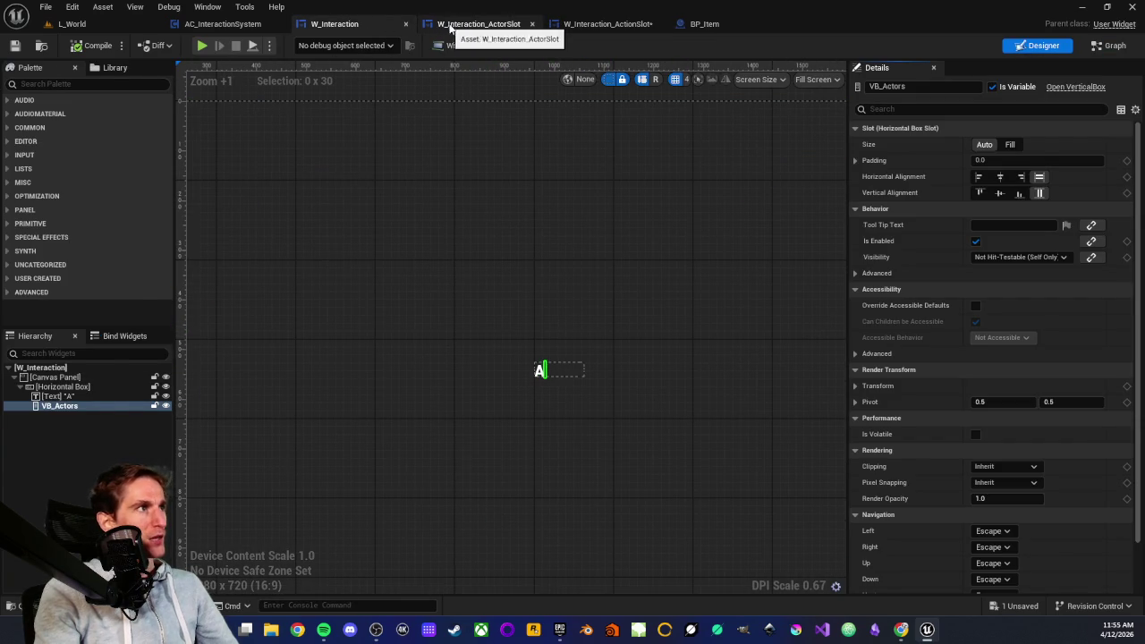
- Show W_Interaction_ActorSlot's widget layout and inspect the VB_ActionSlots box's properties
click(458, 27)
scroll(580, 184, up, 2)
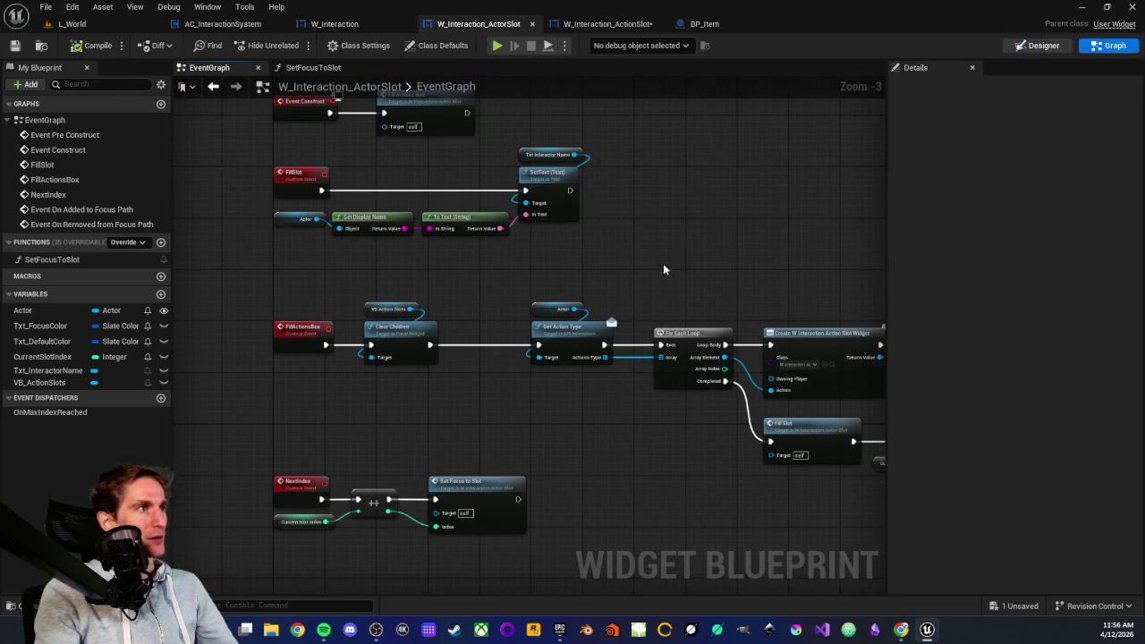
key(shift+F4)
scroll(609, 338, up, 6)
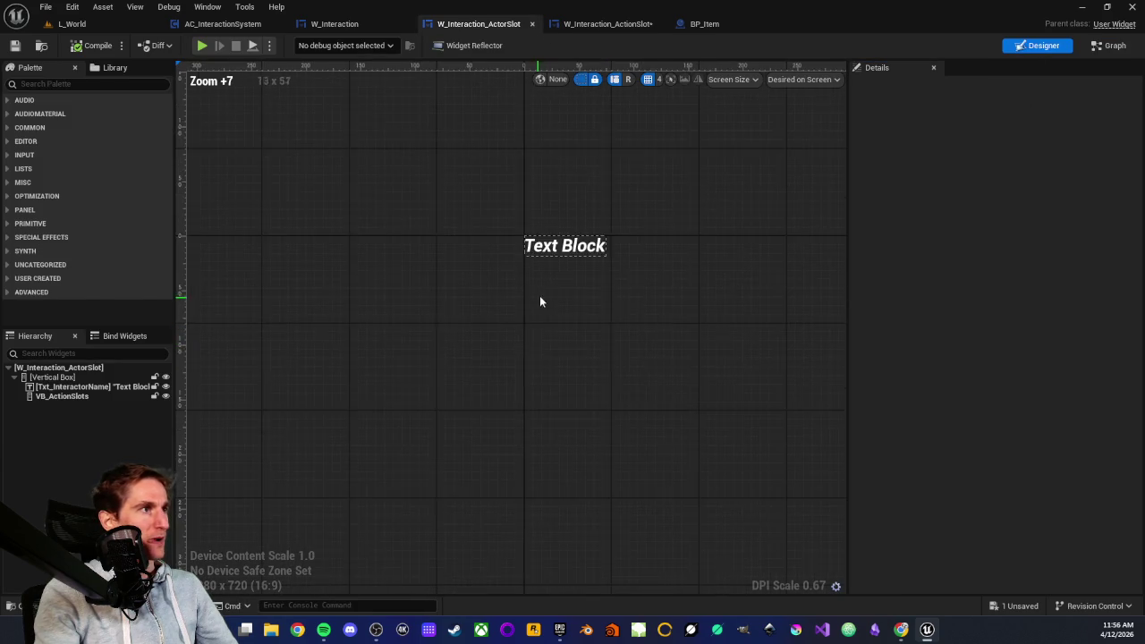
scroll(534, 305, up, 2)
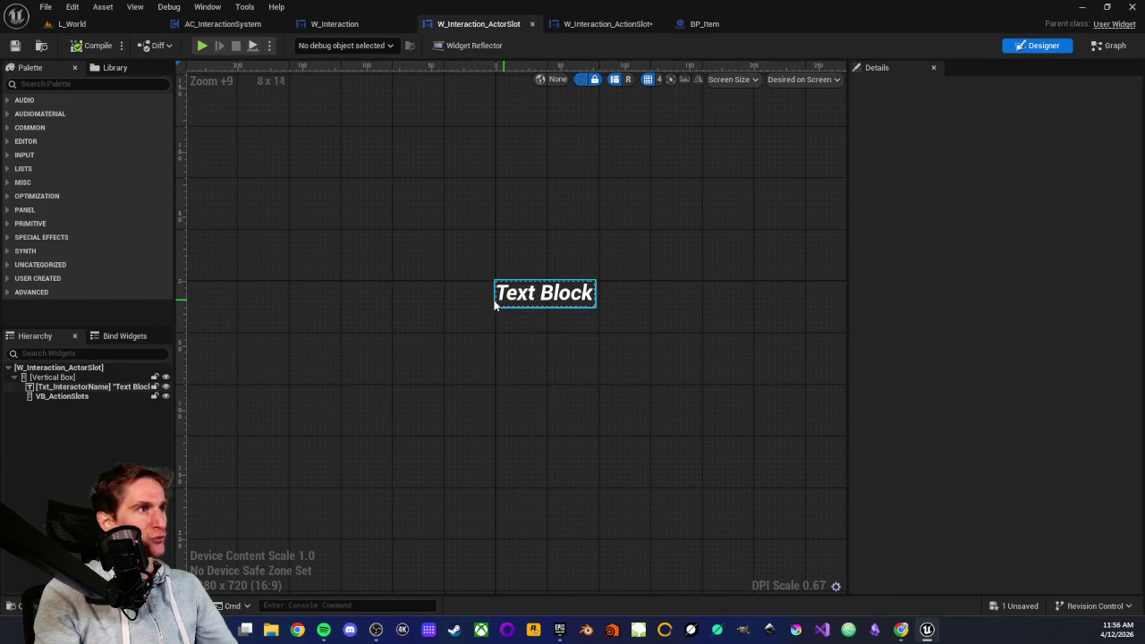
click(44, 396)
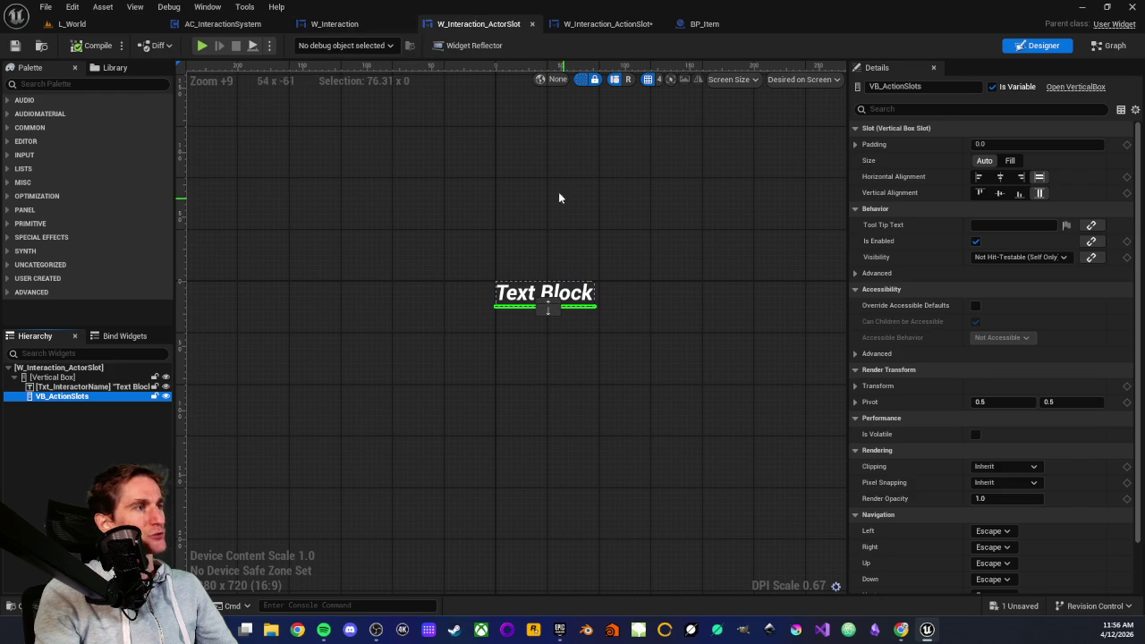
- Compare W_Interaction's and W_Interaction_ActorSlot's layouts and event graphs, ending on W_Interaction's graph
click(338, 24)
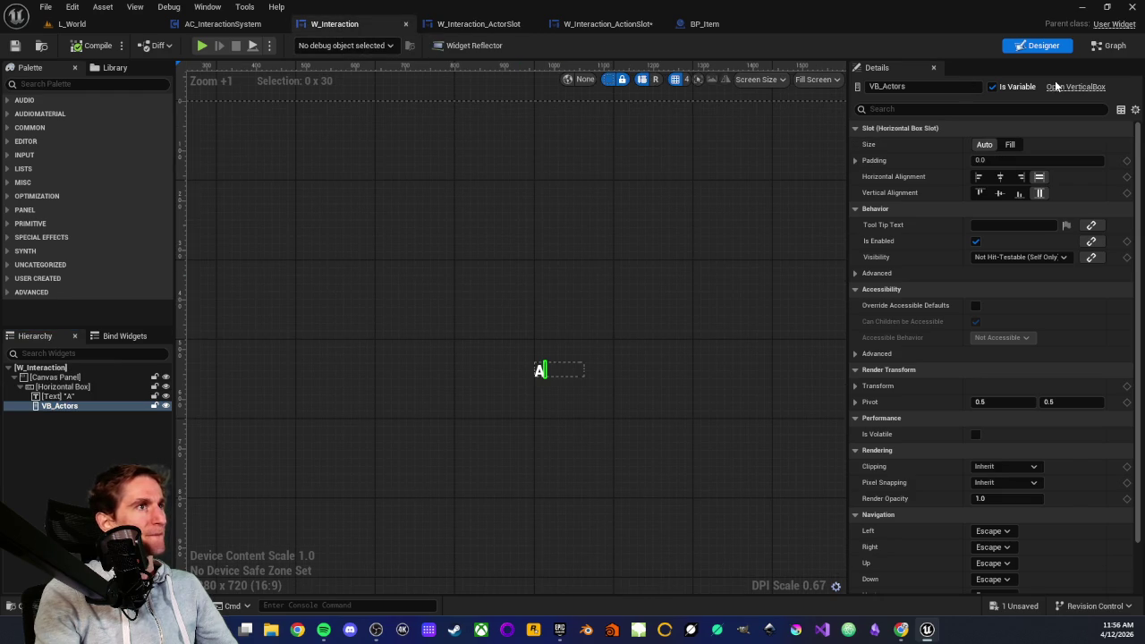
click(1107, 46)
click(501, 24)
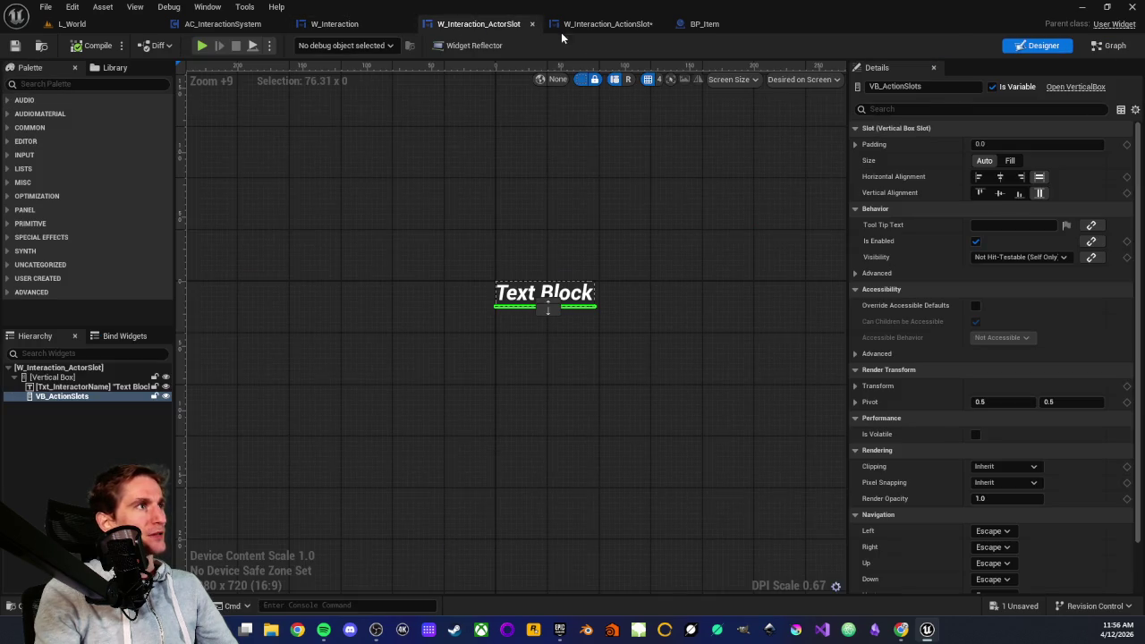
click(1119, 49)
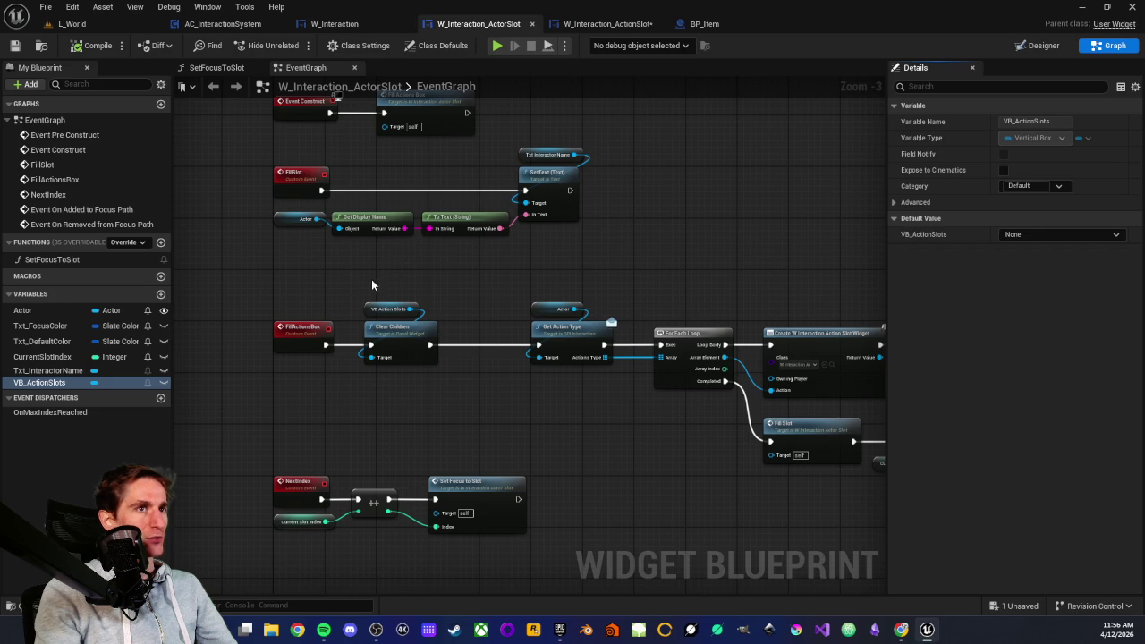
click(362, 25)
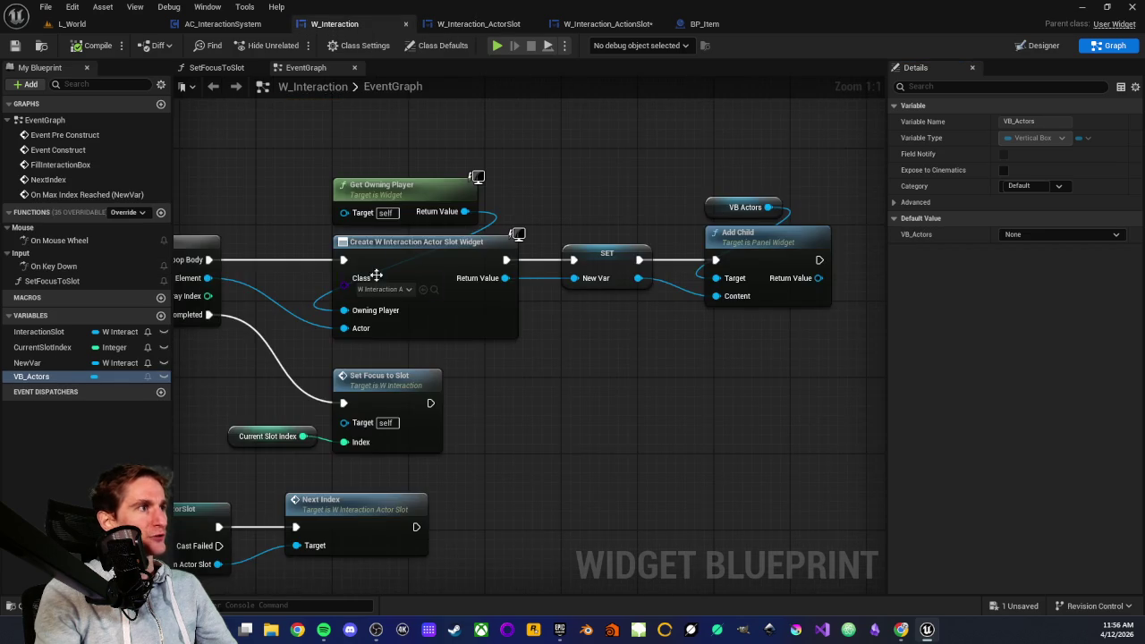
- Select the Set Focus to Slot call and its index, and open the SetFocusToSlot function graph
scroll(535, 325, up, 1)
drag(465, 292, 741, 396)
drag(529, 374, 496, 356)
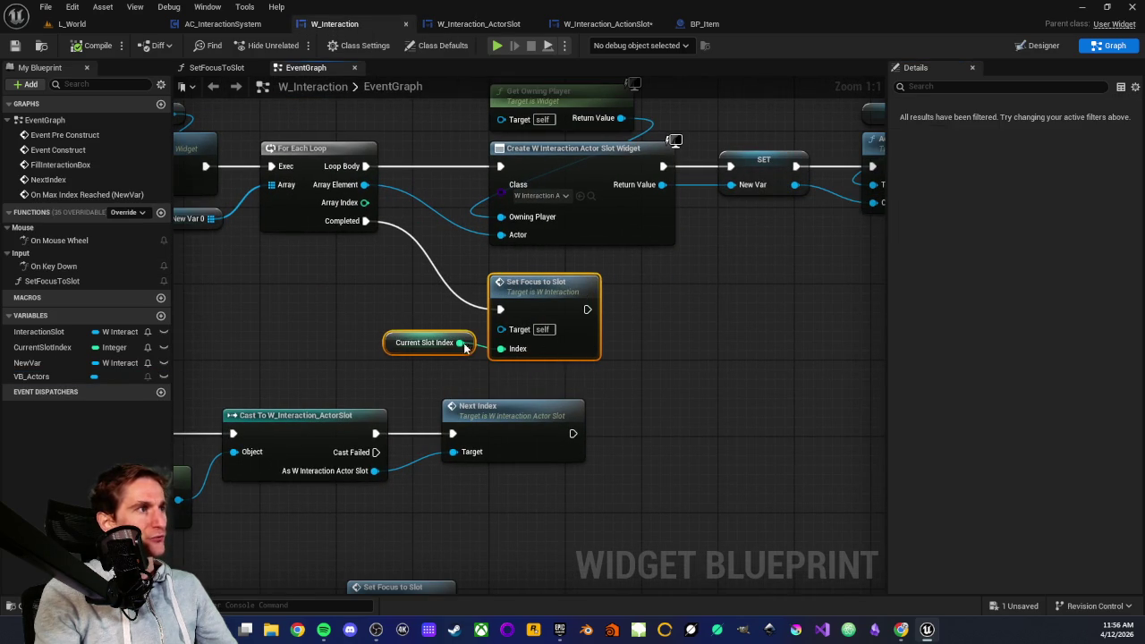
double_click(536, 288)
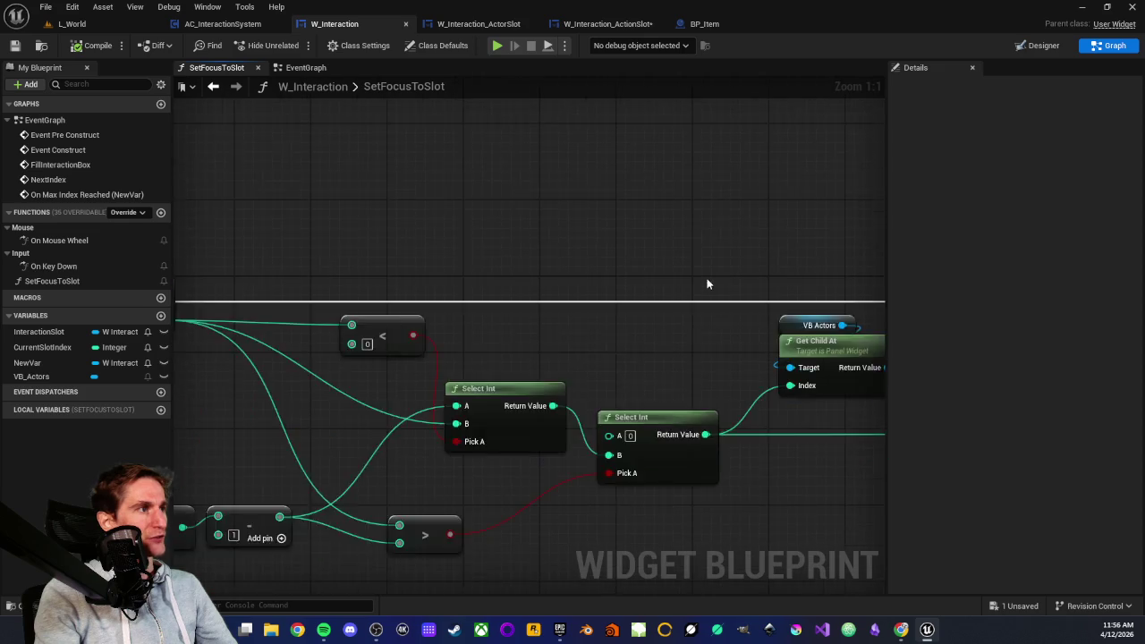
- Inspect the Get Child At, Is Valid, Set Focus and SET Current Slot Index nodes
drag(570, 442, 354, 302)
drag(616, 379, 268, 414)
drag(743, 277, 760, 358)
scroll(738, 343, up, 2)
mouse_move(705, 187)
mouse_down()
mouse_move(715, 256)
mouse_move(708, 333)
mouse_up()
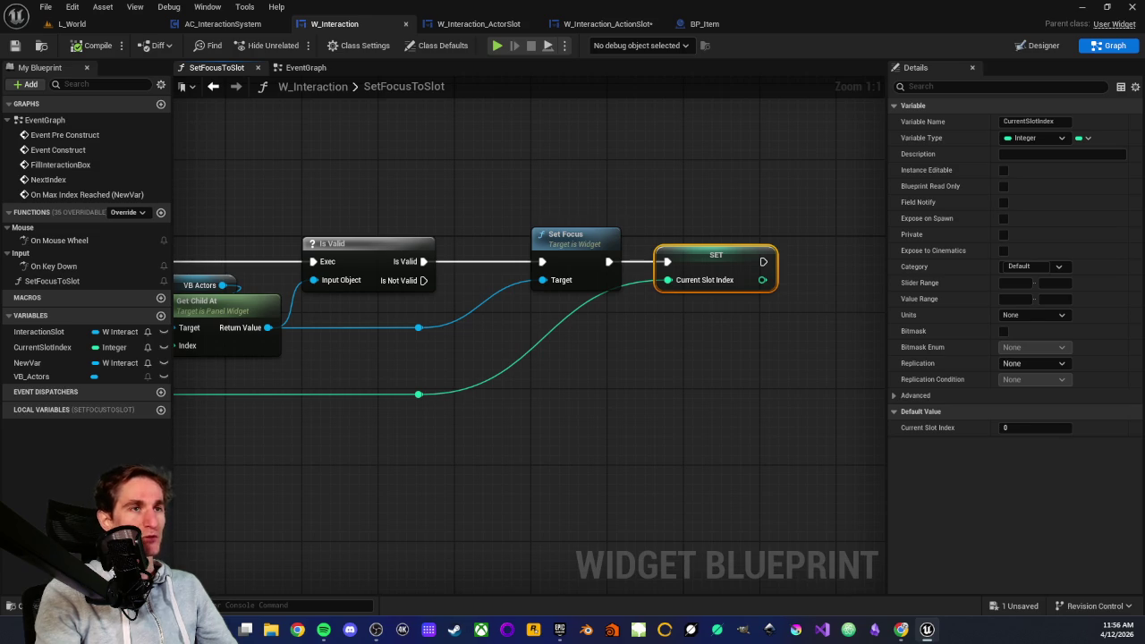
mouse_move(698, 225)
mouse_down()
mouse_move(710, 321)
mouse_move(725, 327)
mouse_up()
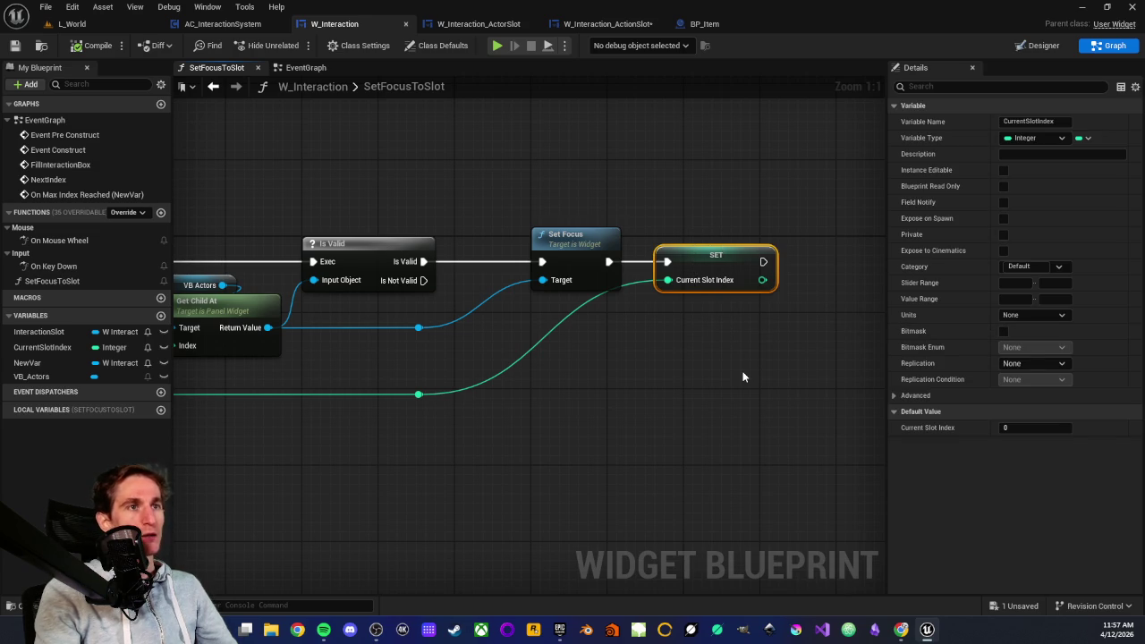
mouse_move(713, 313)
mouse_down()
mouse_move(759, 302)
mouse_move(718, 299)
mouse_up()
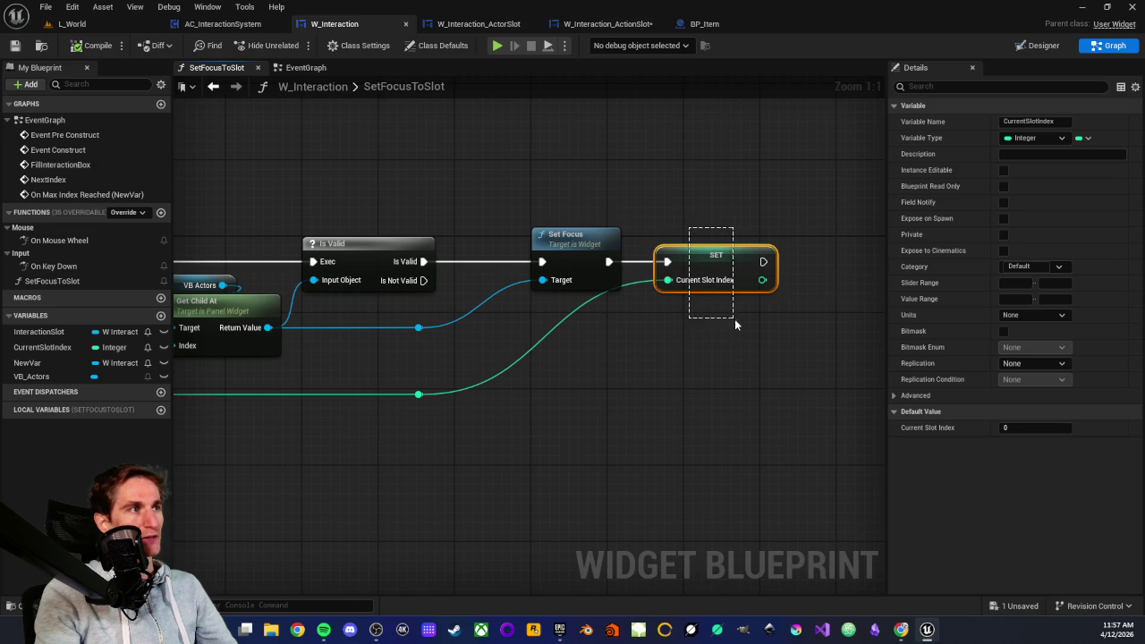
click(740, 333)
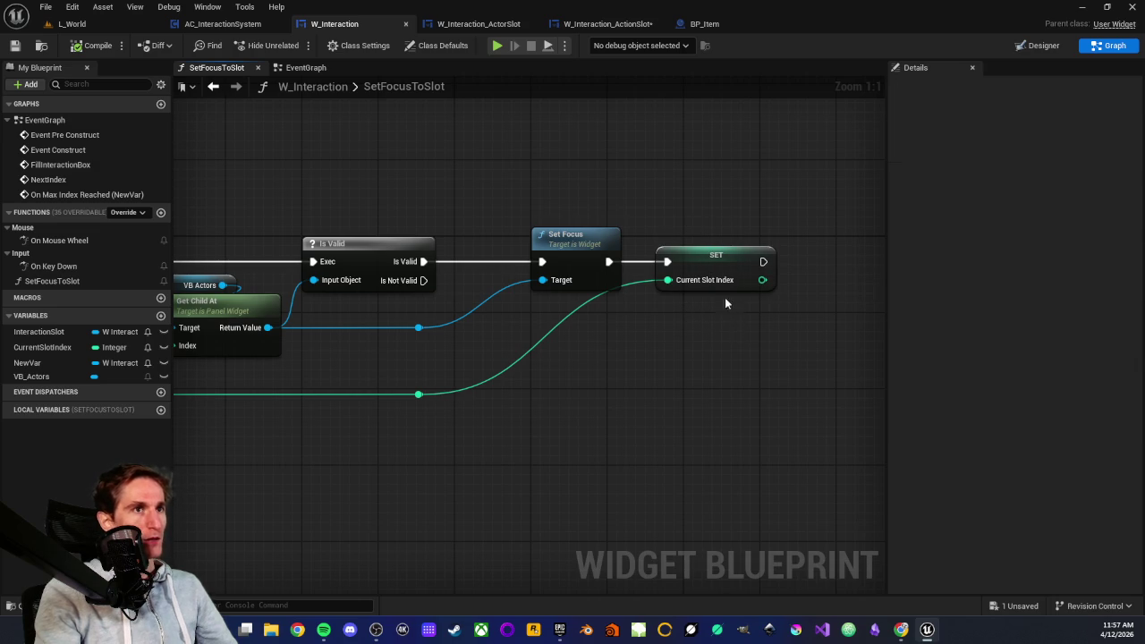
drag(683, 197, 698, 346)
click(698, 346)
- Switch over to the W_Interaction_ActorSlot blueprint
scroll(379, 275, down, 3)
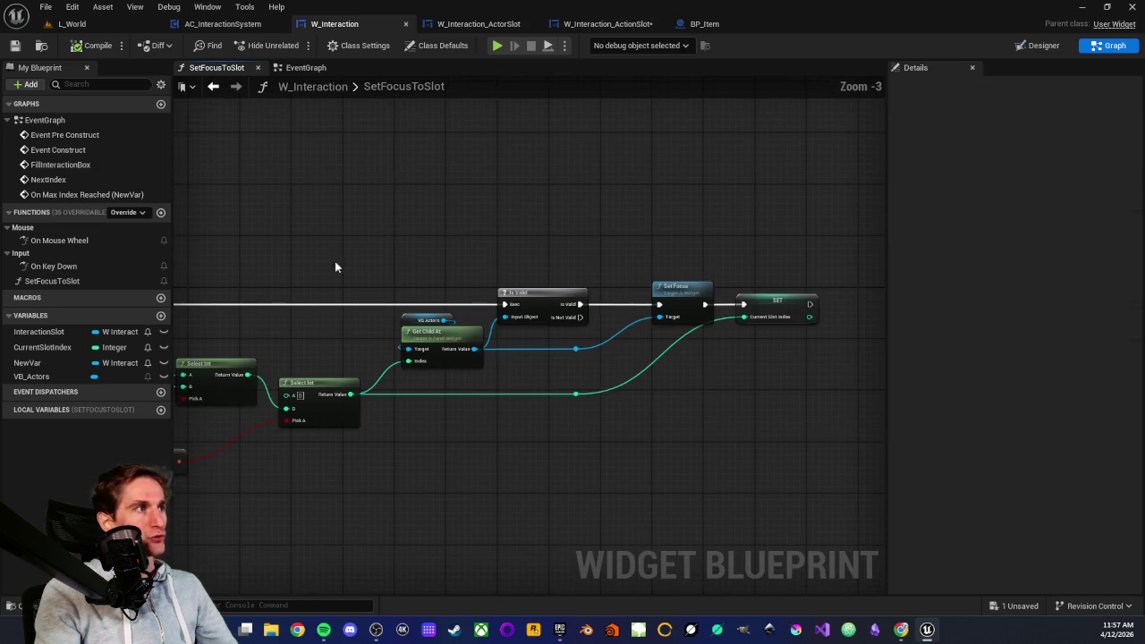
scroll(353, 272, up, 1)
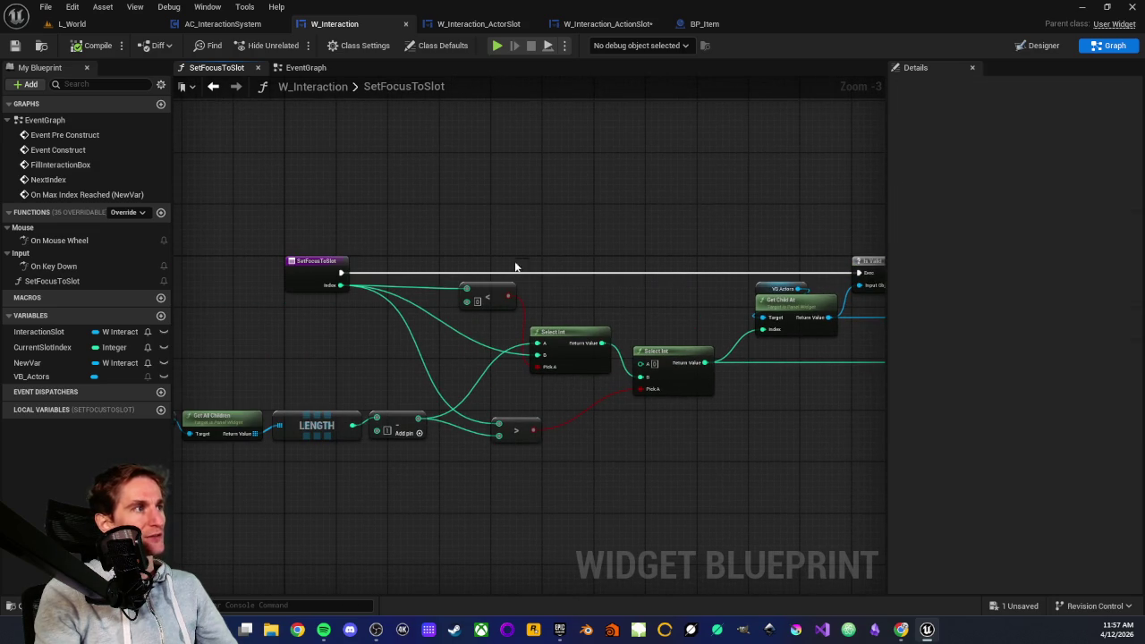
scroll(269, 224, up, 2)
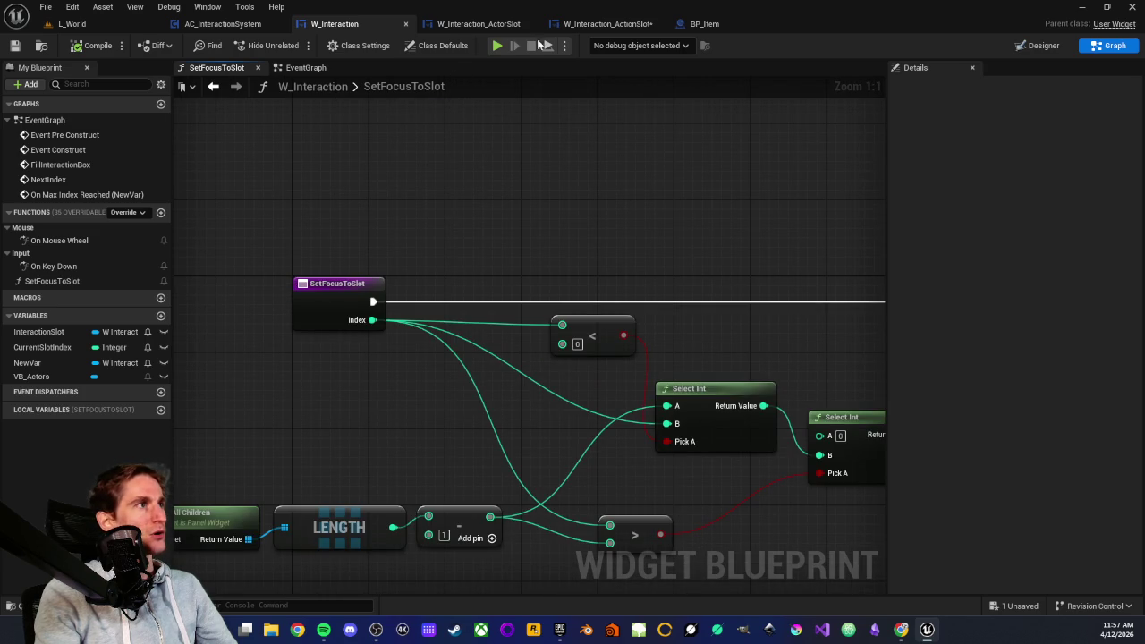
click(479, 23)
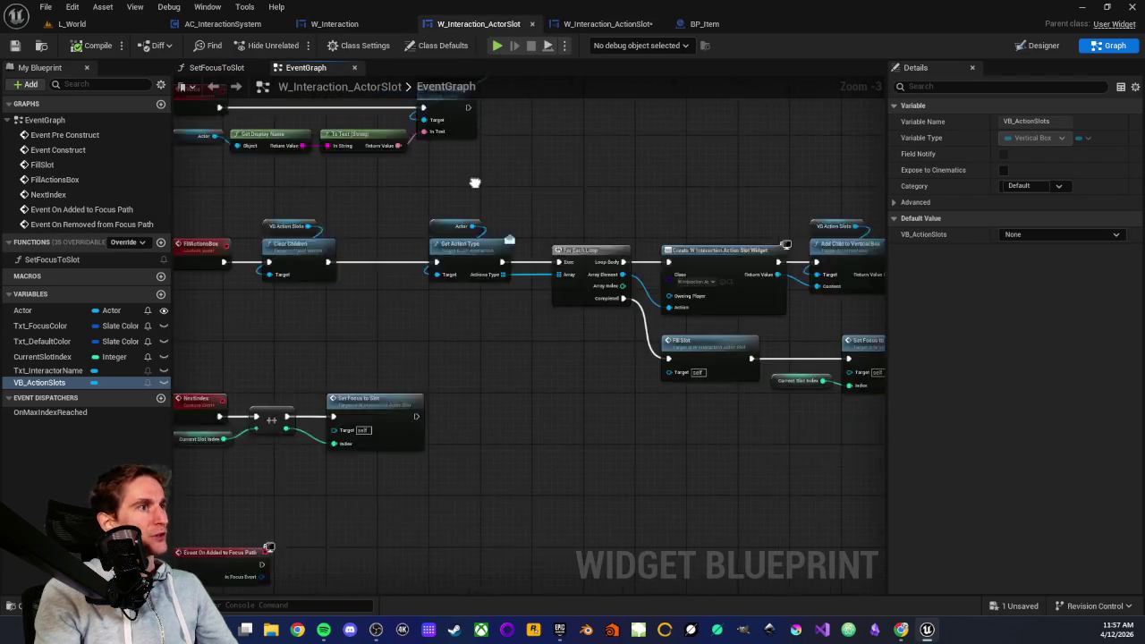
- Open ActorSlot's SetFocusToSlot function and review its Get All Children, Is Valid, Set Focus and On Max Index Reached nodes
scroll(376, 253, up, 2)
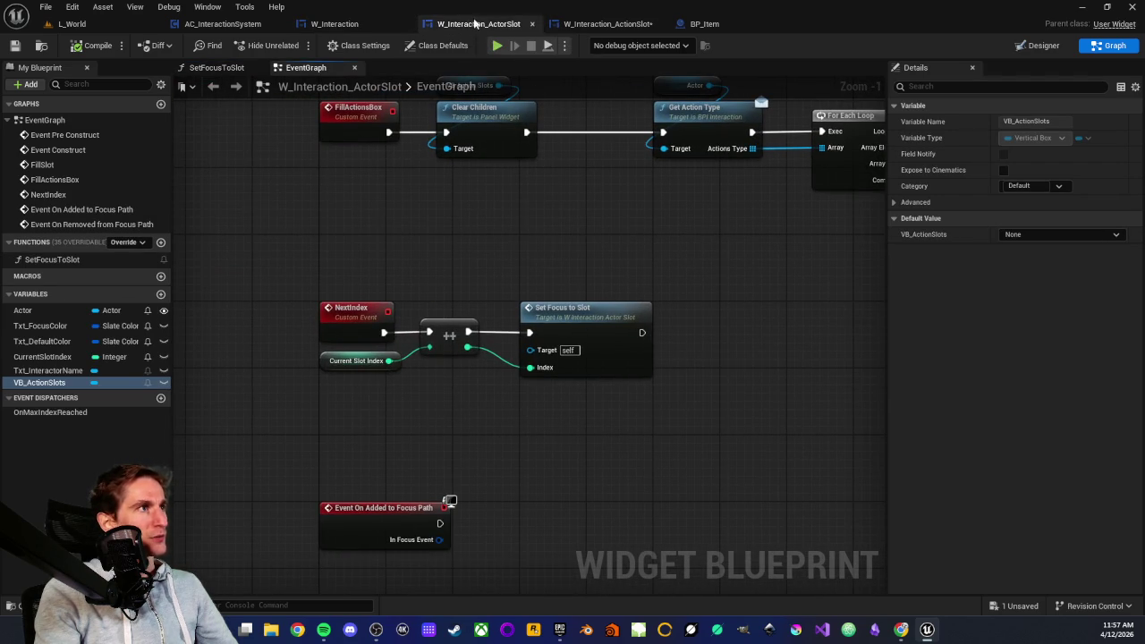
scroll(470, 291, up, 1)
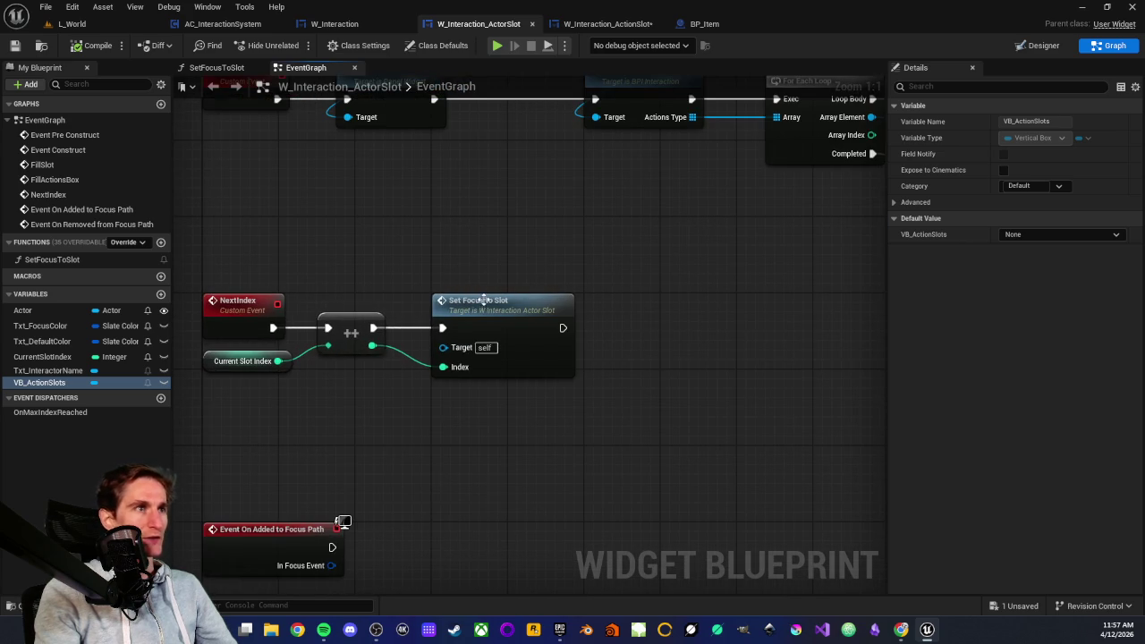
click(486, 300)
double_click(486, 299)
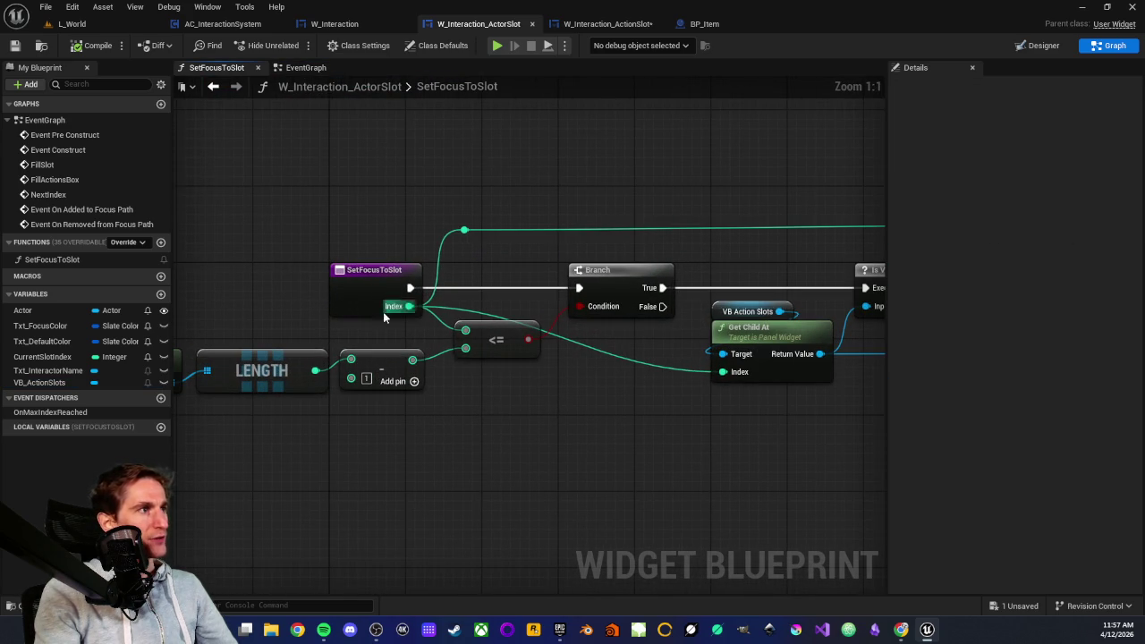
mouse_move(423, 320)
mouse_down()
mouse_move(522, 324)
mouse_move(479, 296)
mouse_up()
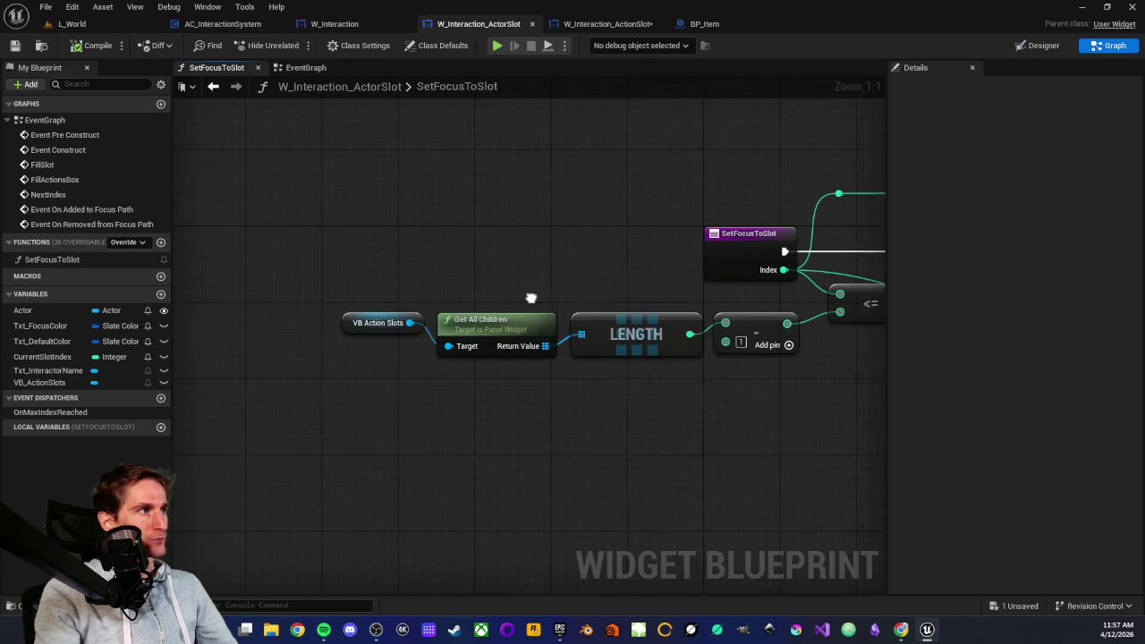
mouse_move(306, 286)
mouse_down()
mouse_move(539, 370)
mouse_move(653, 392)
mouse_up()
drag(755, 409, 314, 402)
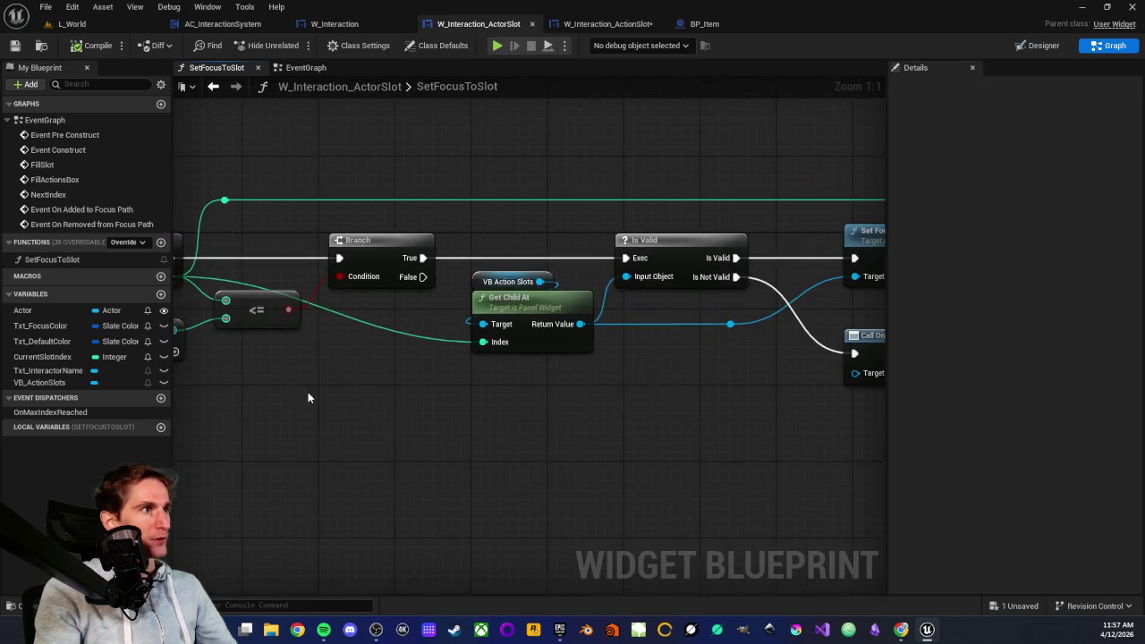
mouse_move(542, 283)
mouse_down()
mouse_move(758, 351)
mouse_move(736, 402)
mouse_up()
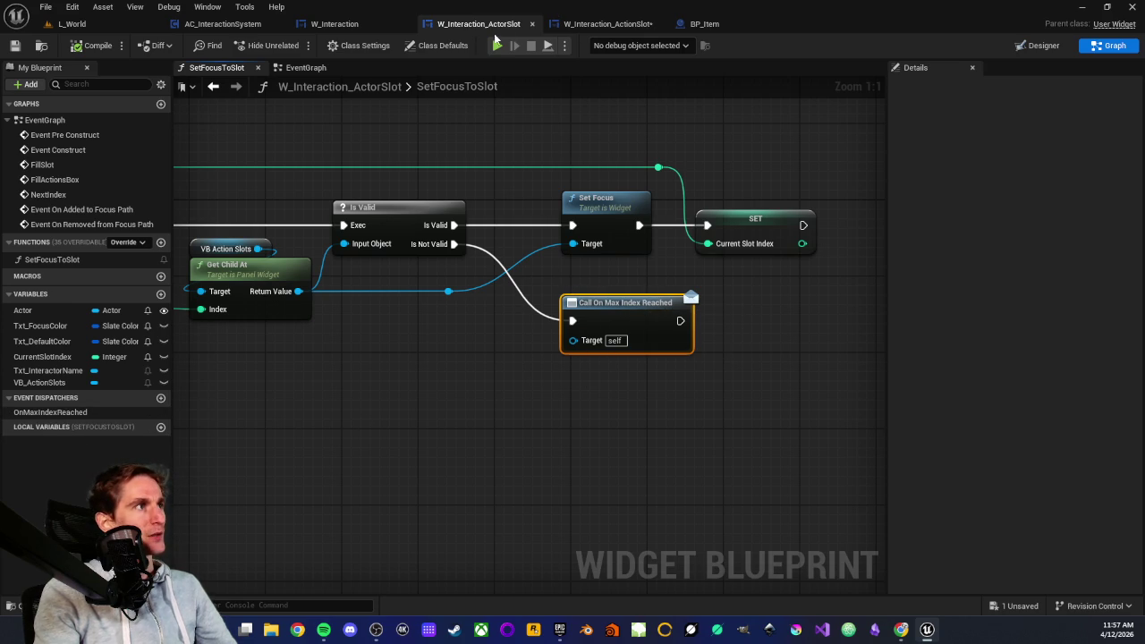
- In W_Interaction's event graph, examine On Max Index Reached's increment and Set Focus to Slot nodes
click(347, 27)
scroll(389, 388, down, 4)
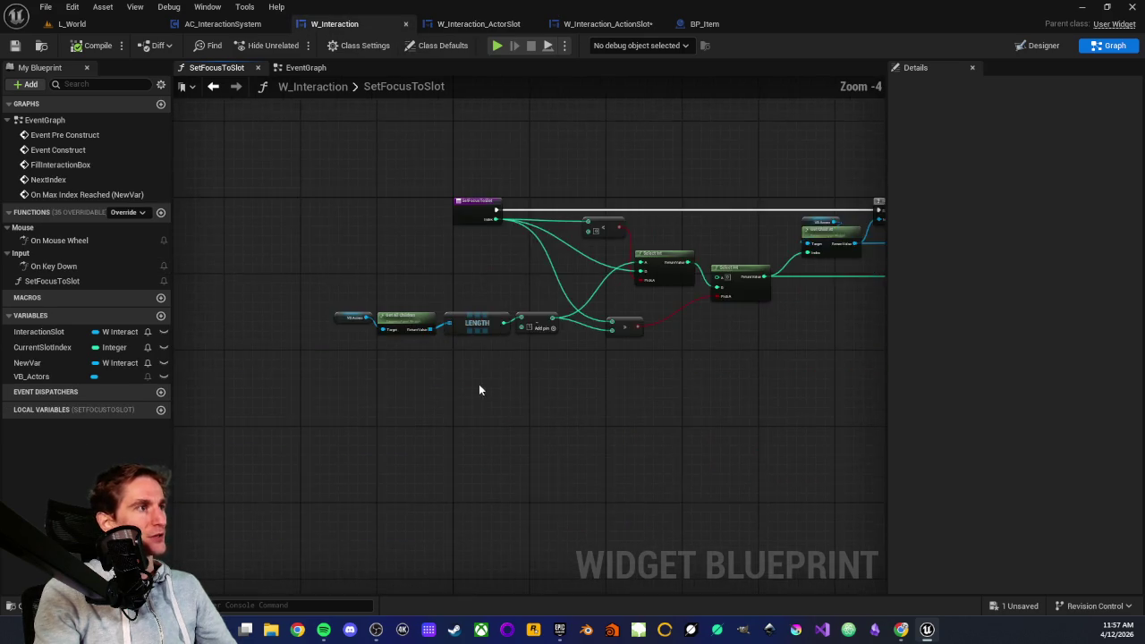
click(304, 67)
click(393, 345)
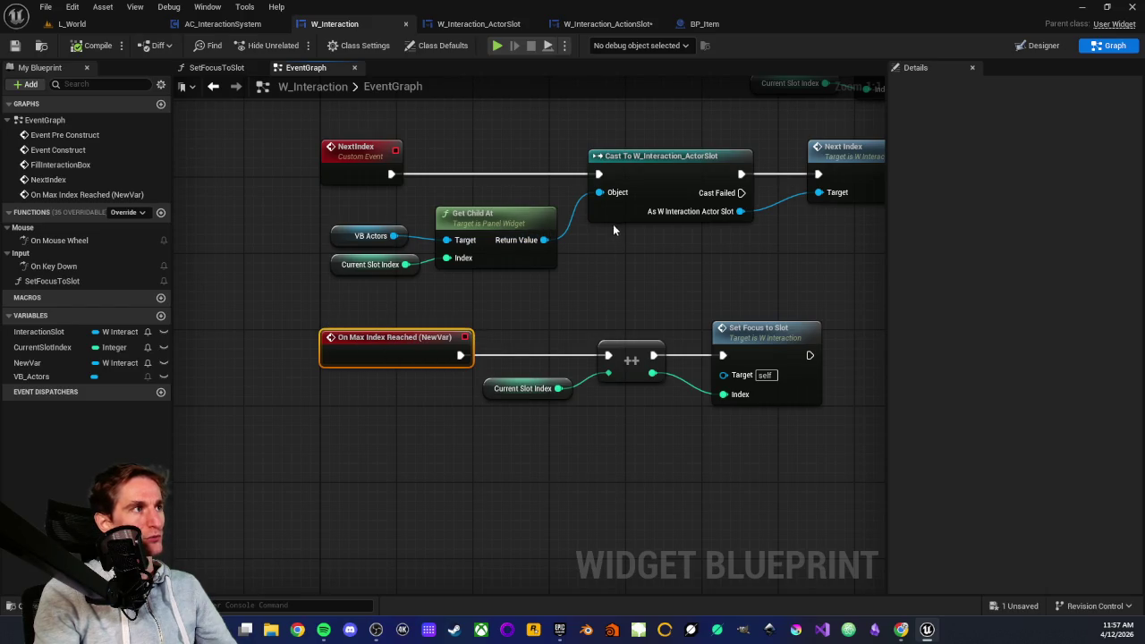
mouse_move(513, 317)
mouse_down()
mouse_move(748, 438)
mouse_move(697, 441)
mouse_up()
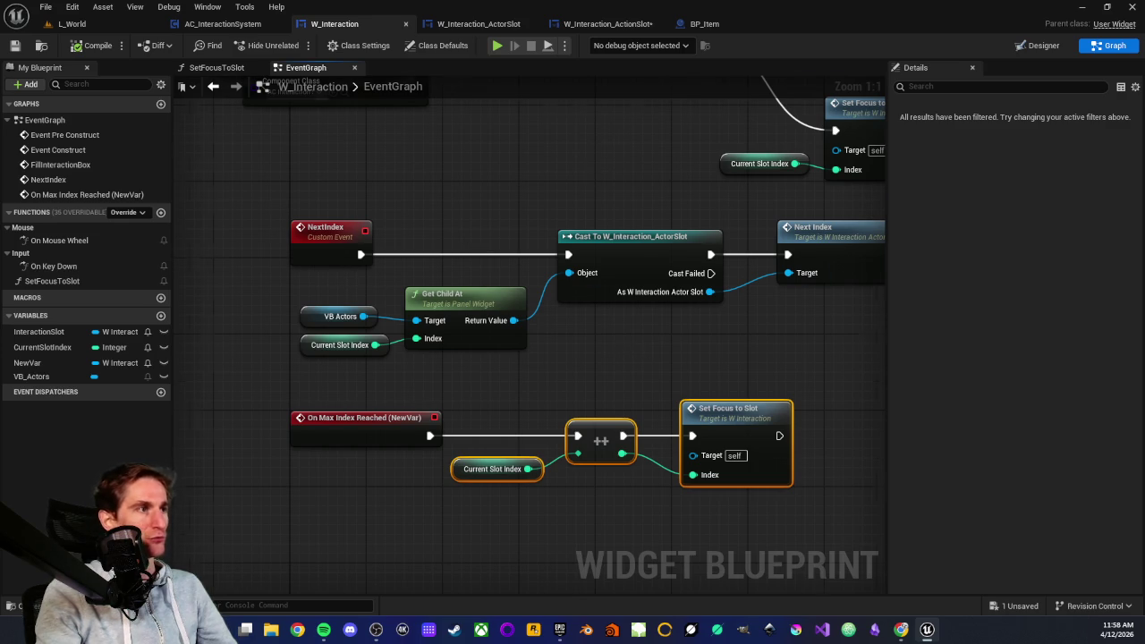
drag(639, 349, 493, 236)
drag(578, 289, 582, 346)
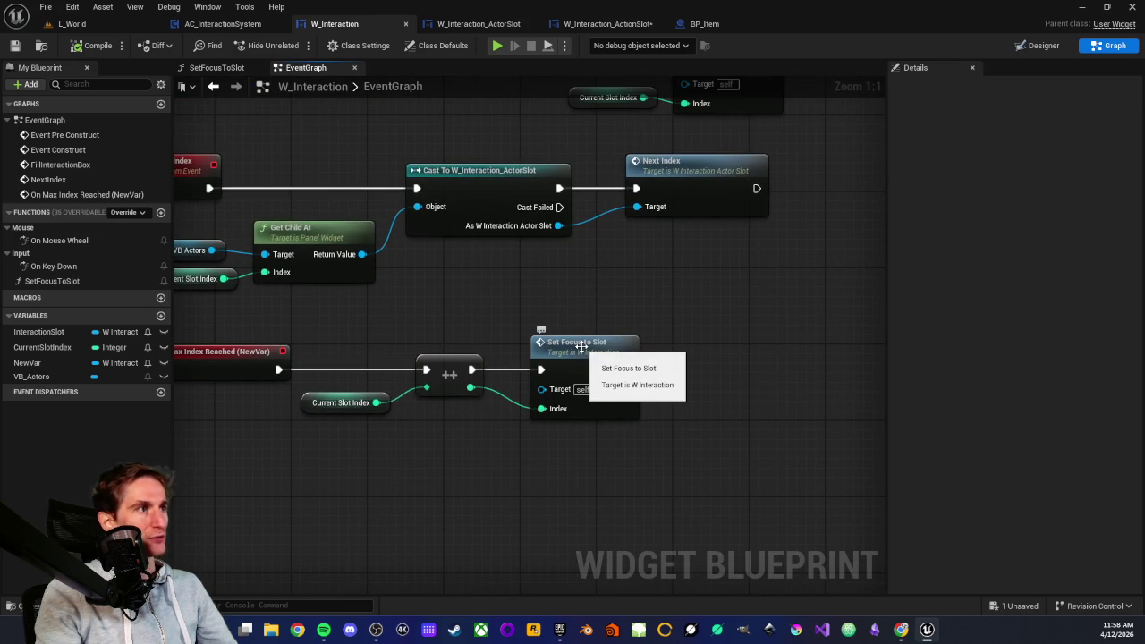
- Open W_Interaction's SetFocusToSlot function and select its Get Child At, Is Valid and Set Focus nodes
double_click(582, 346)
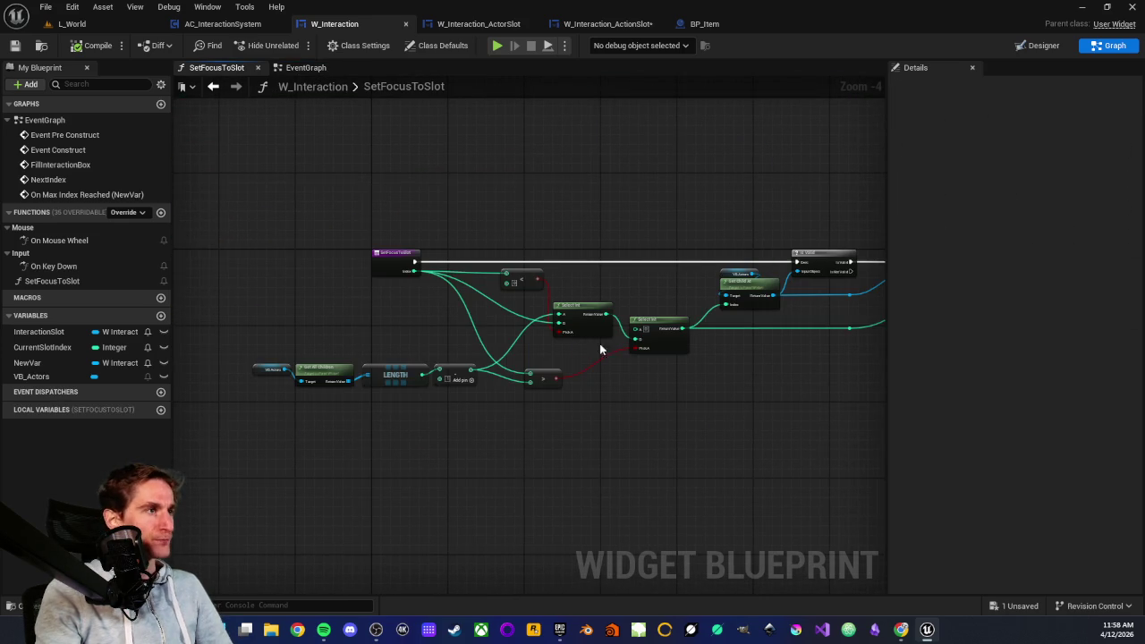
scroll(467, 330, up, 4)
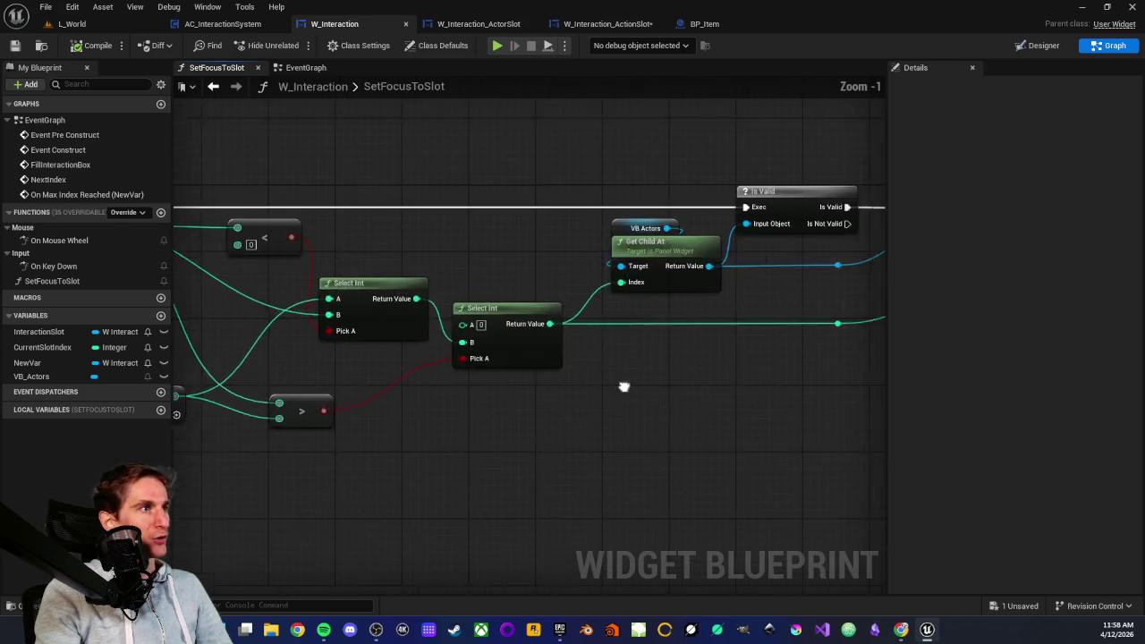
mouse_move(332, 248)
mouse_down()
mouse_move(764, 383)
mouse_move(747, 392)
mouse_up()
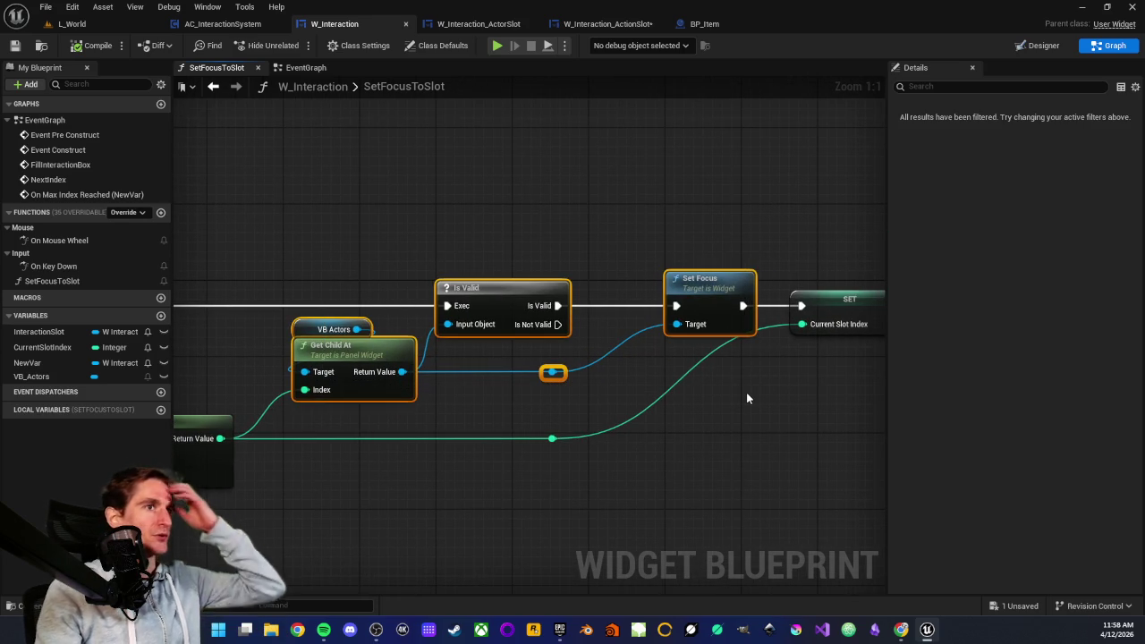
click(609, 341)
- Review the Is Valid, Set Focus, Get Child At and VB Actors nodes, then move to W_Interaction_ActorSlot
drag(475, 234, 705, 402)
mouse_move(300, 258)
mouse_down()
mouse_move(411, 380)
mouse_move(568, 433)
mouse_move(573, 416)
mouse_up()
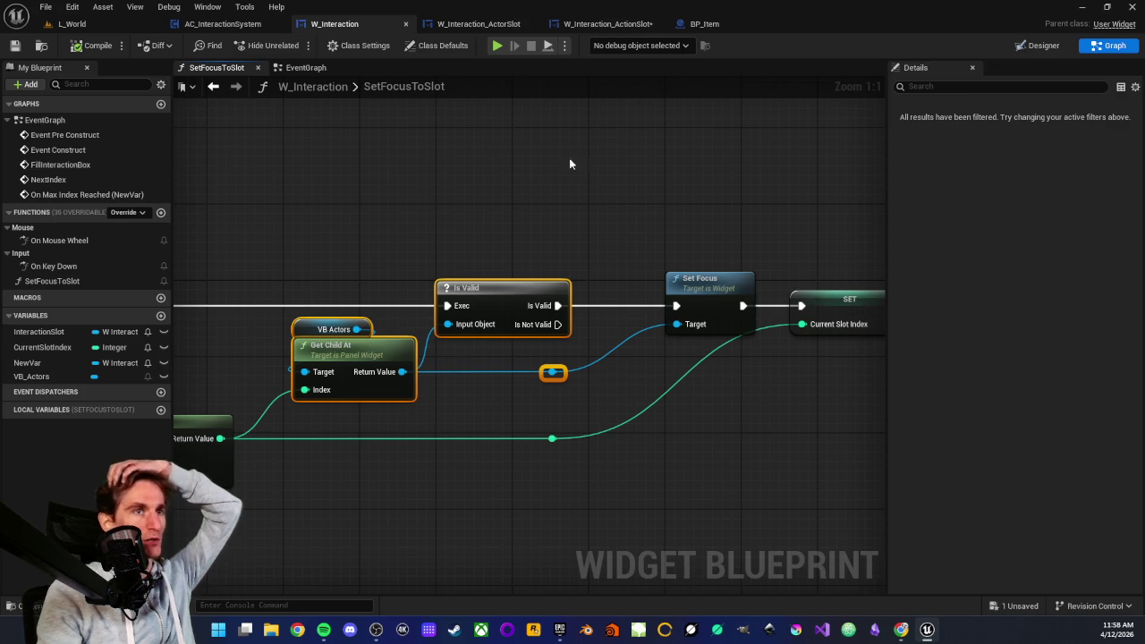
click(479, 24)
scroll(447, 345, down, 2)
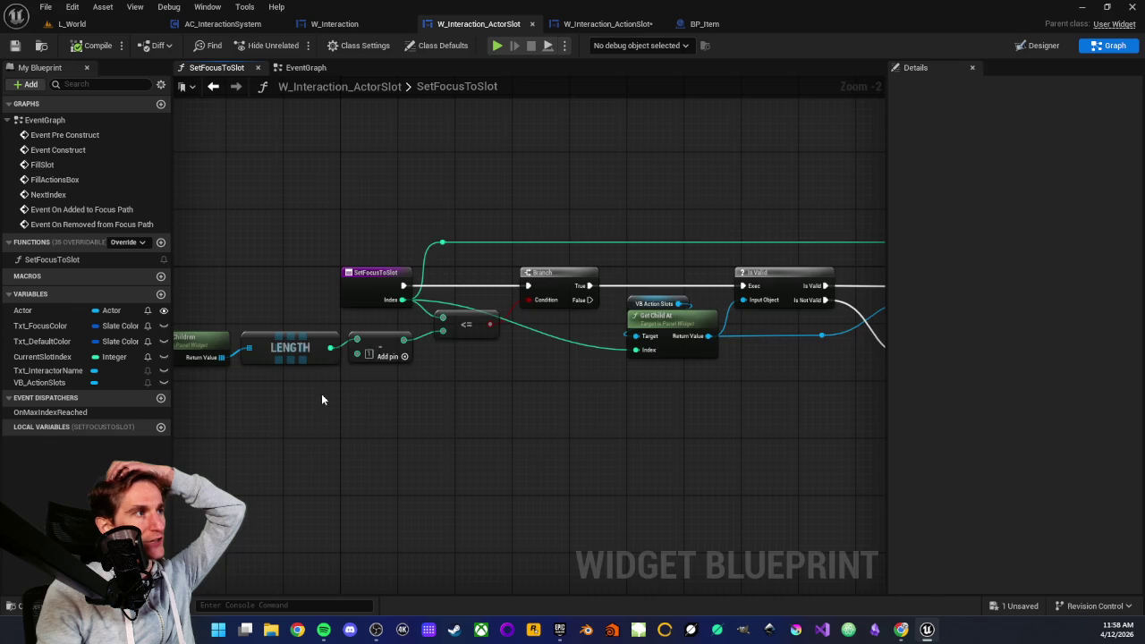
drag(321, 399, 437, 361)
mouse_move(289, 313)
mouse_down()
mouse_move(589, 400)
mouse_move(474, 406)
mouse_up()
click(473, 406)
mouse_move(489, 231)
mouse_down()
mouse_move(596, 338)
mouse_move(512, 358)
mouse_up()
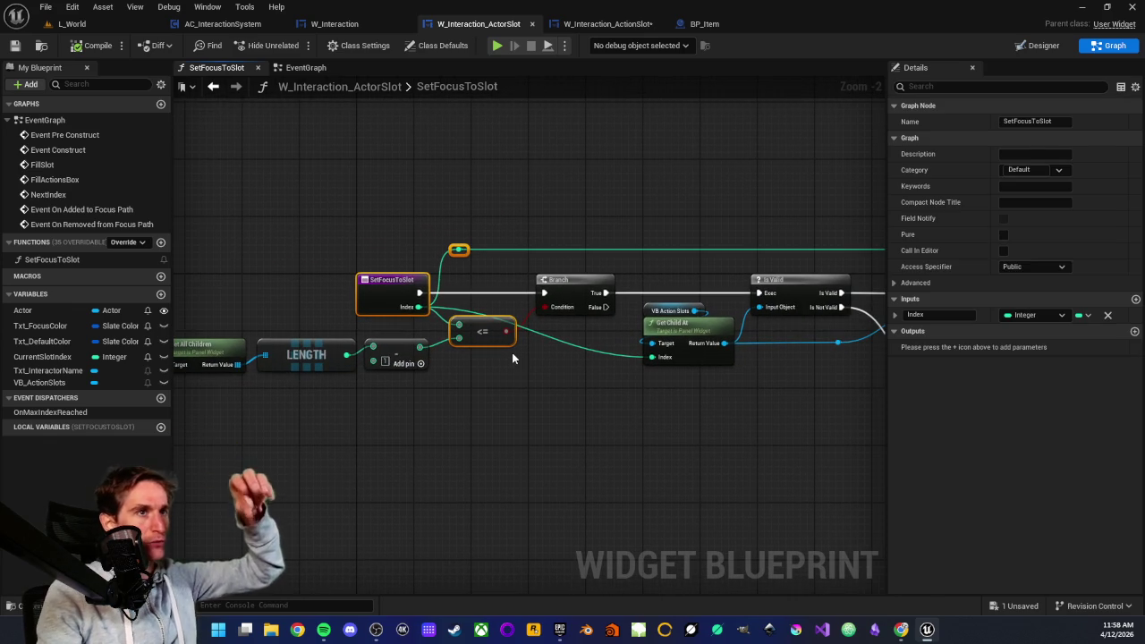
drag(542, 415, 322, 374)
click(323, 371)
scroll(327, 367, up, 2)
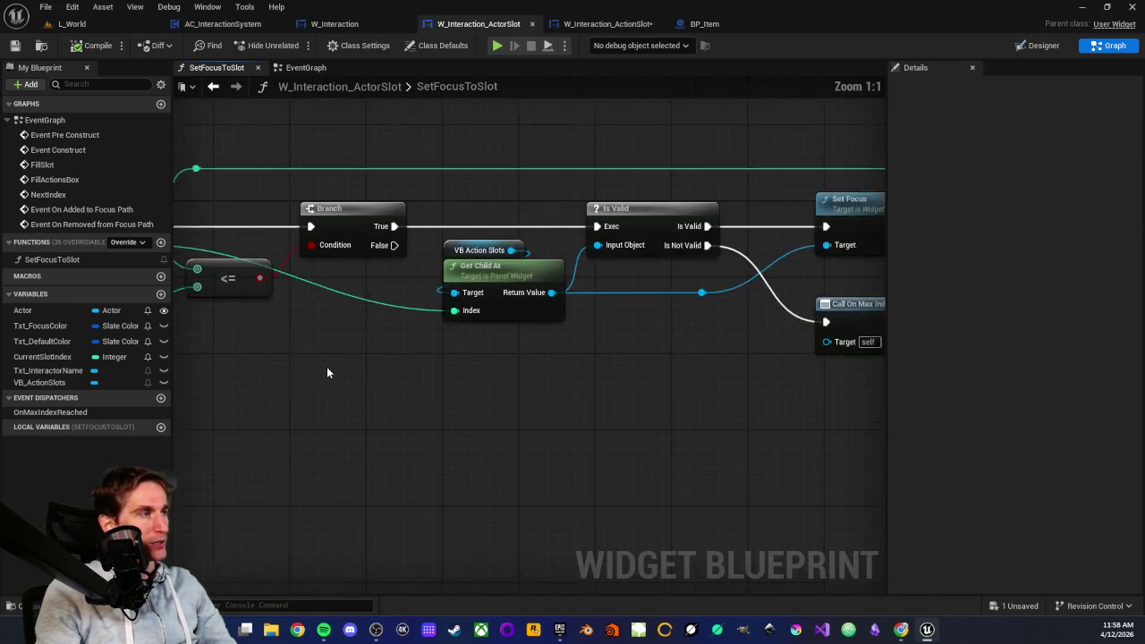
drag(565, 257, 634, 422)
drag(612, 303, 493, 310)
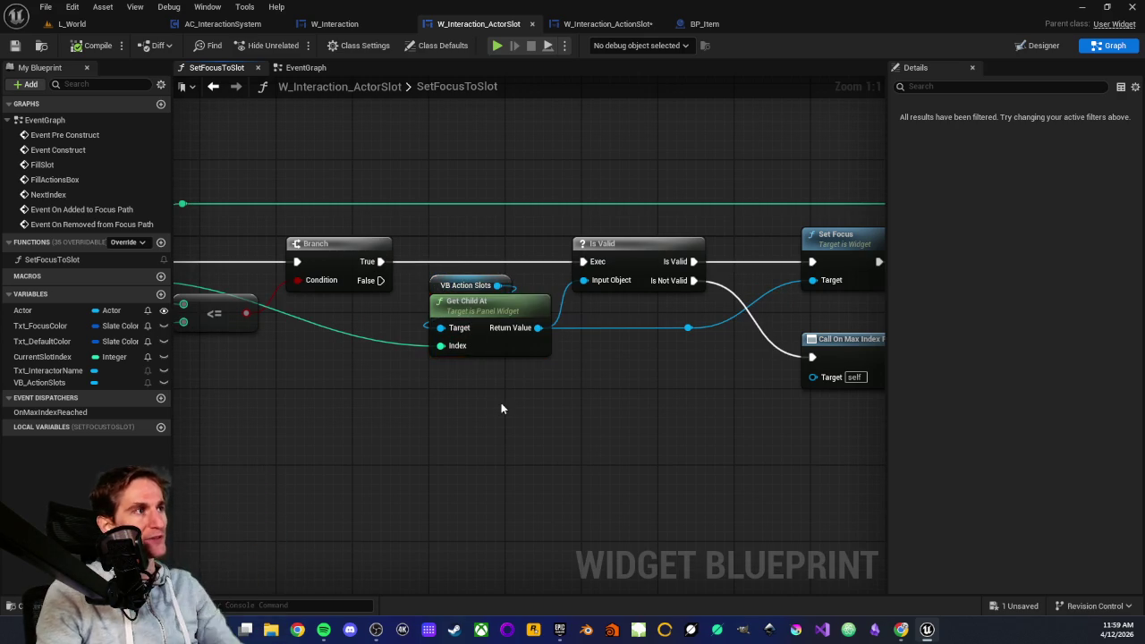
drag(499, 409, 383, 410)
mouse_move(699, 326)
mouse_down()
mouse_move(587, 326)
mouse_move(450, 351)
mouse_move(692, 478)
mouse_move(486, 433)
mouse_up()
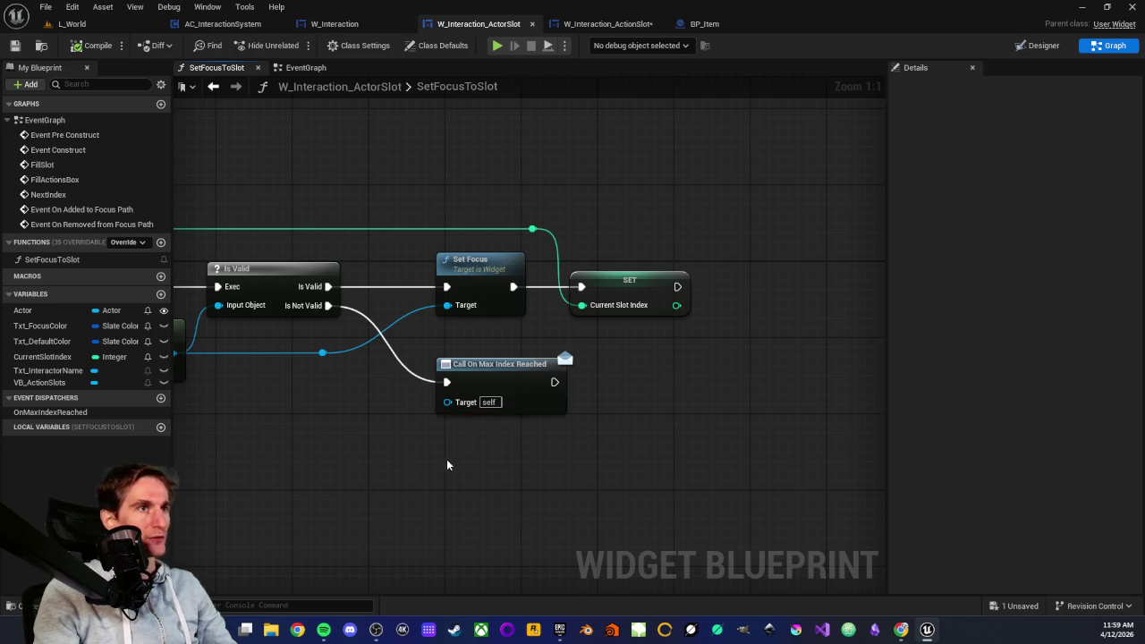
click(454, 455)
drag(454, 455, 590, 446)
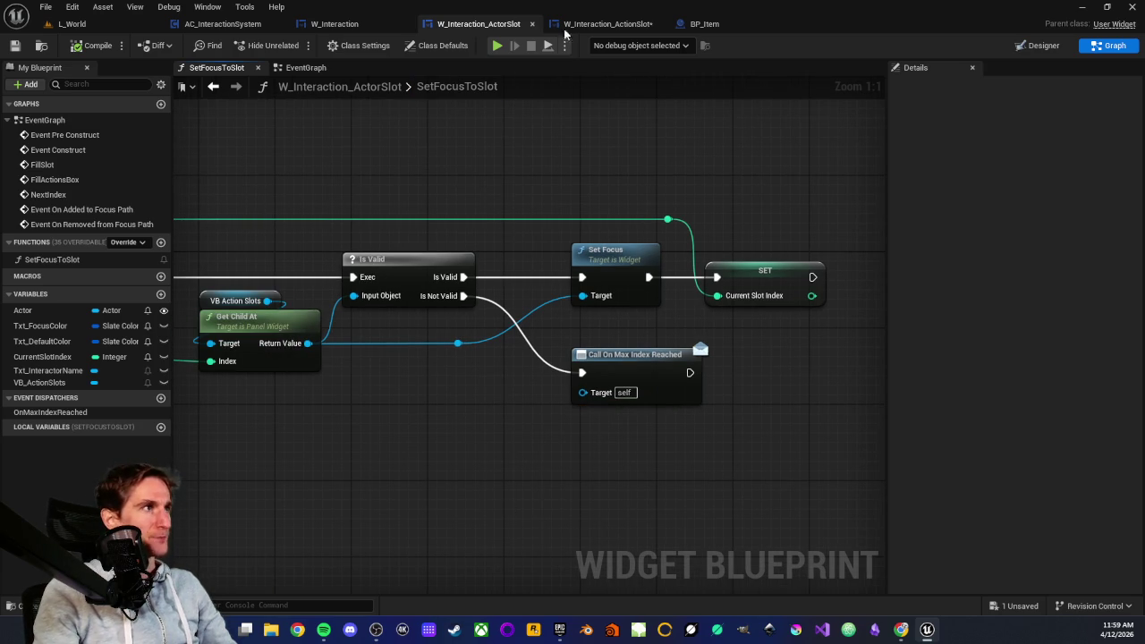
click(353, 24)
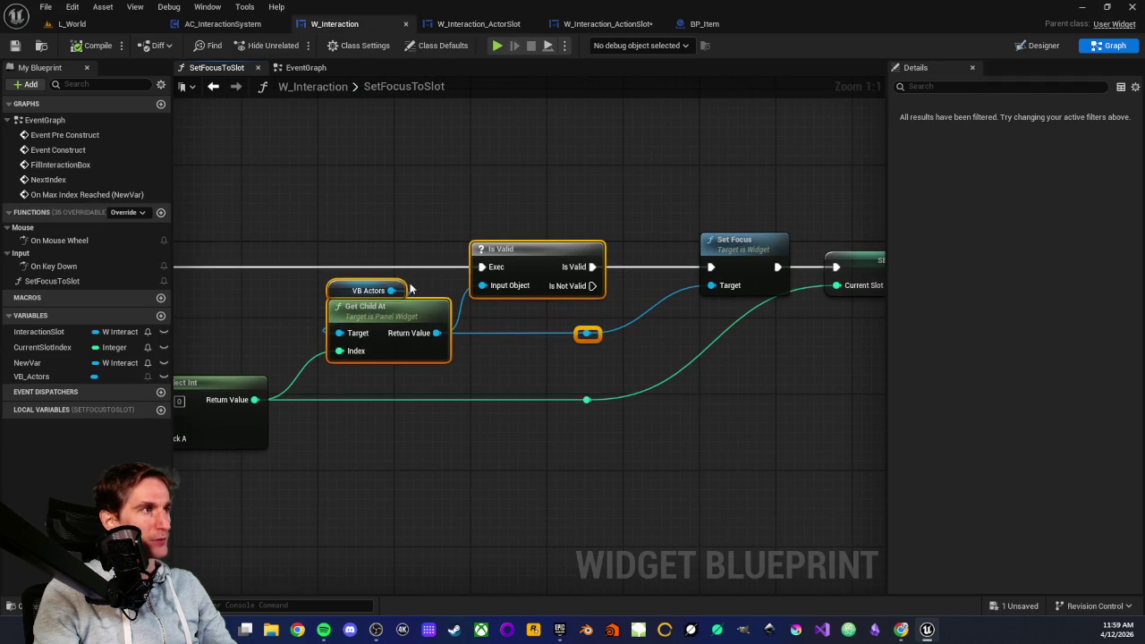
- Move Set Focus below the chain and wire Is Valid's output directly into SET Current Slot Index
mouse_move(689, 193)
mouse_down()
mouse_move(754, 319)
mouse_move(796, 333)
mouse_up()
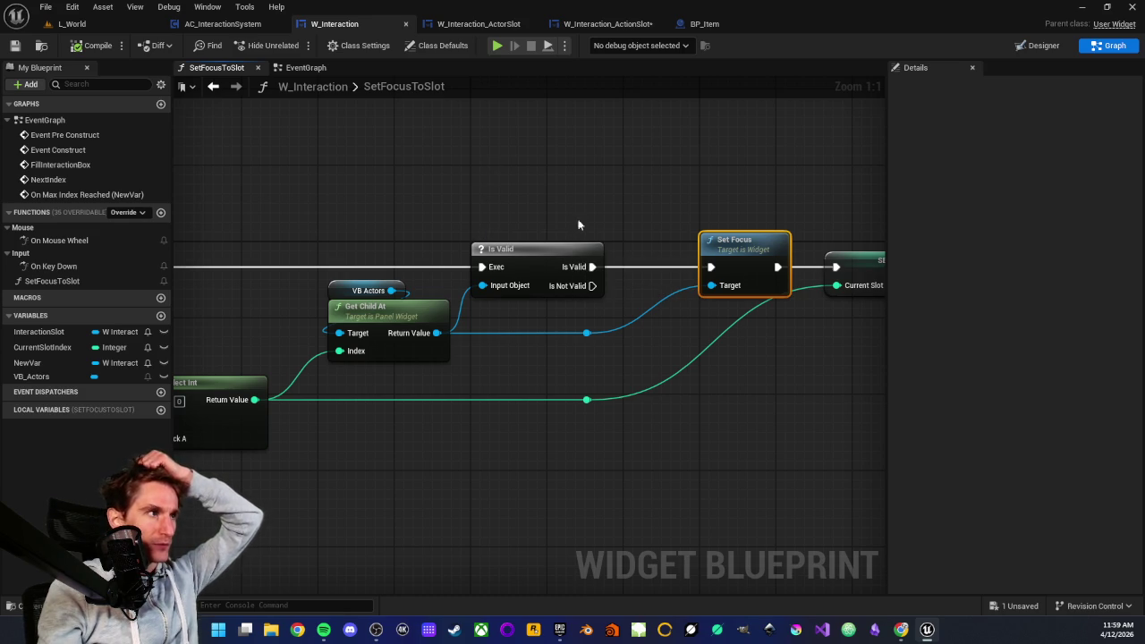
drag(740, 250, 729, 306)
drag(592, 267, 836, 266)
mouse_move(867, 202)
mouse_down()
mouse_move(661, 193)
mouse_move(671, 349)
mouse_up()
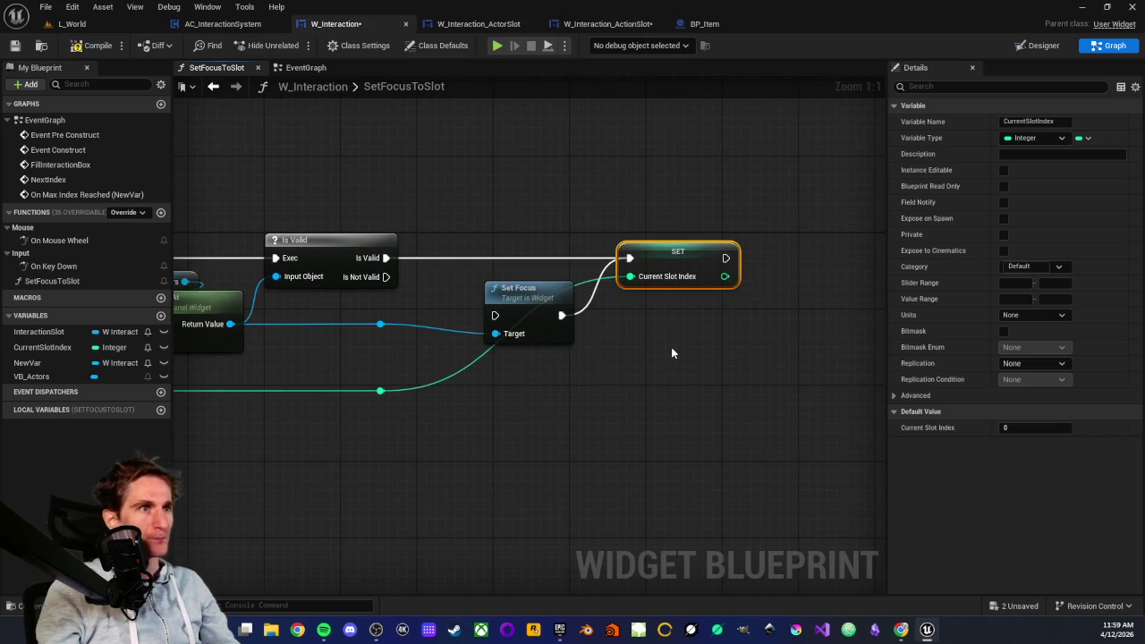
click(672, 353)
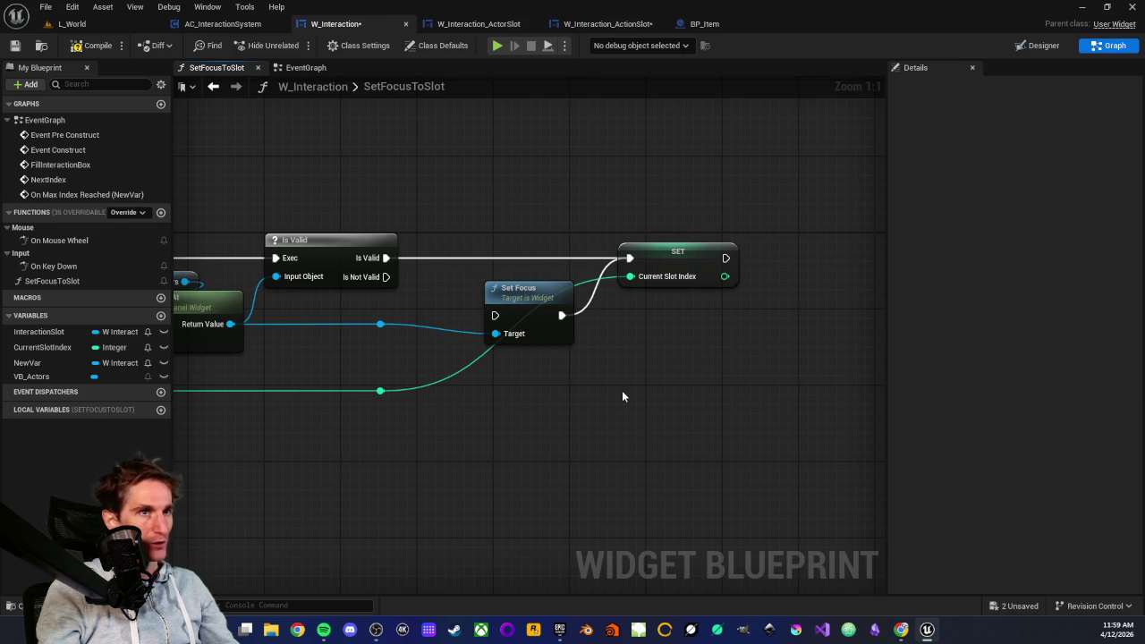
scroll(670, 381, down, 3)
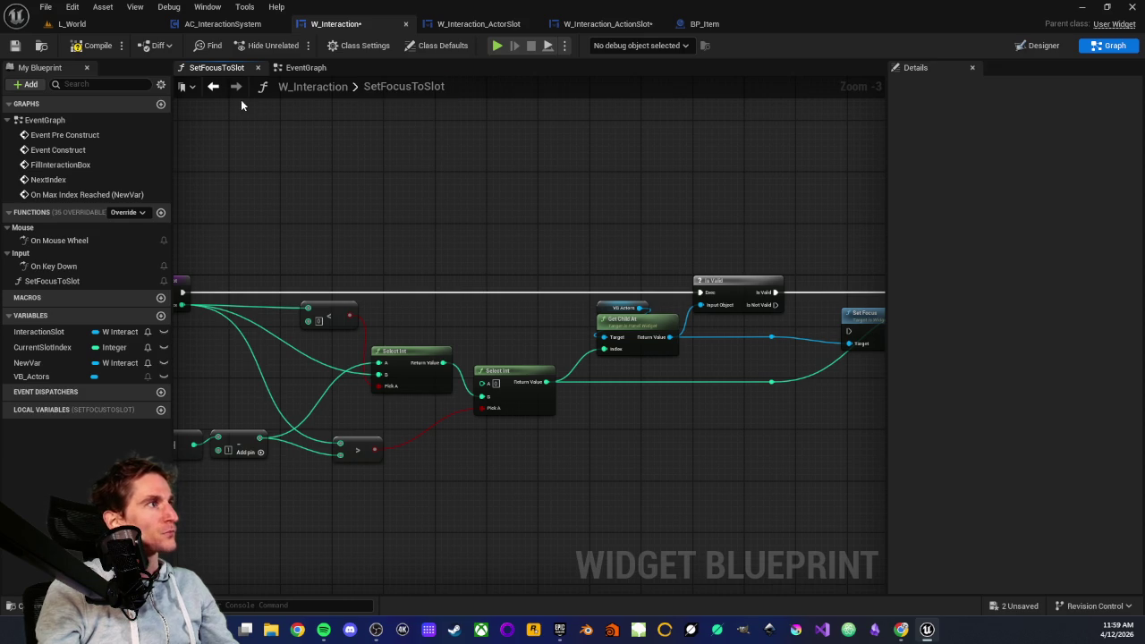
click(307, 68)
- Inspect the New Var 0 getter and its variable details in W_Interaction's EventGraph
scroll(274, 233, down, 3)
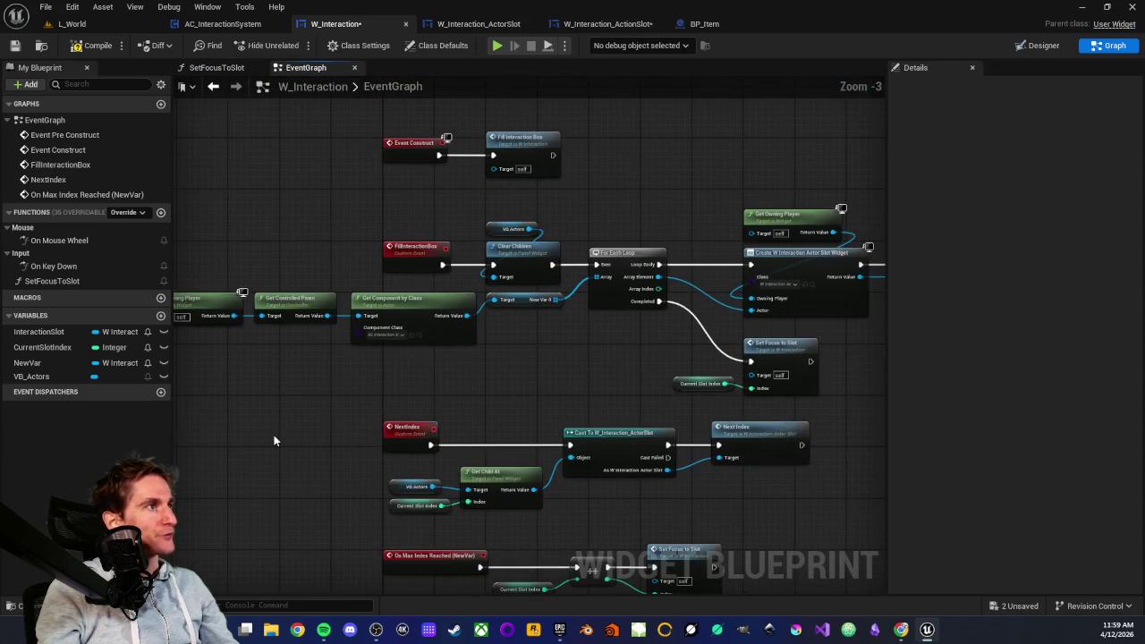
scroll(358, 298, up, 3)
click(573, 292)
click(529, 331)
click(506, 295)
click(629, 370)
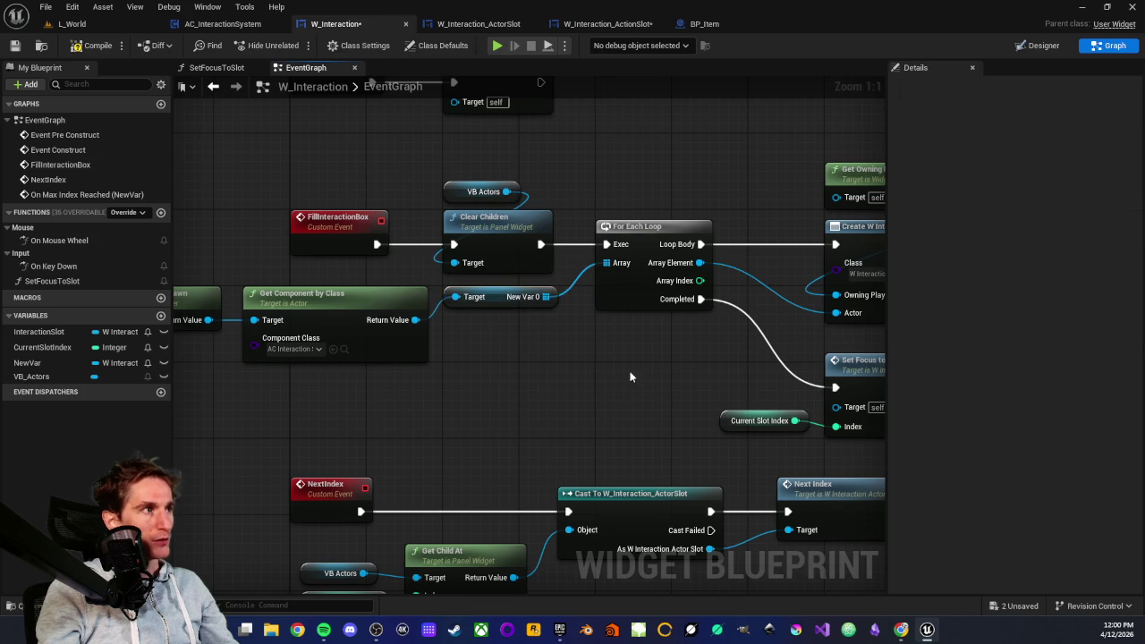
- Review the VB Actors and Add Child nodes, then open the Set Focus to Slot function graph
scroll(370, 388, down, 4)
scroll(494, 150, up, 4)
drag(493, 151, 601, 362)
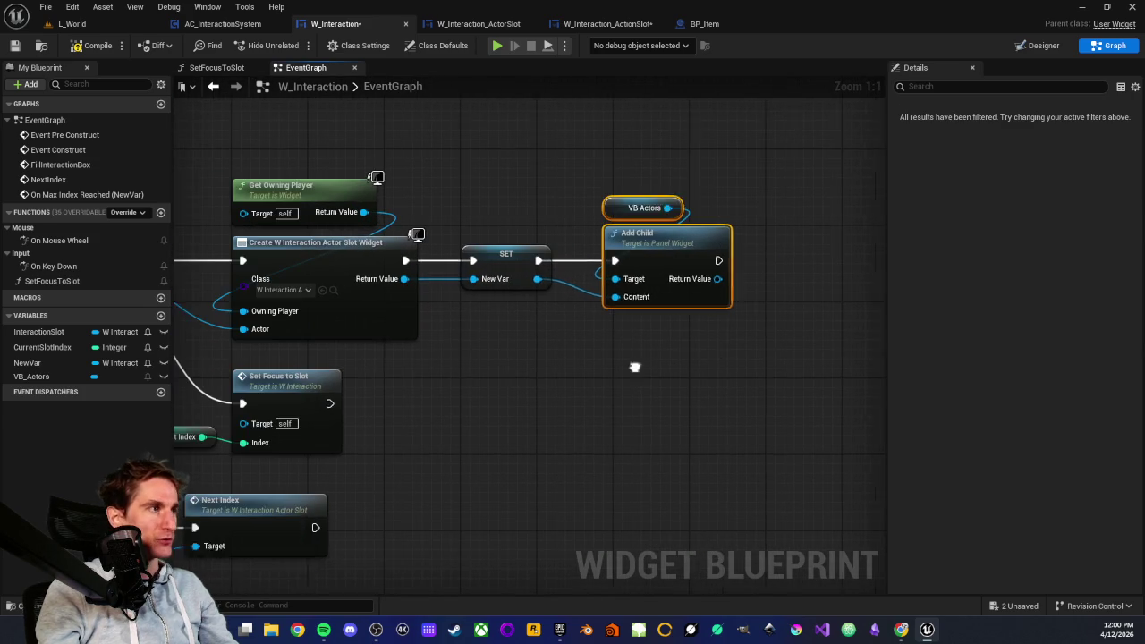
mouse_move(669, 165)
mouse_down()
mouse_move(710, 287)
mouse_move(648, 384)
mouse_move(750, 330)
mouse_move(633, 263)
mouse_move(706, 418)
mouse_up()
double_click(634, 263)
scroll(638, 260, up, 2)
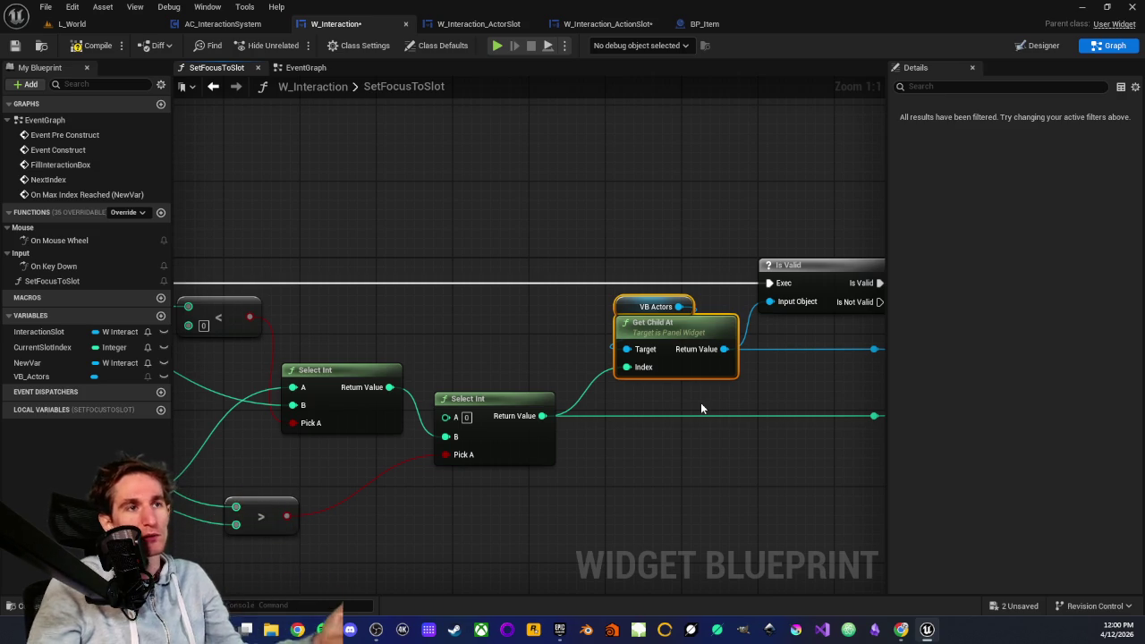
click(700, 408)
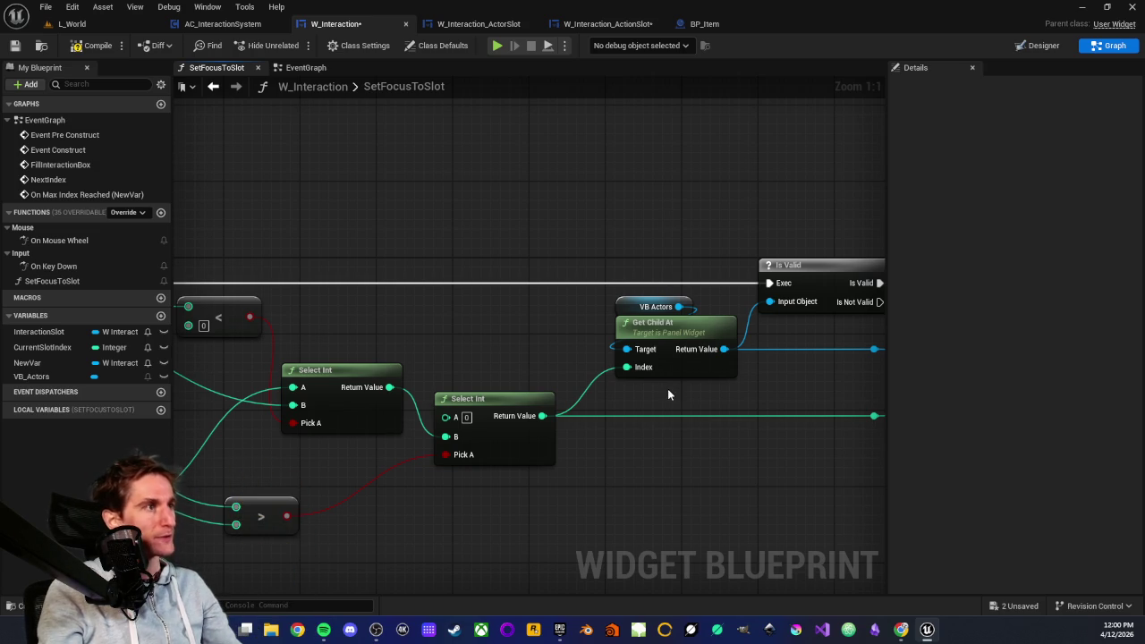
- Bring Is Valid, Set Focus and Get Child At into view and inspect the Get Child At node
scroll(667, 389, down, 3)
scroll(711, 393, up, 2)
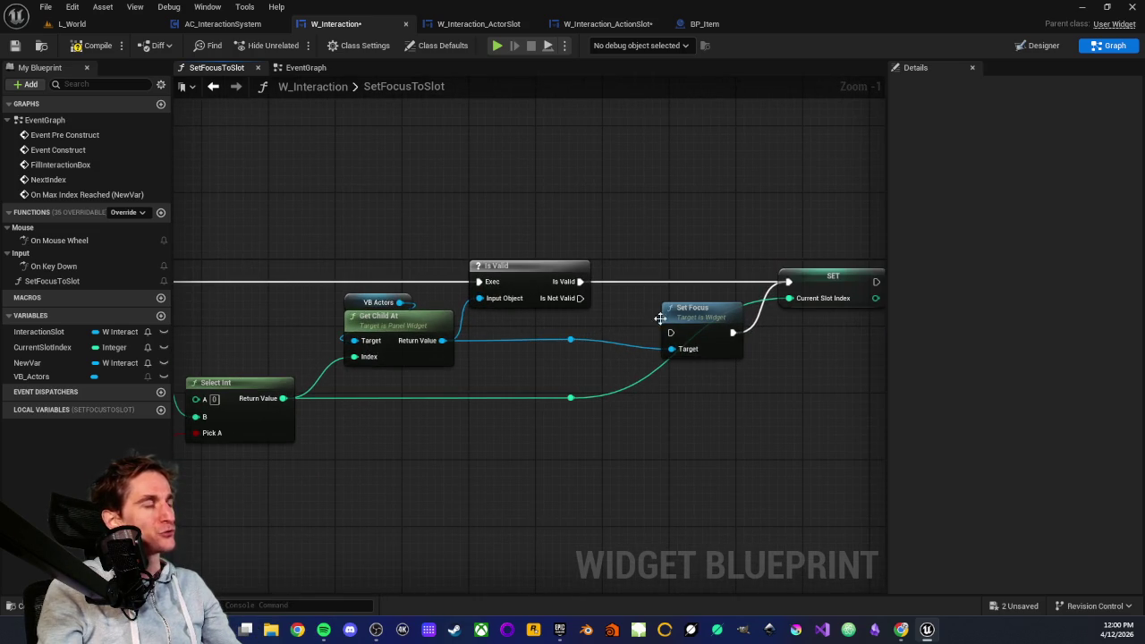
scroll(670, 322, up, 1)
drag(462, 363, 512, 389)
mouse_move(405, 249)
mouse_down()
mouse_move(469, 409)
mouse_move(461, 405)
mouse_up()
click(438, 402)
drag(405, 282, 459, 403)
click(697, 393)
- Inspect the Set Focus node, then go to W_Interaction_ActorSlot's EventGraph
mouse_move(756, 244)
mouse_down()
mouse_move(813, 417)
mouse_move(800, 417)
mouse_up()
click(683, 214)
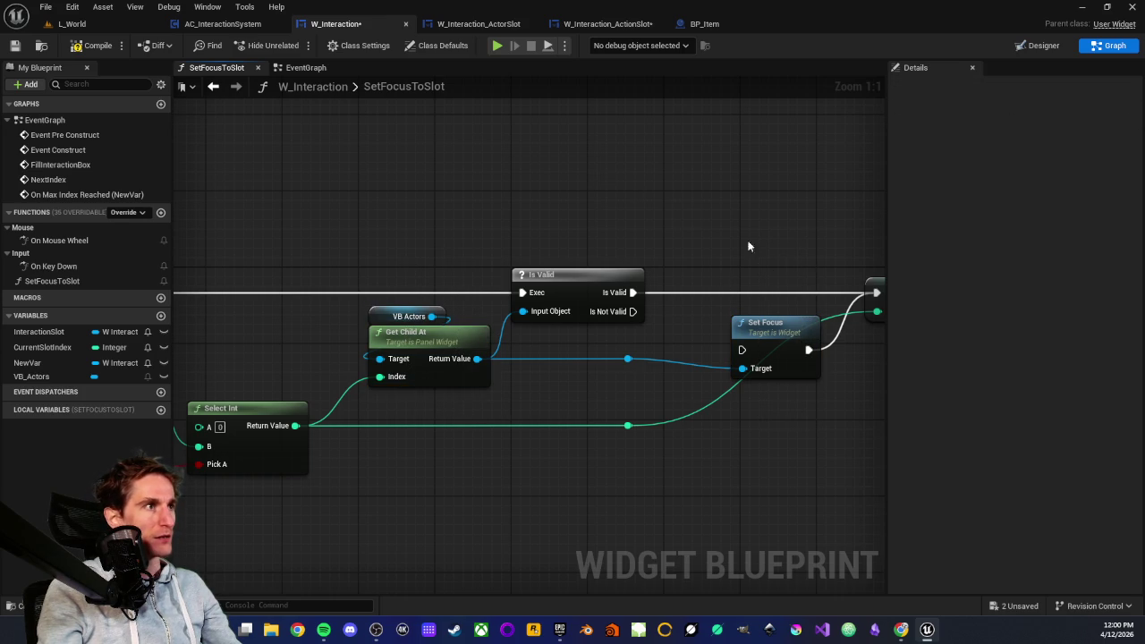
drag(786, 249, 781, 417)
click(662, 268)
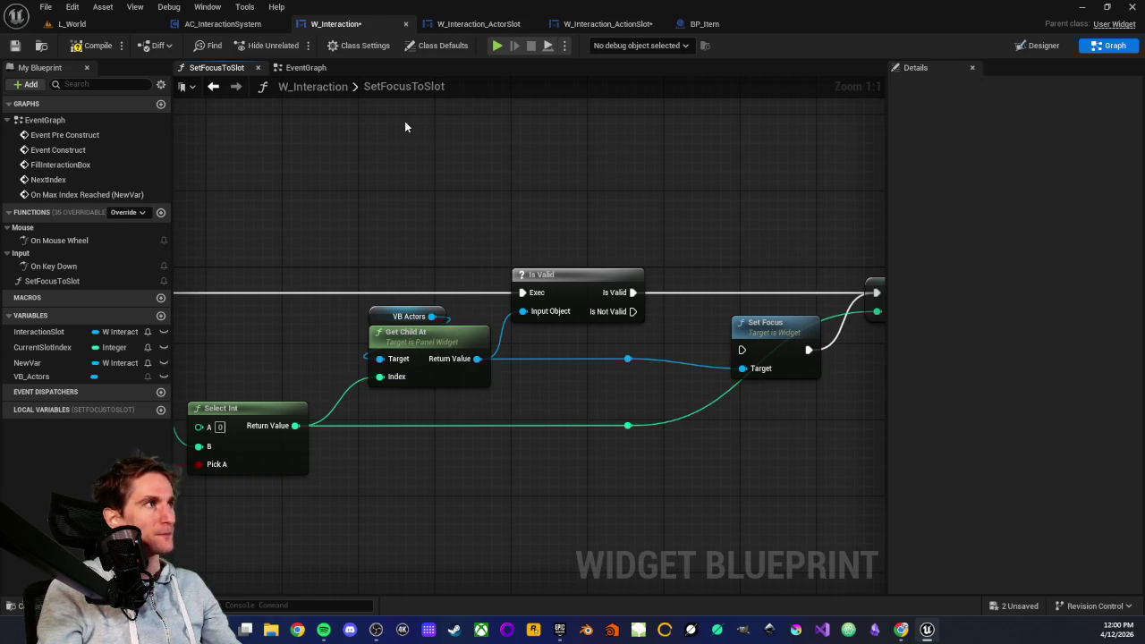
click(445, 28)
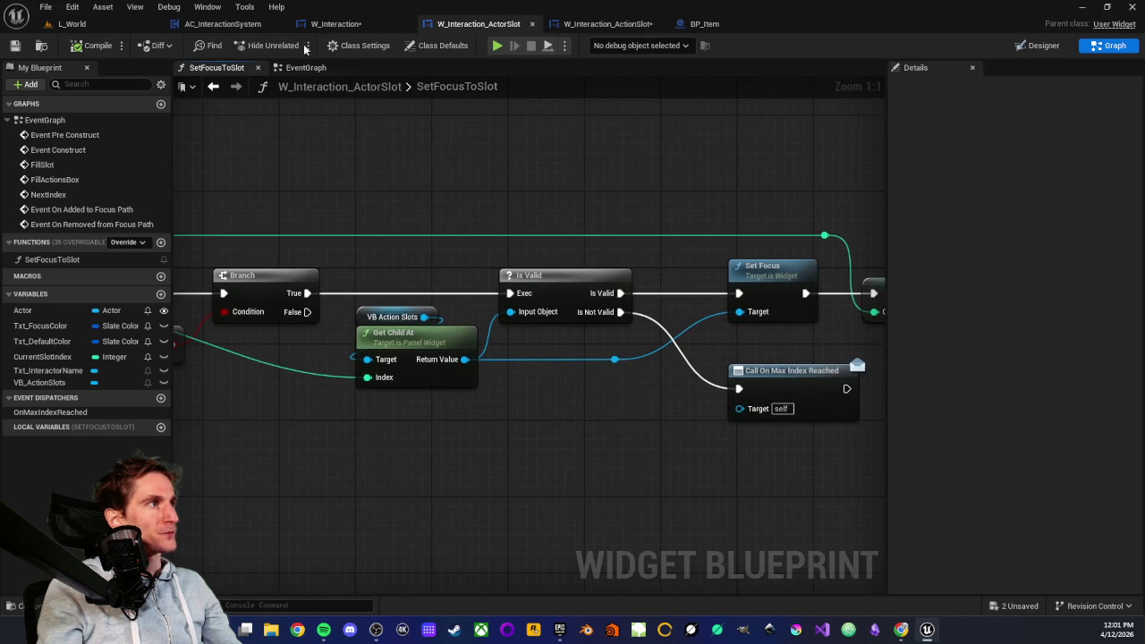
click(306, 67)
- Examine the focus-path added and removed events and their SET Current Slot Index node
drag(325, 167, 526, 161)
scroll(500, 331, up, 1)
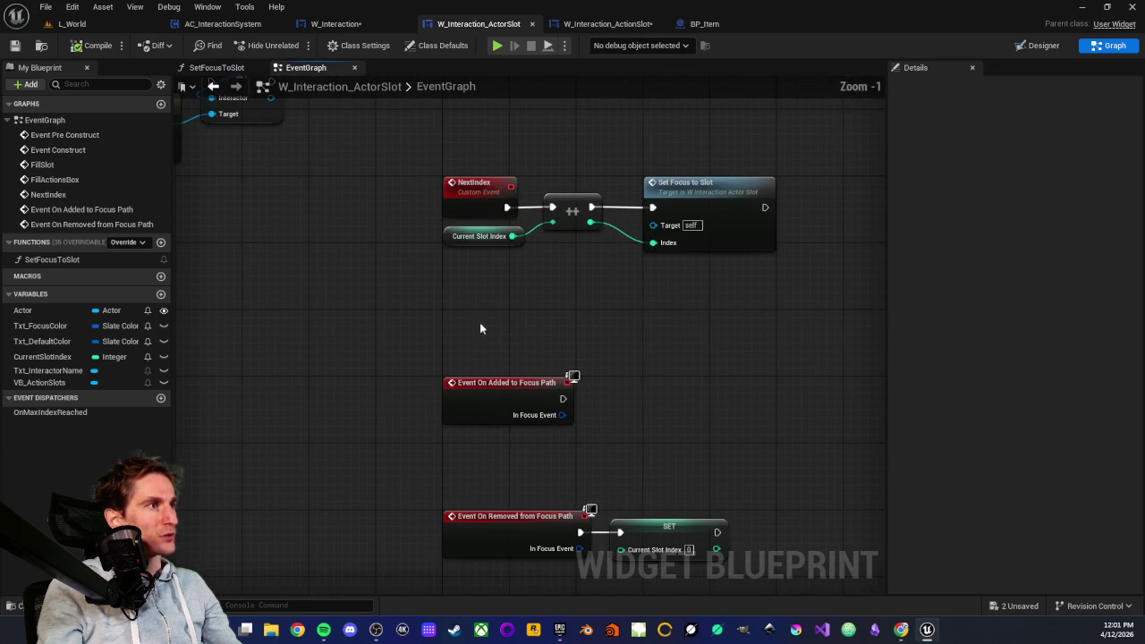
mouse_move(377, 328)
mouse_down()
mouse_move(635, 452)
mouse_move(793, 572)
mouse_move(769, 580)
mouse_up()
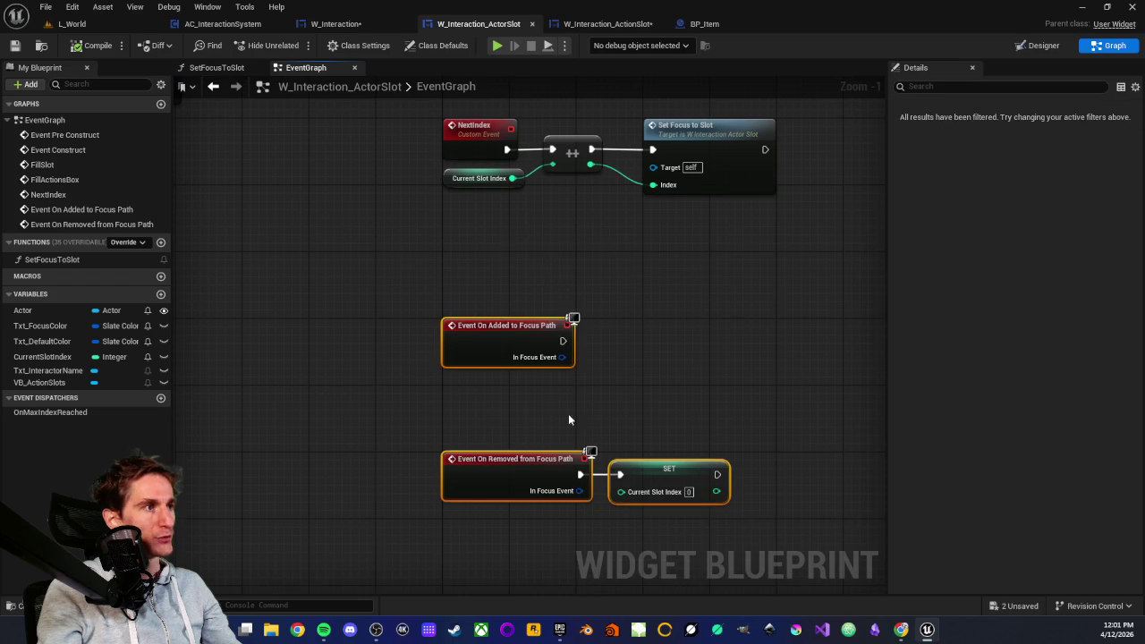
drag(391, 431, 789, 543)
mouse_move(638, 395)
mouse_down()
mouse_move(703, 556)
mouse_move(686, 546)
mouse_up()
click(613, 358)
- Select the NextIndex, ++ and Set Focus to Slot nodes beside FillActionsBox
mouse_move(613, 358)
mouse_down()
mouse_move(566, 335)
mouse_move(552, 410)
mouse_up()
drag(389, 281, 782, 425)
click(598, 421)
scroll(555, 376, down, 5)
scroll(524, 292, up, 4)
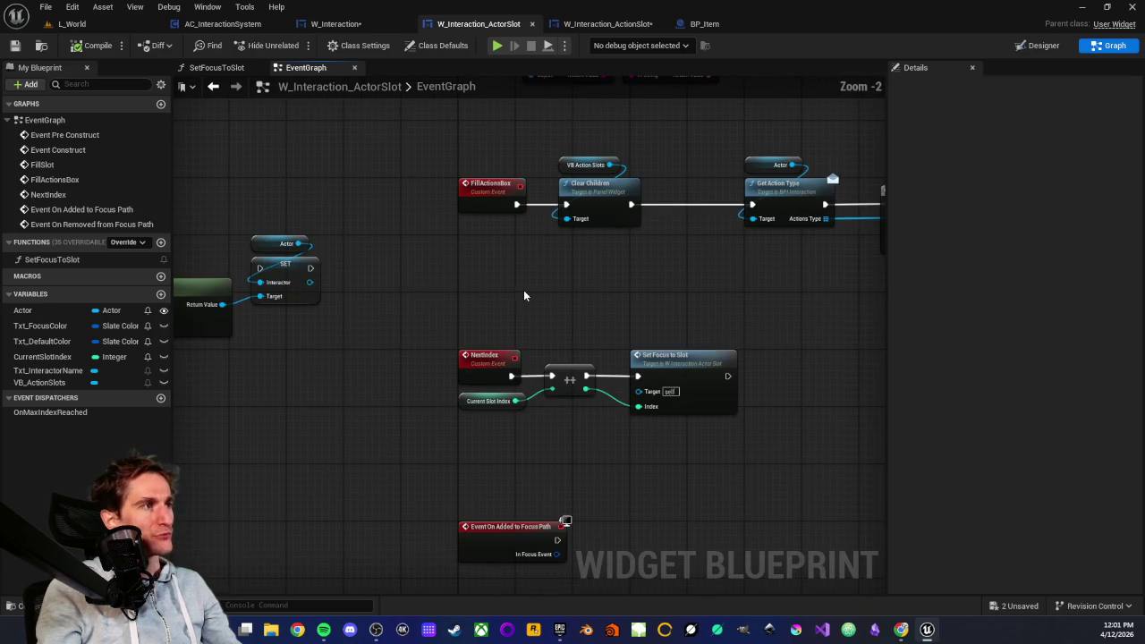
drag(574, 297, 520, 264)
mouse_move(364, 285)
mouse_down()
mouse_move(690, 409)
mouse_move(724, 409)
mouse_up()
- Reselect the NextIndex increment chain, then return to W_Interaction's SetFocusToSlot function
click(444, 262)
mouse_move(355, 264)
mouse_down()
mouse_move(499, 351)
mouse_move(743, 428)
mouse_up()
click(386, 281)
drag(346, 268, 664, 409)
click(496, 264)
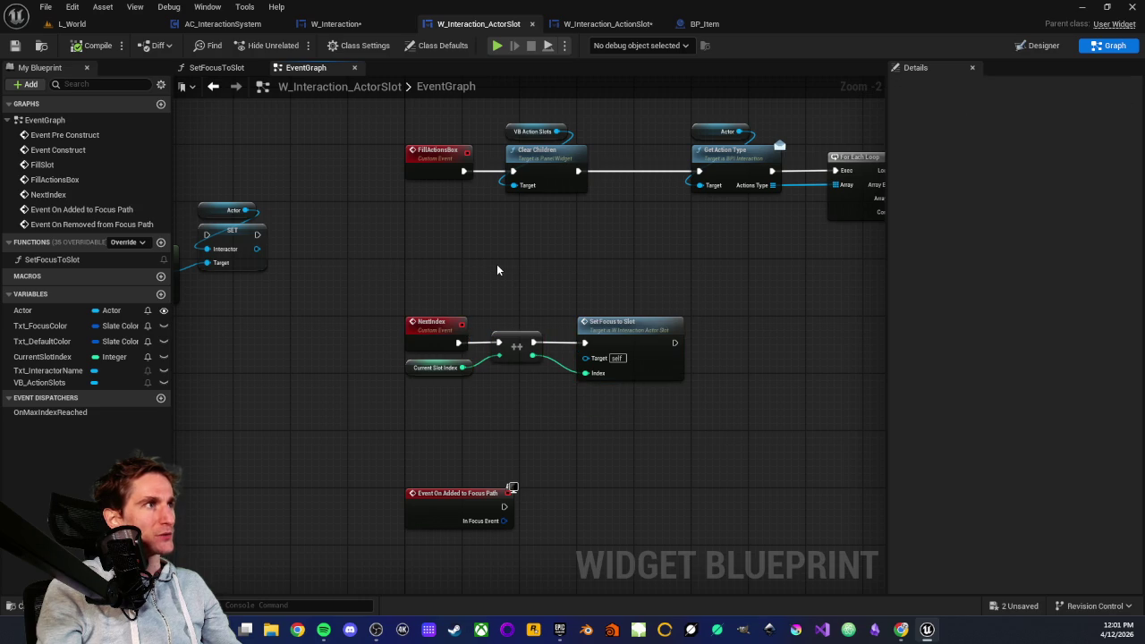
drag(360, 281, 714, 399)
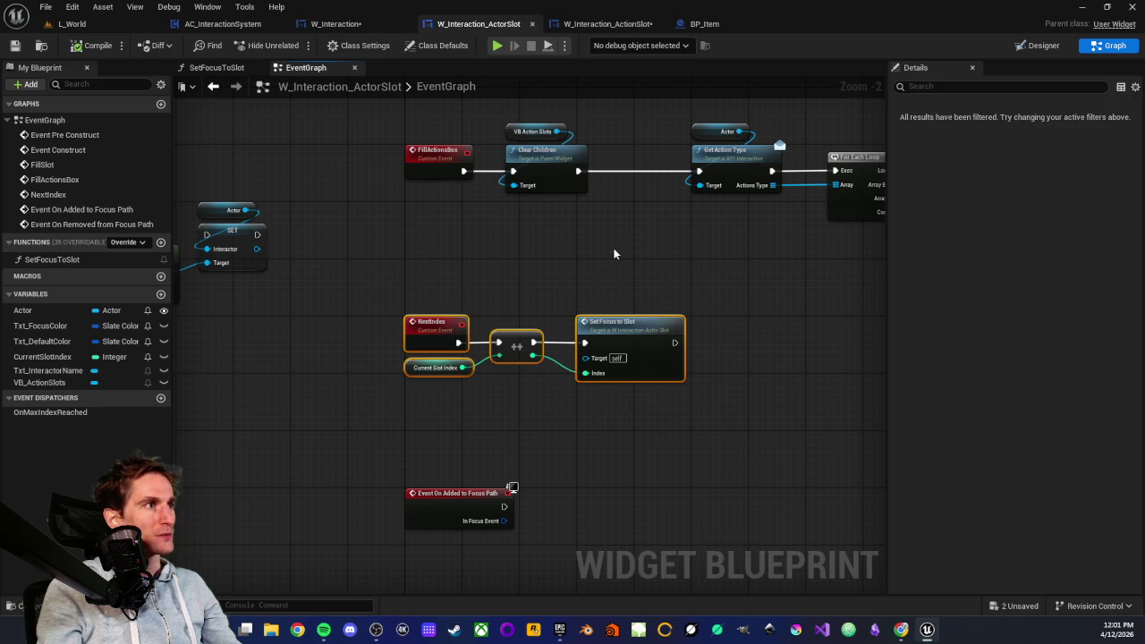
click(615, 247)
click(349, 24)
scroll(413, 138, down, 1)
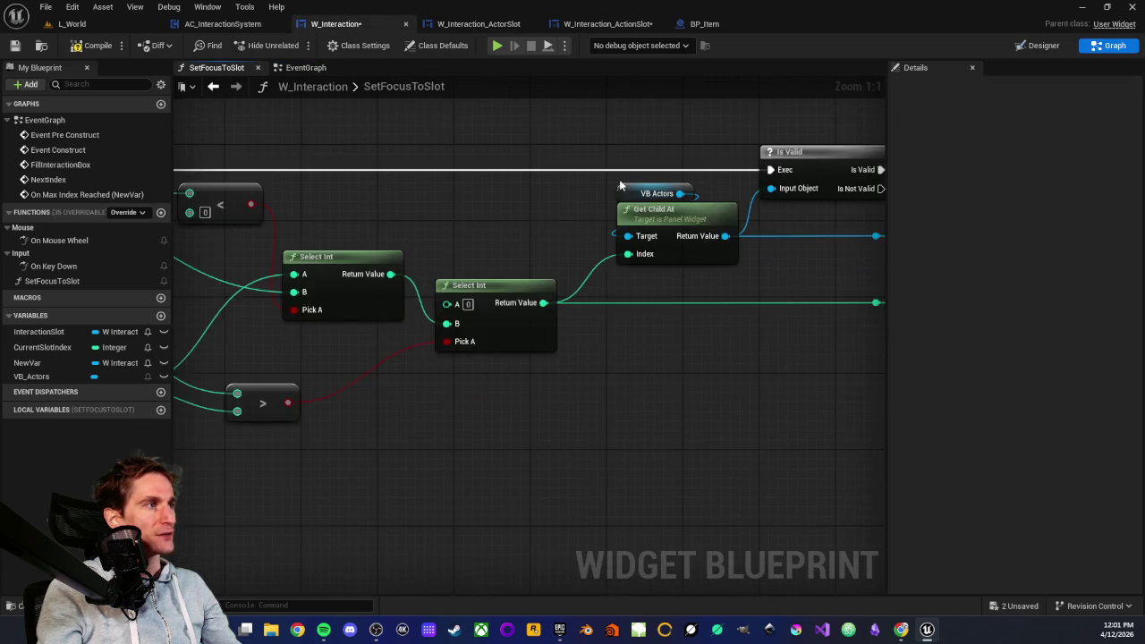
- Frame and select the Get Child At, Is Valid, SET Current Slot Index and Select Int nodes
mouse_move(329, 116)
mouse_down()
mouse_move(639, 269)
mouse_move(572, 261)
mouse_up()
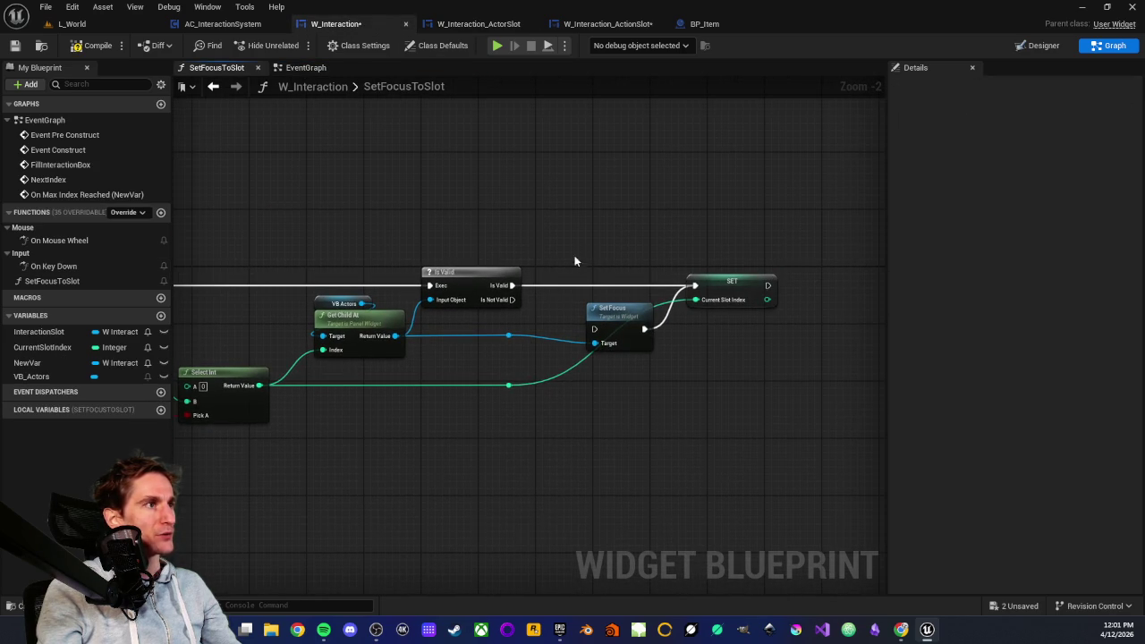
drag(399, 374, 528, 433)
scroll(547, 422, up, 2)
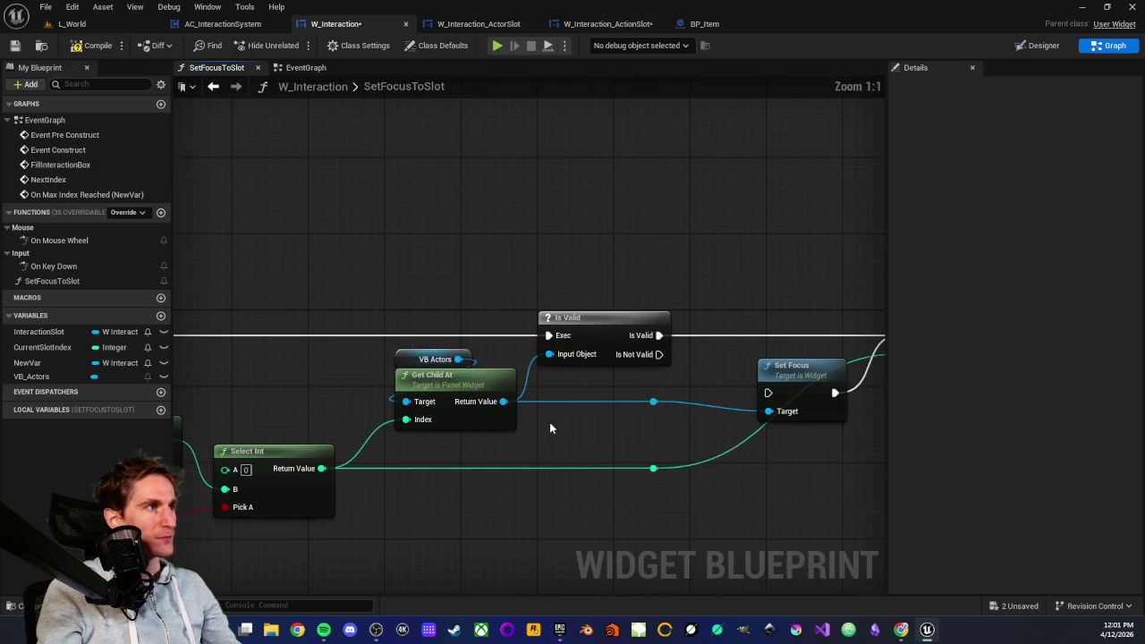
mouse_move(538, 349)
mouse_down()
mouse_move(629, 415)
mouse_move(427, 385)
mouse_up()
click(636, 399)
drag(746, 234, 790, 388)
drag(402, 396, 562, 374)
click(548, 380)
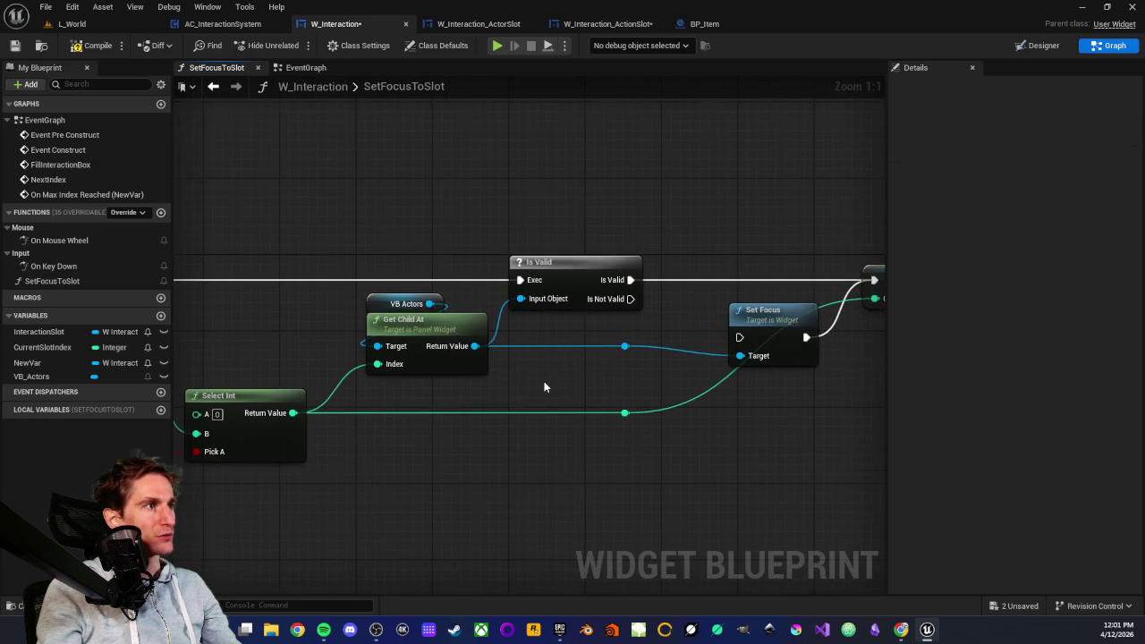
scroll(517, 391, down, 2)
scroll(413, 355, up, 2)
- Select the VB Actors through Set Focus chain and the SET Current Slot Index node
drag(414, 355, 357, 355)
drag(425, 240, 818, 381)
scroll(596, 464, down, 3)
scroll(554, 460, up, 3)
click(579, 452)
scroll(580, 451, down, 1)
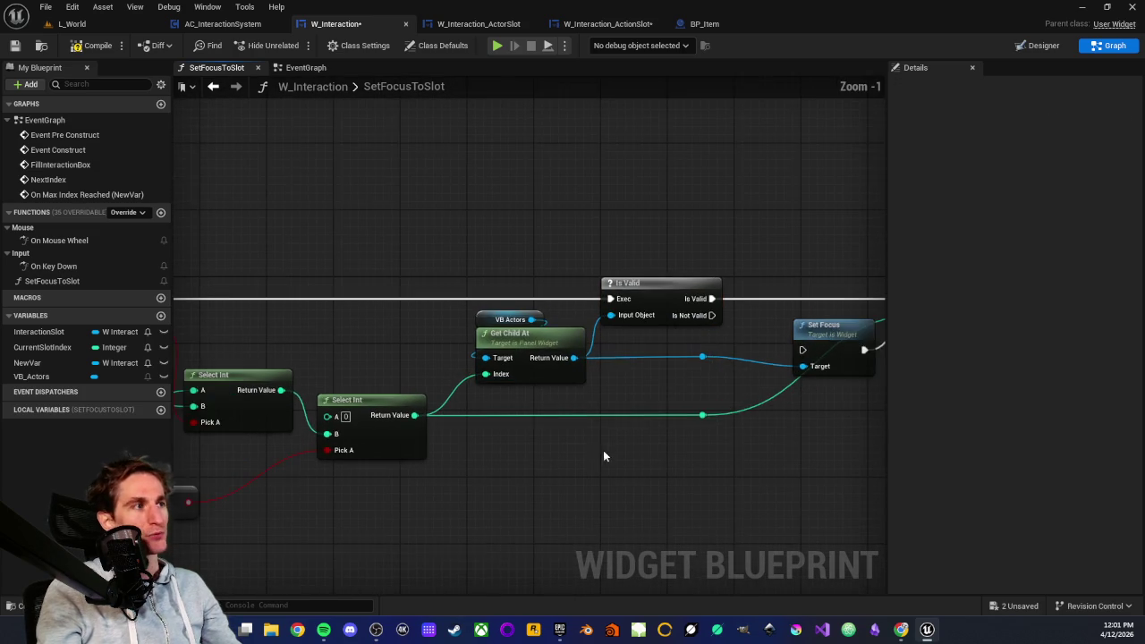
drag(600, 453, 421, 428)
scroll(421, 427, down, 1)
drag(709, 233, 750, 365)
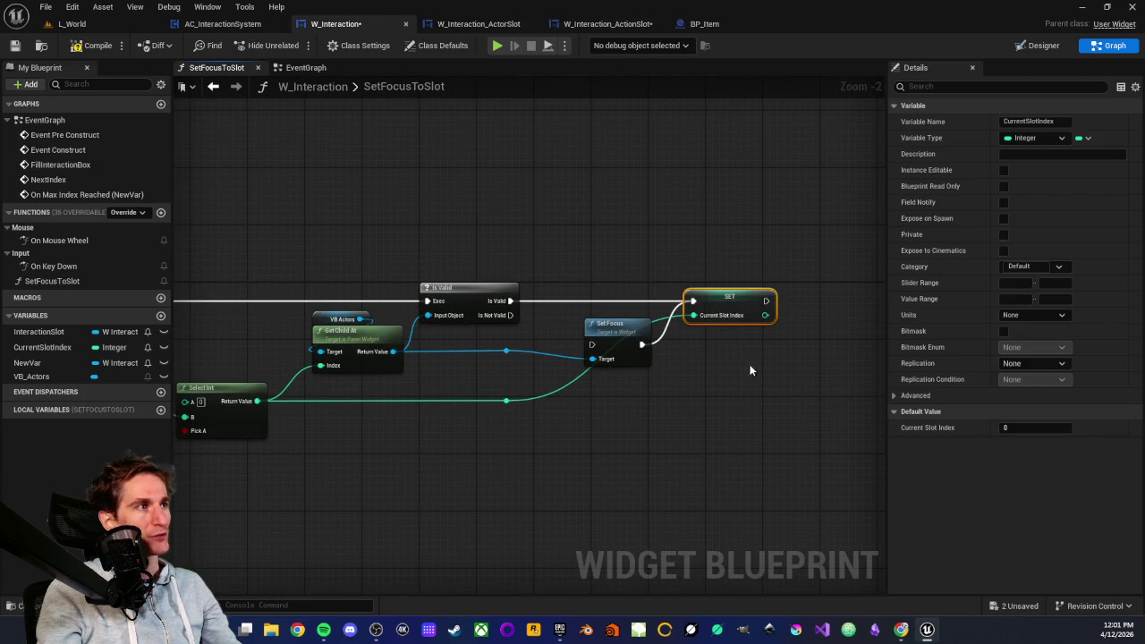
scroll(749, 364, up, 2)
drag(700, 219, 737, 374)
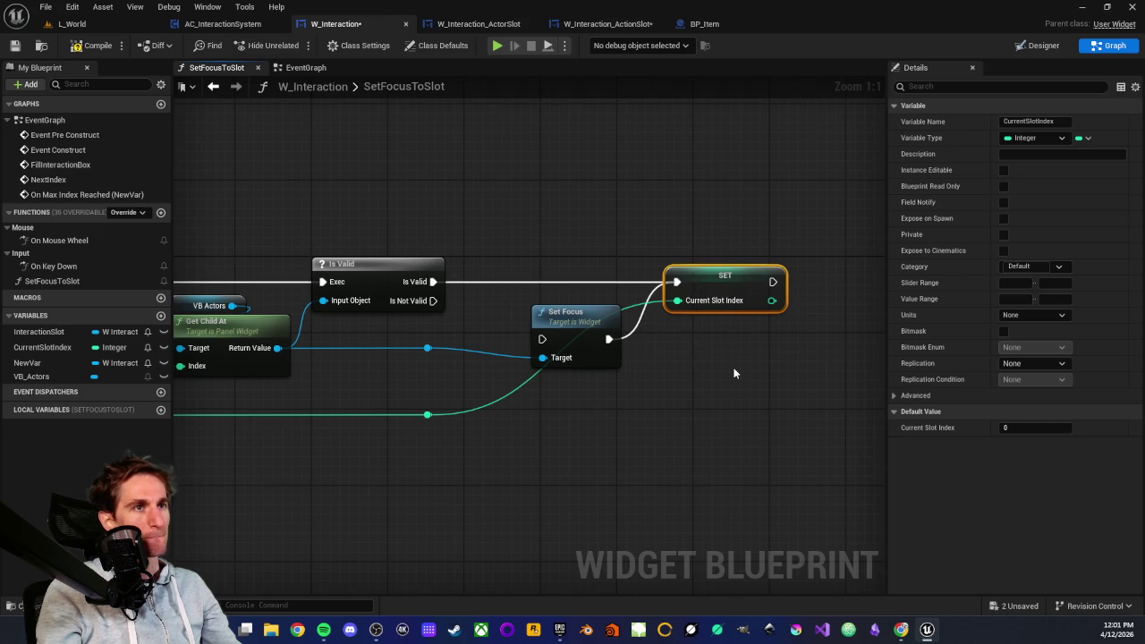
click(721, 385)
- Inspect the CurrentSlotIndex variable, the VB Actors child-count nodes and the less-than comparison
drag(676, 237, 717, 394)
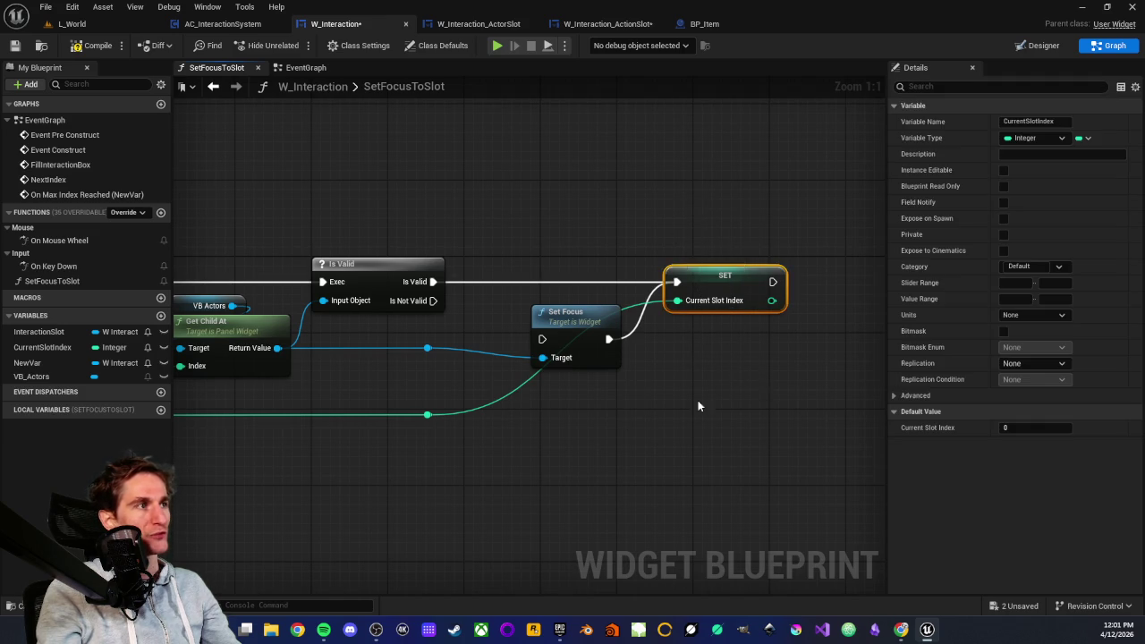
scroll(617, 417, down, 3)
scroll(442, 414, up, 2)
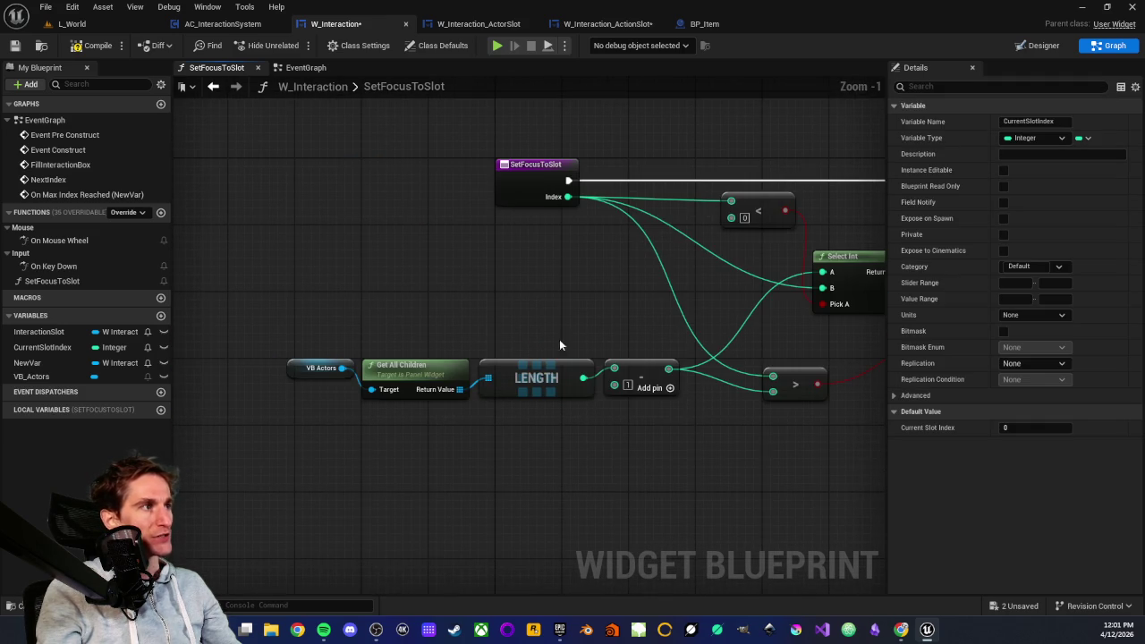
drag(273, 330, 684, 432)
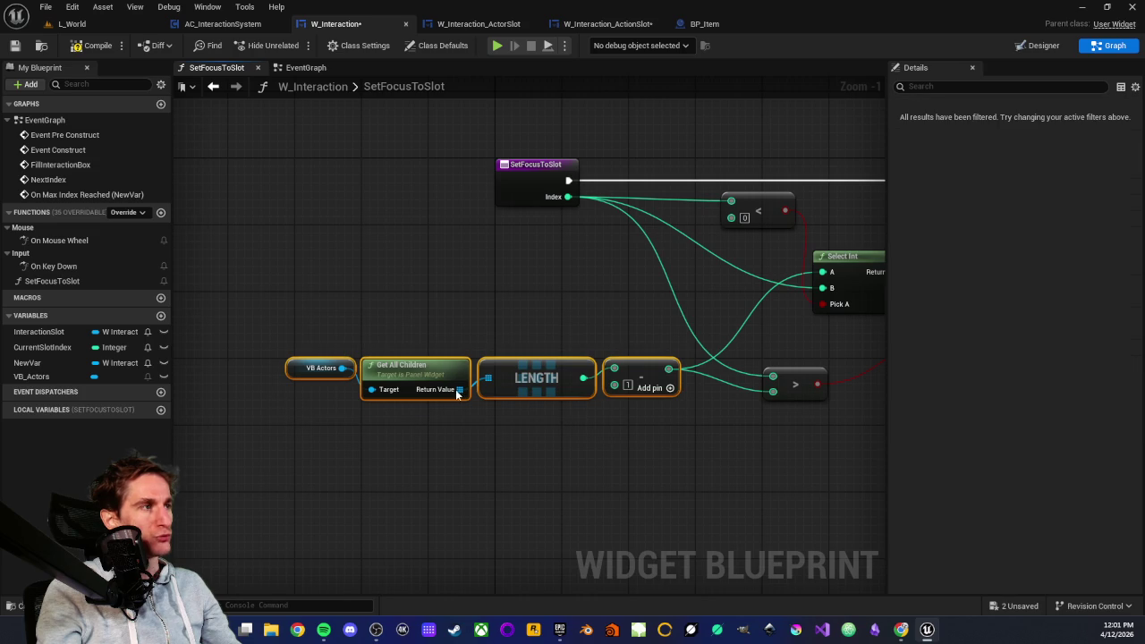
click(761, 178)
drag(761, 179, 768, 230)
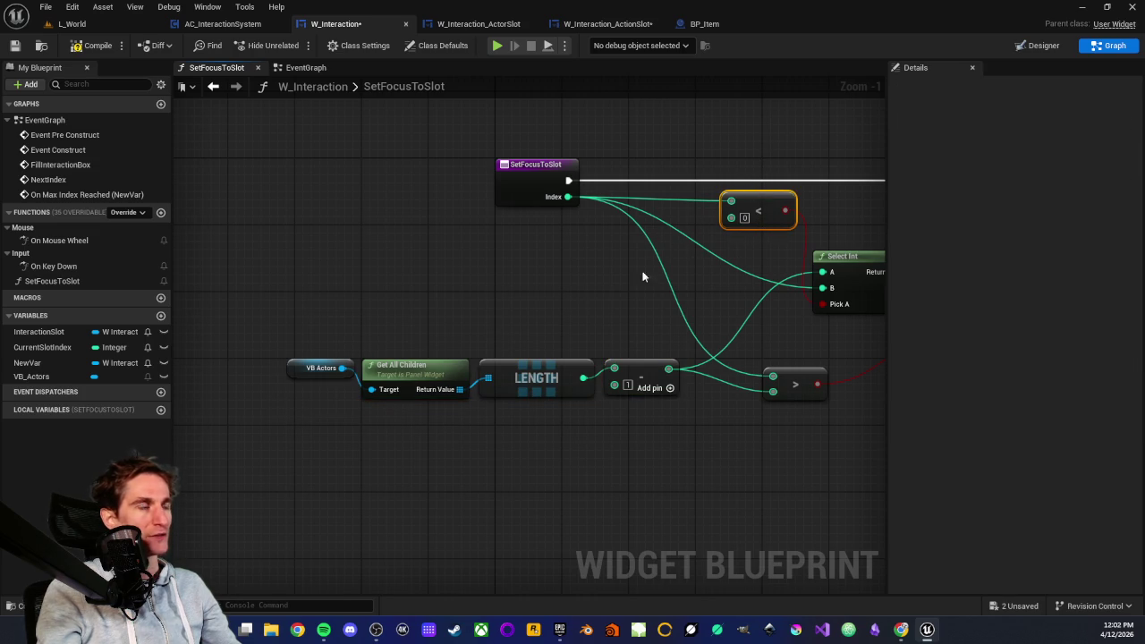
mouse_move(296, 332)
mouse_down()
mouse_move(475, 394)
mouse_move(662, 435)
mouse_move(534, 456)
mouse_up()
click(542, 426)
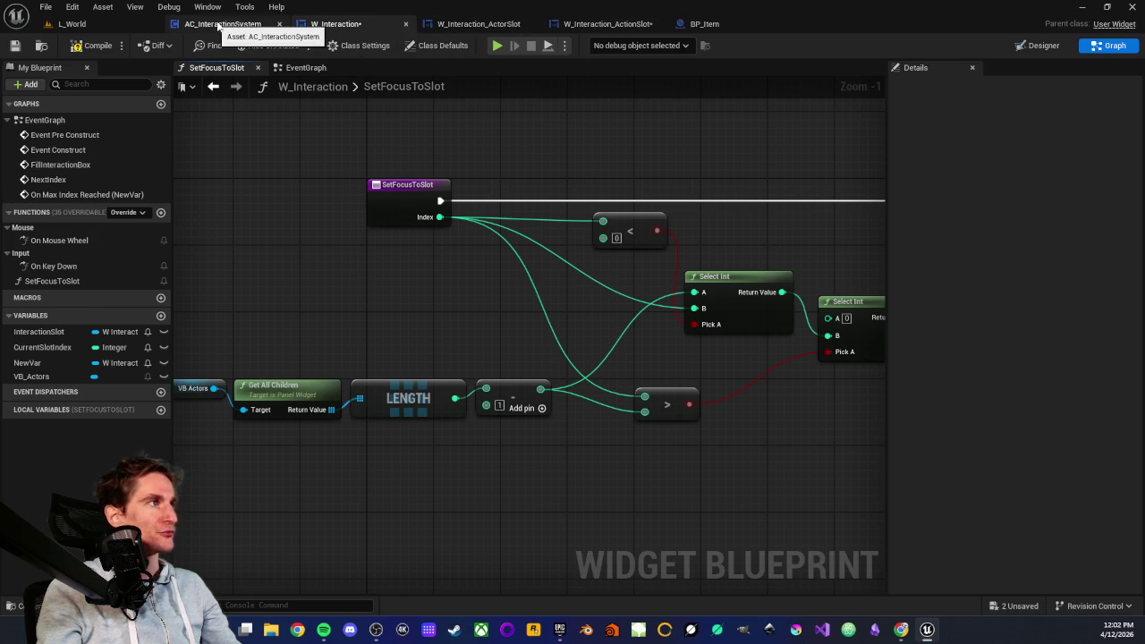
- Save the W_Interaction blueprint and frame the whole function
click(20, 45)
scroll(280, 133, down, 2)
drag(450, 208, 404, 242)
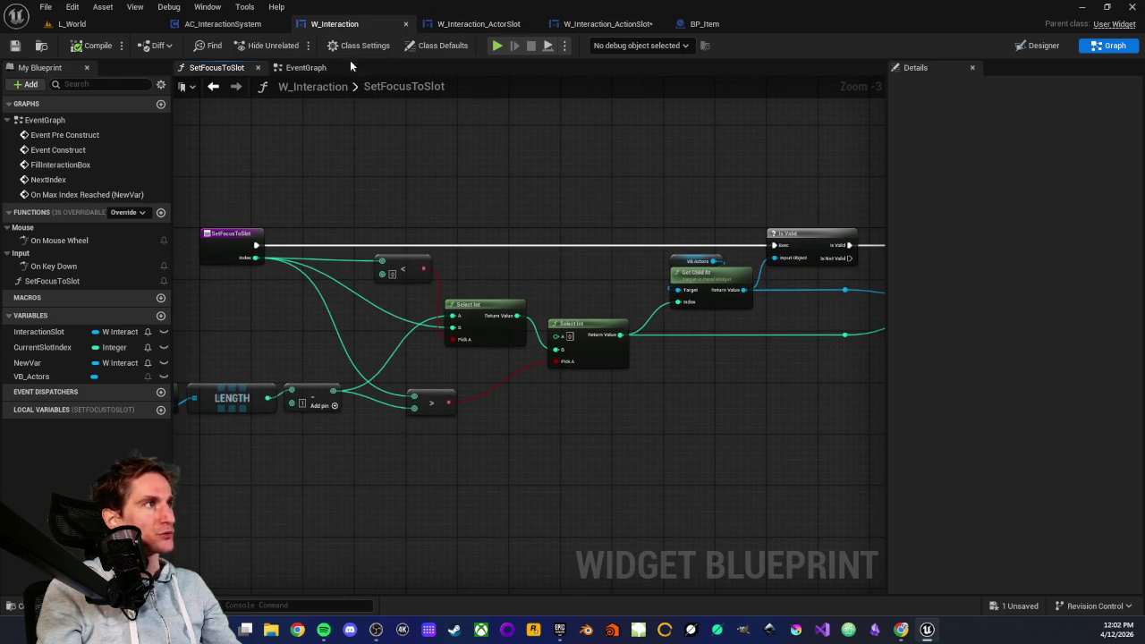
click(307, 67)
scroll(519, 309, down, 3)
- Review the On Max Index Reached chain and the SET and Add Child nodes in FillInteractionBox
scroll(460, 327, up, 3)
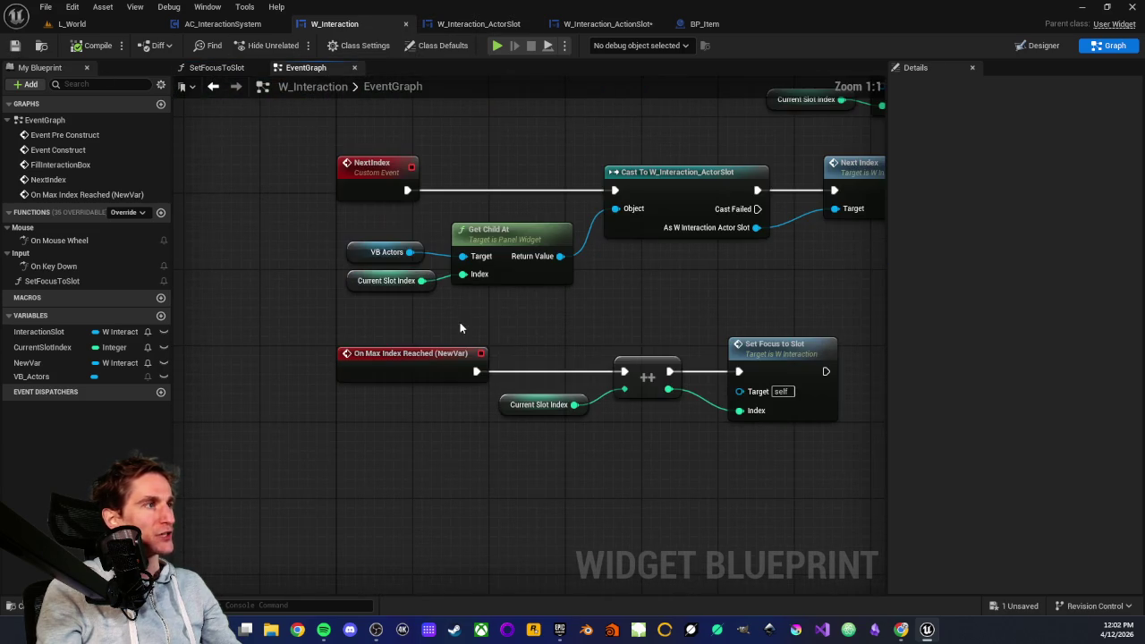
drag(298, 331, 753, 445)
click(690, 305)
scroll(598, 351, down, 1)
scroll(597, 350, down, 1)
scroll(596, 361, up, 2)
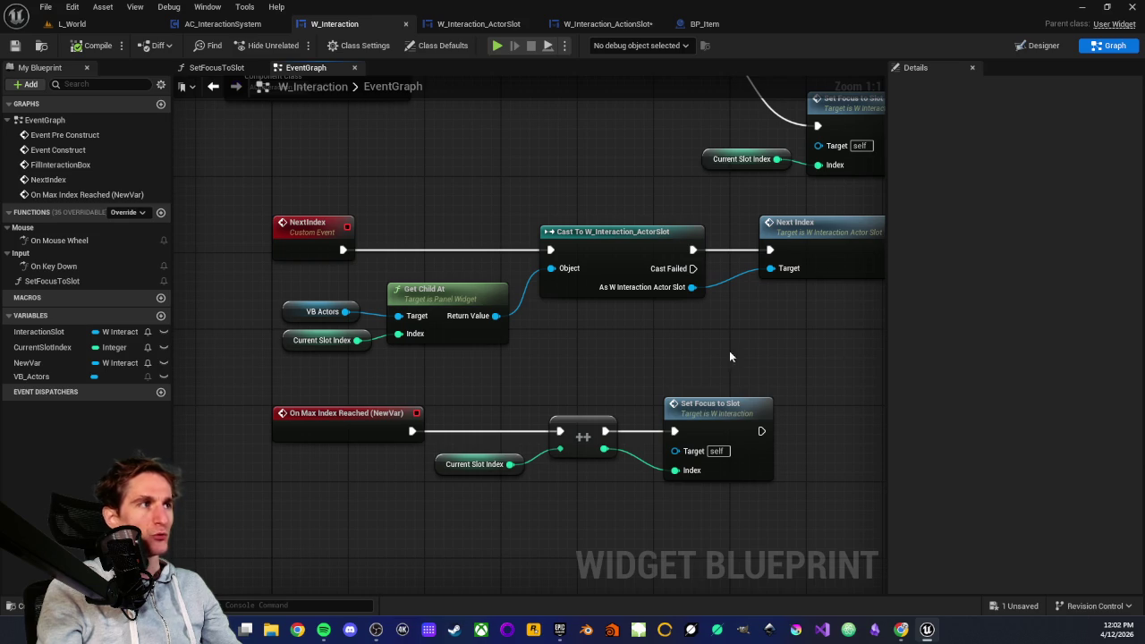
scroll(555, 215, down, 3)
mouse_move(486, 331)
mouse_down()
mouse_move(449, 378)
mouse_move(548, 151)
mouse_move(640, 184)
mouse_move(689, 246)
mouse_up()
mouse_move(545, 309)
mouse_down()
mouse_move(546, 336)
mouse_move(417, 364)
mouse_move(513, 312)
mouse_up()
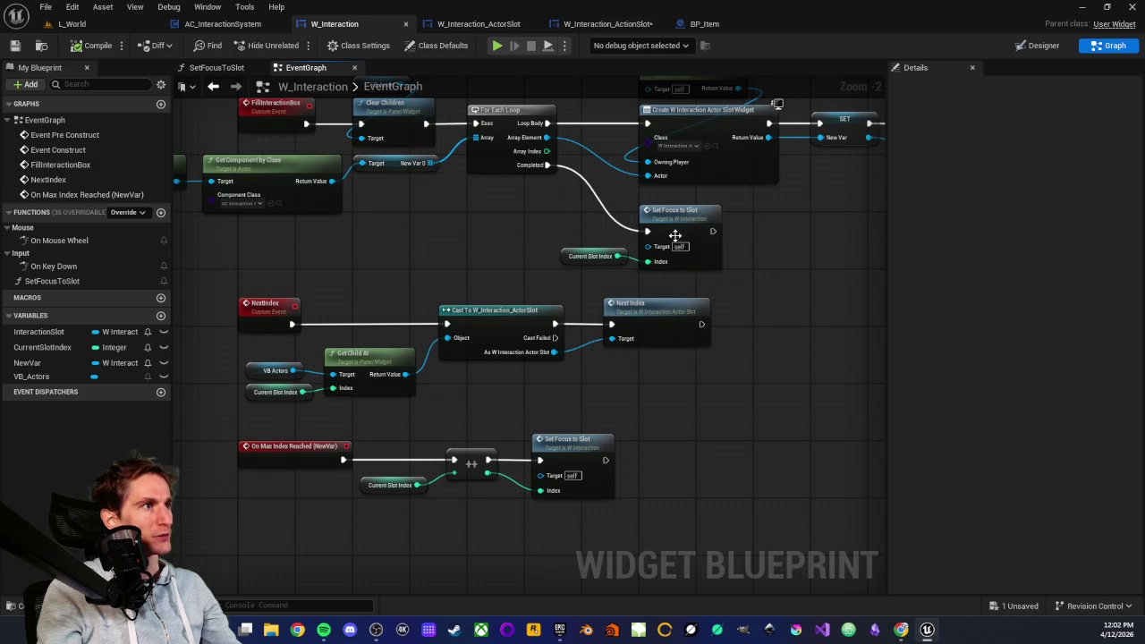
double_click(677, 238)
scroll(358, 345, up, 4)
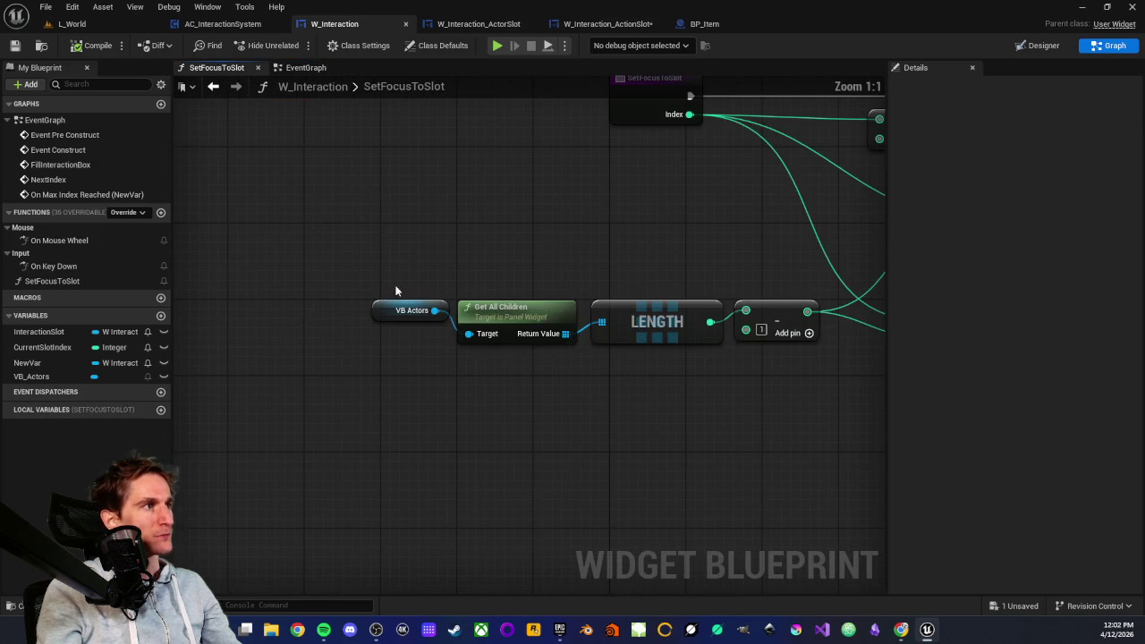
mouse_move(385, 281)
mouse_down()
mouse_move(413, 336)
mouse_move(519, 351)
mouse_move(558, 325)
mouse_move(558, 335)
mouse_move(697, 358)
mouse_up()
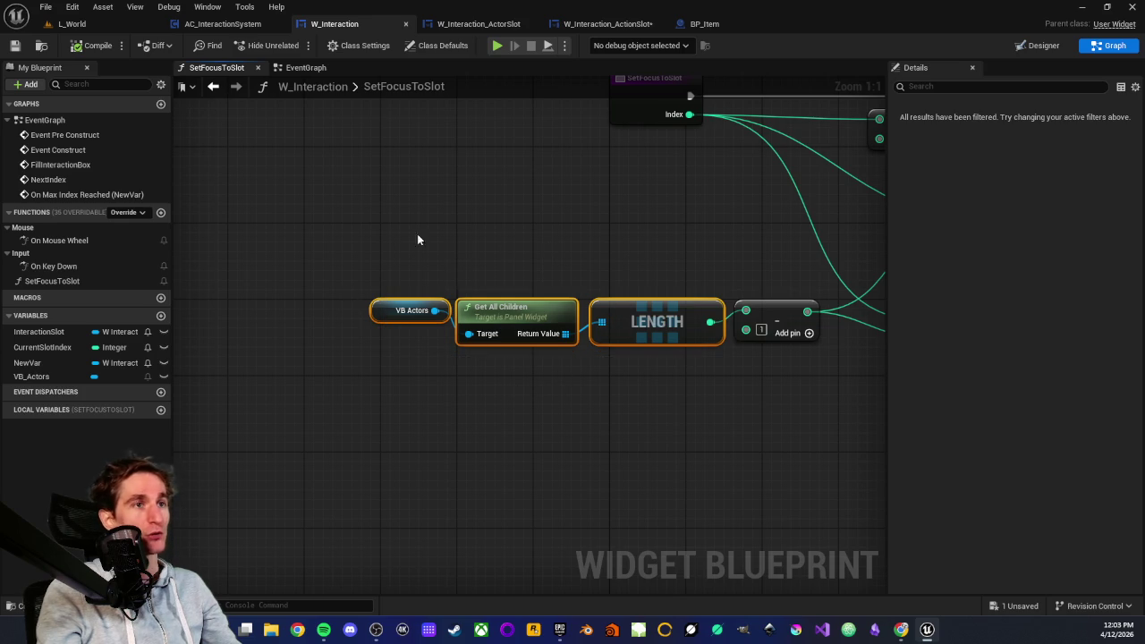
drag(717, 400, 462, 396)
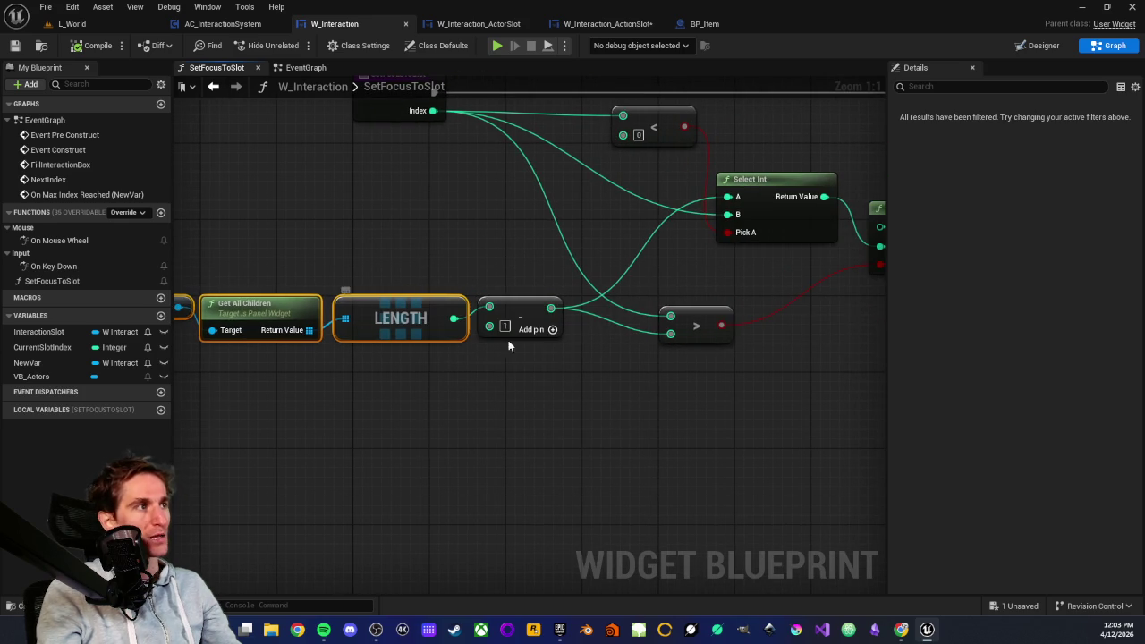
drag(501, 279, 523, 383)
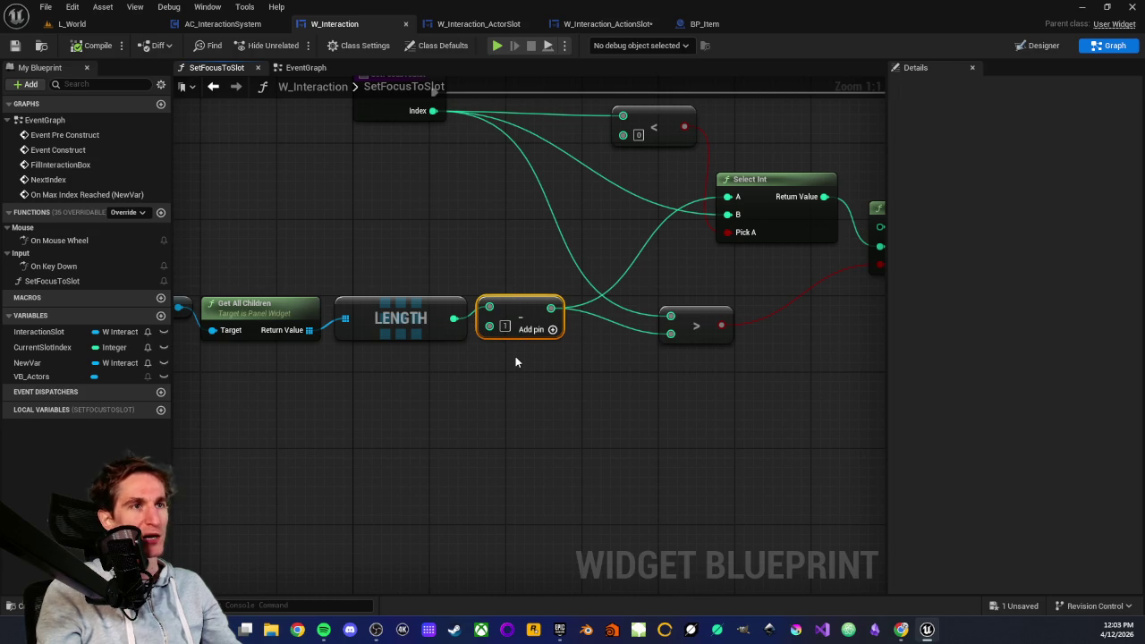
click(515, 357)
scroll(516, 356, down, 2)
mouse_move(279, 264)
mouse_down()
mouse_move(557, 370)
mouse_move(480, 371)
mouse_up()
scroll(498, 369, up, 2)
mouse_move(208, 248)
mouse_down()
mouse_move(575, 369)
mouse_move(518, 368)
mouse_up()
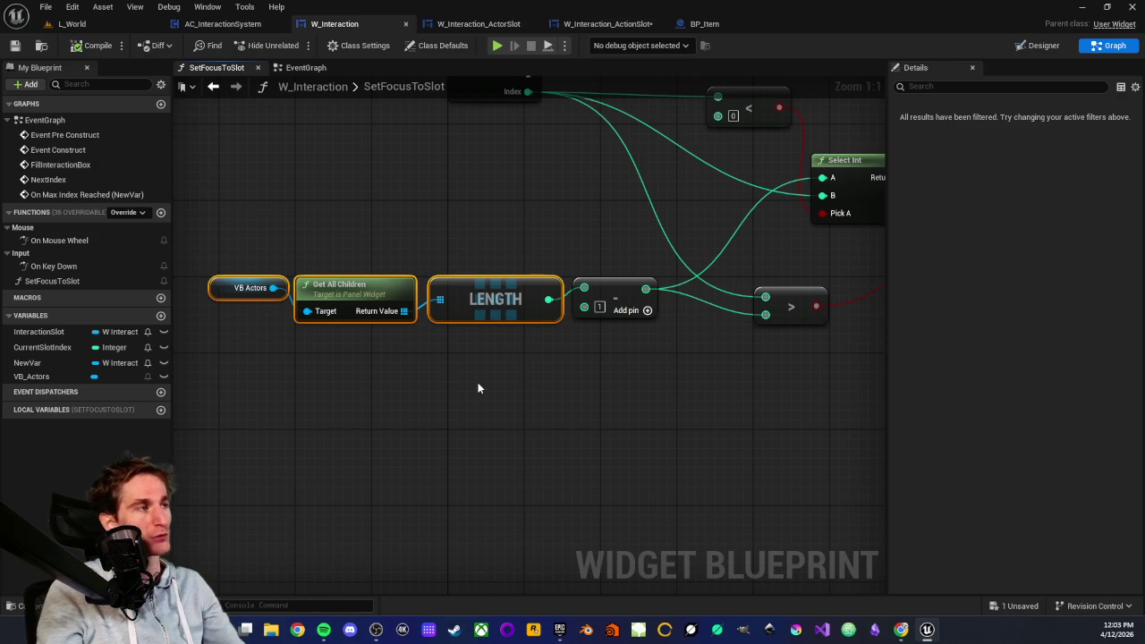
drag(231, 258, 525, 378)
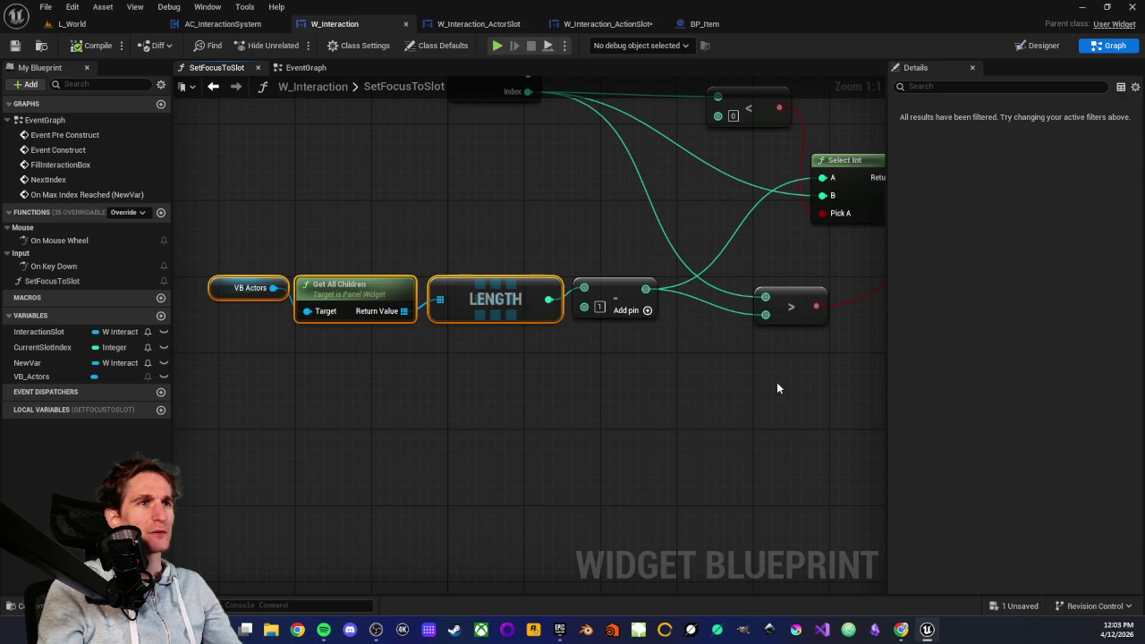
click(454, 361)
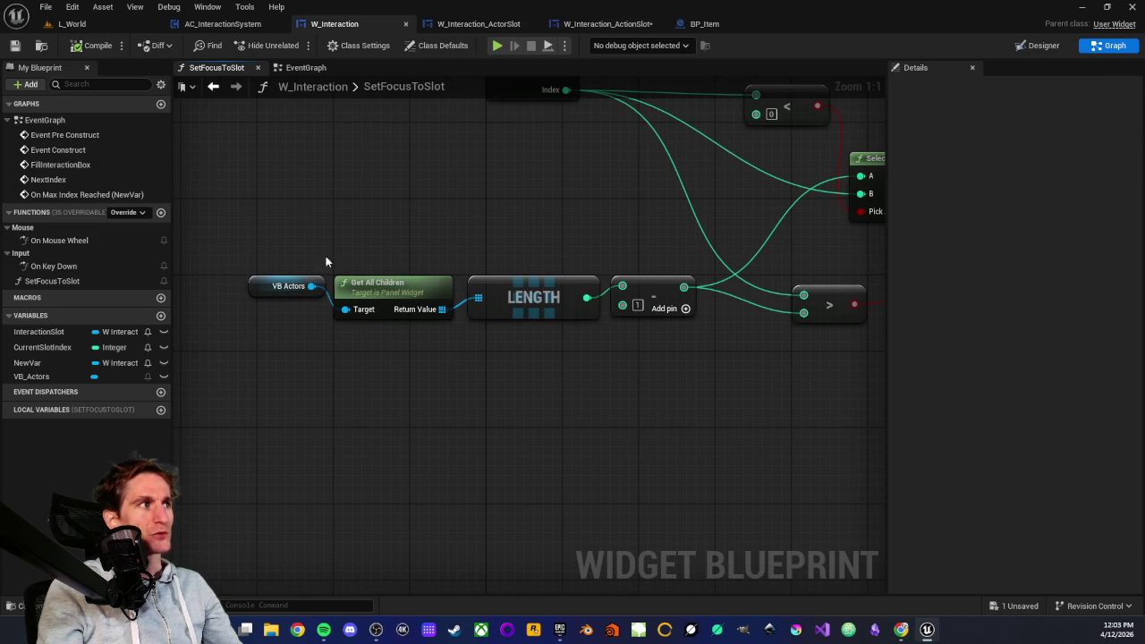
mouse_move(262, 239)
mouse_down()
mouse_move(509, 340)
mouse_move(387, 335)
mouse_up()
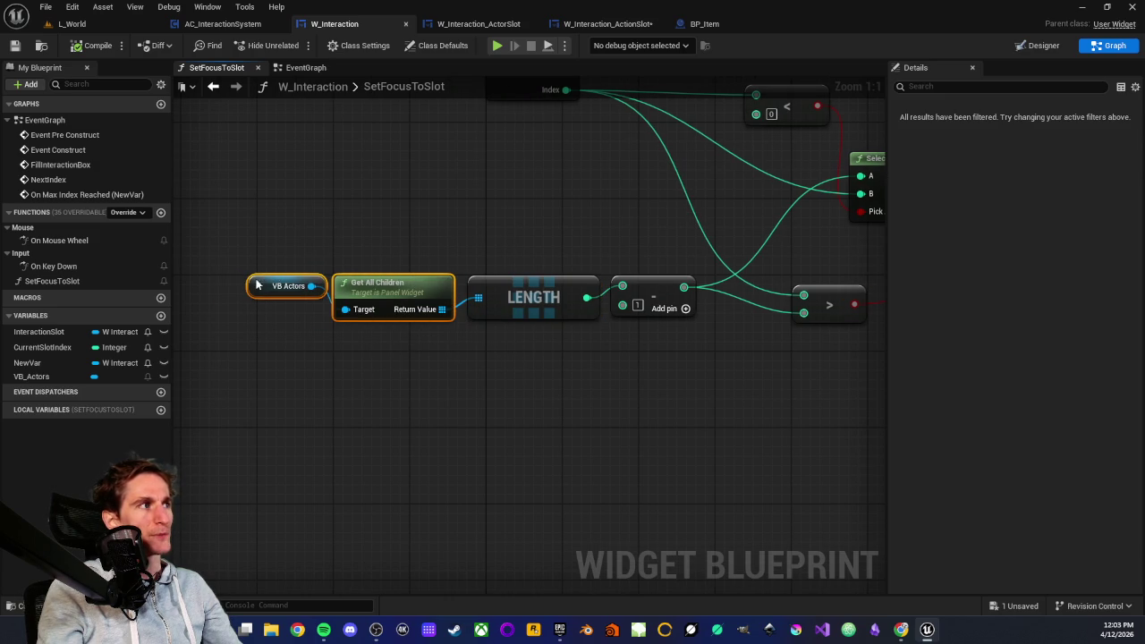
drag(282, 241, 308, 331)
click(307, 331)
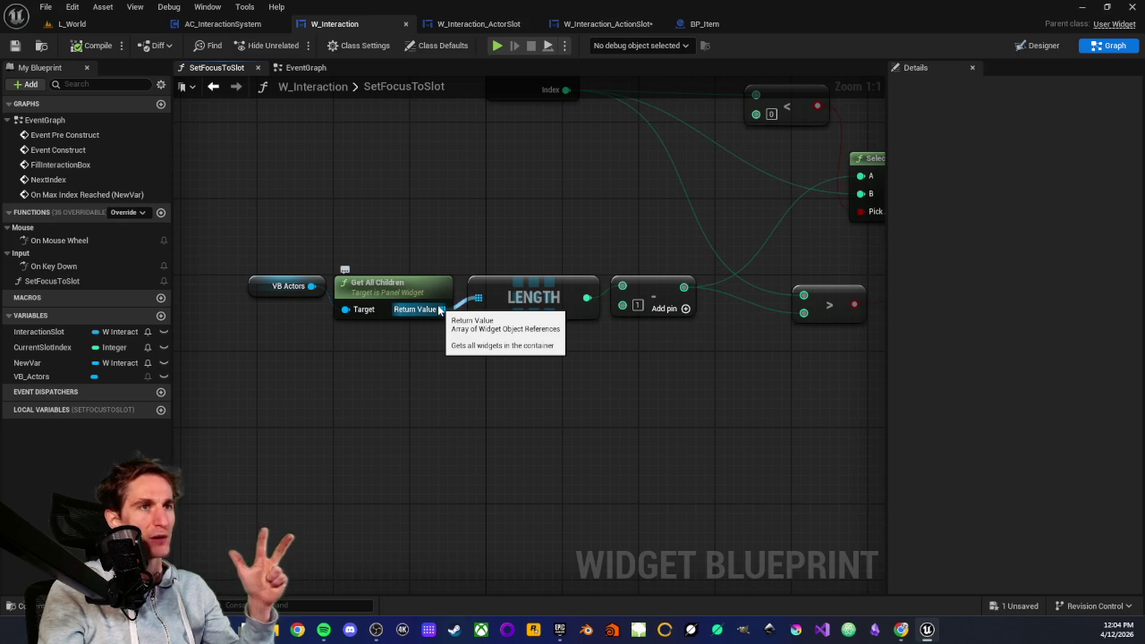
drag(630, 250, 672, 370)
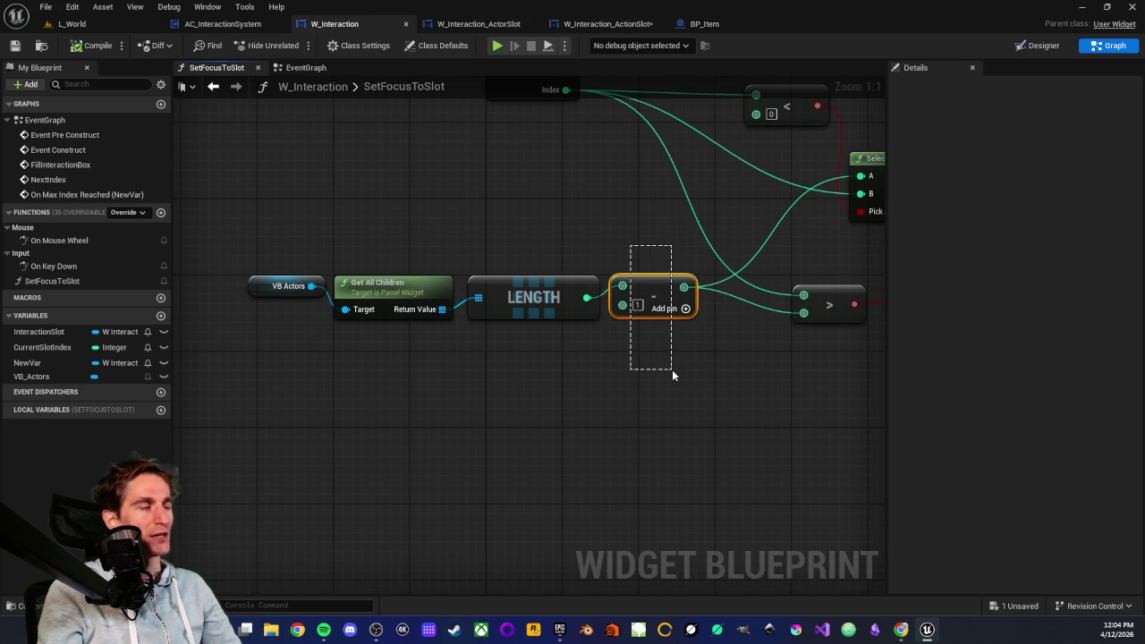
drag(647, 258, 672, 383)
click(672, 383)
mouse_move(241, 233)
mouse_down()
mouse_move(399, 346)
mouse_move(426, 351)
mouse_up()
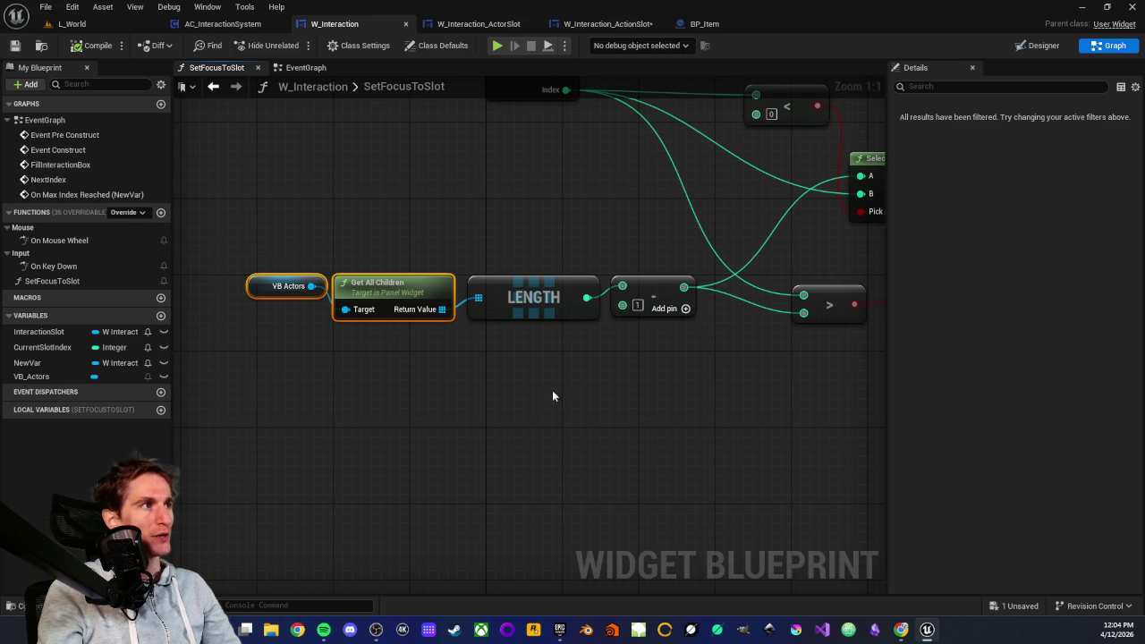
click(588, 382)
drag(552, 233, 587, 340)
click(586, 339)
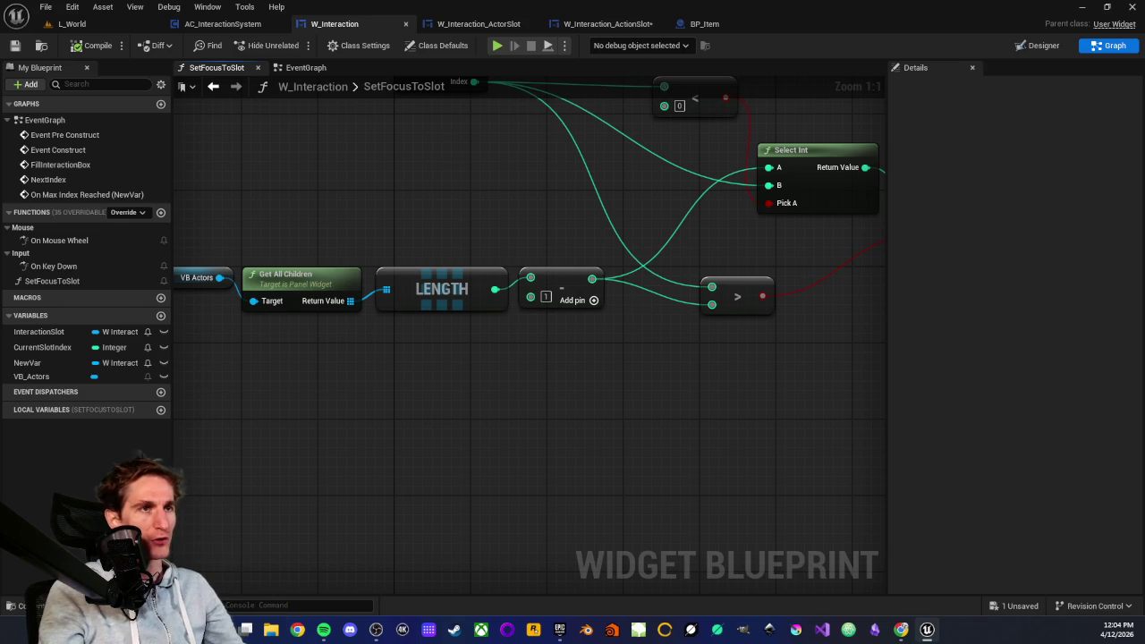
scroll(615, 385, down, 1)
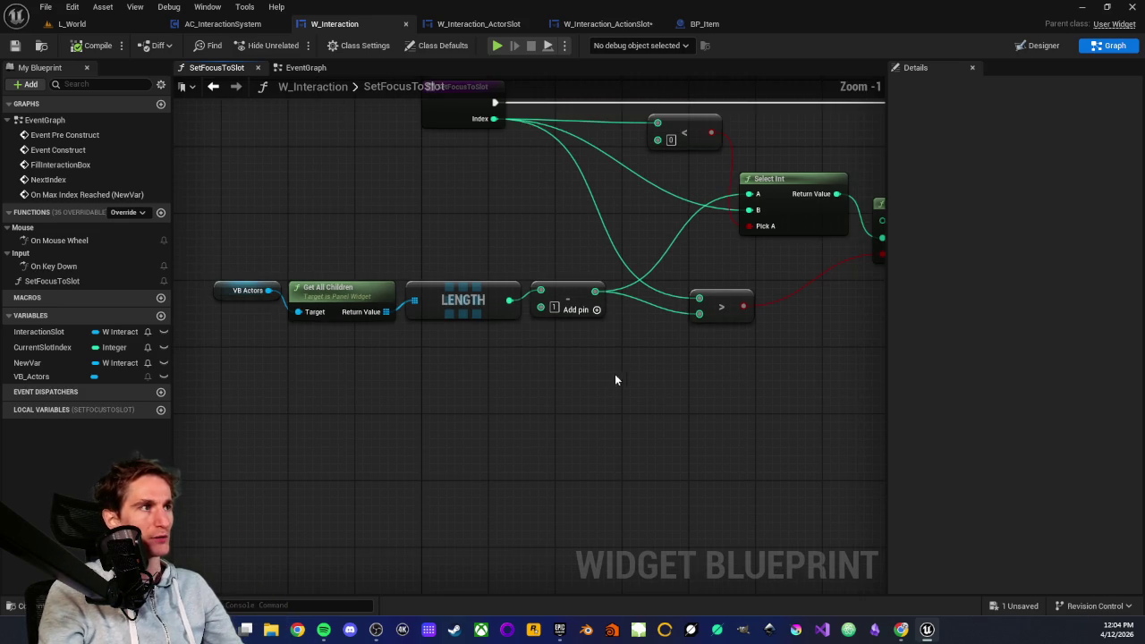
scroll(537, 329, down, 2)
mouse_move(241, 246)
mouse_down()
mouse_move(529, 353)
mouse_move(602, 361)
mouse_move(466, 401)
mouse_up()
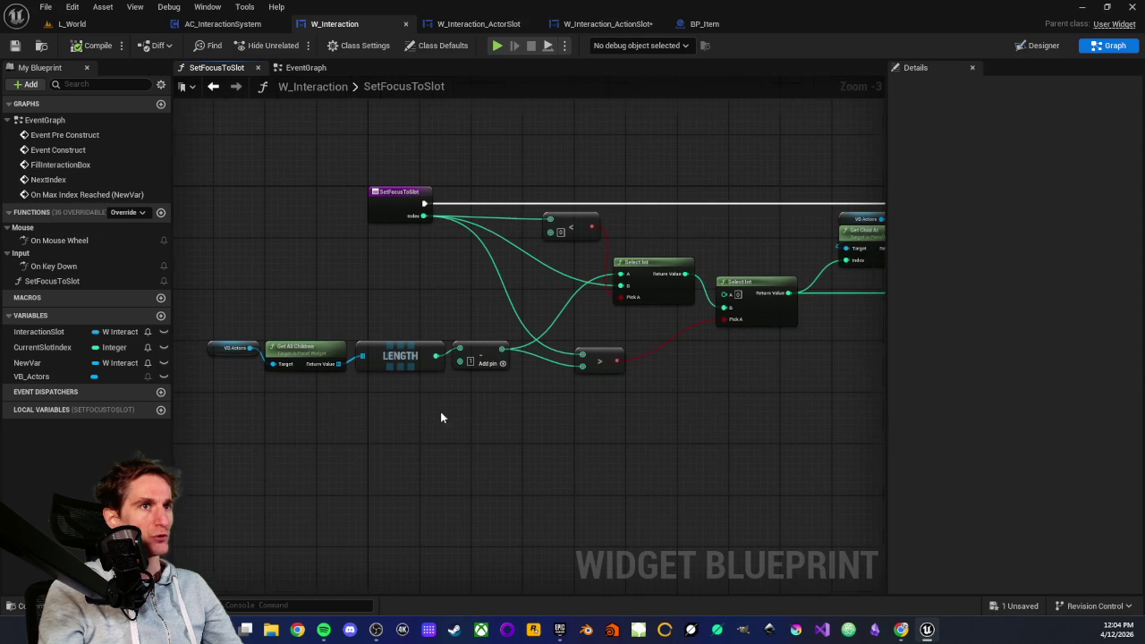
click(457, 296)
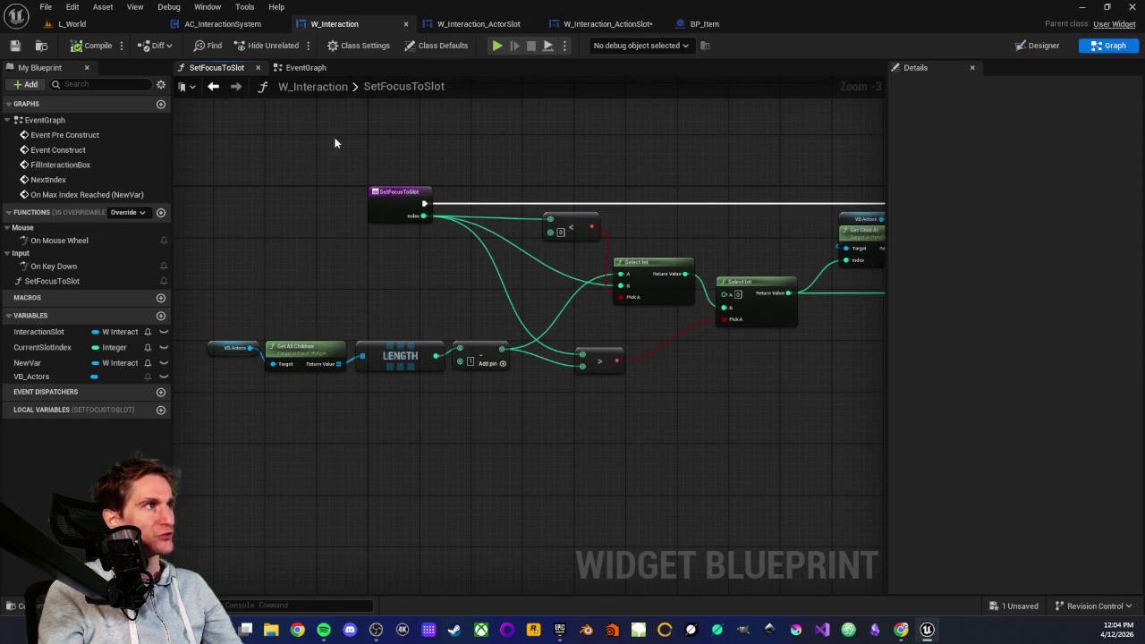
click(309, 68)
- Inspect the On Max Index Reached and NextIndex node groups in W_Interaction's EventGraph
scroll(388, 299, up, 2)
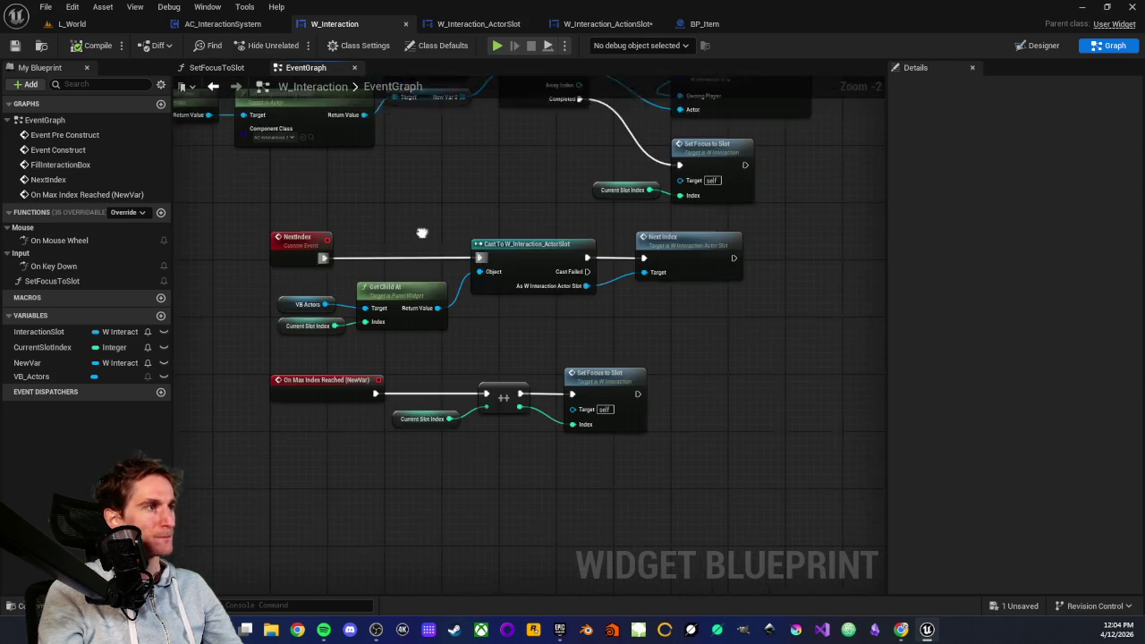
scroll(583, 299, down, 1)
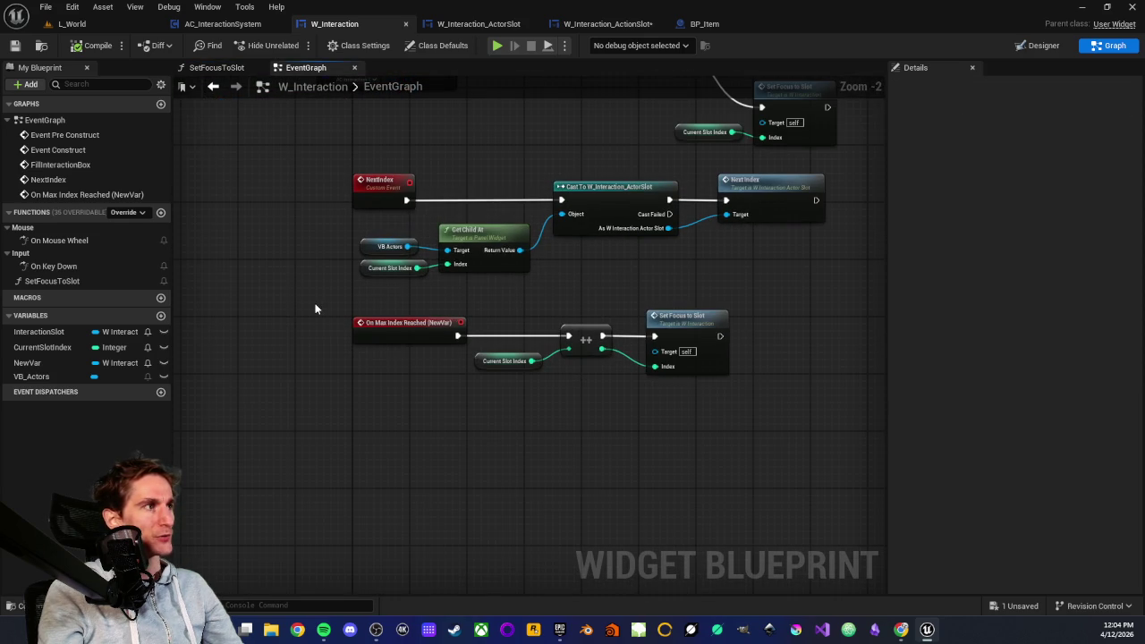
mouse_move(316, 304)
mouse_down()
mouse_move(764, 411)
mouse_move(750, 413)
mouse_up()
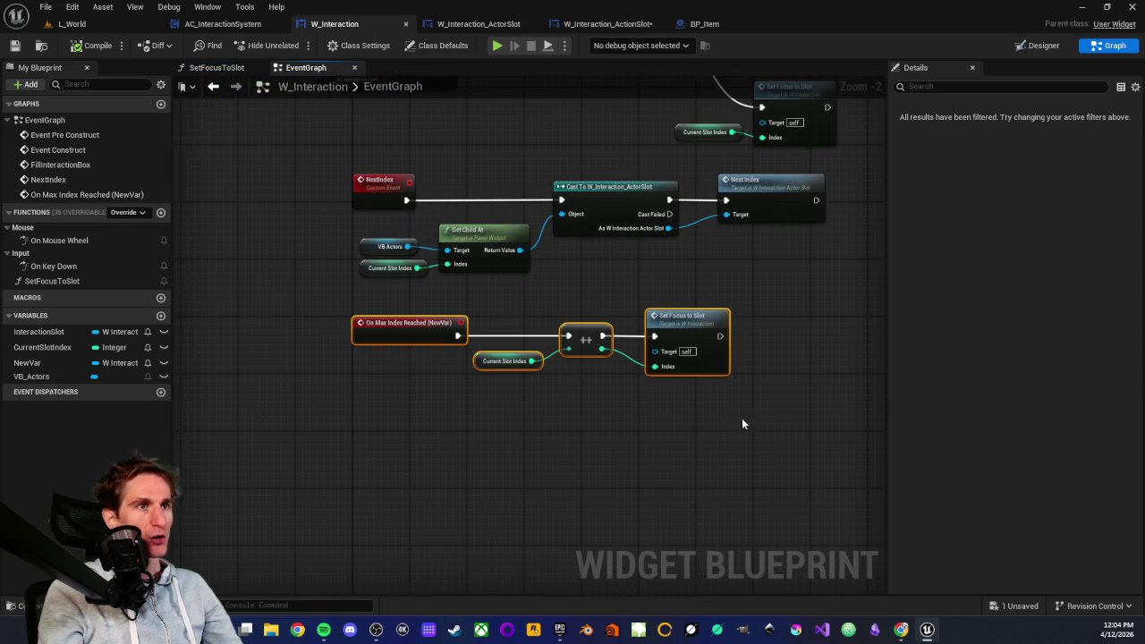
click(660, 423)
mouse_move(633, 281)
mouse_down()
mouse_move(486, 373)
mouse_move(532, 289)
mouse_move(387, 310)
mouse_up()
mouse_move(256, 291)
mouse_down()
mouse_move(574, 389)
mouse_move(805, 423)
mouse_up()
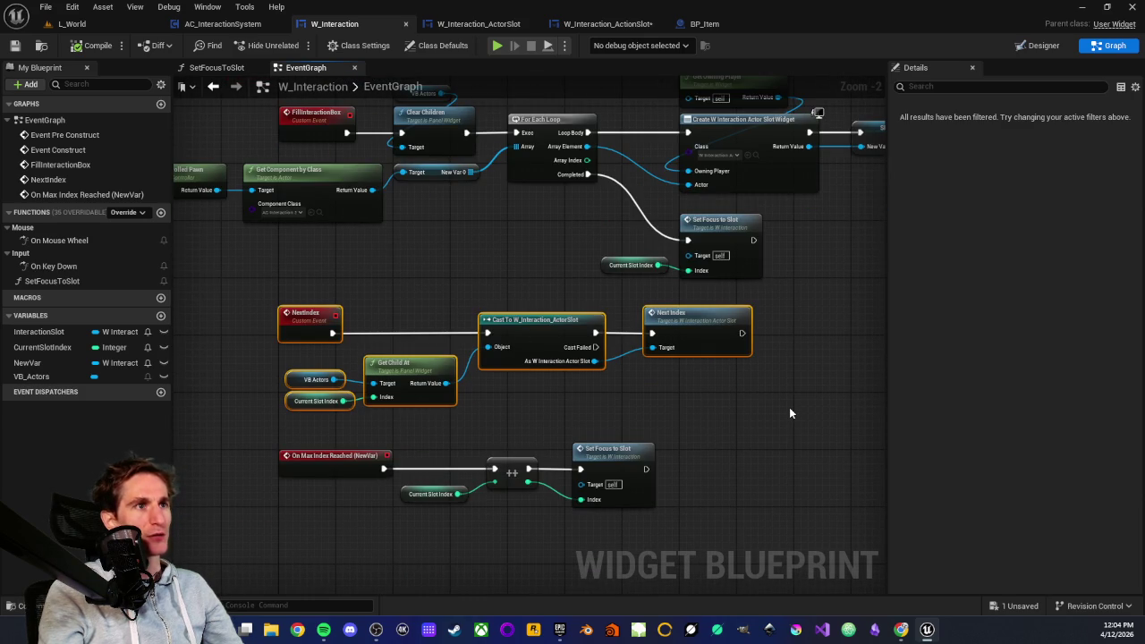
click(790, 413)
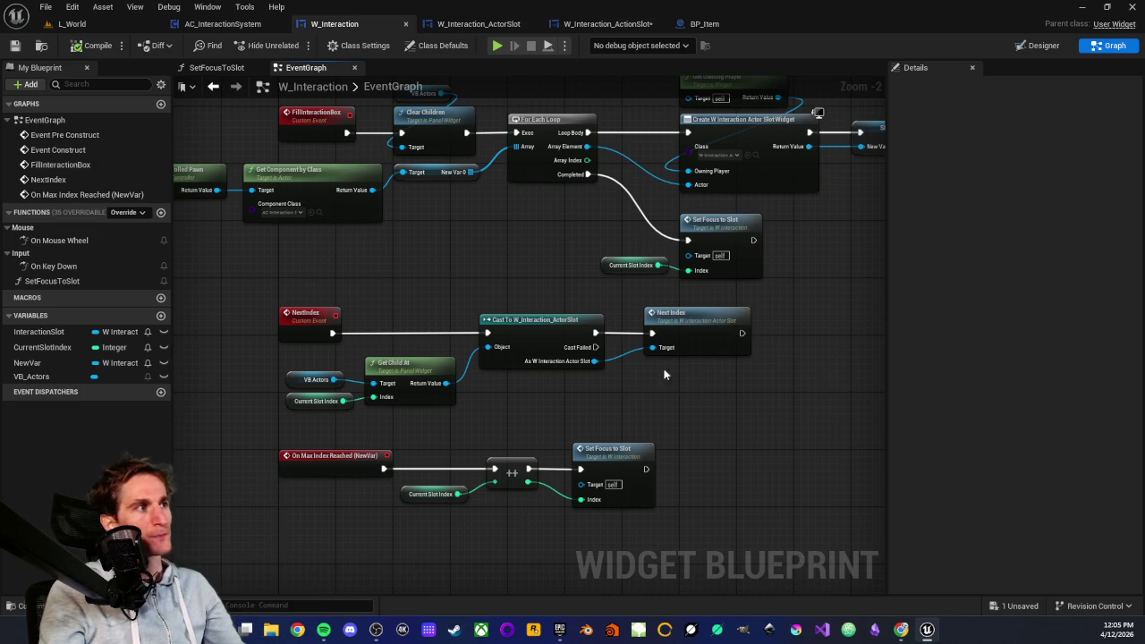
- Select the NextIndex and On Max Index Reached groups together to walk through their logic
scroll(533, 376, down, 2)
scroll(512, 364, up, 1)
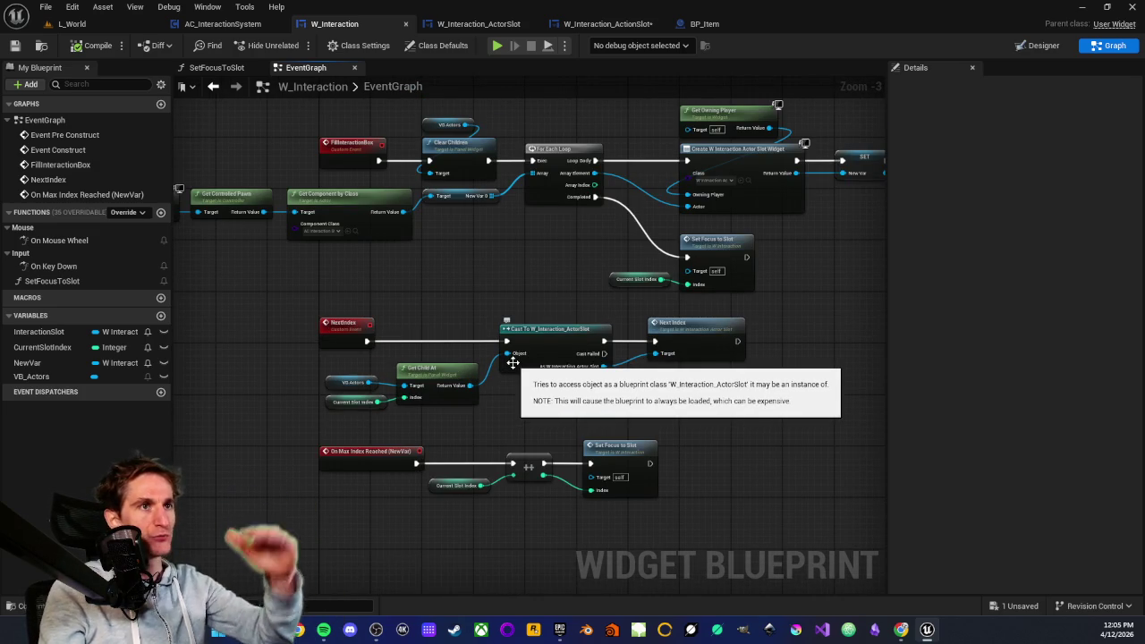
scroll(414, 378, down, 1)
scroll(415, 378, up, 1)
drag(287, 314, 777, 501)
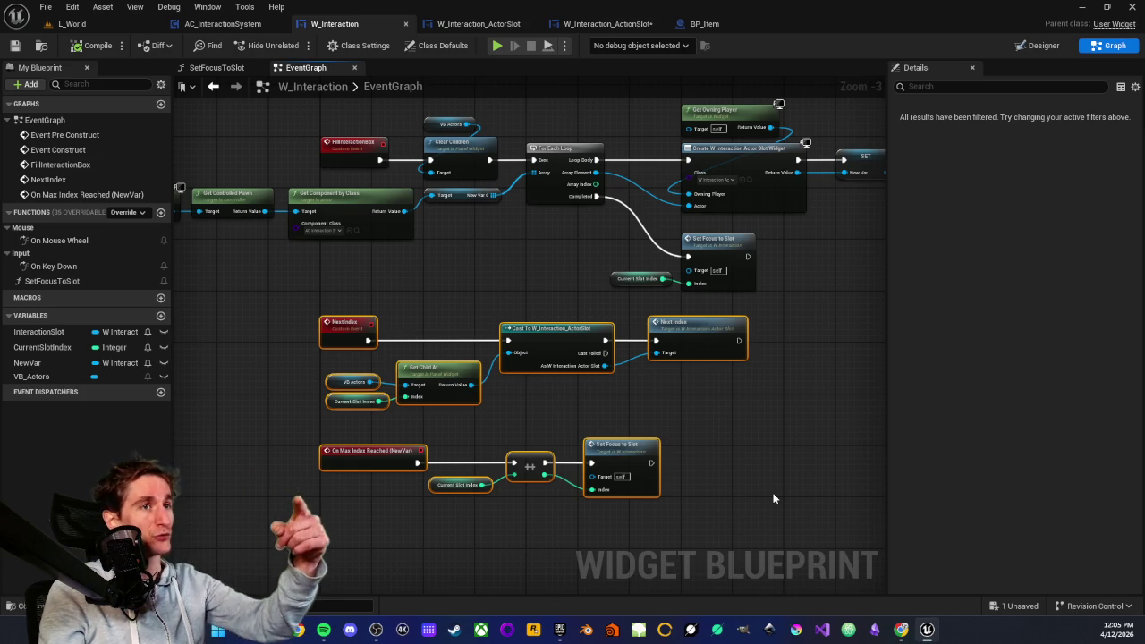
click(775, 485)
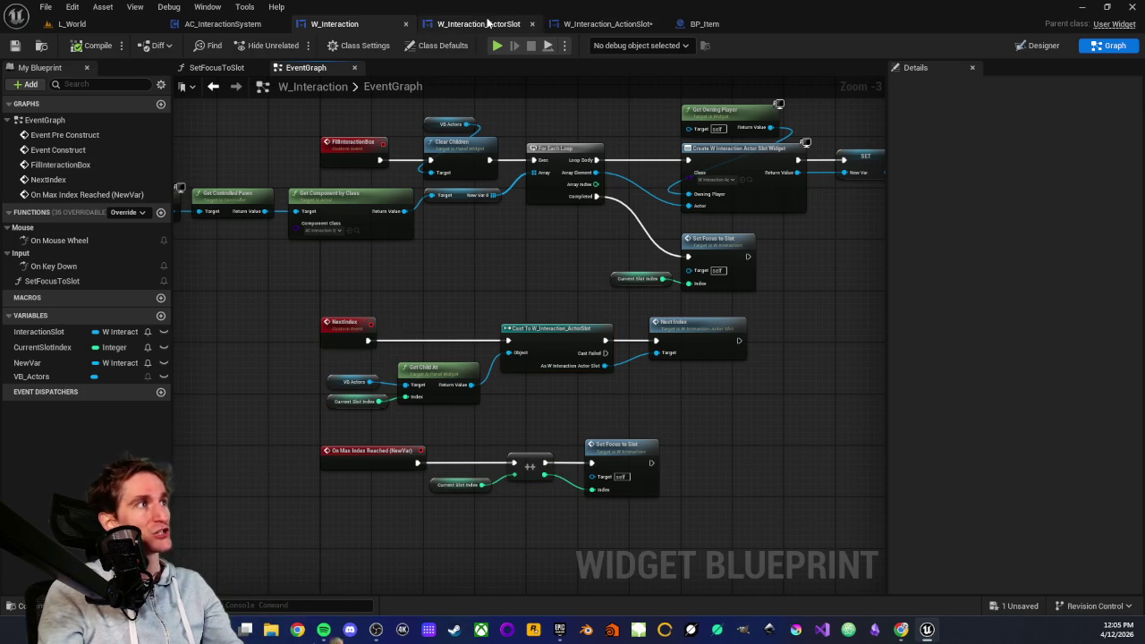
click(483, 25)
- In W_Interaction_ActorSlot, find the NextIndex nodes and open the SetFocusToSlot function graph
scroll(546, 289, down, 2)
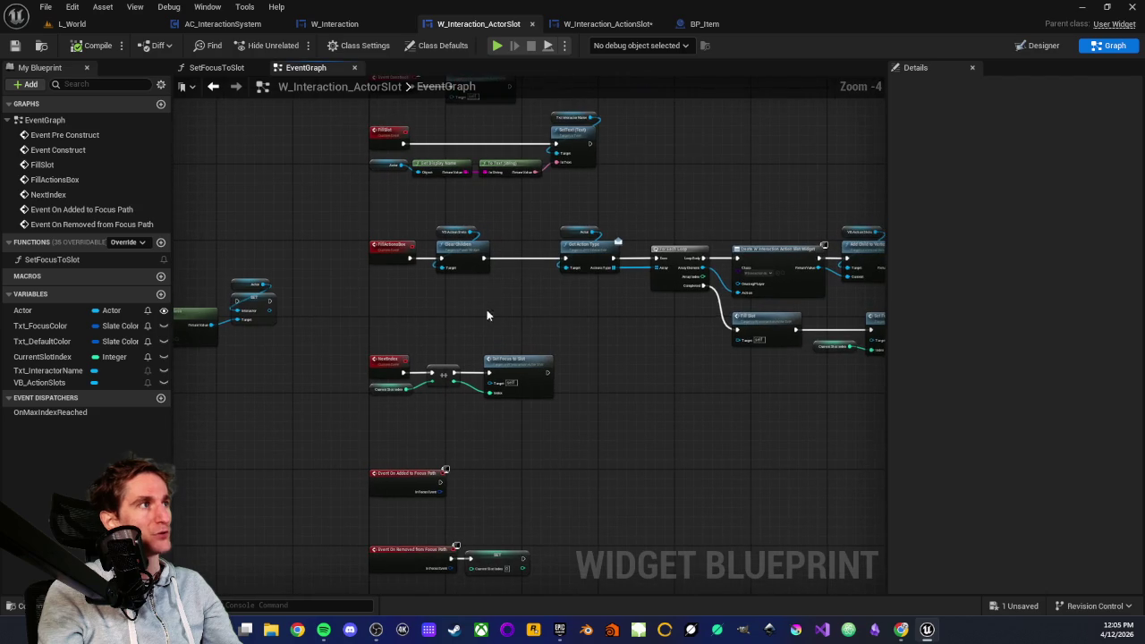
scroll(427, 336, up, 3)
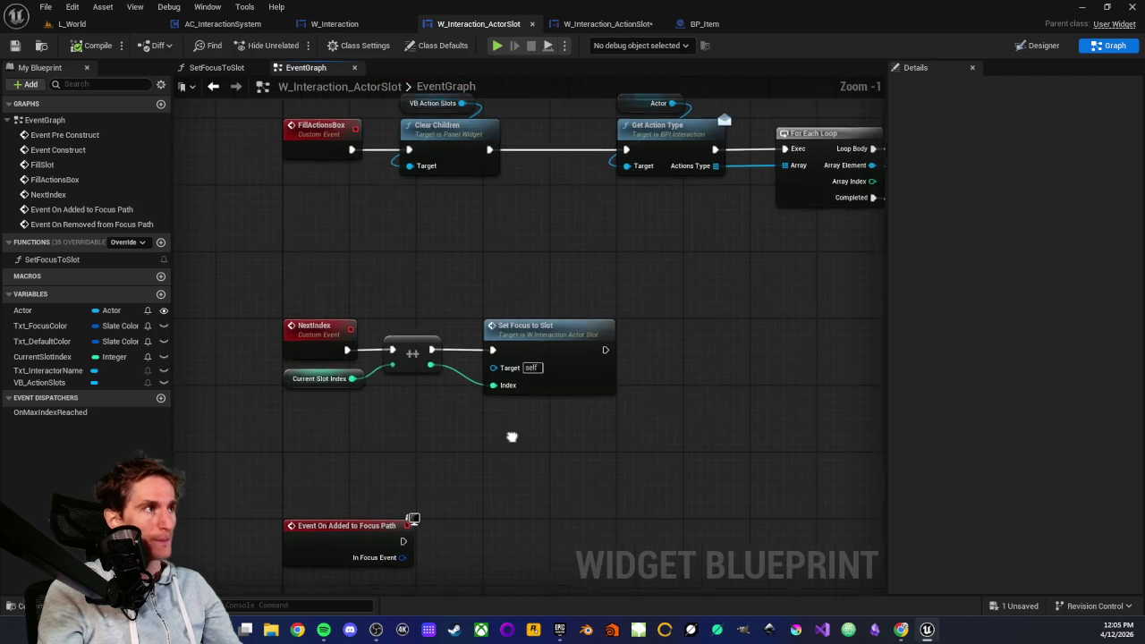
drag(517, 332, 630, 356)
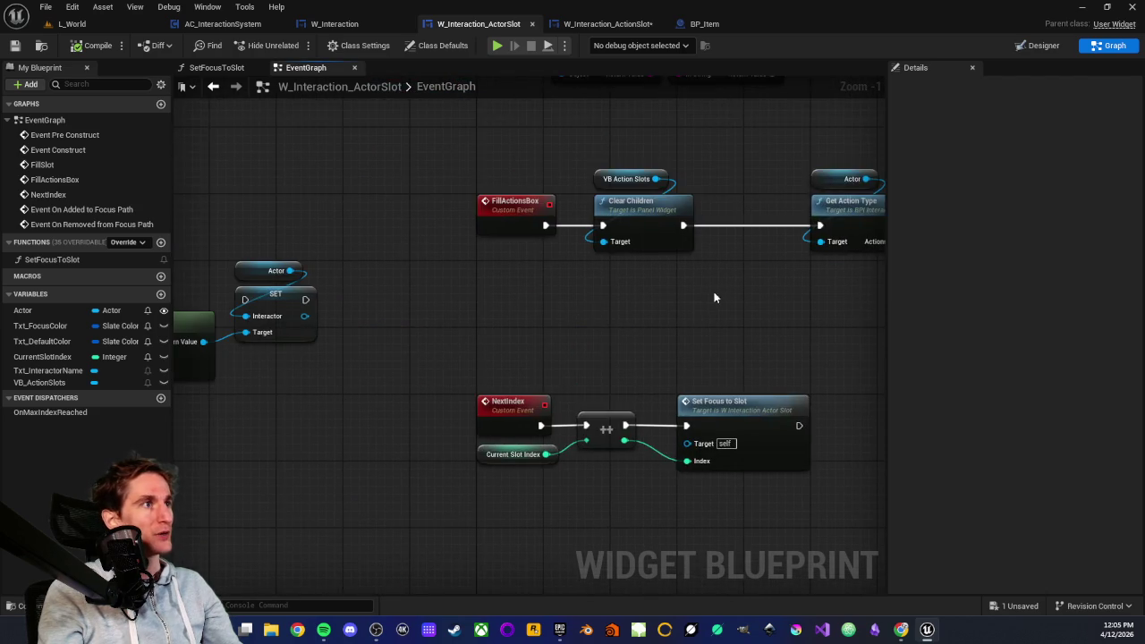
drag(679, 298, 478, 198)
mouse_move(493, 150)
mouse_down()
mouse_move(618, 320)
mouse_move(515, 321)
mouse_move(515, 348)
mouse_up()
double_click(516, 347)
- Examine SetFocusToSlot's array-length comparison, Set Focus and Call On Max Index Reached nodes
scroll(555, 367, down, 2)
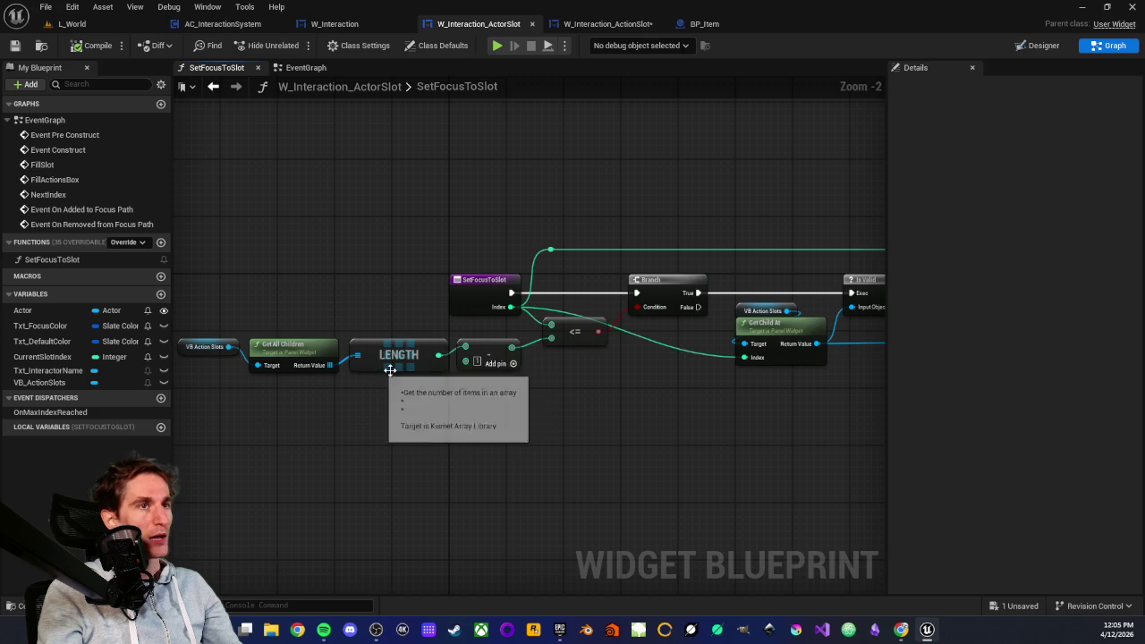
drag(335, 381, 460, 362)
mouse_move(256, 297)
mouse_down()
mouse_move(358, 334)
mouse_move(646, 403)
mouse_move(412, 383)
mouse_move(404, 367)
mouse_move(552, 381)
mouse_up()
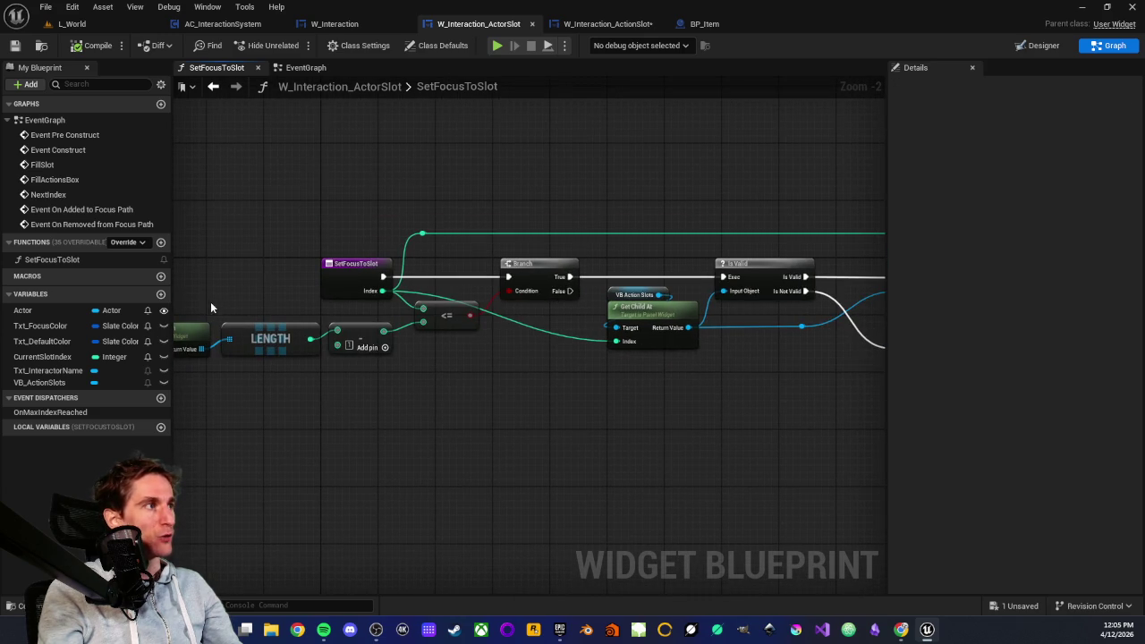
drag(471, 376, 113, 371)
scroll(420, 358, up, 2)
drag(415, 321, 653, 410)
click(465, 450)
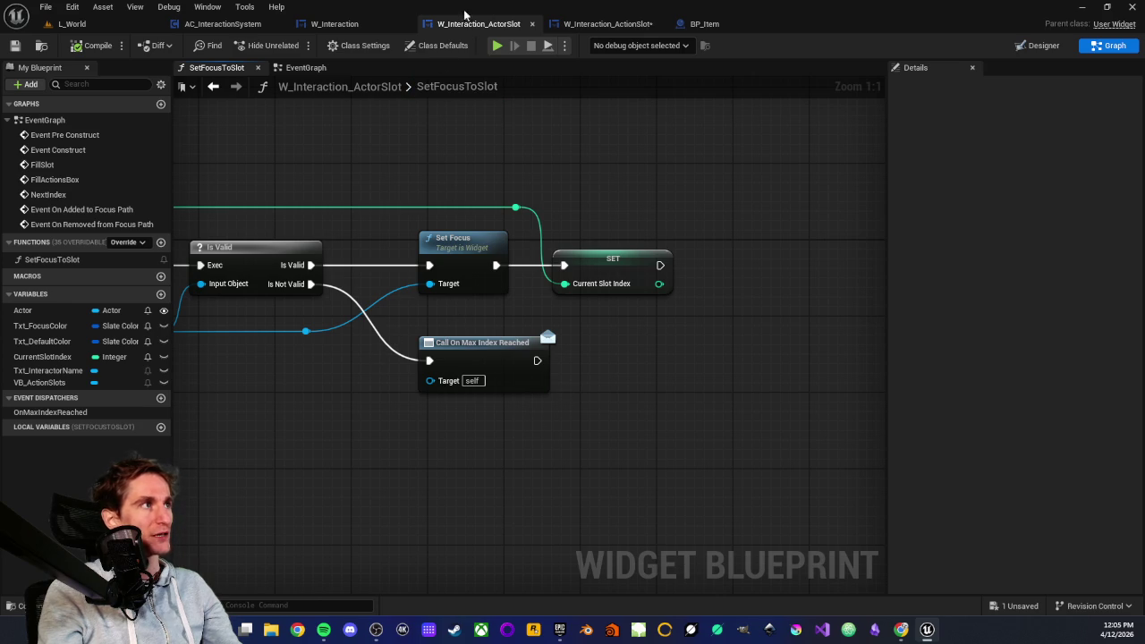
- Back in W_Interaction, select the On Max Index Reached node group
click(358, 25)
scroll(422, 173, down, 1)
drag(390, 317, 747, 436)
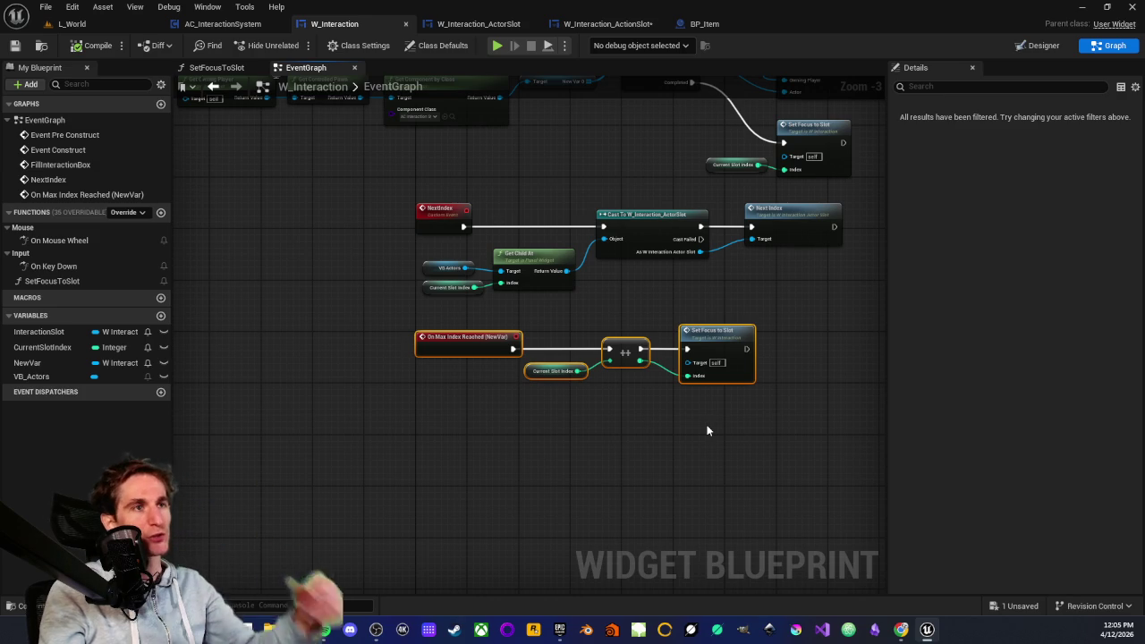
- Re-examine the On Max Index Reached node group in W_Interaction's EventGraph
click(707, 430)
scroll(651, 420, down, 1)
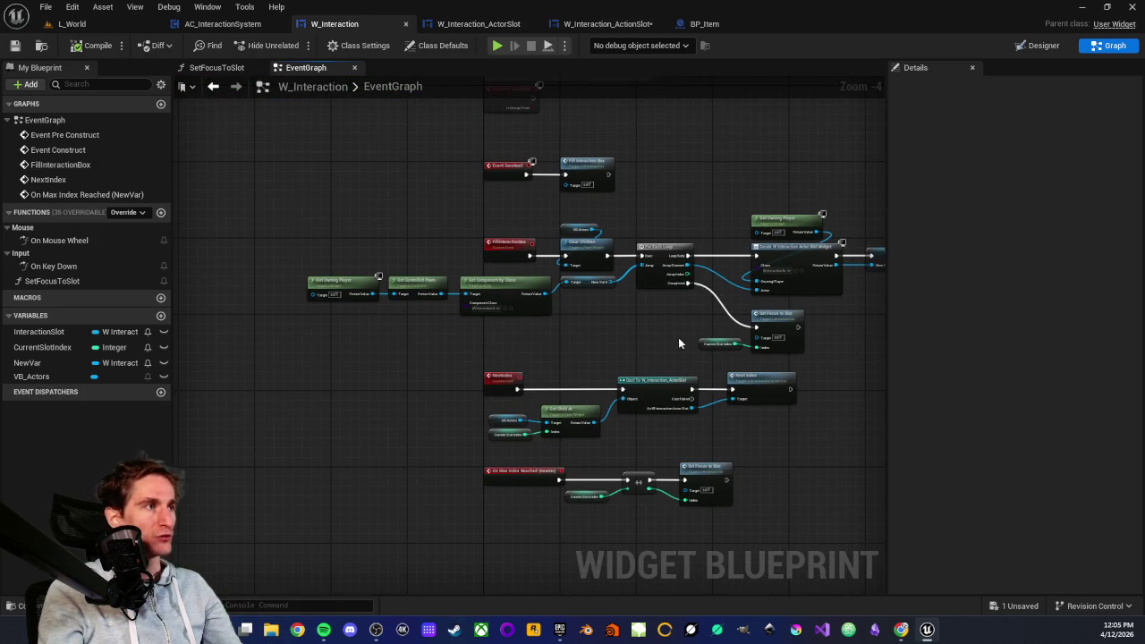
drag(558, 367, 514, 252)
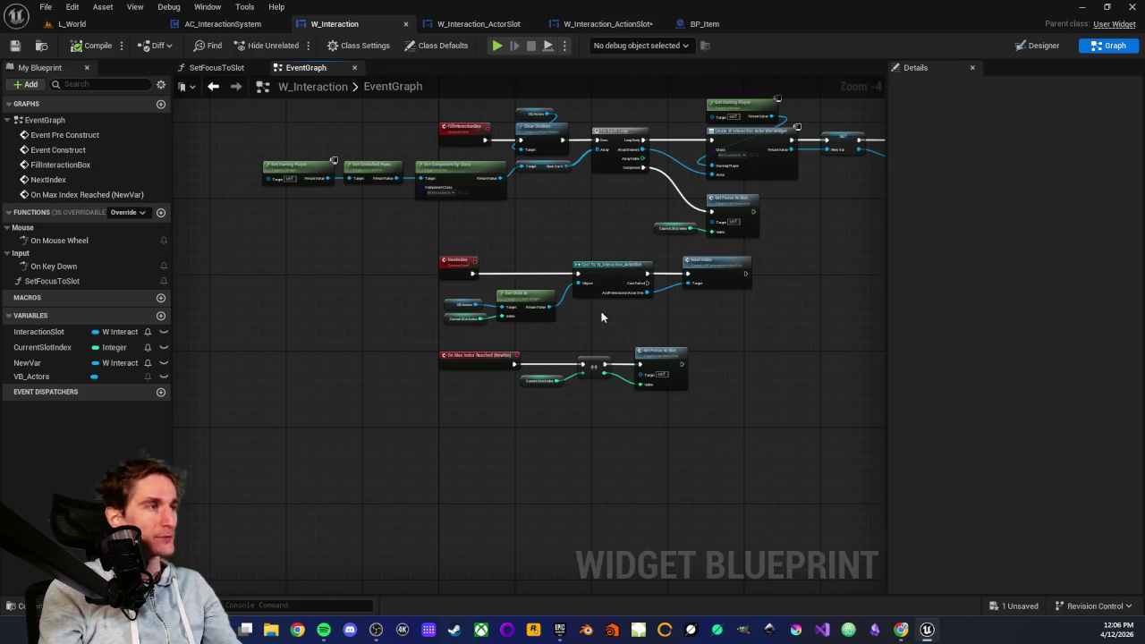
scroll(607, 317, up, 3)
mouse_move(298, 357)
mouse_down()
mouse_move(784, 485)
mouse_move(463, 412)
mouse_move(442, 430)
mouse_move(509, 421)
mouse_up()
click(785, 485)
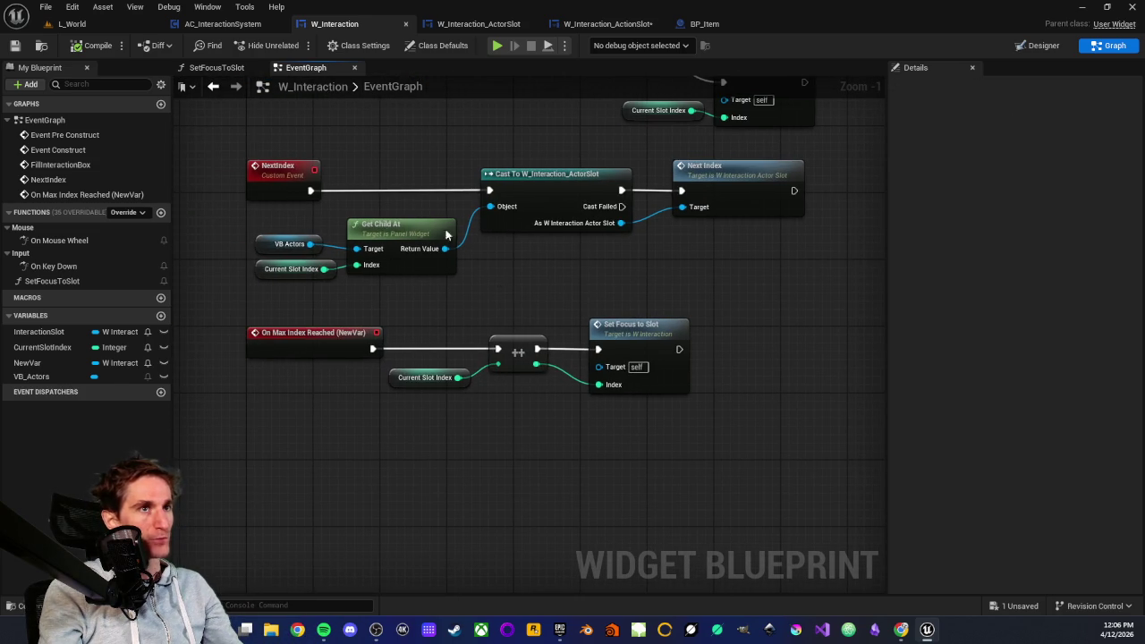
drag(274, 315, 750, 417)
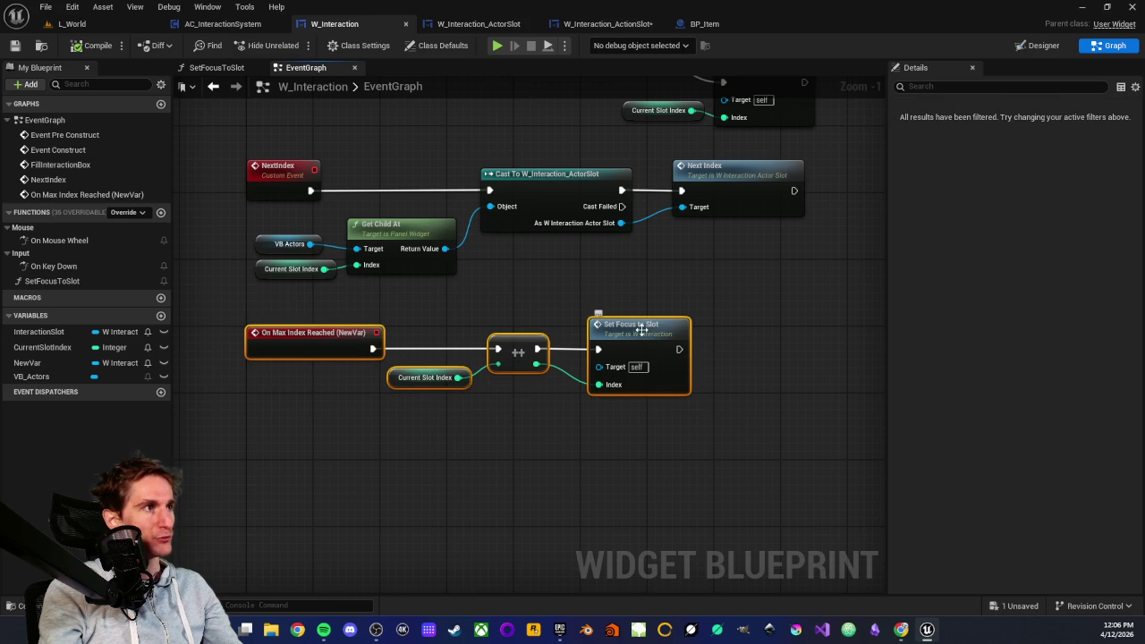
click(569, 288)
drag(219, 305, 683, 420)
click(574, 417)
scroll(574, 417, down, 4)
scroll(461, 369, up, 4)
- Select Set Focus to Slot with Current Slot Index and open its function graph
mouse_move(543, 341)
mouse_down()
mouse_move(796, 419)
mouse_move(573, 398)
mouse_up()
drag(350, 334, 580, 382)
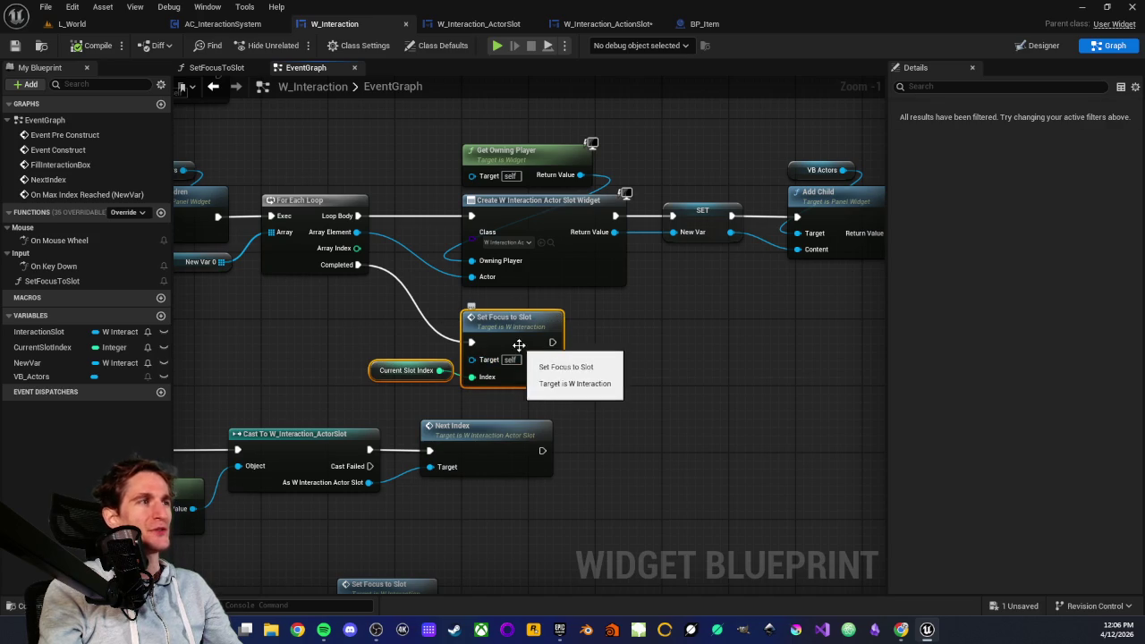
double_click(509, 323)
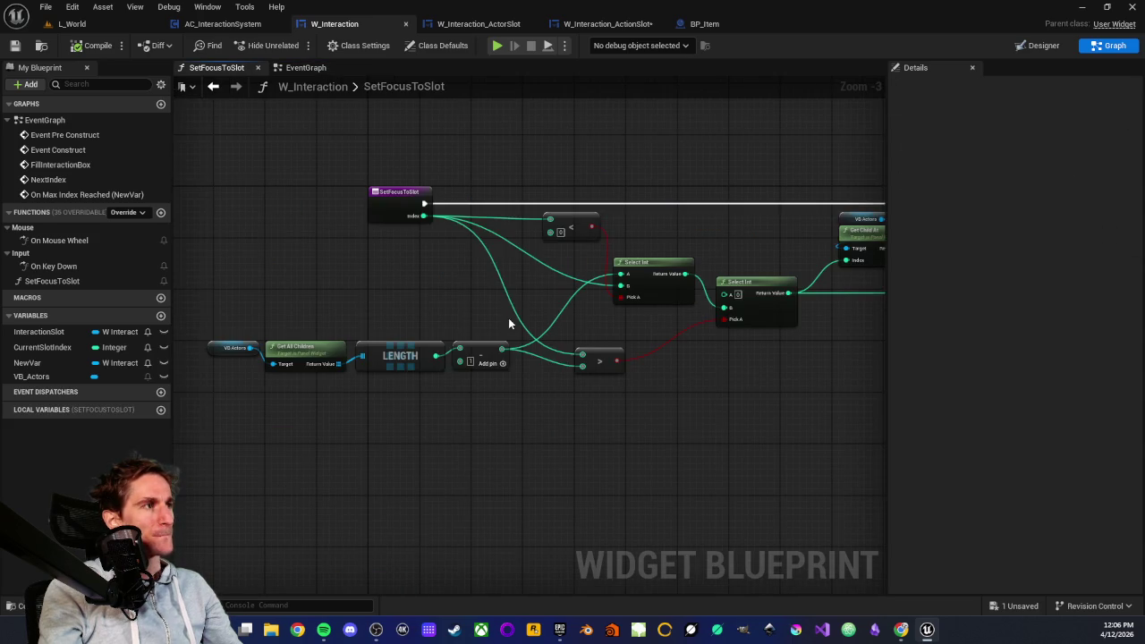
- Pan across SetFocusToSlot to the Select Int, Get Child At, VB Actors and Get All Children nodes
scroll(418, 277, down, 3)
scroll(507, 423, up, 2)
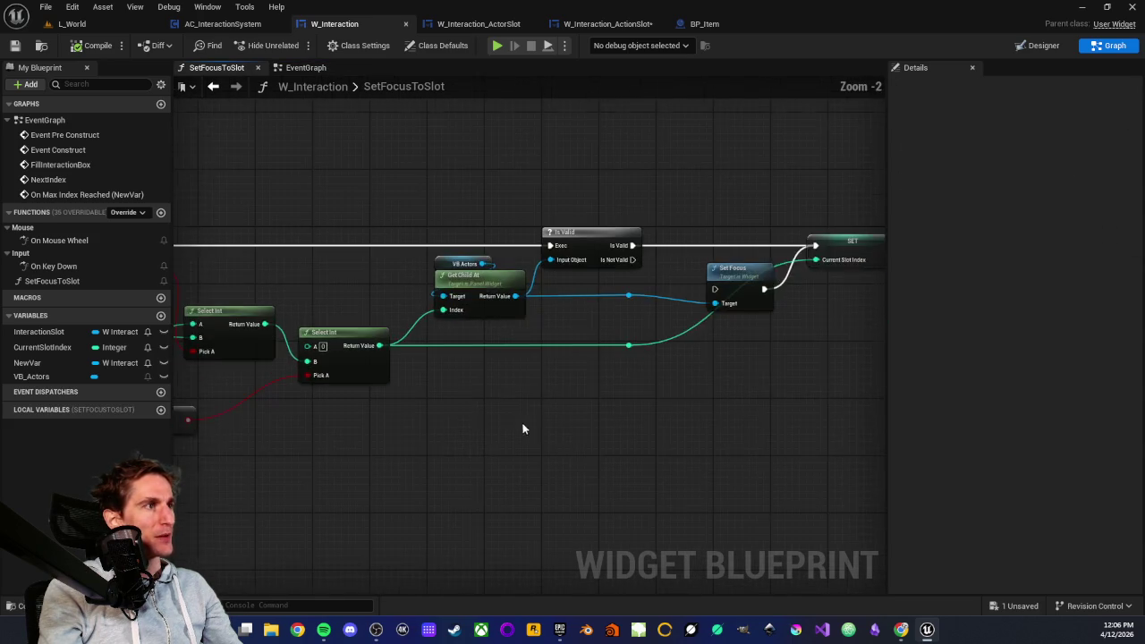
scroll(417, 353, up, 2)
scroll(533, 340, down, 1)
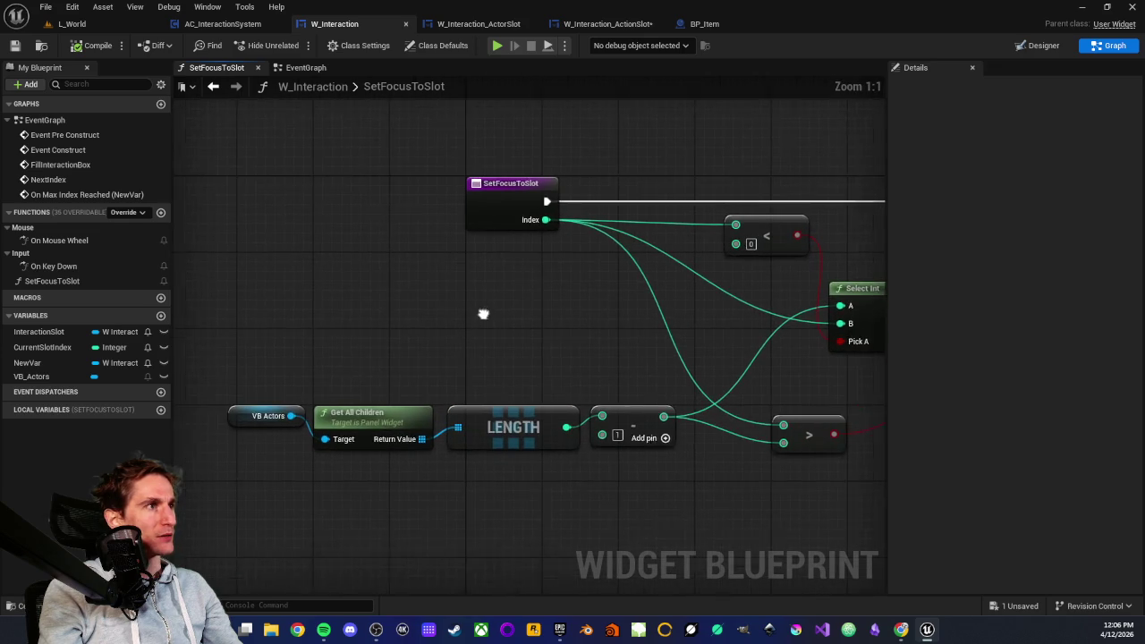
drag(533, 341, 289, 340)
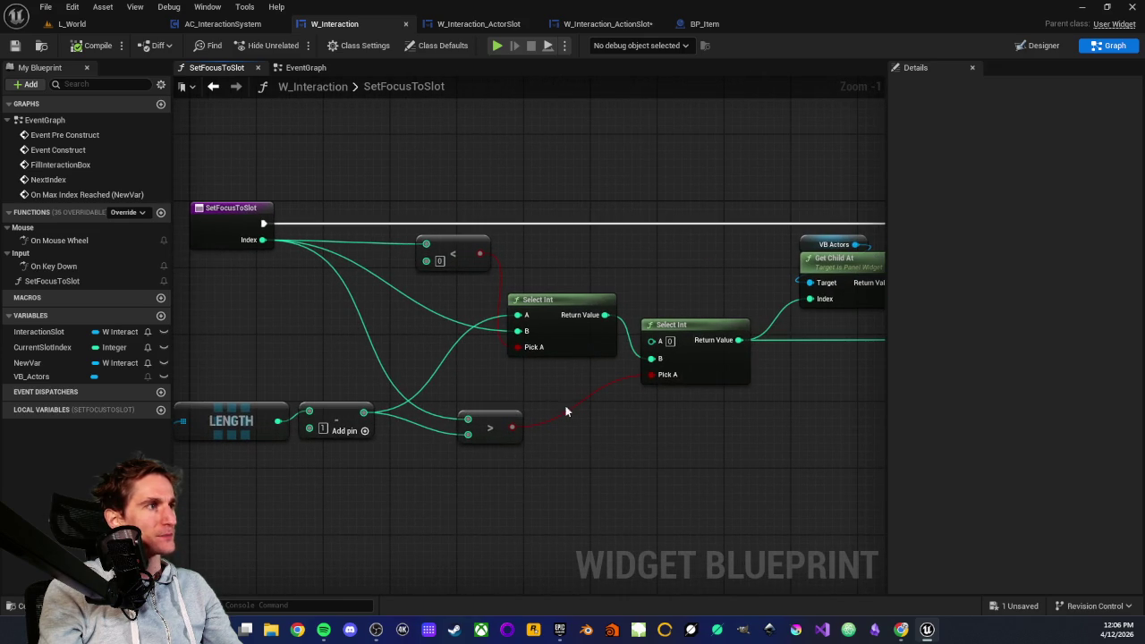
drag(668, 454, 885, 450)
scroll(716, 403, down, 2)
scroll(493, 331, up, 2)
- Inspect the entry node and the Get Child At, Is Valid and Set Focus chain
drag(467, 197, 610, 286)
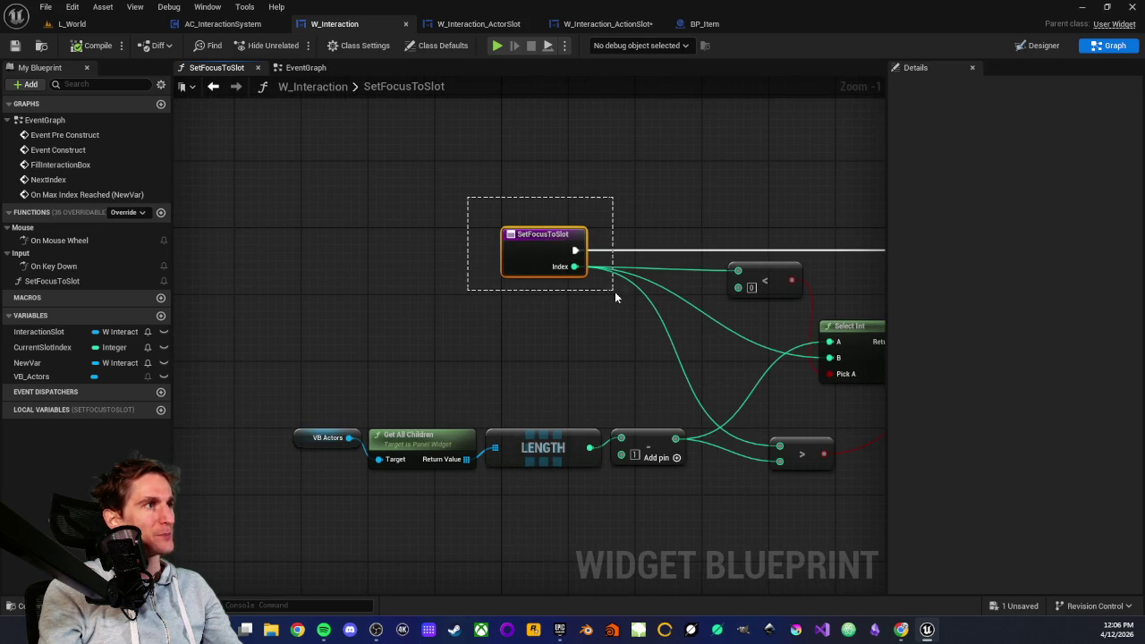
drag(570, 351, 365, 378)
mouse_move(863, 376)
mouse_down()
mouse_move(698, 358)
mouse_move(547, 396)
mouse_up()
mouse_move(524, 252)
mouse_down()
mouse_move(652, 391)
mouse_move(542, 396)
mouse_up()
click(413, 269)
mouse_move(394, 271)
mouse_down()
mouse_move(585, 396)
mouse_move(628, 405)
mouse_up()
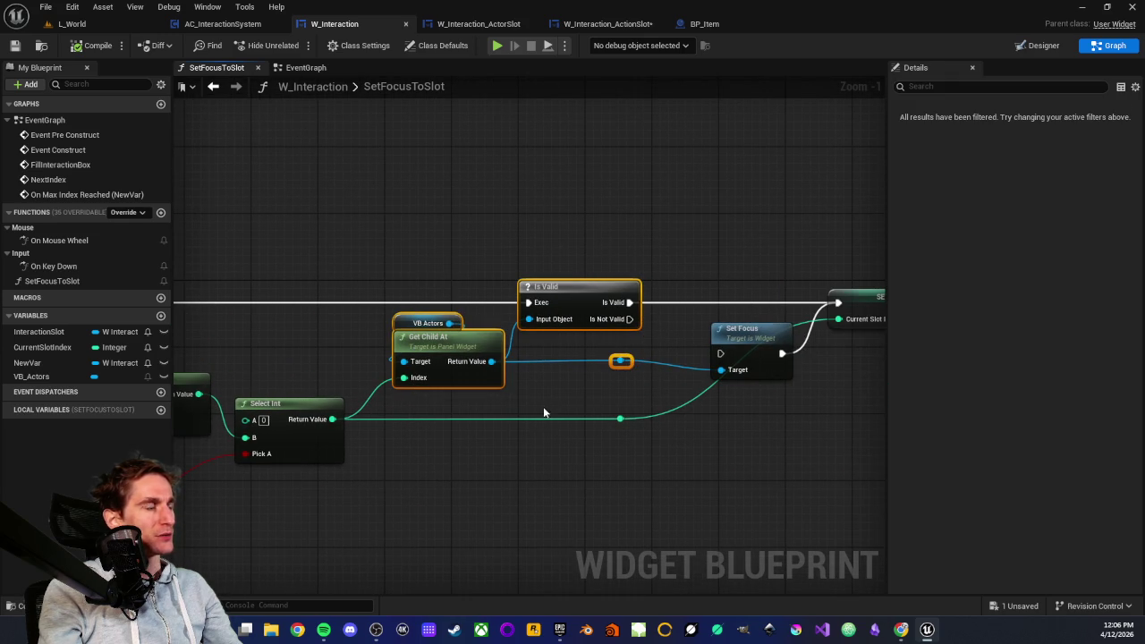
click(426, 250)
- Review the child-count calculation from VB_Actors through the subtract node
drag(428, 454, 537, 436)
drag(388, 478, 701, 404)
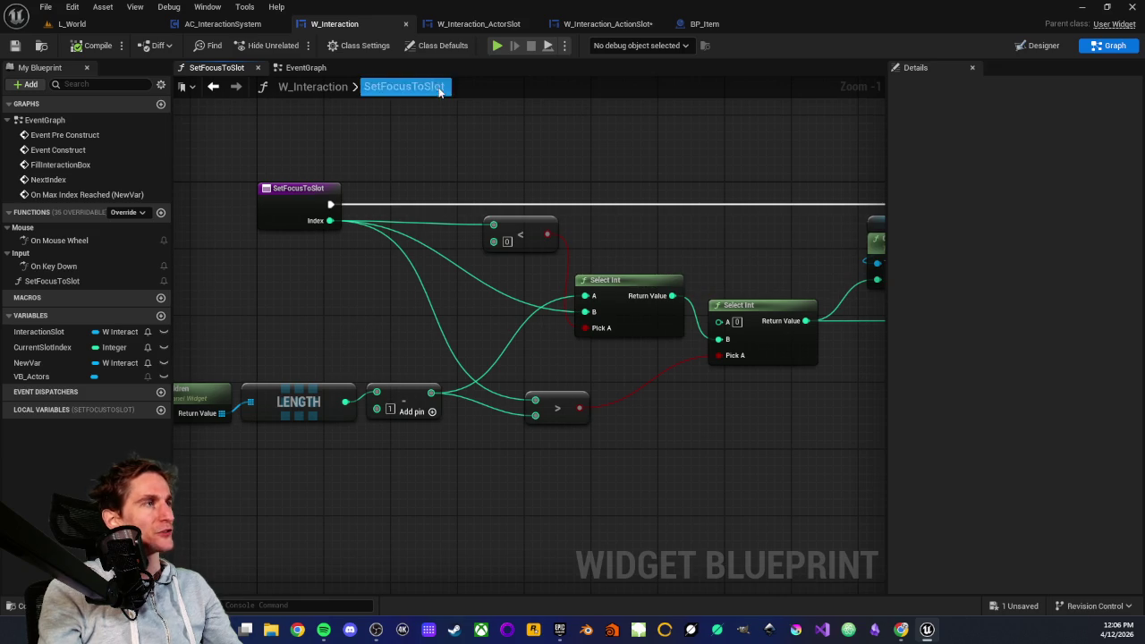
scroll(436, 222, down, 2)
drag(261, 228, 330, 238)
mouse_move(286, 274)
mouse_down()
mouse_move(600, 421)
mouse_move(496, 444)
mouse_up()
drag(357, 332, 465, 317)
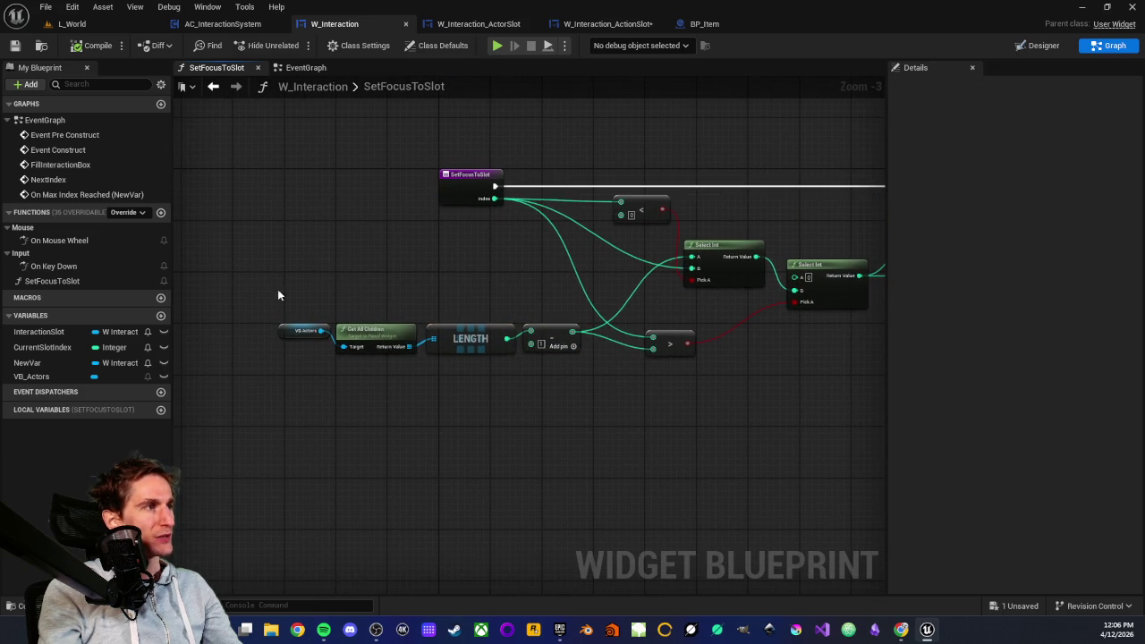
scroll(631, 433, up, 1)
click(483, 470)
scroll(484, 471, down, 3)
scroll(459, 396, up, 2)
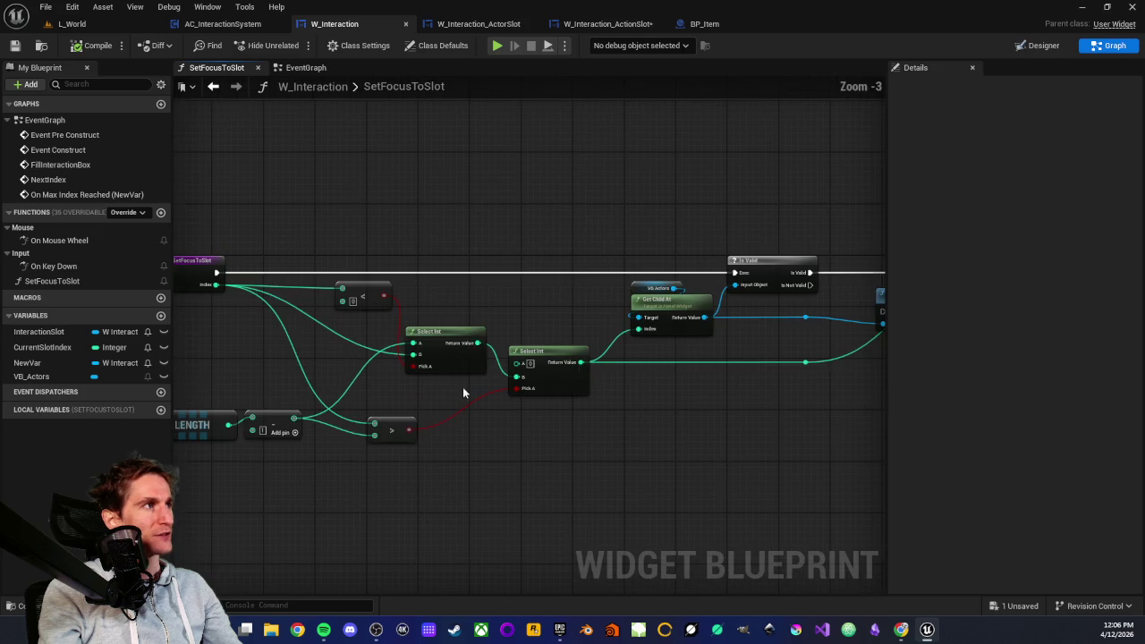
click(213, 86)
click(305, 67)
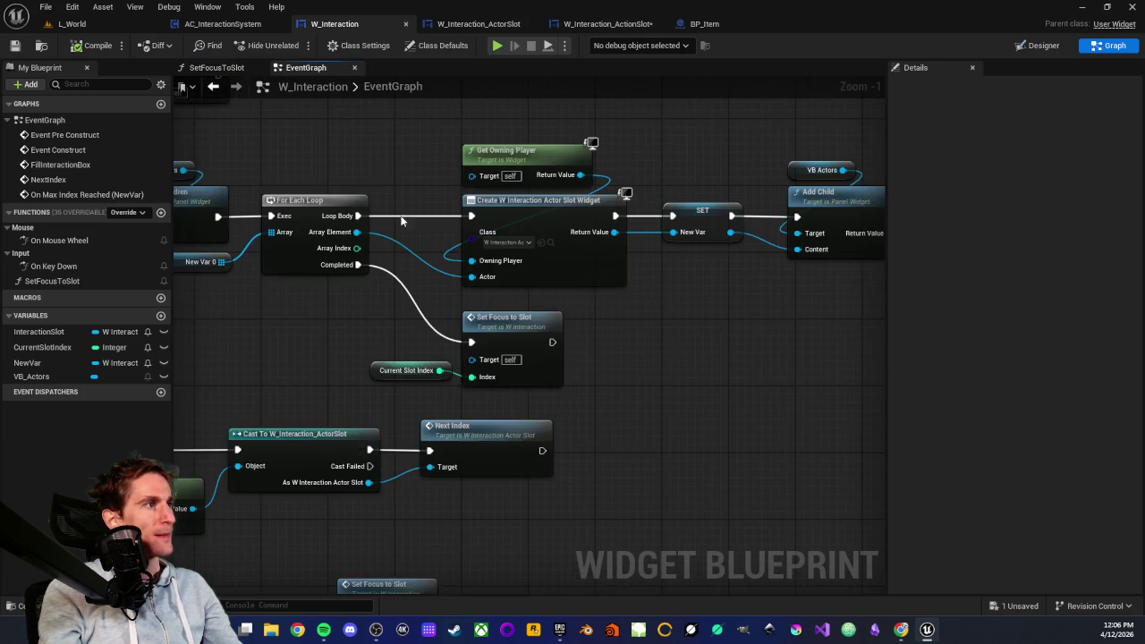
- Inspect the Set Focus to Slot call and its Current Slot Index input in the EventGraph
scroll(367, 175, down, 2)
drag(423, 262, 613, 313)
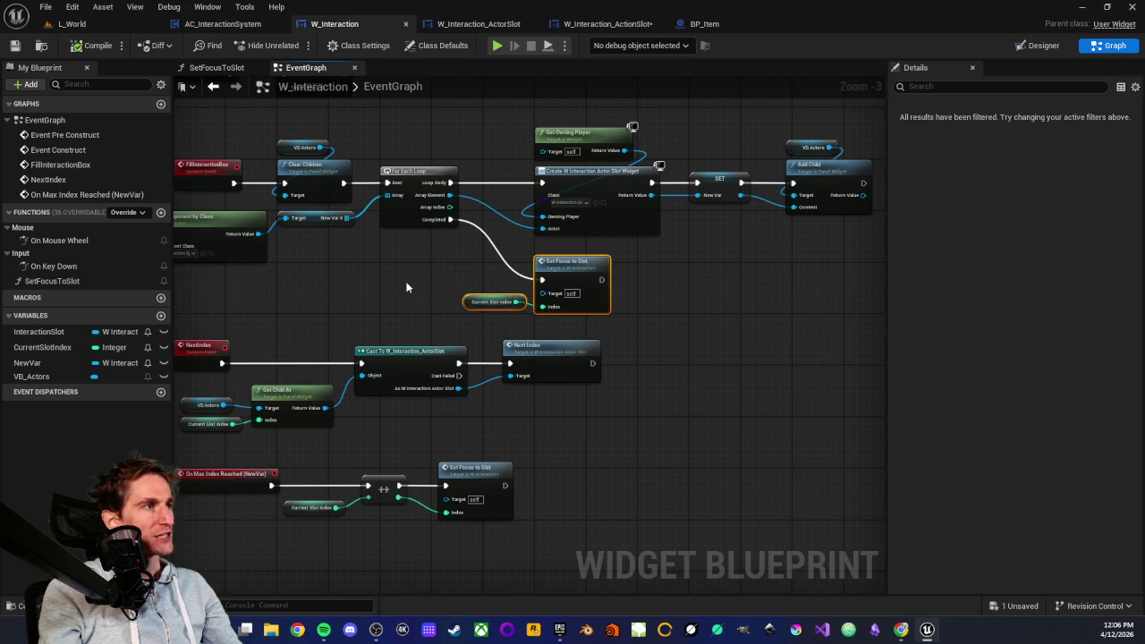
scroll(619, 409, up, 2)
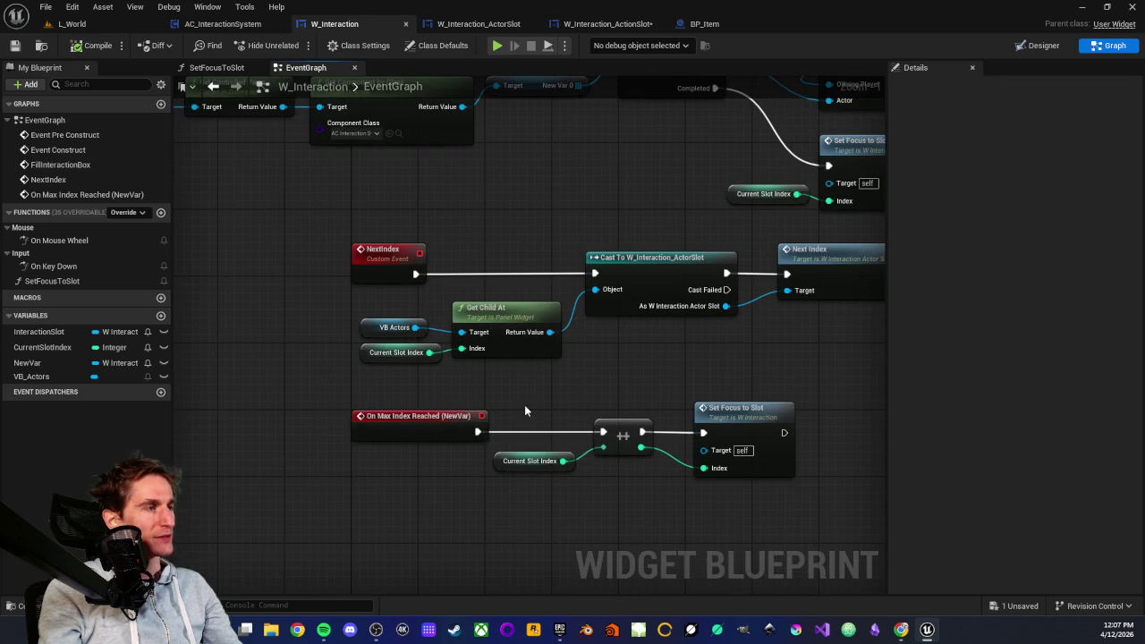
drag(596, 271, 379, 380)
mouse_move(506, 254)
mouse_down()
mouse_move(685, 321)
mouse_move(678, 331)
mouse_up()
mouse_move(508, 259)
mouse_down()
mouse_move(695, 333)
mouse_move(548, 354)
mouse_up()
click(688, 336)
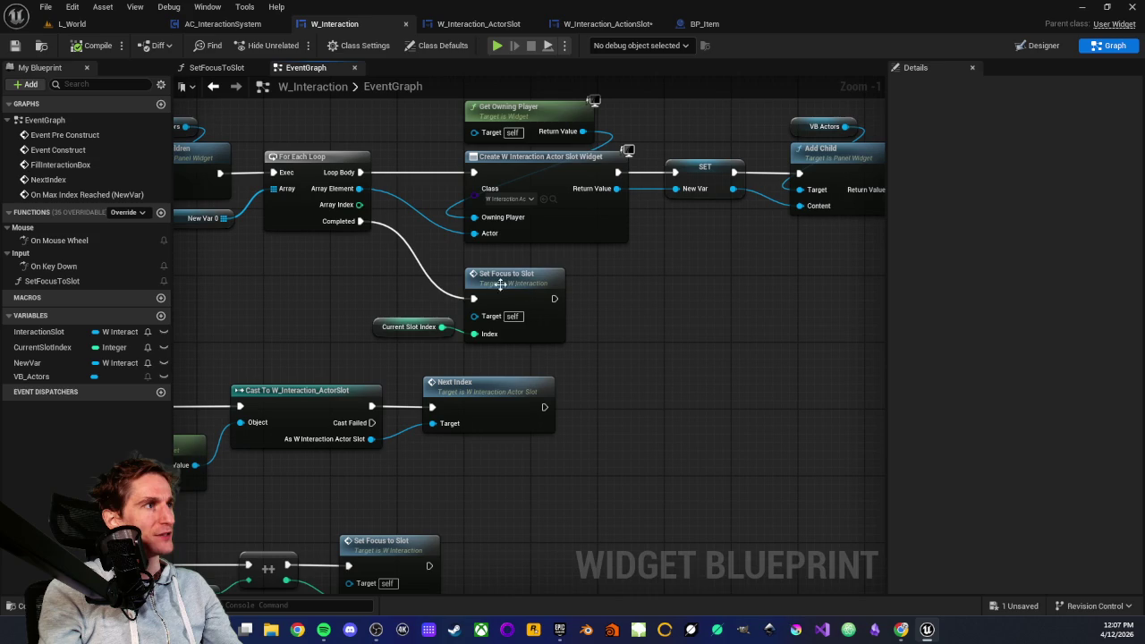
drag(366, 290, 579, 362)
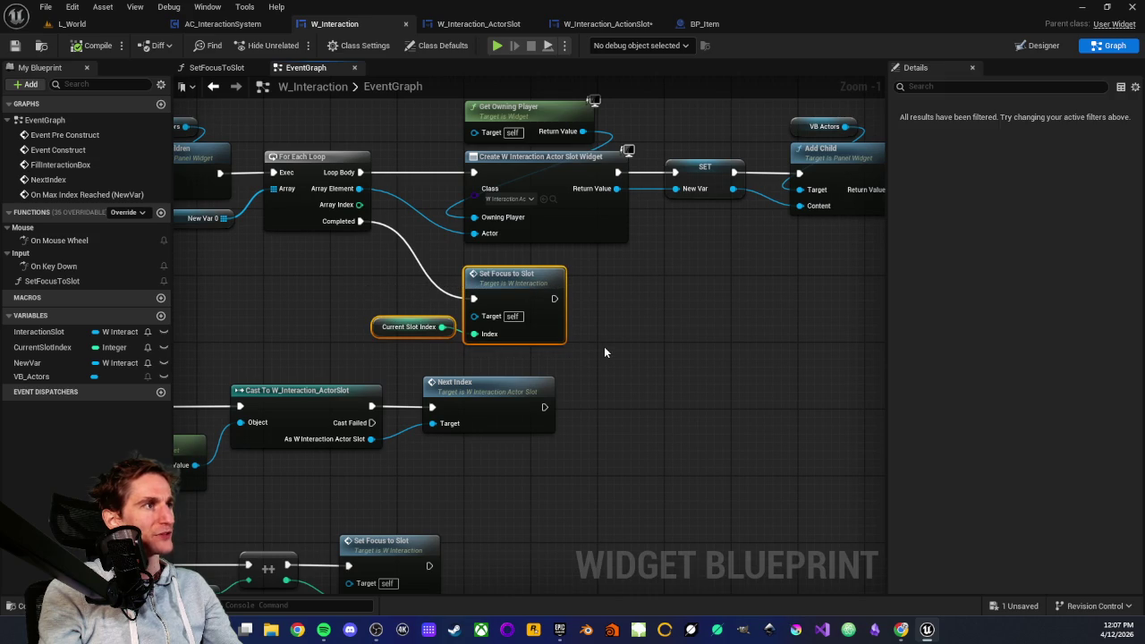
click(605, 349)
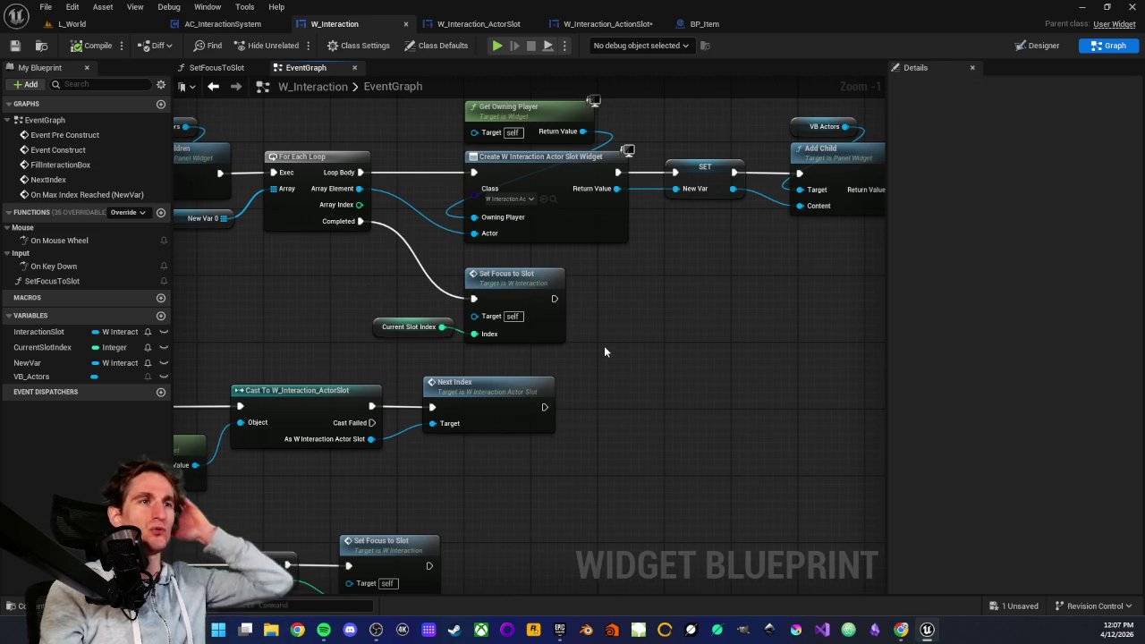
mouse_move(604, 352)
mouse_down()
mouse_move(631, 321)
mouse_move(586, 318)
mouse_move(576, 340)
mouse_up()
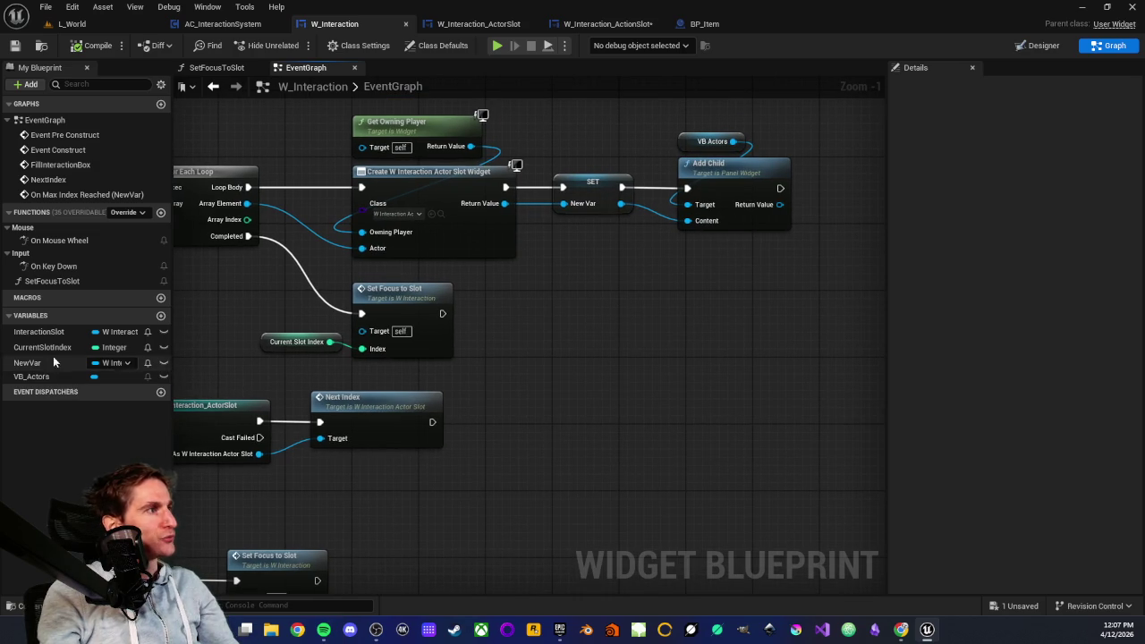
- Review the NextIndex group, then pull a new connection from Set Focus to Slot's exec output
drag(365, 479, 703, 399)
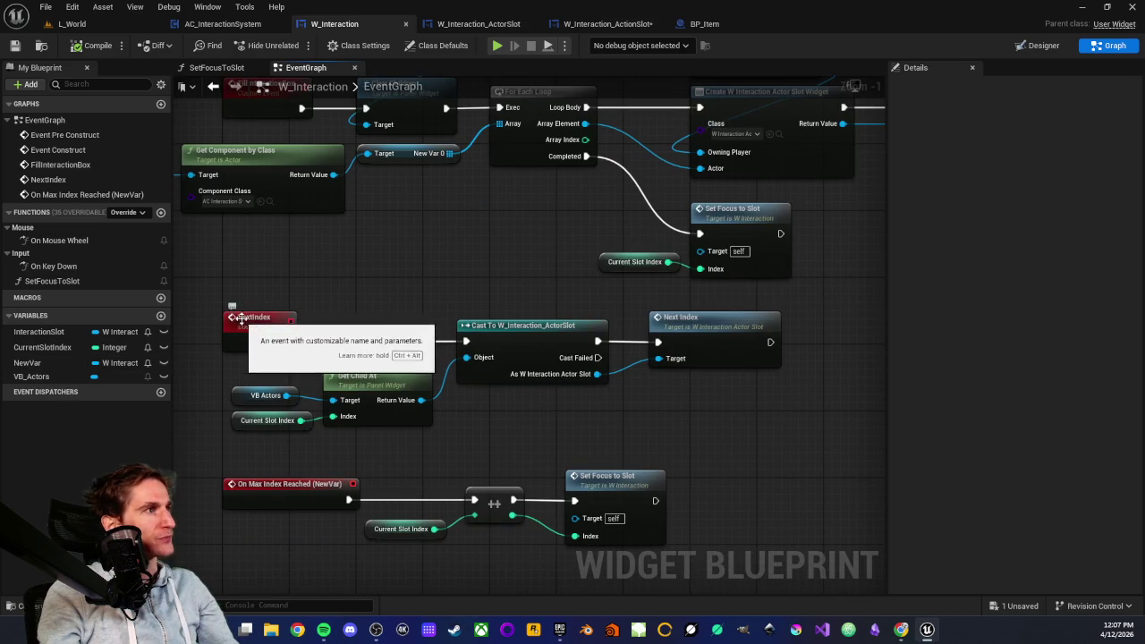
drag(277, 303, 326, 328)
drag(242, 341, 831, 486)
drag(786, 446, 680, 468)
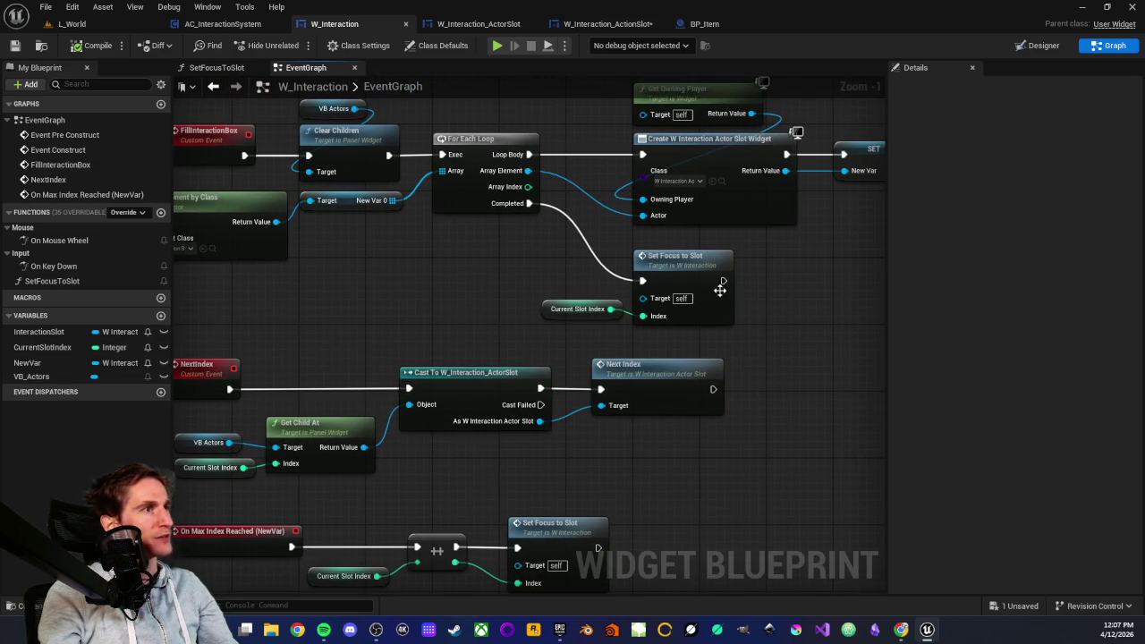
mouse_move(723, 281)
mouse_down()
mouse_move(767, 299)
mouse_move(791, 291)
mouse_up()
- Search 'next' and add a Next Index call beside Set Focus to Slot
text(next)
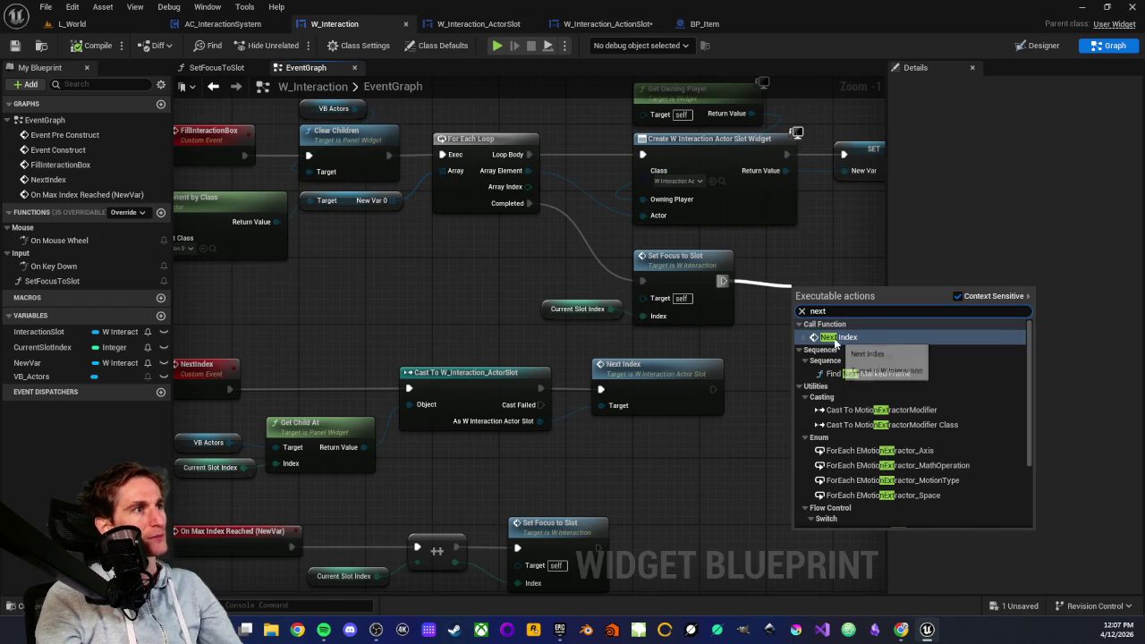
click(837, 343)
drag(813, 311, 791, 278)
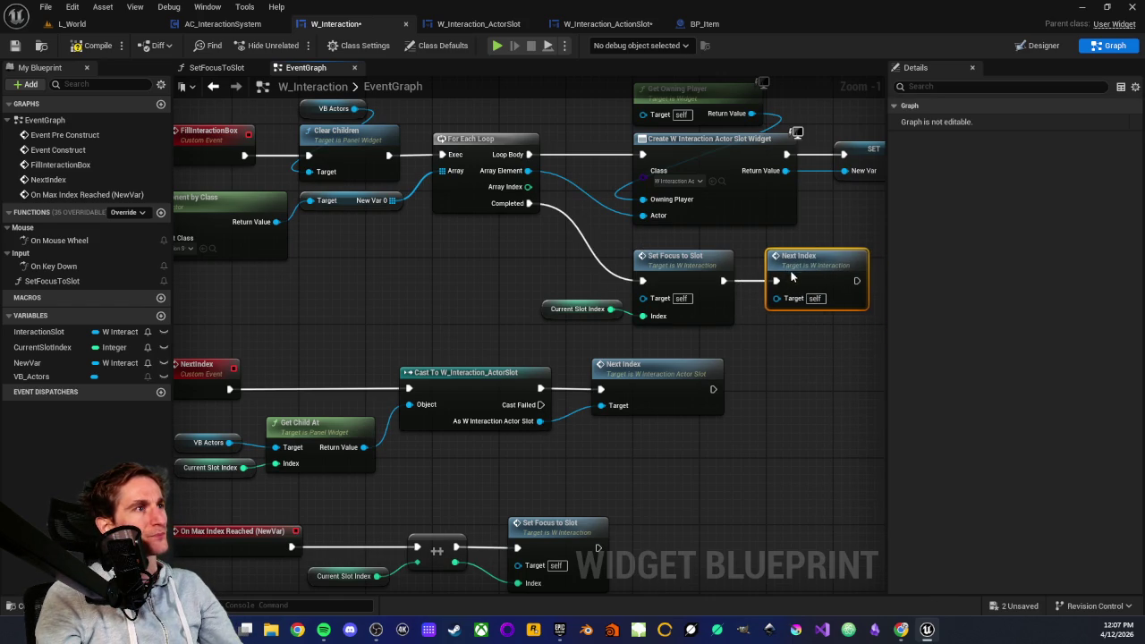
click(781, 337)
- Inspect the Set Focus to Slot and Current Slot Index nodes
drag(589, 263, 703, 303)
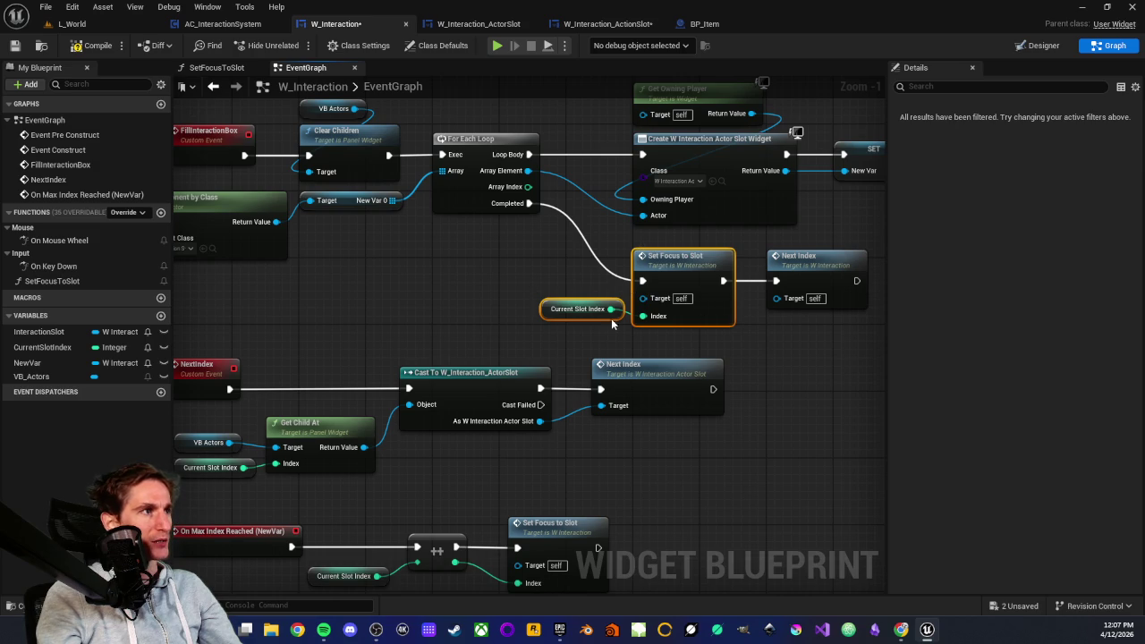
click(546, 312)
drag(534, 265, 675, 323)
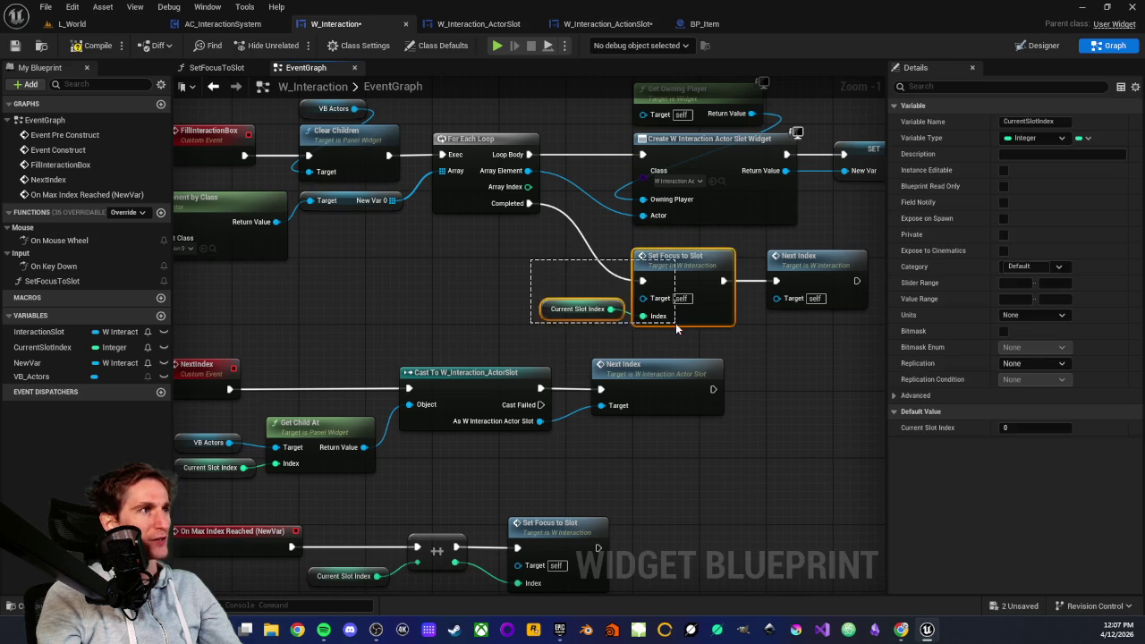
click(489, 320)
scroll(489, 321, down, 3)
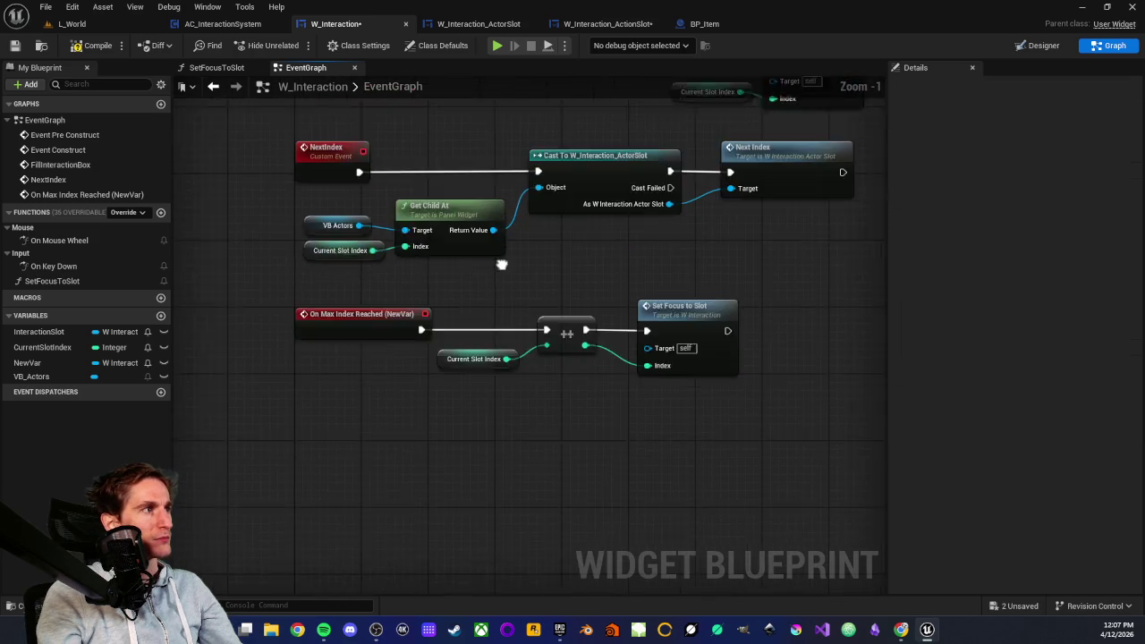
scroll(503, 309, up, 3)
mouse_move(472, 362)
mouse_down()
mouse_move(626, 396)
mouse_move(630, 417)
mouse_up()
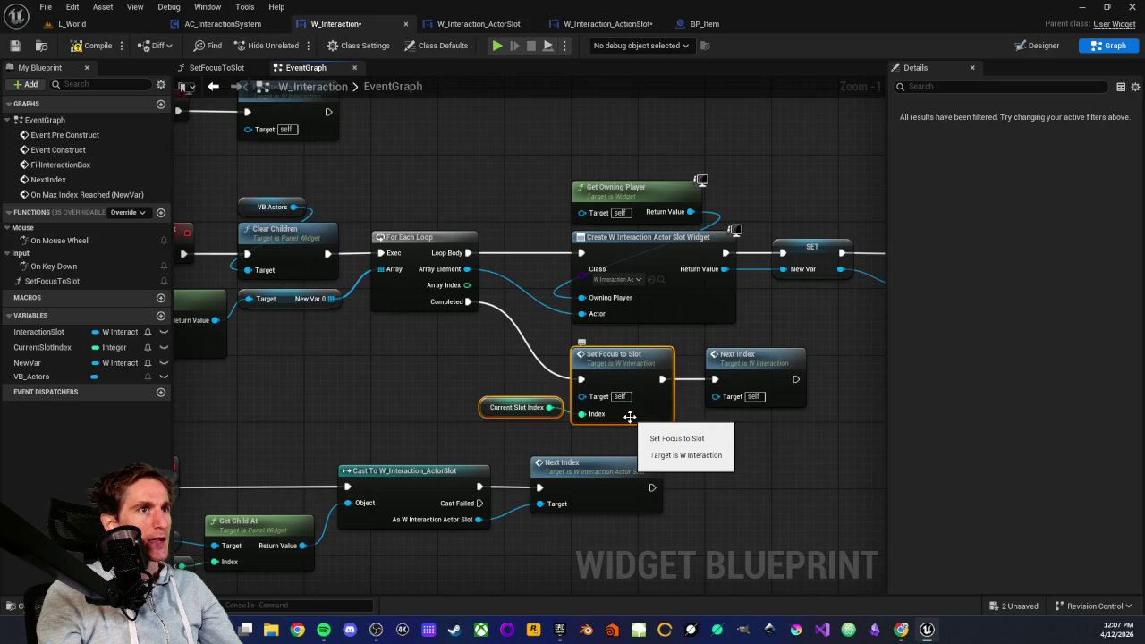
click(714, 420)
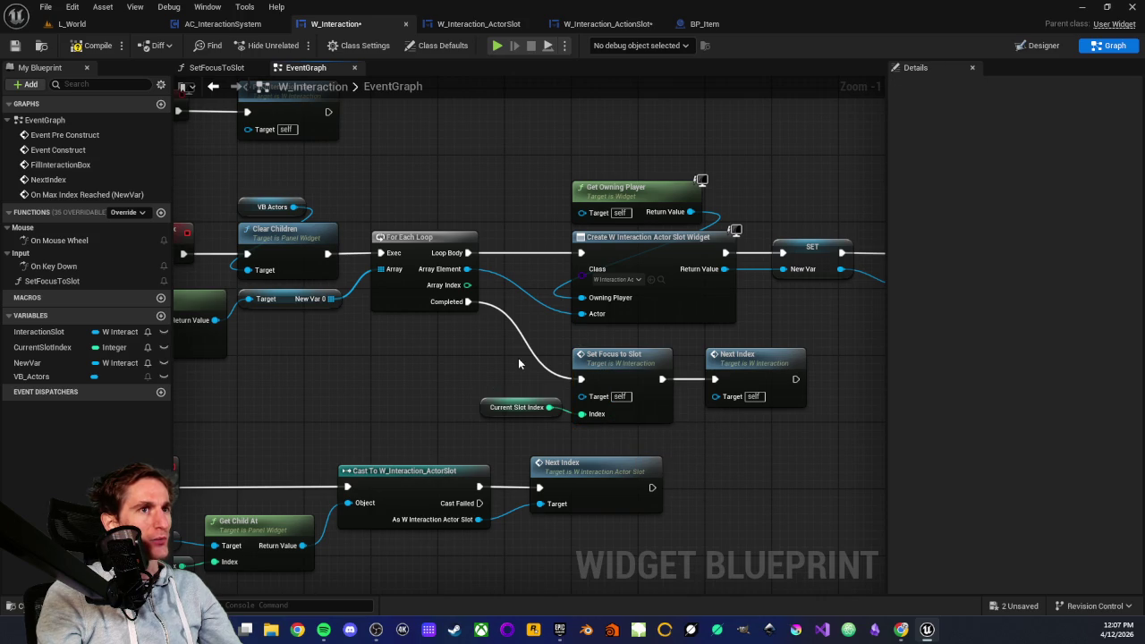
click(488, 405)
drag(475, 360, 635, 416)
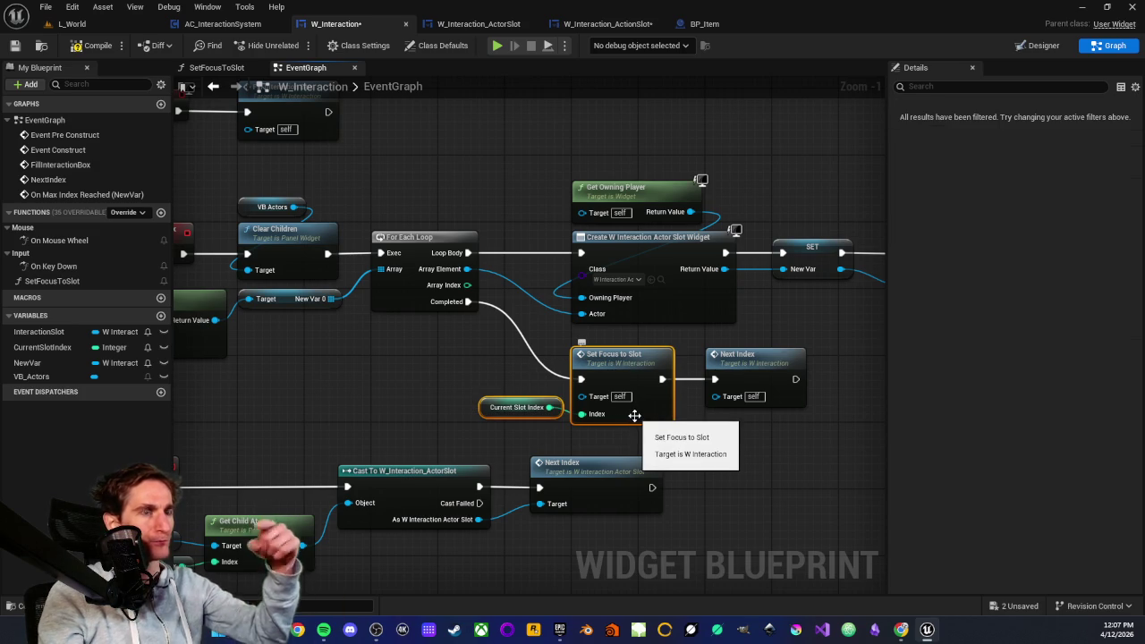
click(763, 454)
- Review the NextIndex event nodes, the new Next Index call, and the ++ increment
drag(391, 342, 621, 149)
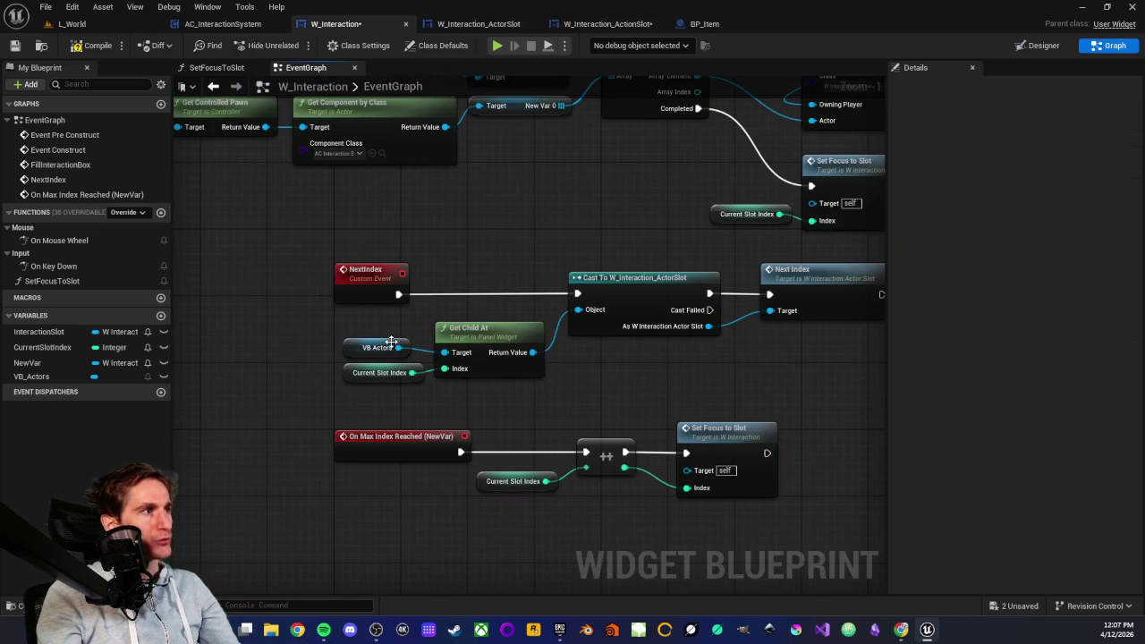
mouse_move(284, 324)
mouse_down()
mouse_move(544, 383)
mouse_move(451, 443)
mouse_up()
click(451, 443)
click(721, 314)
click(726, 396)
drag(725, 396, 621, 413)
mouse_move(776, 179)
mouse_down()
mouse_move(779, 274)
mouse_move(747, 354)
mouse_up()
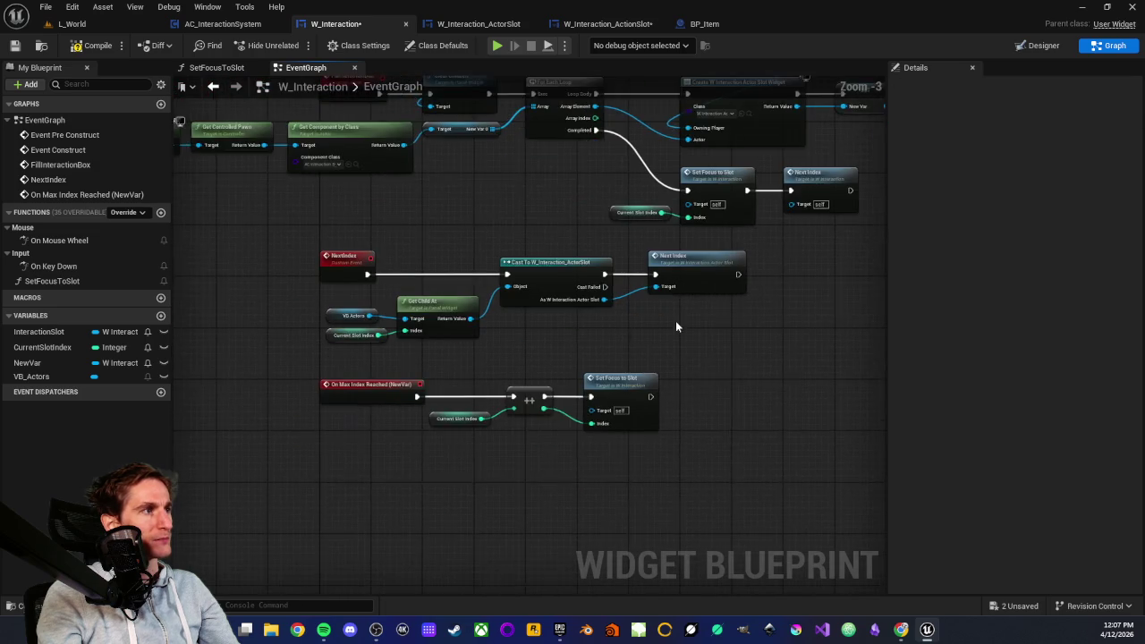
drag(424, 381, 631, 467)
scroll(620, 501, up, 1)
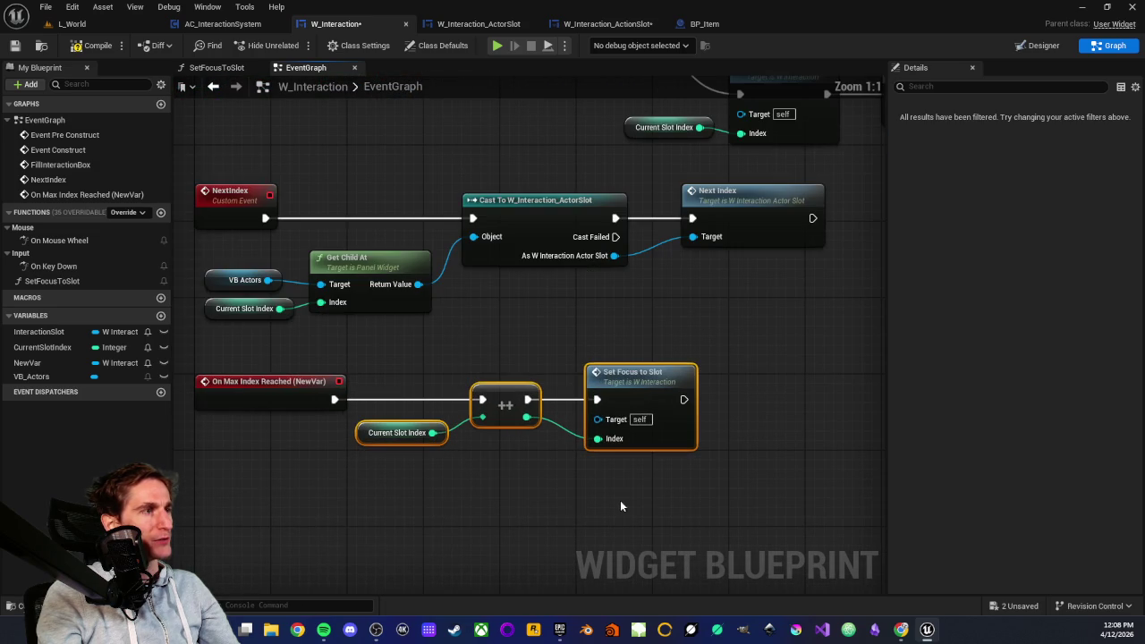
drag(389, 365, 649, 471)
click(650, 471)
scroll(649, 471, down, 4)
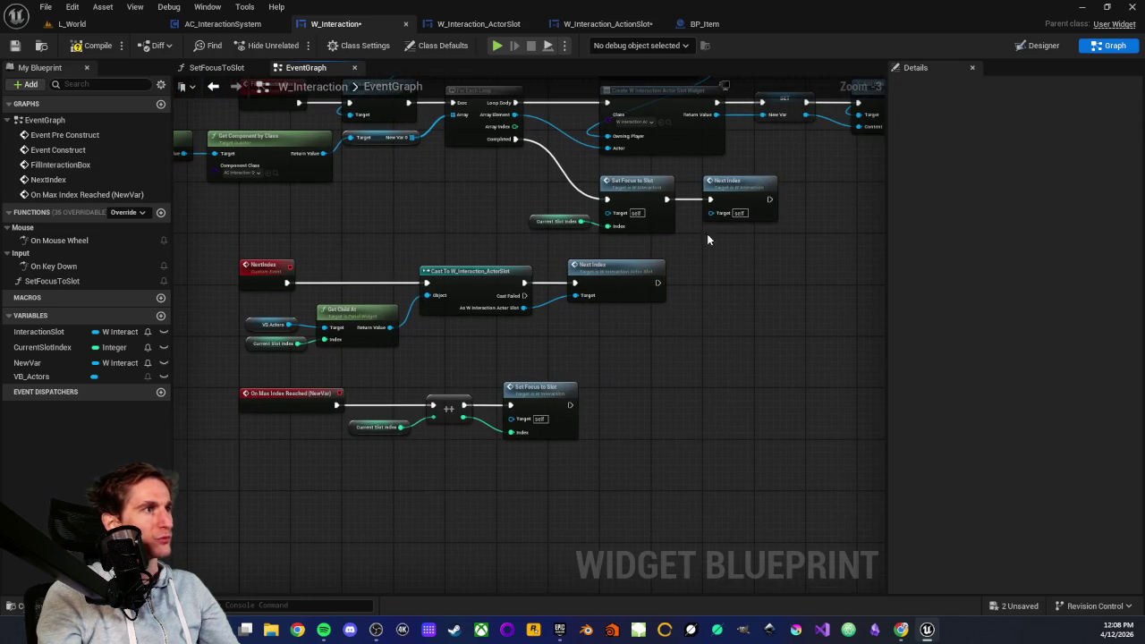
- Copy the Next Index call and paste a duplicate after Set Focus to Slot
click(725, 196)
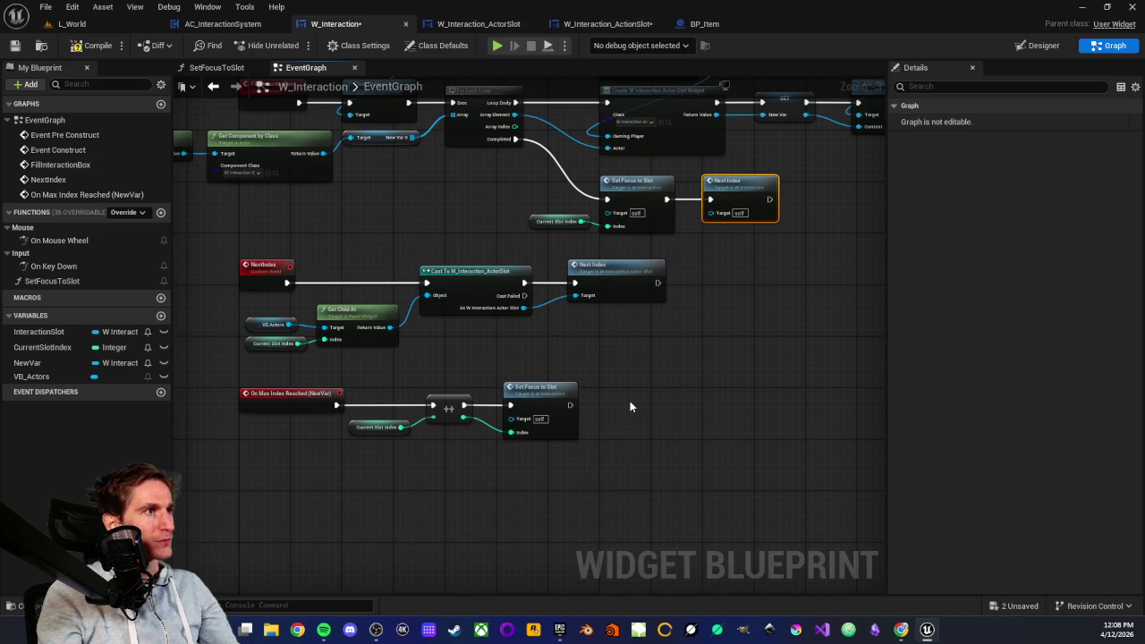
scroll(630, 407, up, 1)
key(ctrl+c)
key(ctrl+v)
scroll(626, 407, up, 2)
drag(653, 403, 641, 384)
scroll(647, 334, down, 1)
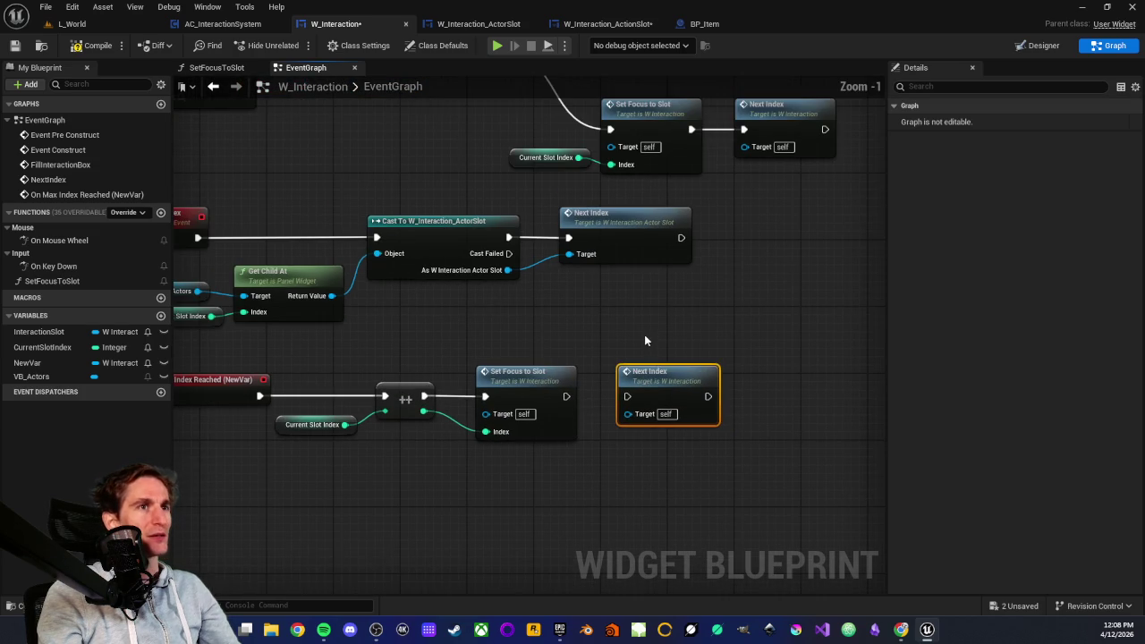
click(644, 333)
- Delete both the Next Index call after the fill loop and the pasted copy
mouse_move(645, 334)
mouse_down()
mouse_move(624, 413)
mouse_move(774, 377)
mouse_up()
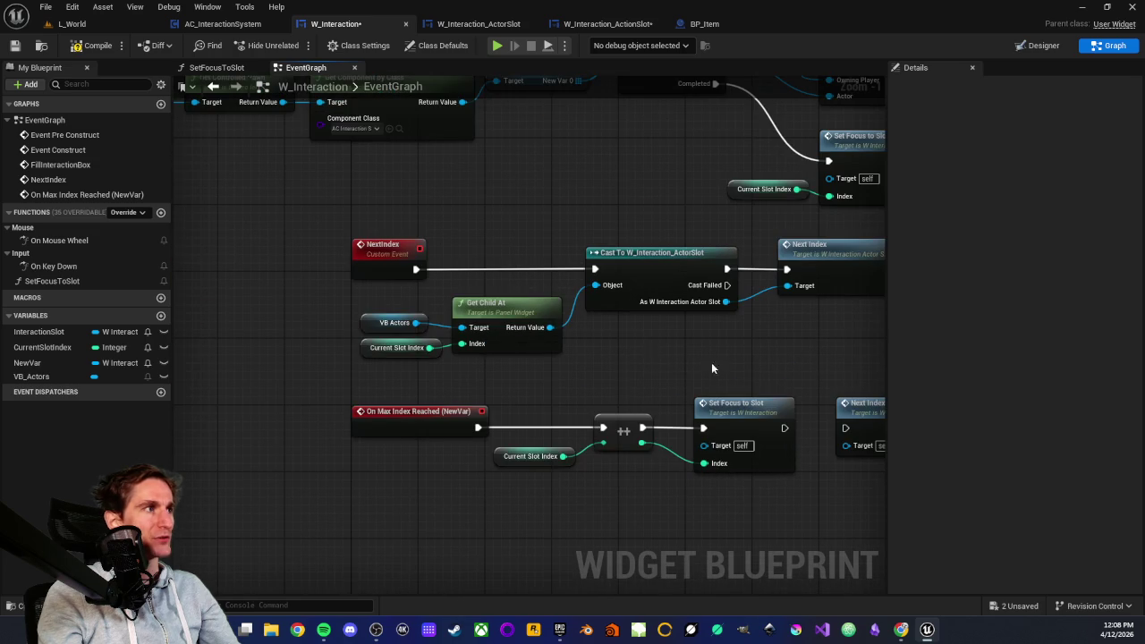
drag(680, 307, 678, 302)
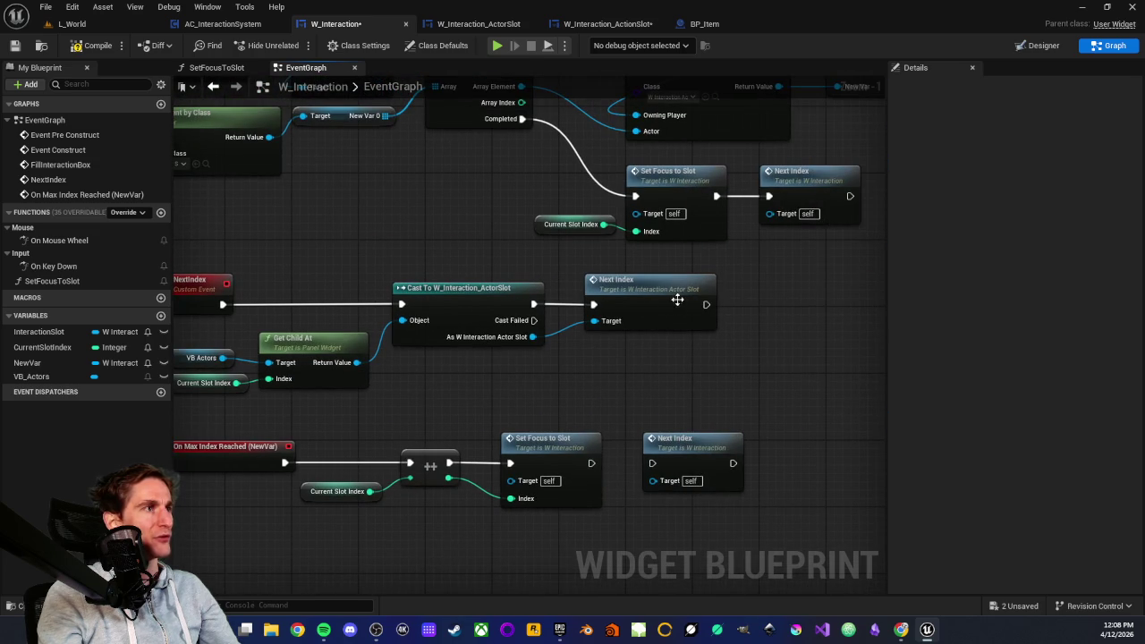
click(767, 179)
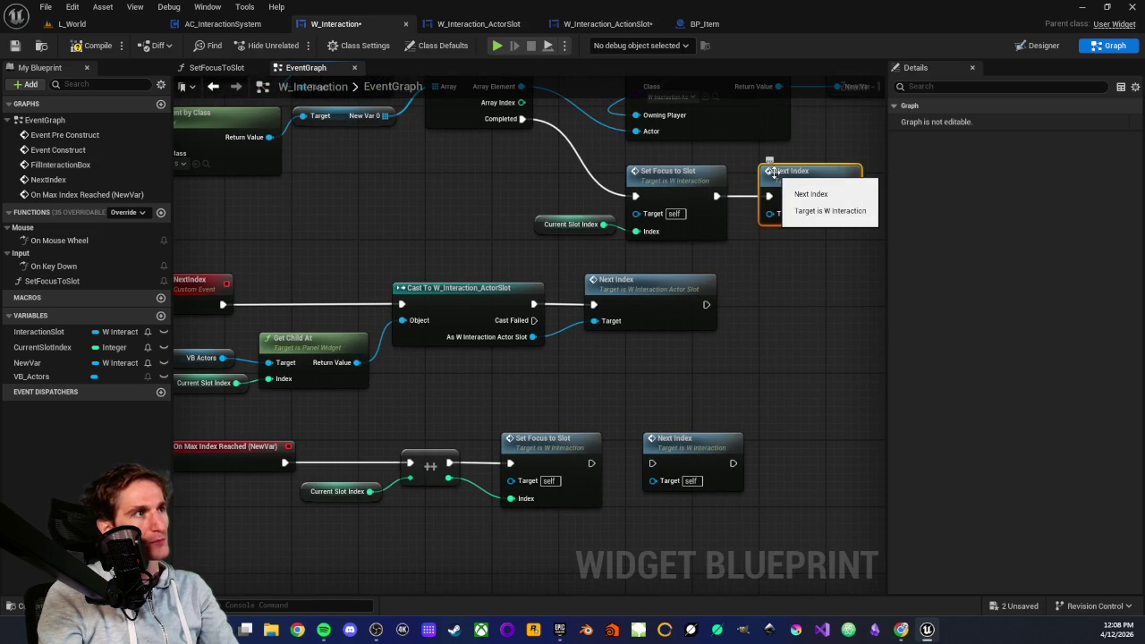
key(Delete)
click(702, 447)
key(Delete)
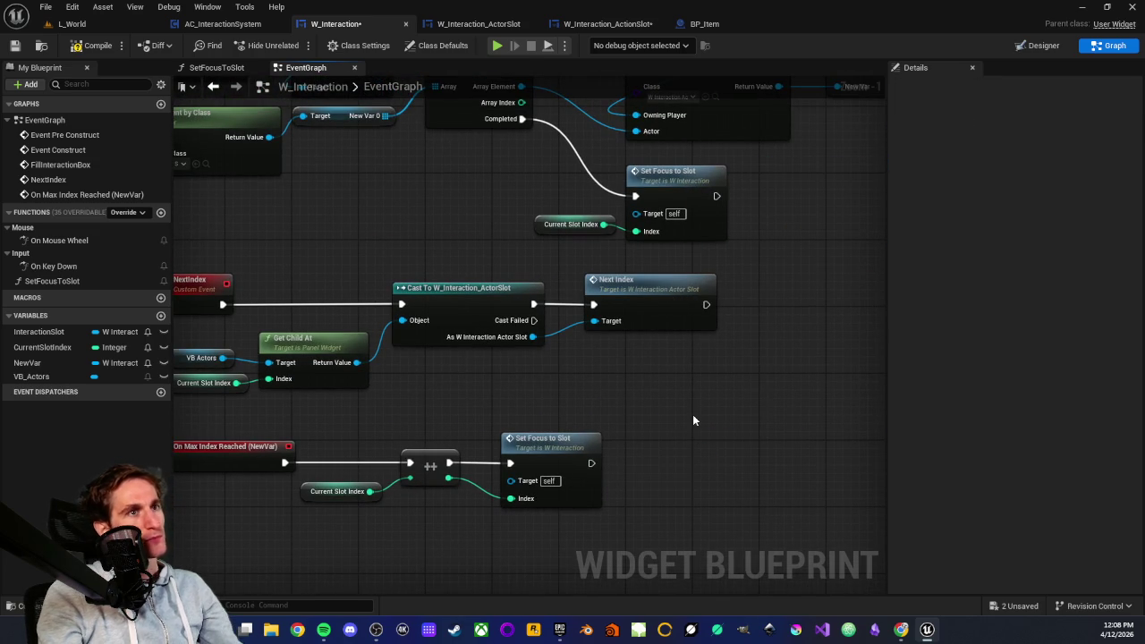
- Review the remaining NextIndex custom event chain and its Next Index call
scroll(542, 417, up, 1)
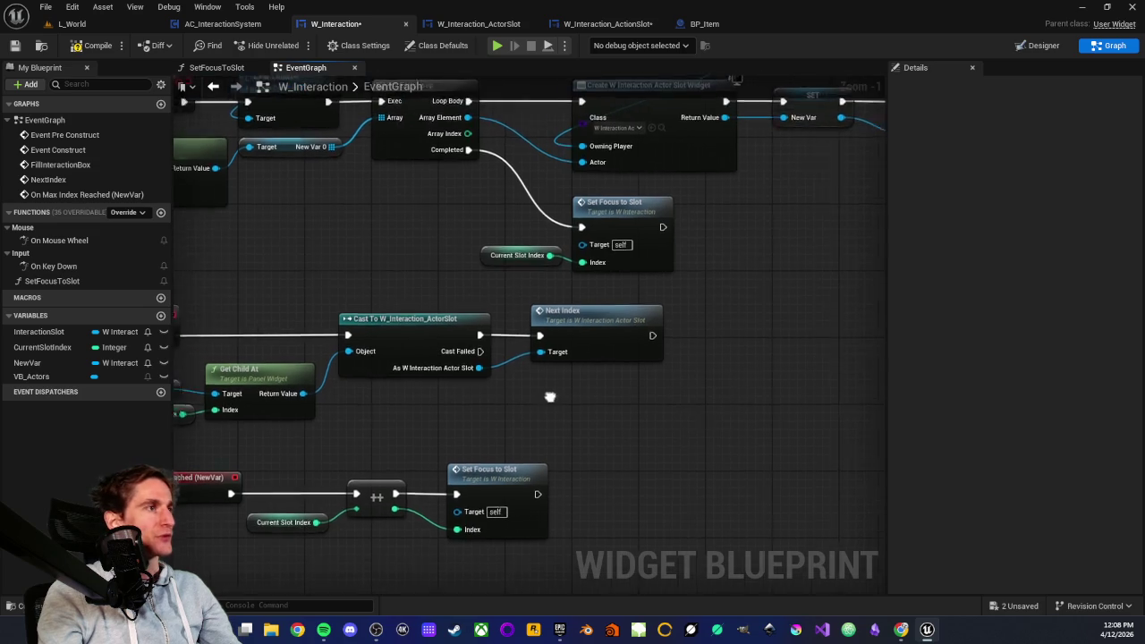
drag(542, 417, 732, 415)
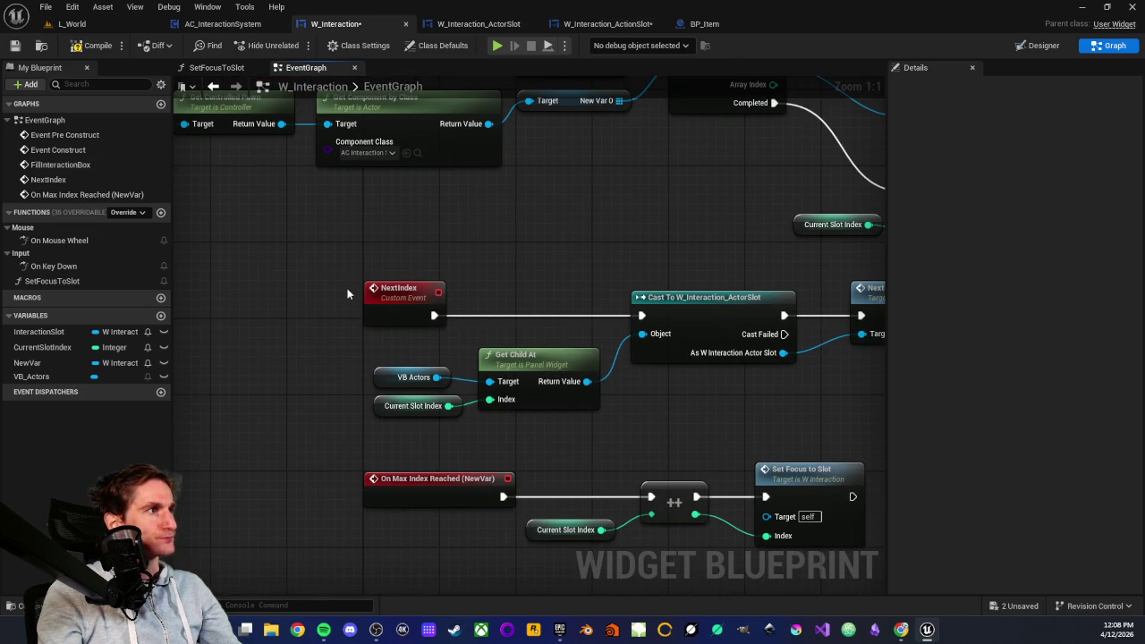
drag(344, 273, 451, 336)
drag(358, 264, 449, 327)
scroll(409, 346, down, 2)
drag(344, 294, 842, 395)
drag(842, 396, 710, 419)
click(710, 419)
scroll(626, 409, up, 1)
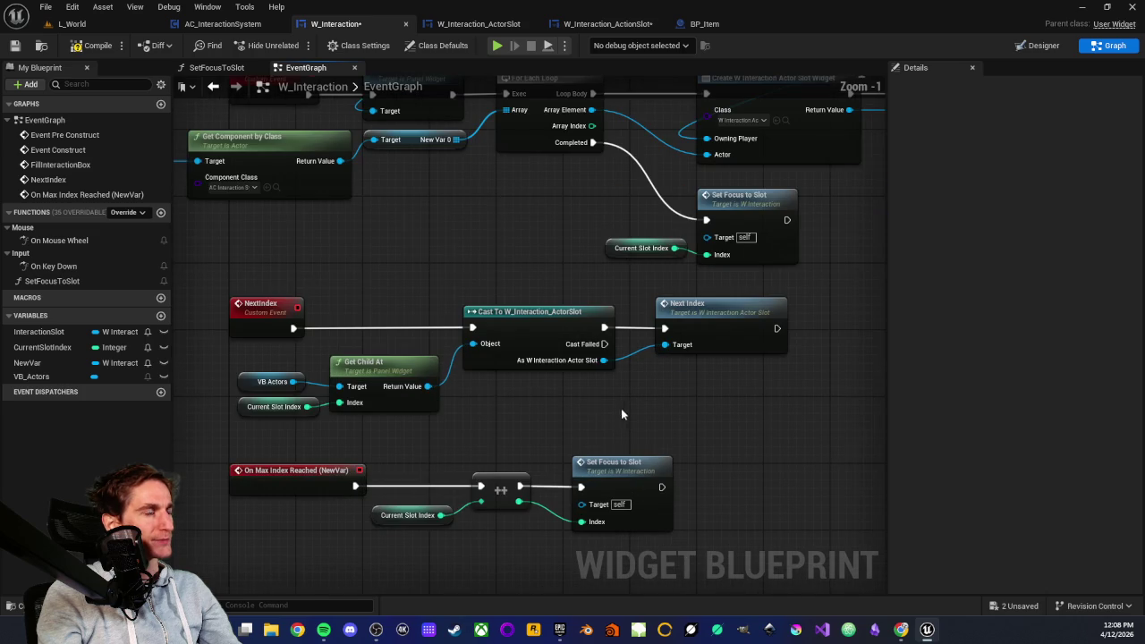
mouse_move(200, 304)
mouse_down()
mouse_move(686, 427)
mouse_move(826, 427)
mouse_up()
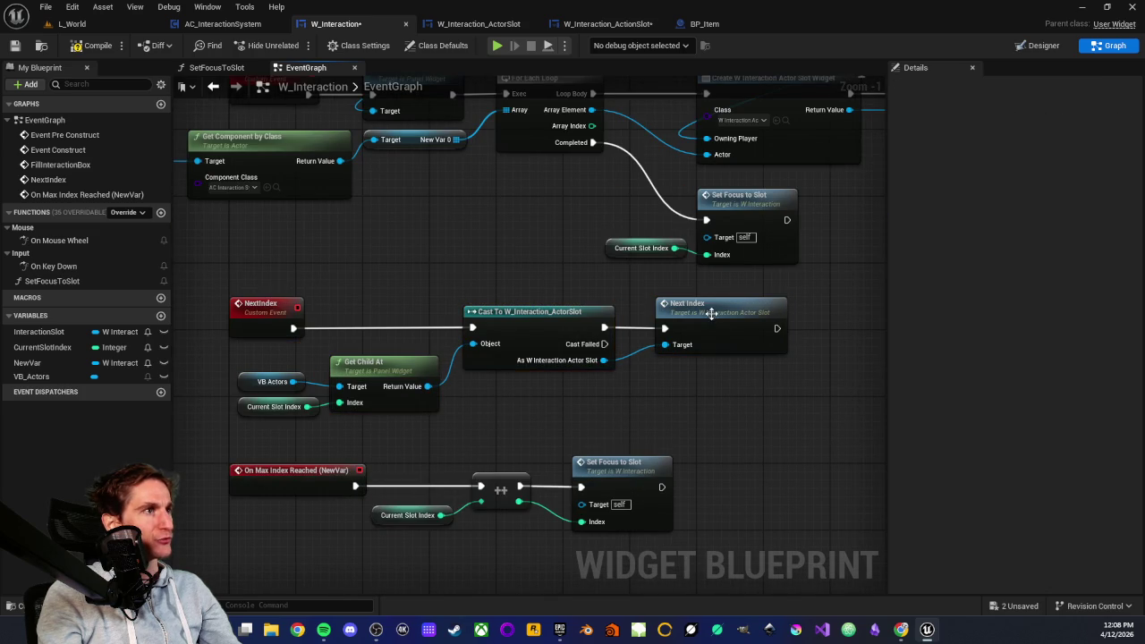
click(709, 313)
click(472, 25)
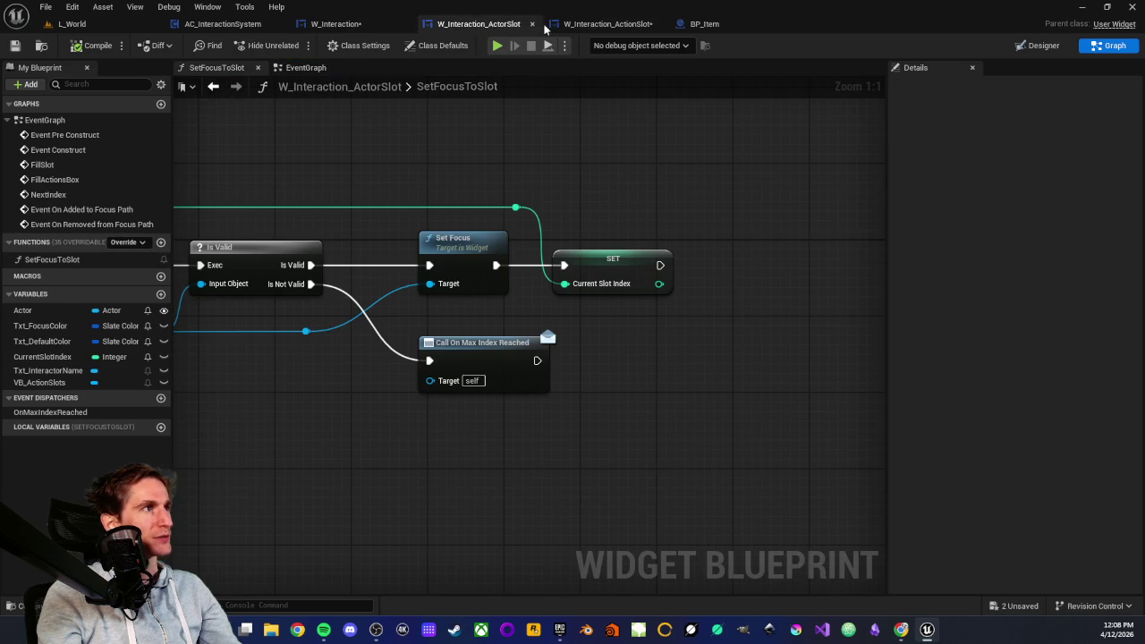
- In W_Interaction_ActorSlot's EventGraph, select and review the NextIndex increment chain
scroll(430, 232, down, 1)
click(307, 67)
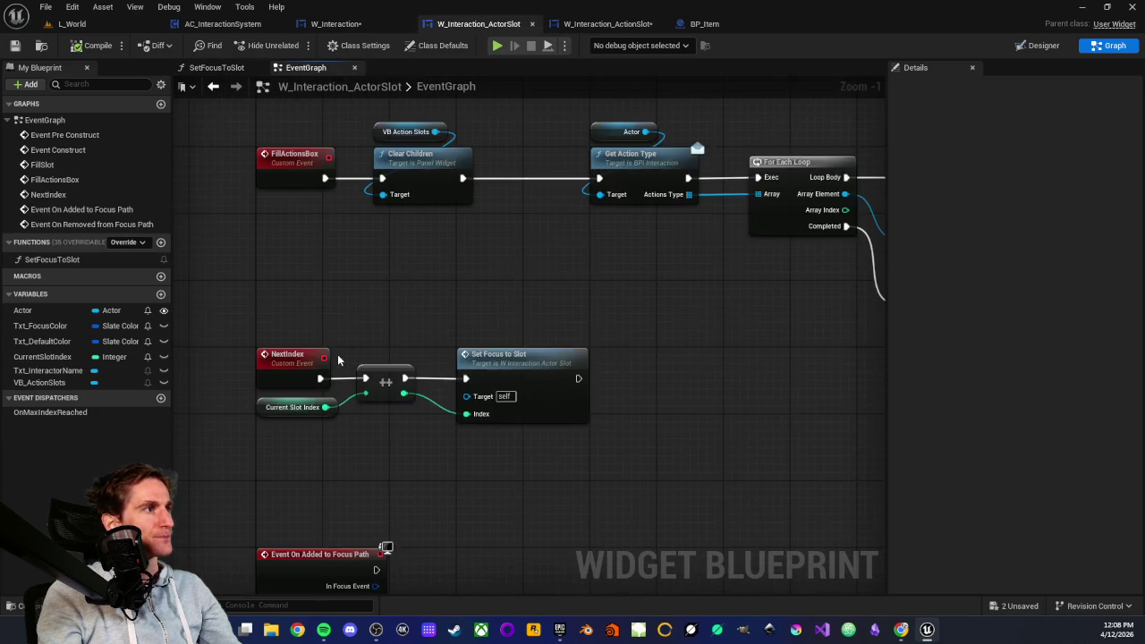
drag(377, 265, 793, 417)
click(727, 403)
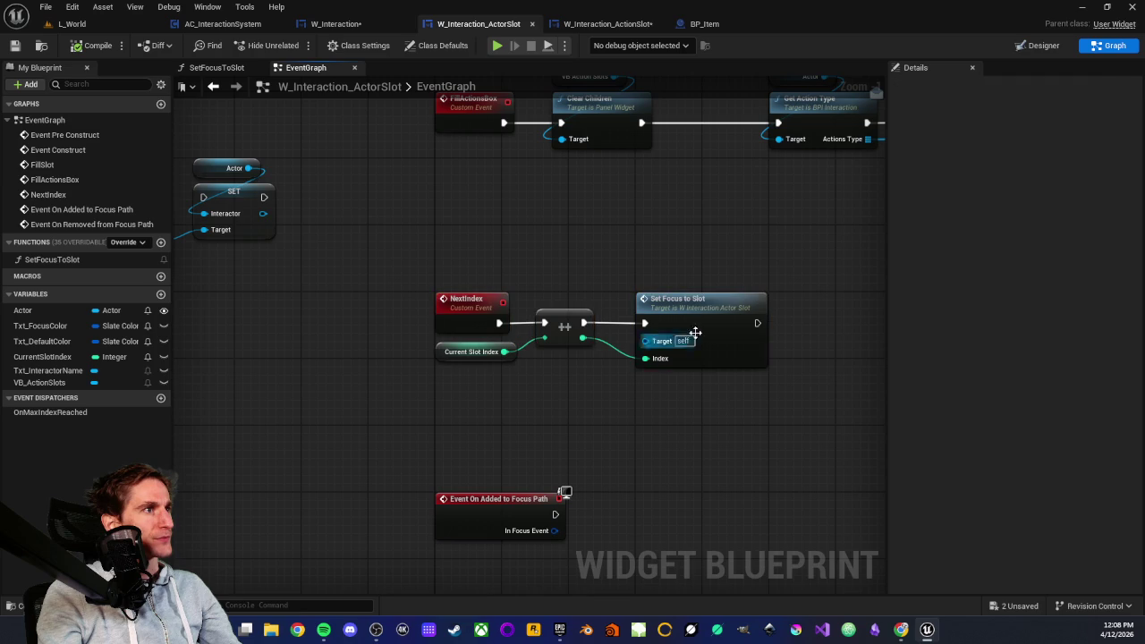
- Inspect the Set Focus node in the SetFocusToSlot function, then return to W_Interaction's EventGraph
double_click(691, 310)
scroll(691, 311, up, 3)
click(733, 231)
click(625, 397)
scroll(624, 397, down, 2)
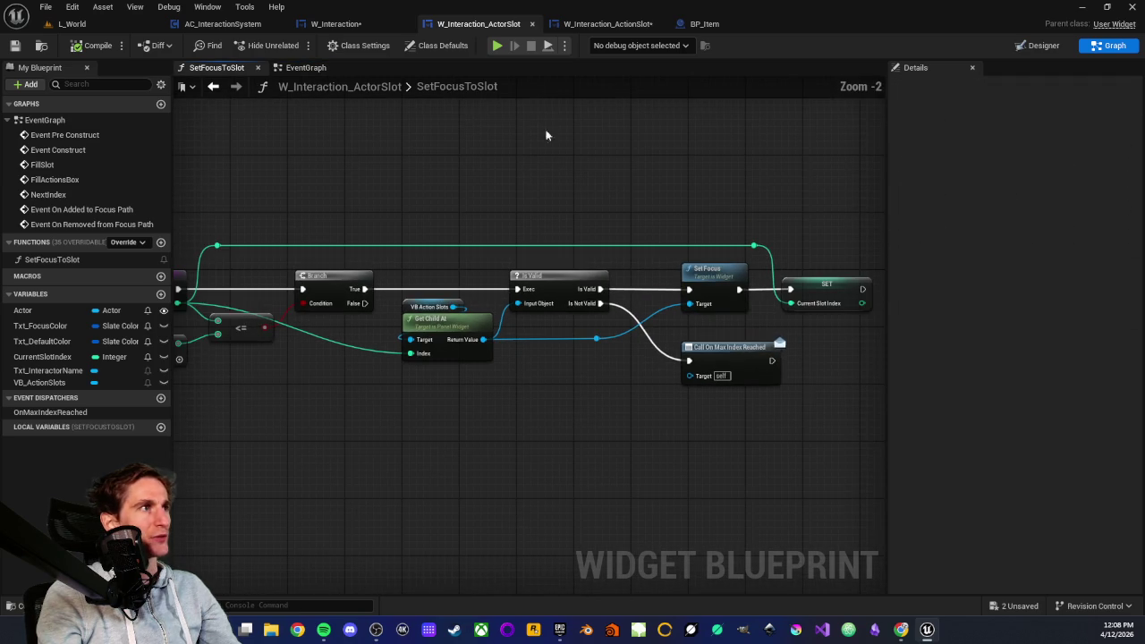
click(360, 29)
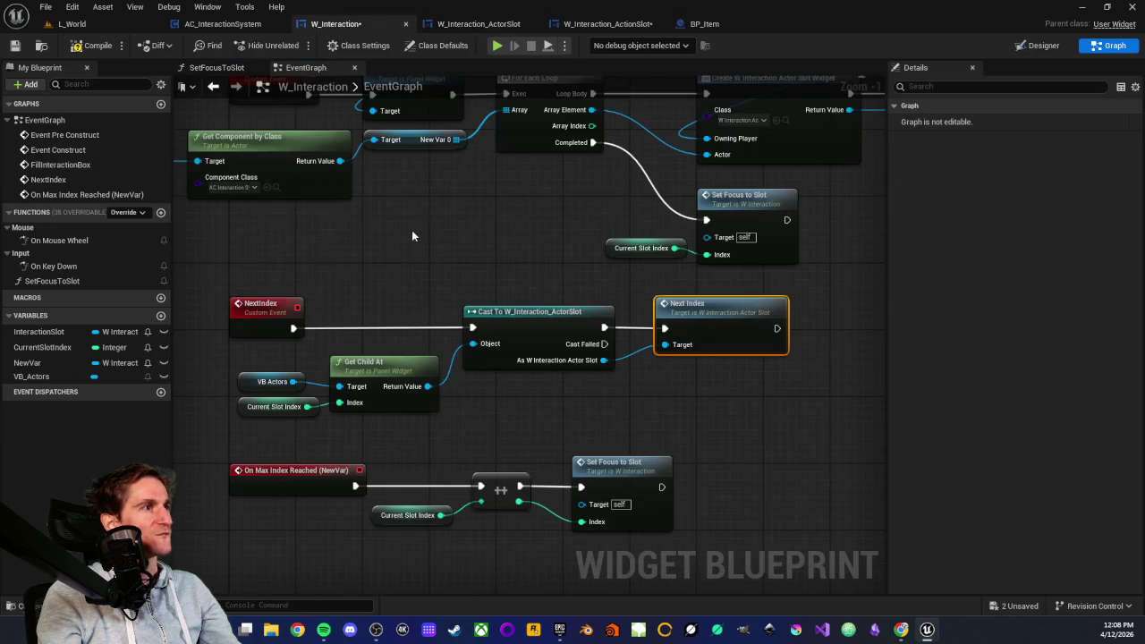
- Zoom in and out around W_Interaction's EventGraph to survey the box-filling logic
scroll(421, 229, up, 2)
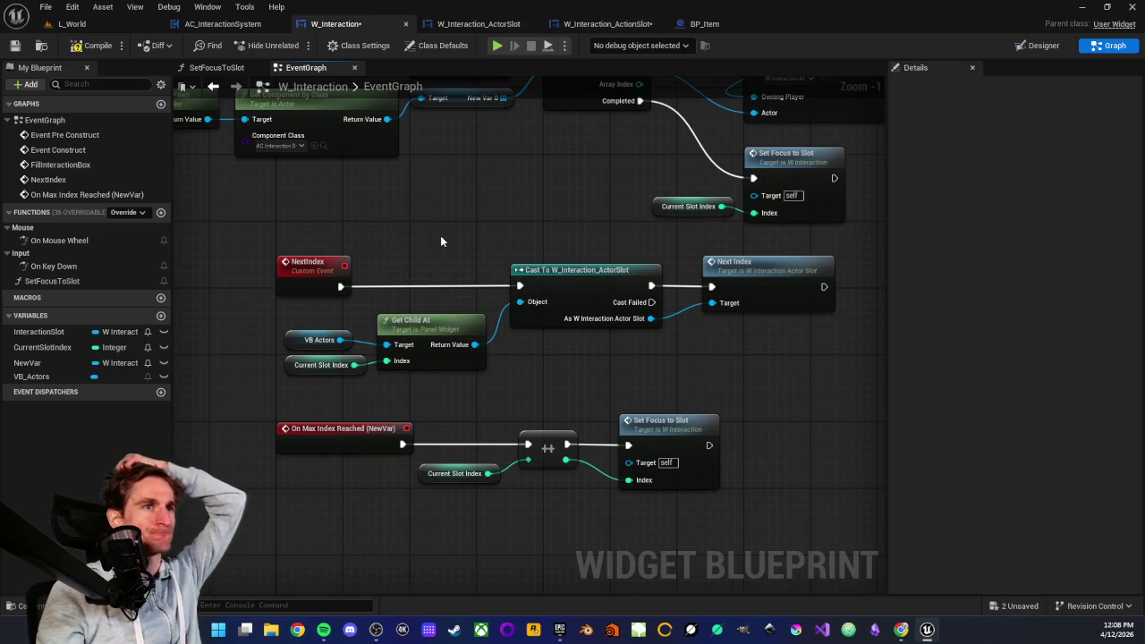
scroll(441, 235, down, 2)
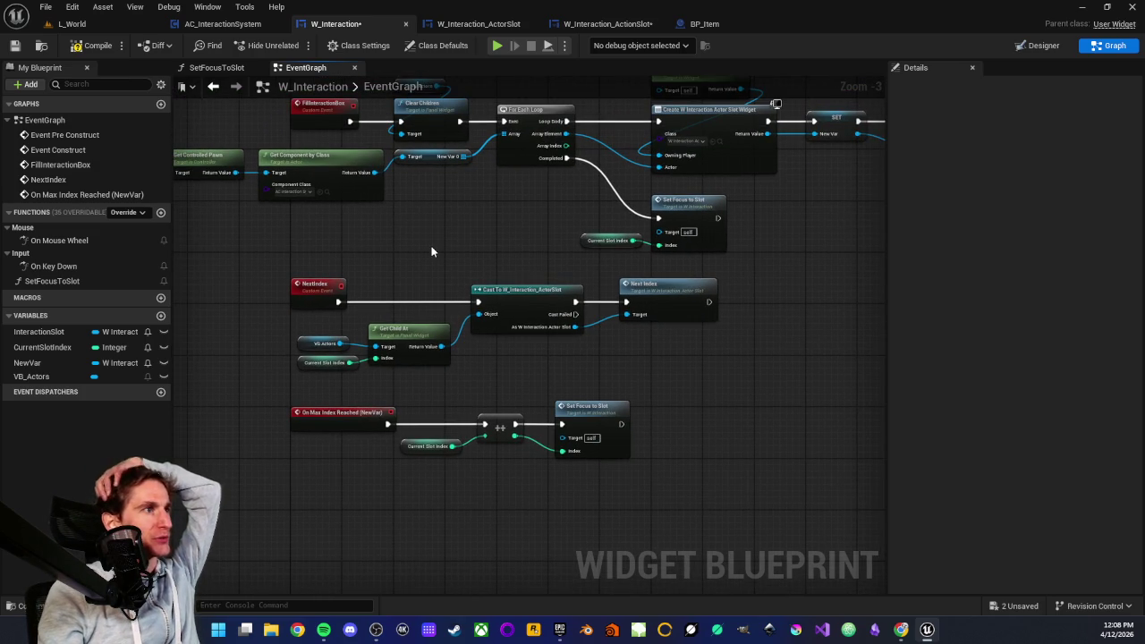
scroll(417, 277, up, 2)
scroll(412, 273, down, 1)
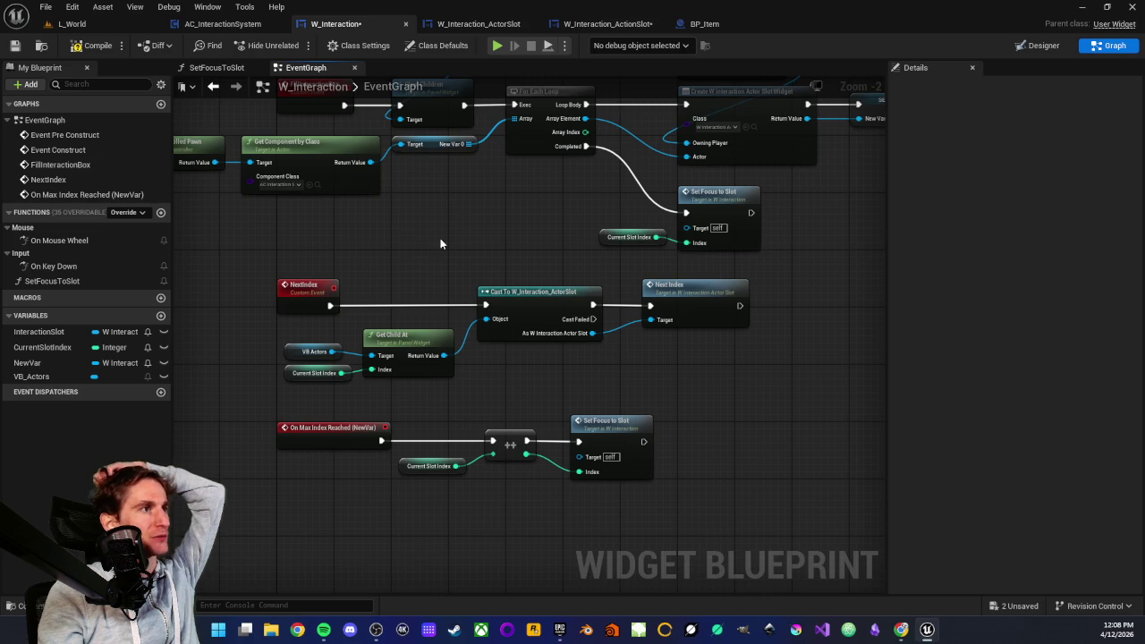
scroll(294, 231, down, 1)
scroll(358, 285, down, 2)
scroll(331, 330, up, 3)
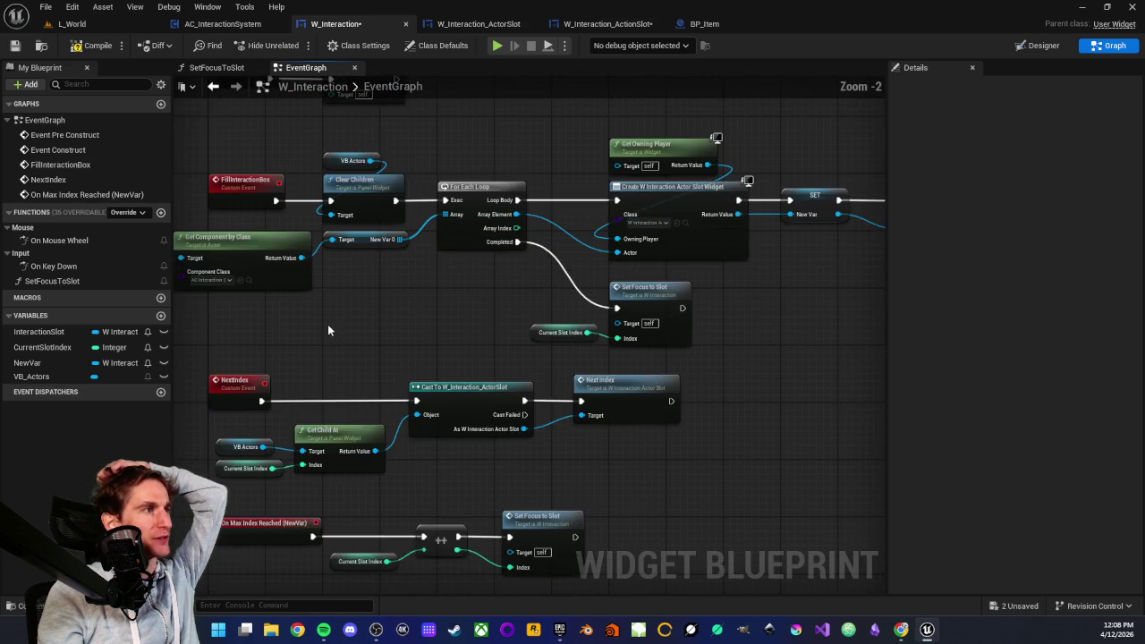
scroll(450, 322, up, 1)
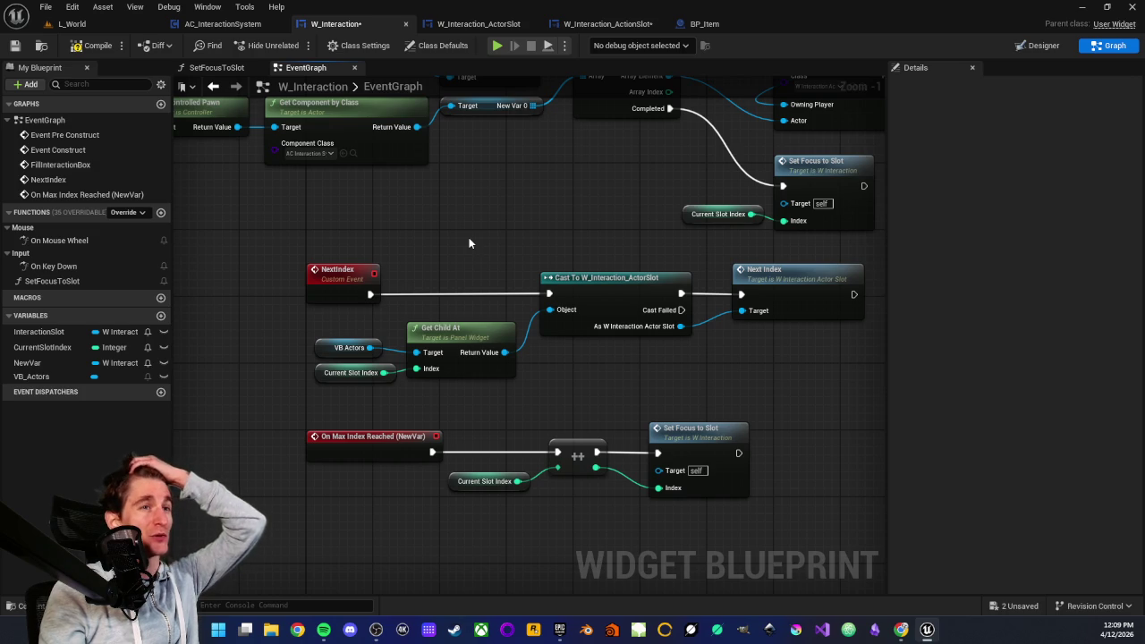
scroll(474, 278, up, 1)
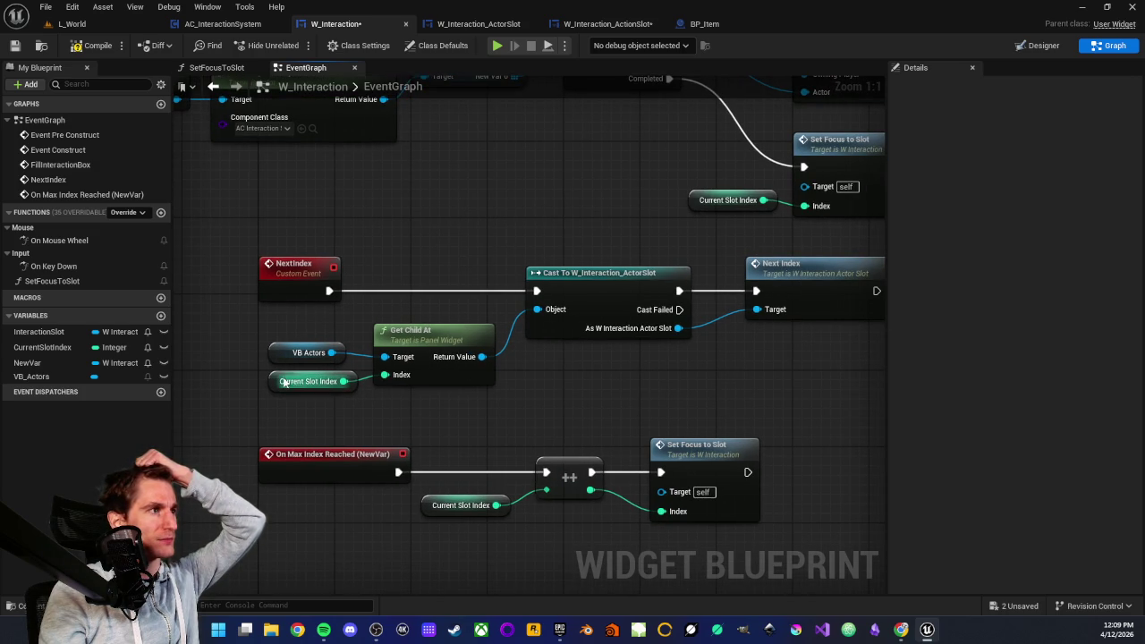
- Compare the fill loop's Set Focus to Slot call with ActorSlot's SetFocusToSlot entry and Branch
mouse_move(681, 291)
mouse_down()
mouse_move(542, 298)
mouse_move(501, 404)
mouse_up()
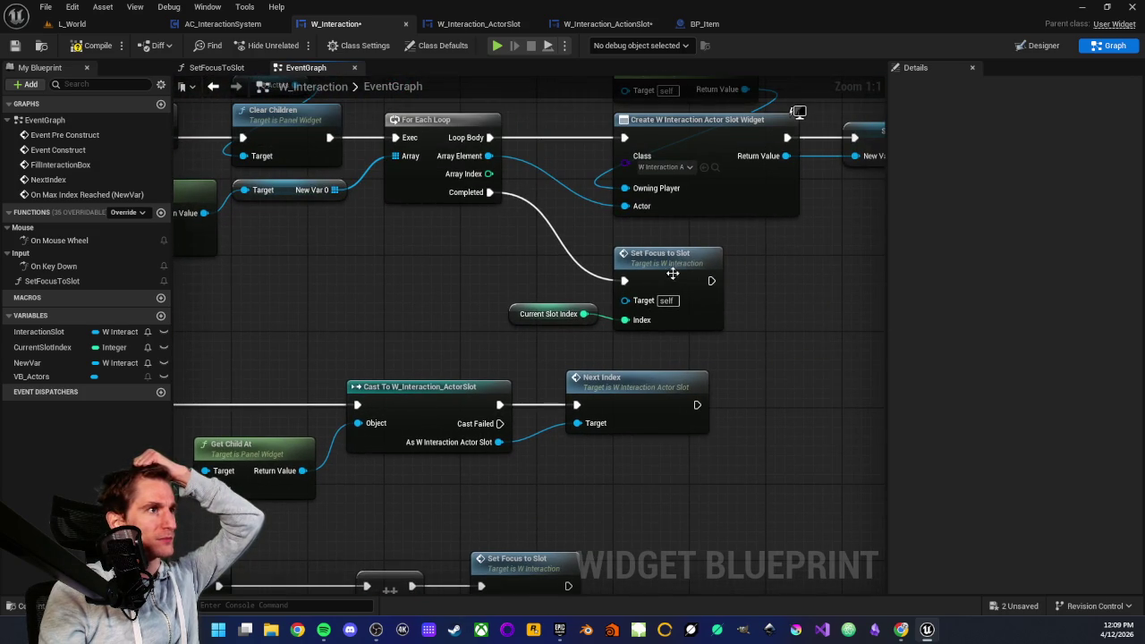
drag(499, 350, 551, 273)
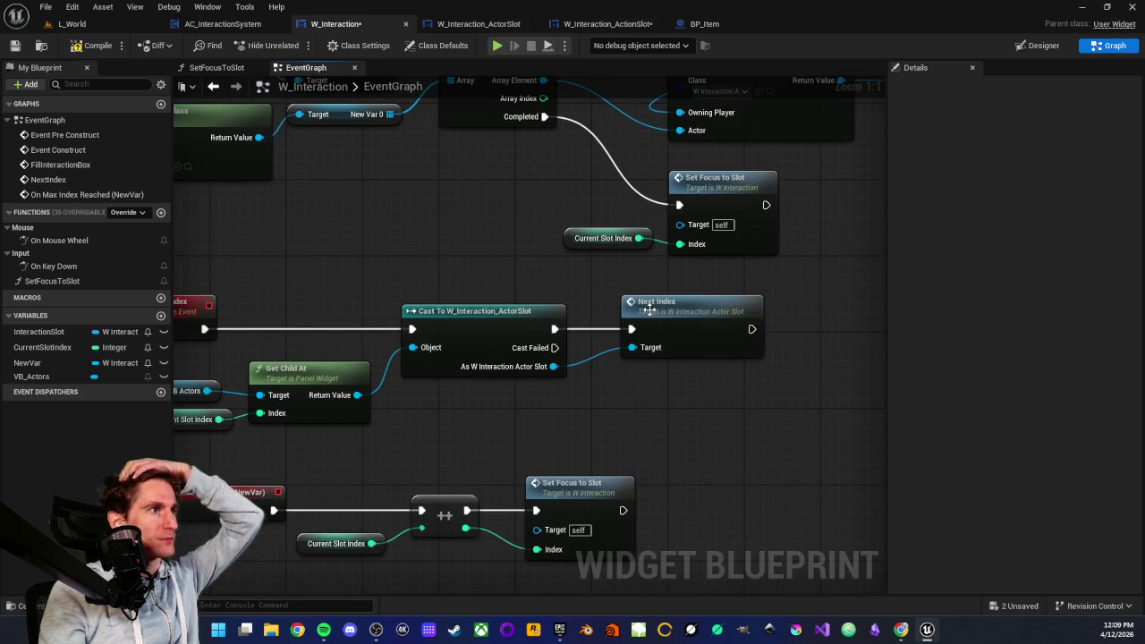
click(490, 24)
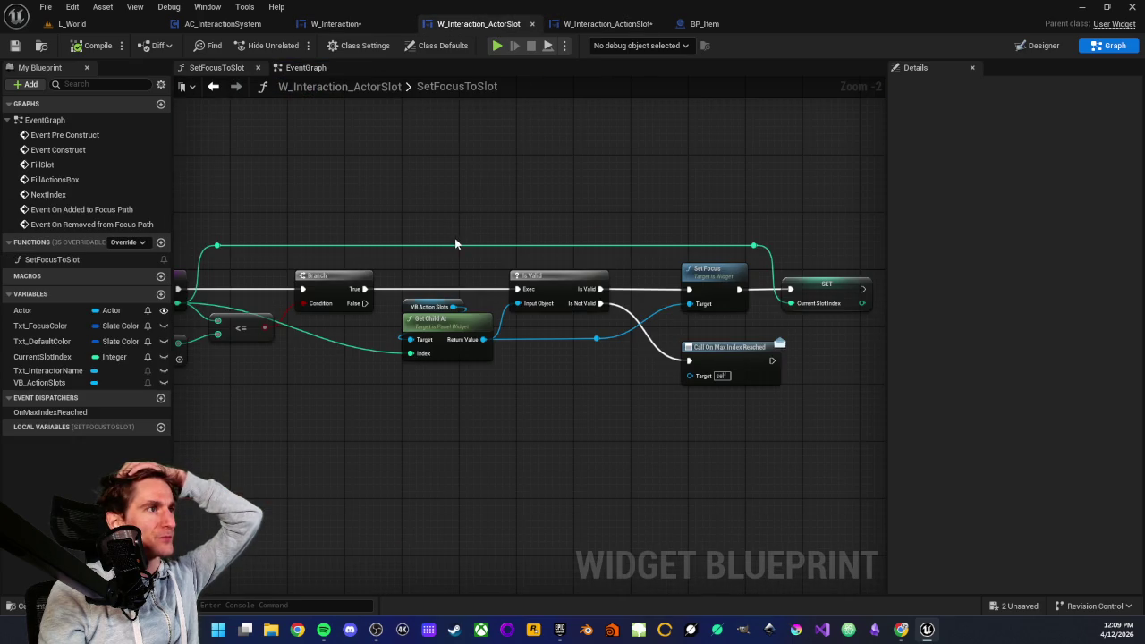
drag(413, 235, 480, 211)
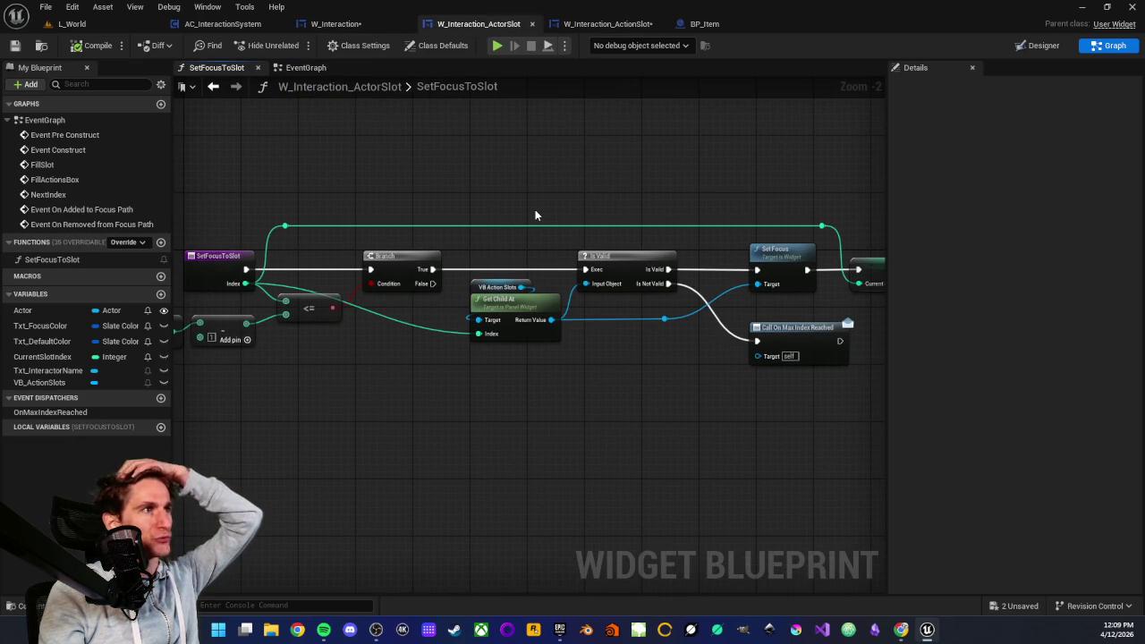
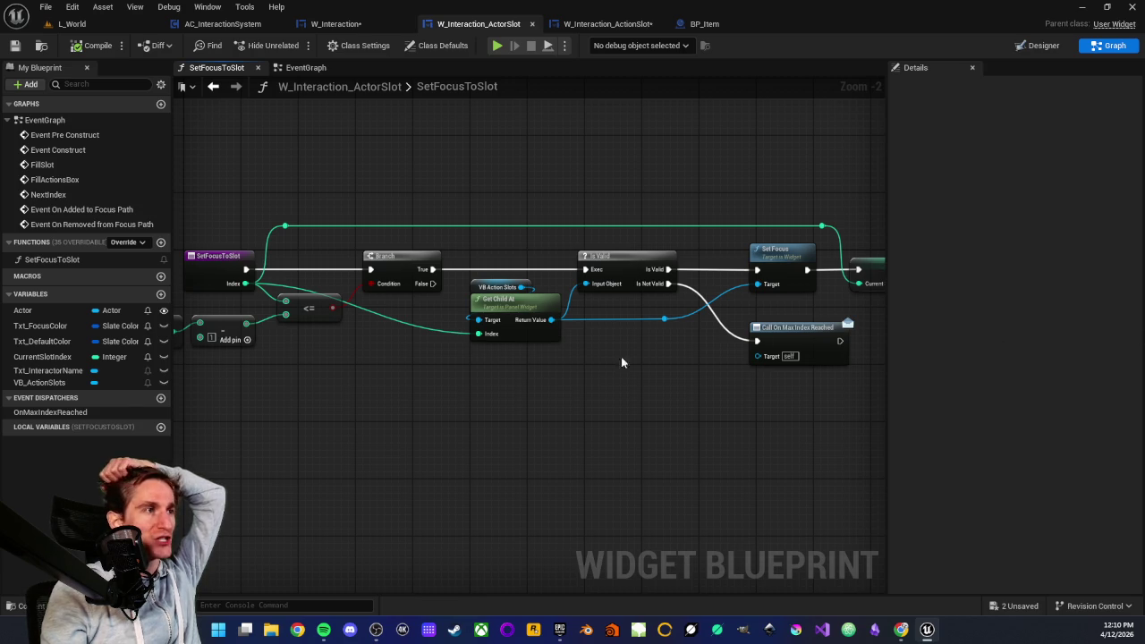
- Review the NextIndex logic in the W_Interaction event graph
click(335, 23)
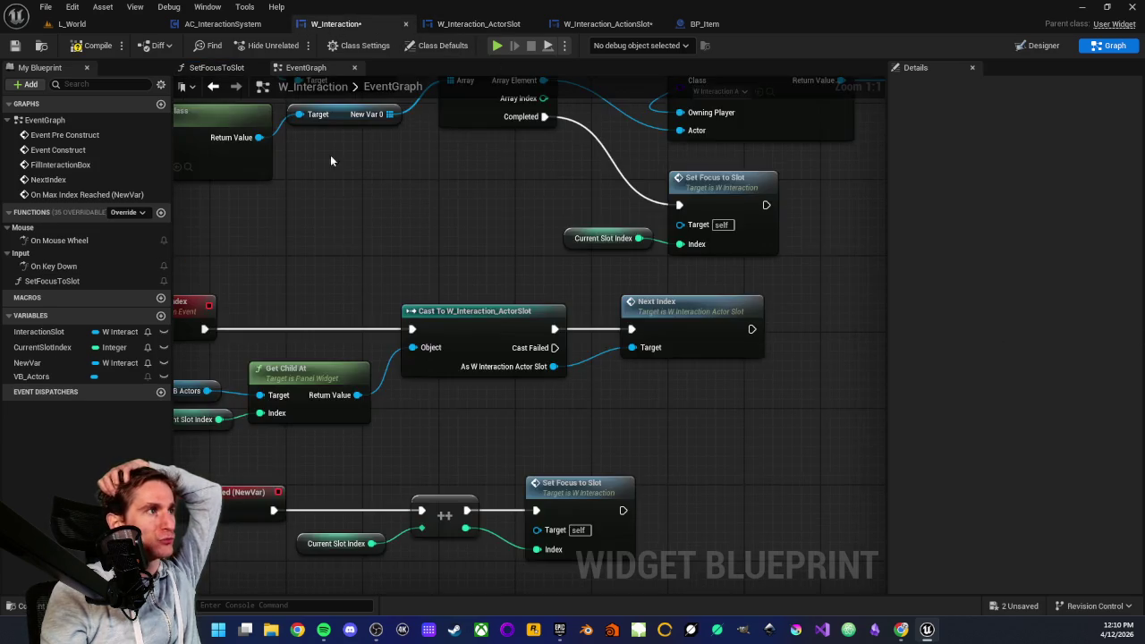
scroll(380, 241, down, 3)
scroll(365, 208, down, 2)
scroll(506, 237, up, 3)
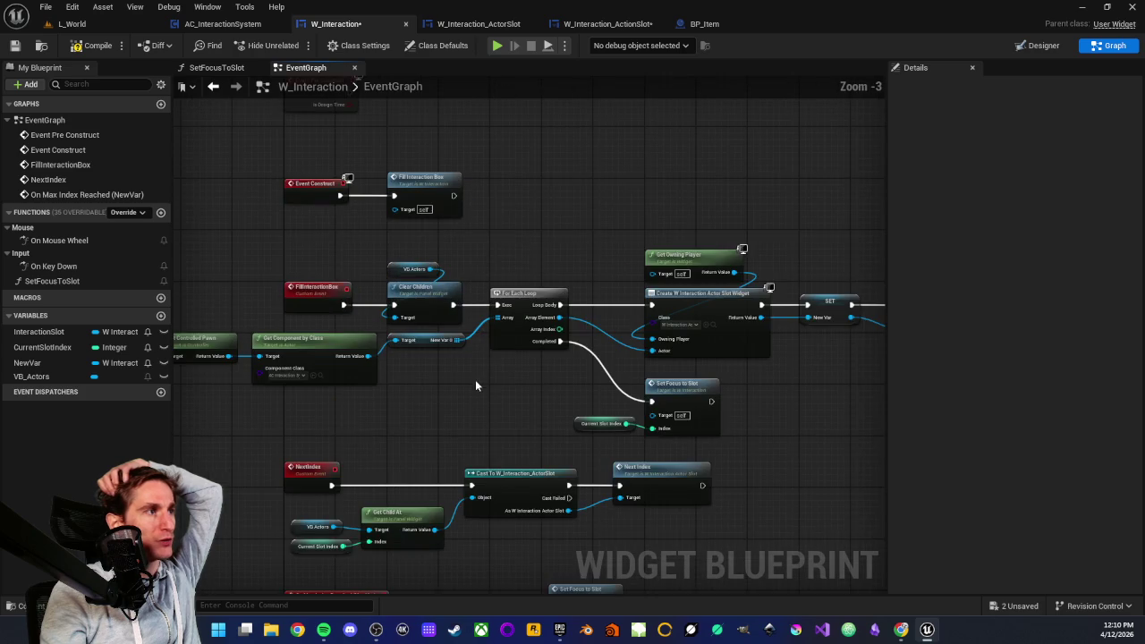
scroll(496, 287, down, 2)
- Return to W_Interaction_ActorSlot and open its event graph showing the NextIndex event
click(470, 23)
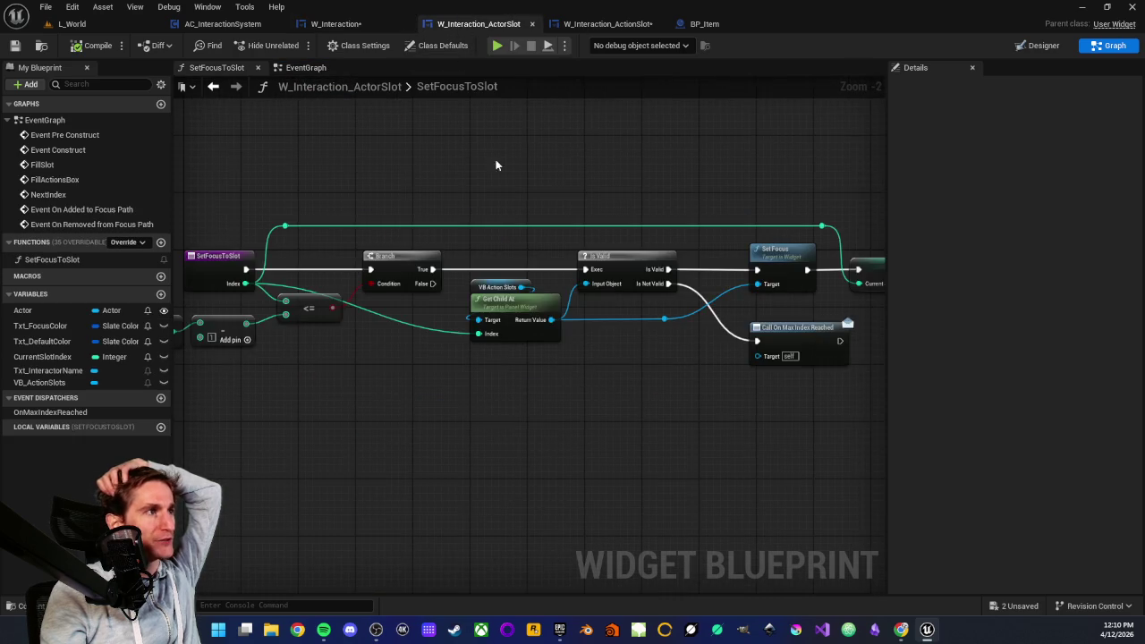
scroll(442, 198, down, 3)
scroll(442, 198, up, 1)
scroll(466, 170, up, 1)
click(306, 67)
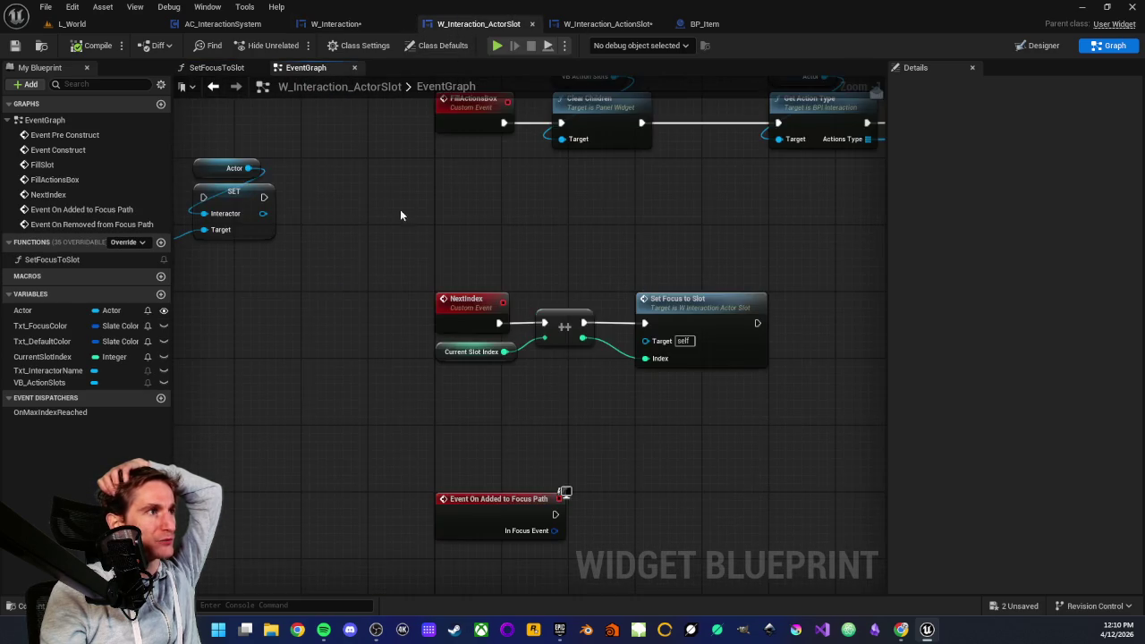
scroll(474, 225, down, 1)
mouse_move(475, 224)
mouse_down()
mouse_move(417, 233)
mouse_move(420, 261)
mouse_up()
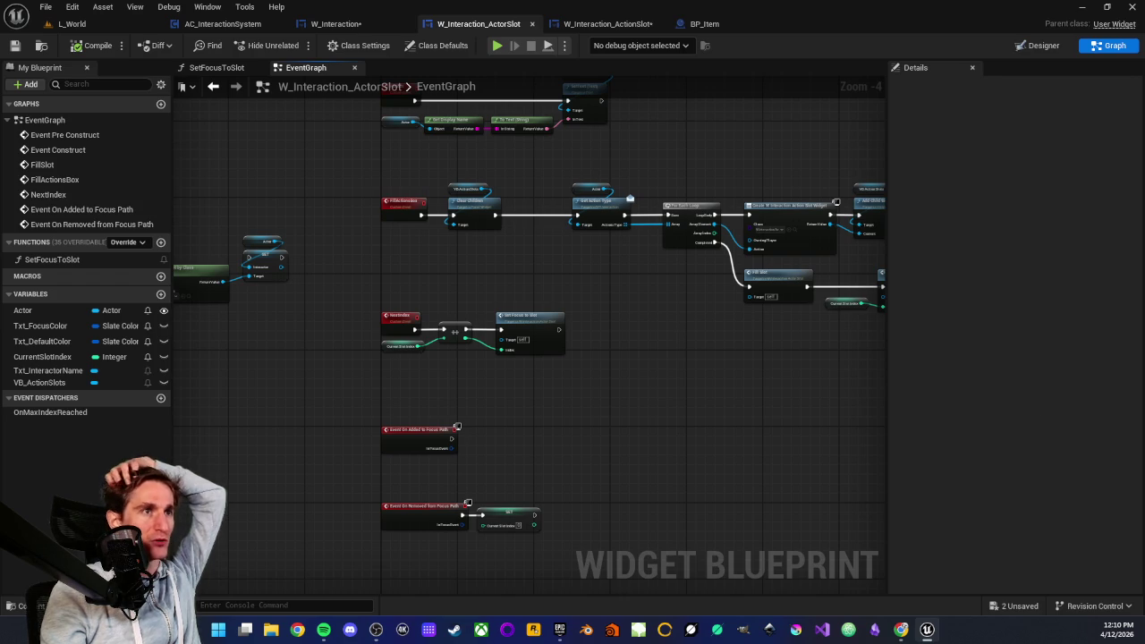
scroll(621, 318, down, 1)
drag(621, 318, 523, 322)
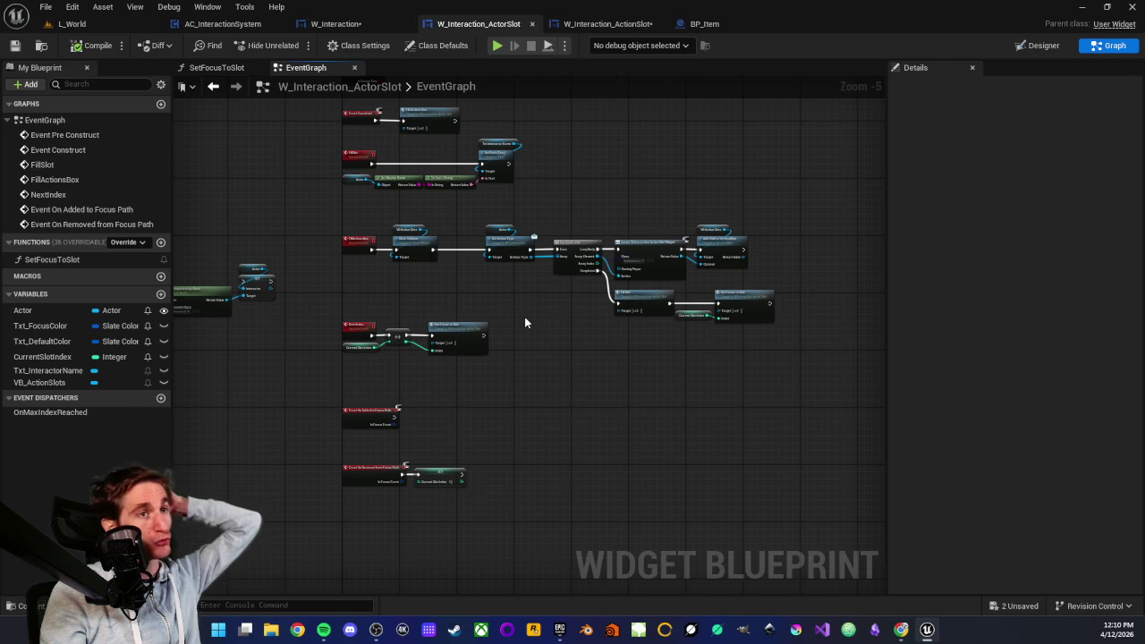
scroll(524, 316, up, 2)
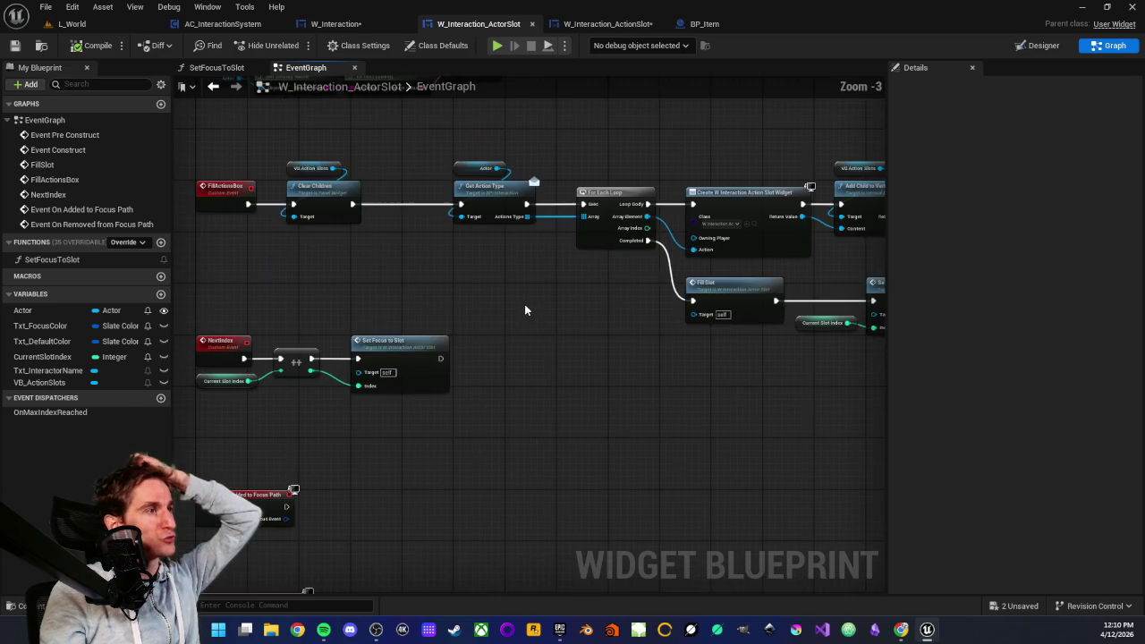
scroll(524, 314, down, 2)
scroll(525, 314, up, 2)
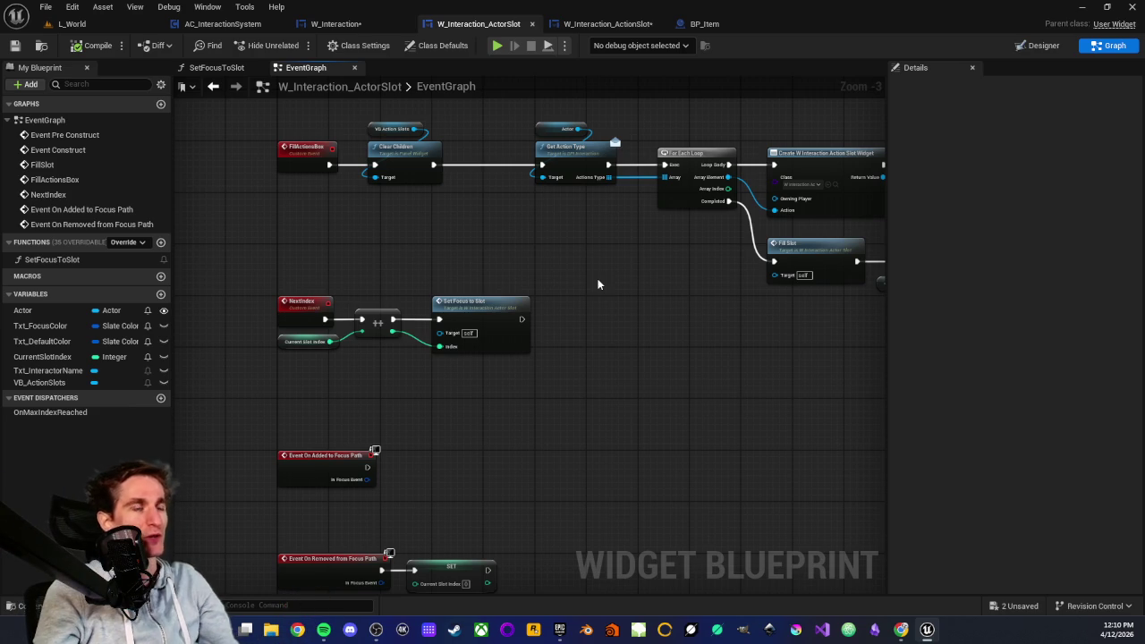
drag(565, 255, 500, 322)
scroll(501, 323, down, 1)
scroll(520, 295, up, 1)
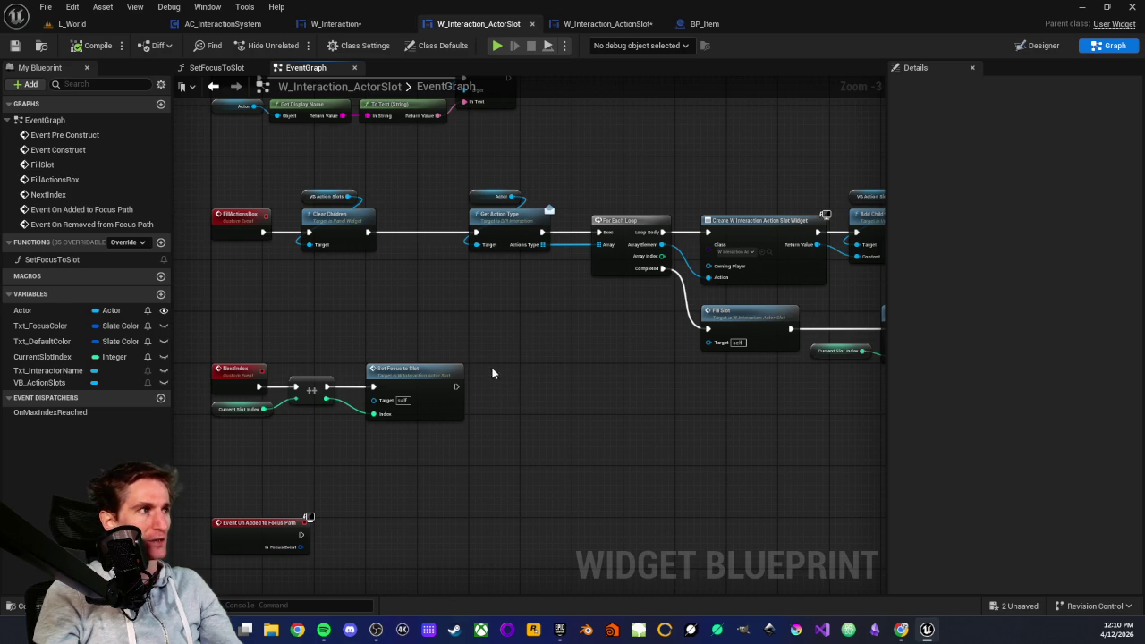
drag(491, 374, 520, 318)
scroll(534, 396, up, 1)
mouse_move(534, 396)
mouse_down()
mouse_move(588, 388)
mouse_move(468, 374)
mouse_move(483, 328)
mouse_move(478, 367)
mouse_move(467, 345)
mouse_move(504, 336)
mouse_up()
scroll(605, 376, down, 2)
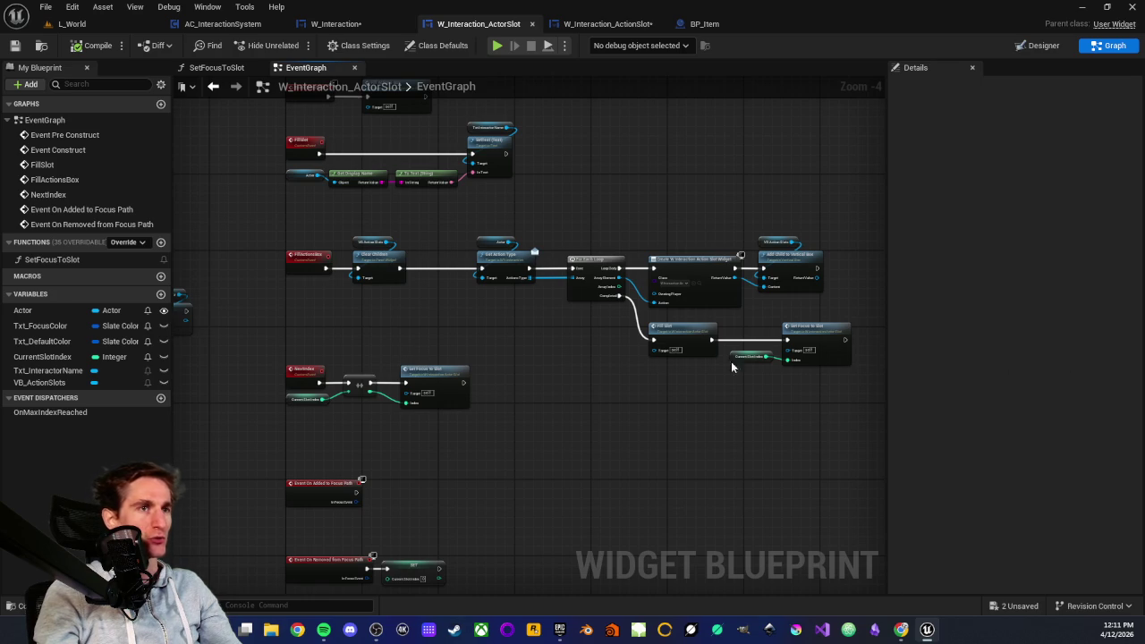
mouse_move(258, 353)
mouse_down()
mouse_move(513, 438)
mouse_move(502, 423)
mouse_move(493, 431)
mouse_move(586, 322)
mouse_up()
click(492, 430)
scroll(484, 324, up, 2)
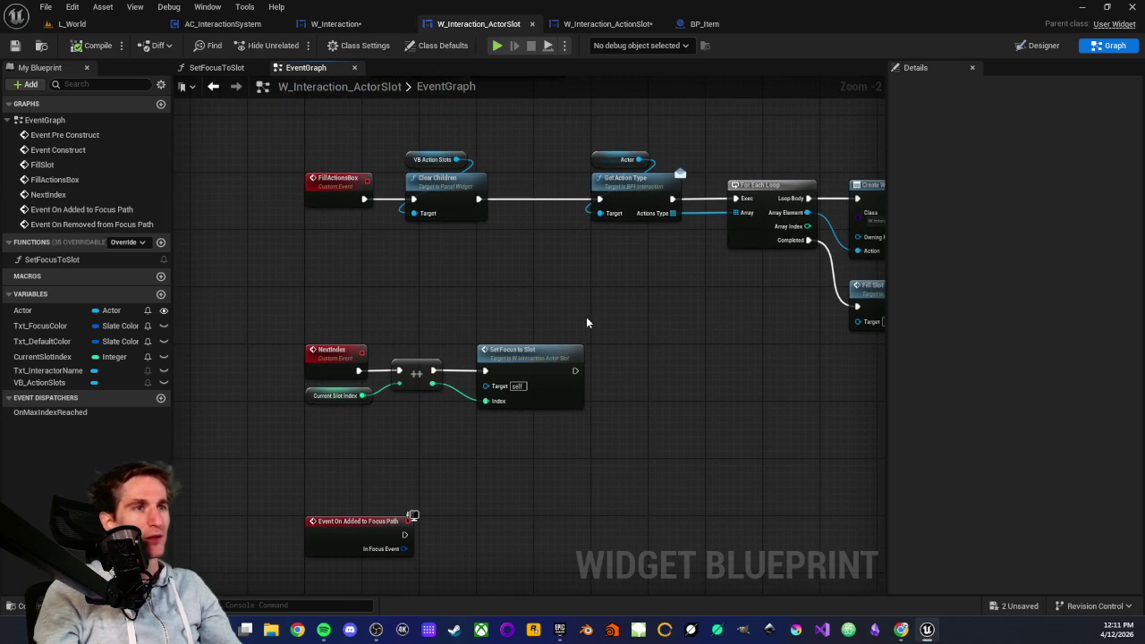
scroll(567, 320, down, 1)
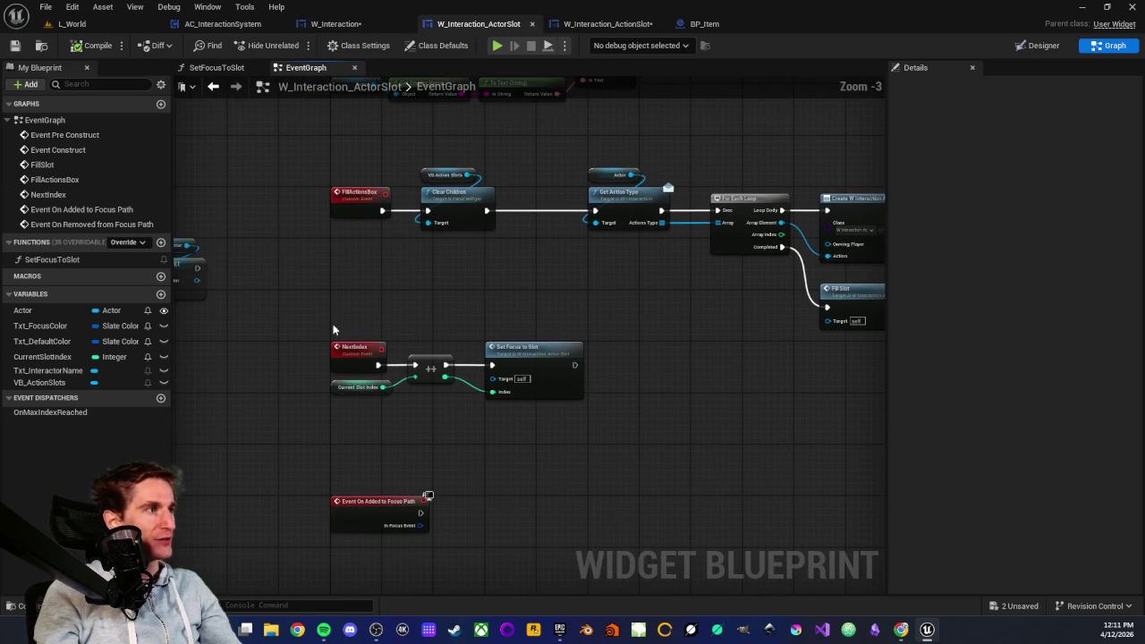
mouse_move(261, 302)
mouse_down()
mouse_move(771, 503)
mouse_move(619, 439)
mouse_move(640, 435)
mouse_up()
click(637, 435)
scroll(630, 430, up, 2)
scroll(629, 435, down, 2)
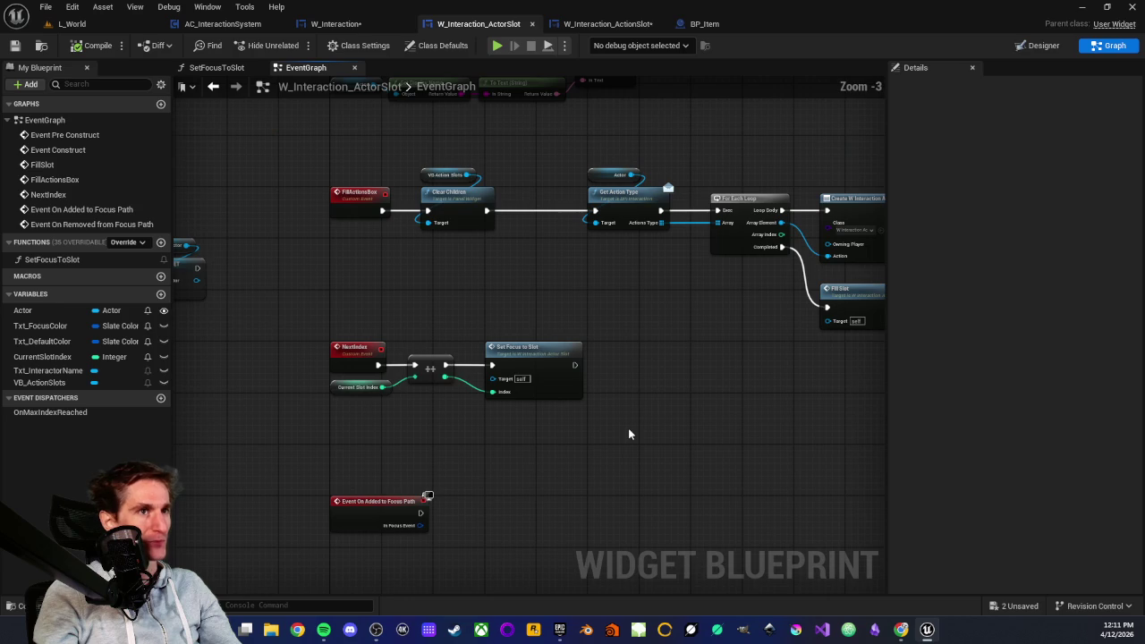
drag(657, 360, 622, 370)
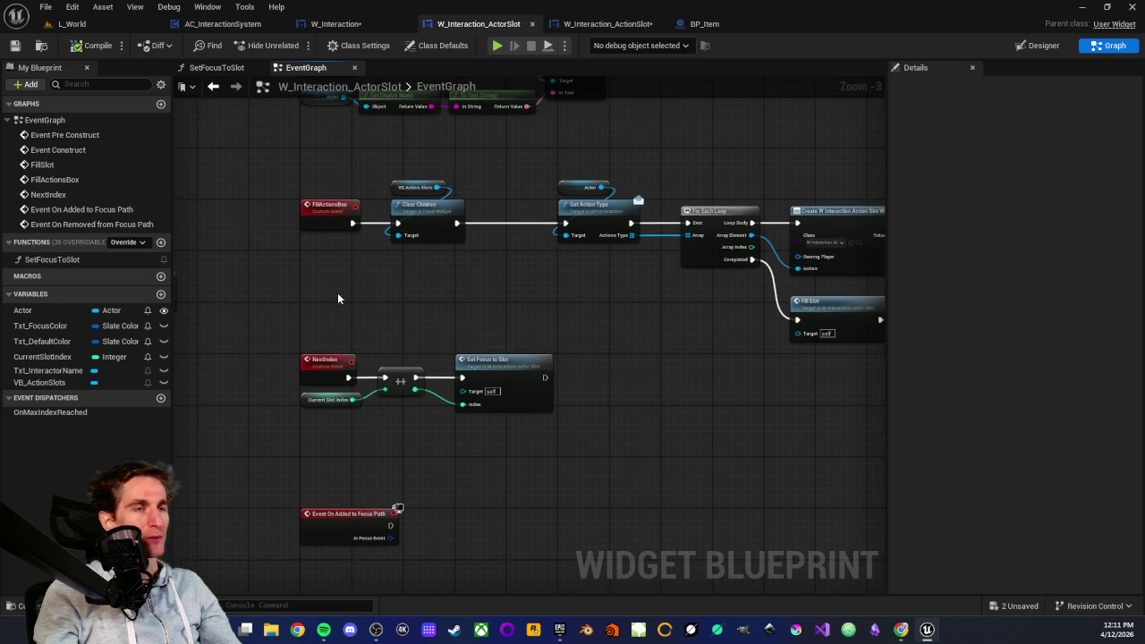
scroll(338, 293, down, 2)
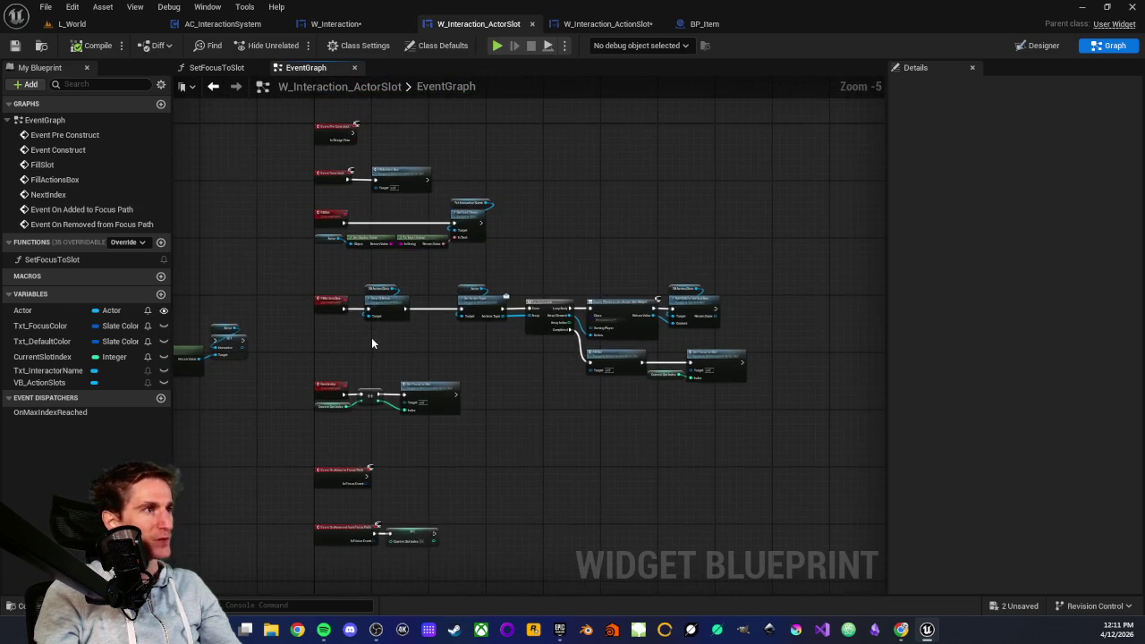
scroll(385, 340, up, 2)
drag(475, 344, 403, 326)
scroll(403, 329, down, 1)
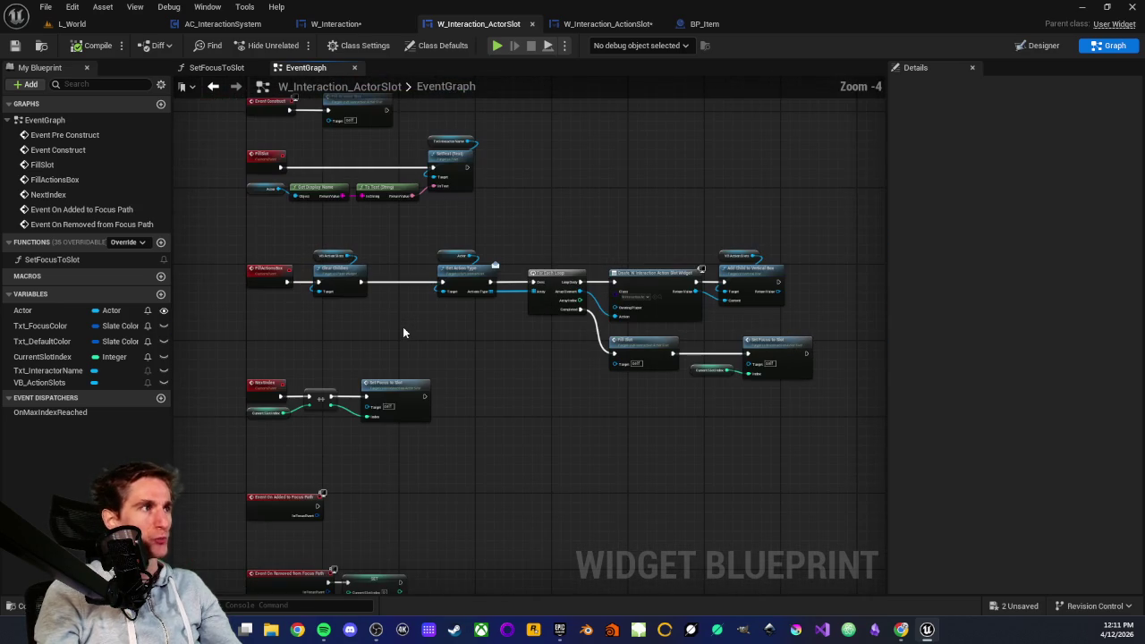
drag(224, 233, 738, 378)
click(536, 405)
scroll(533, 408, up, 2)
mouse_move(530, 413)
mouse_down()
mouse_move(443, 416)
mouse_move(444, 453)
mouse_up()
scroll(494, 419, down, 1)
scroll(409, 401, up, 2)
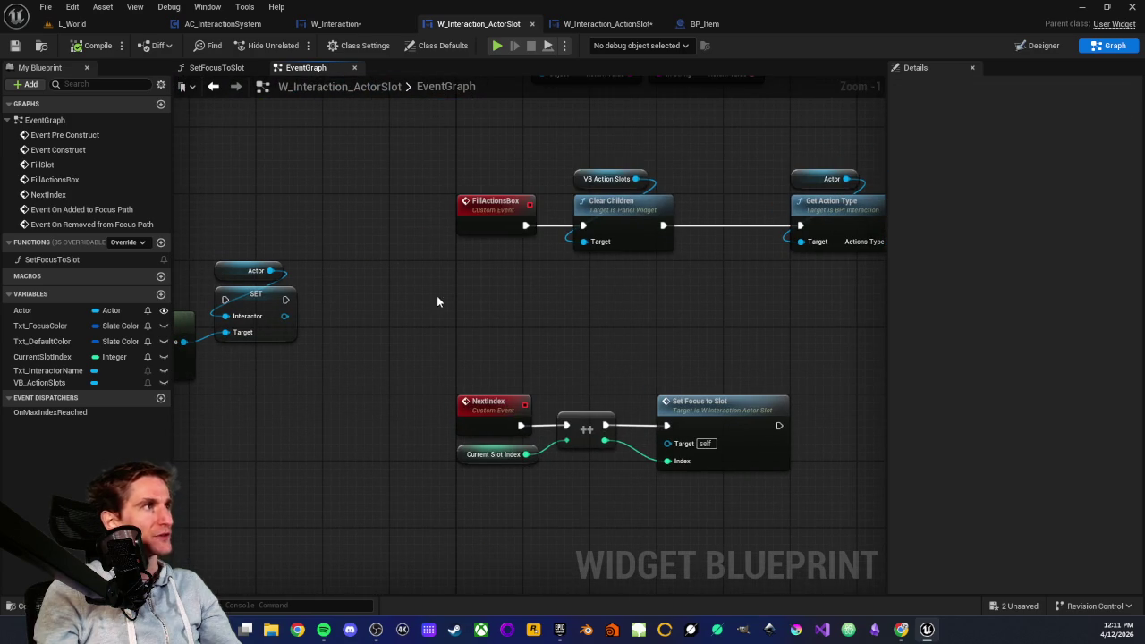
drag(463, 328, 480, 316)
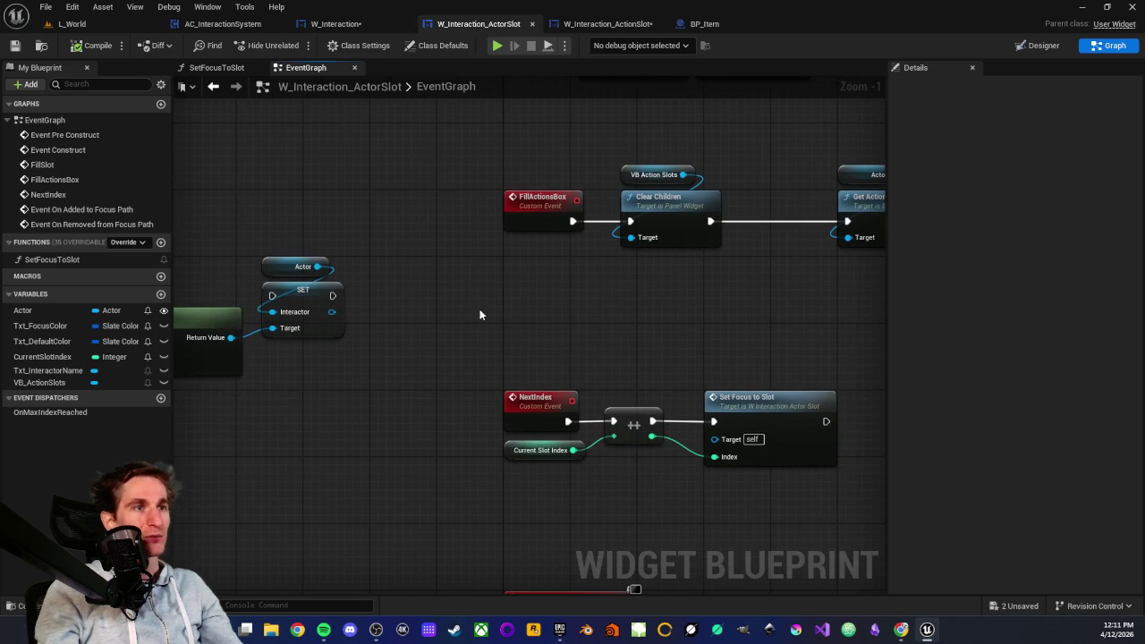
mouse_move(521, 348)
mouse_down()
mouse_move(516, 308)
mouse_move(749, 460)
mouse_move(868, 469)
mouse_move(687, 459)
mouse_up()
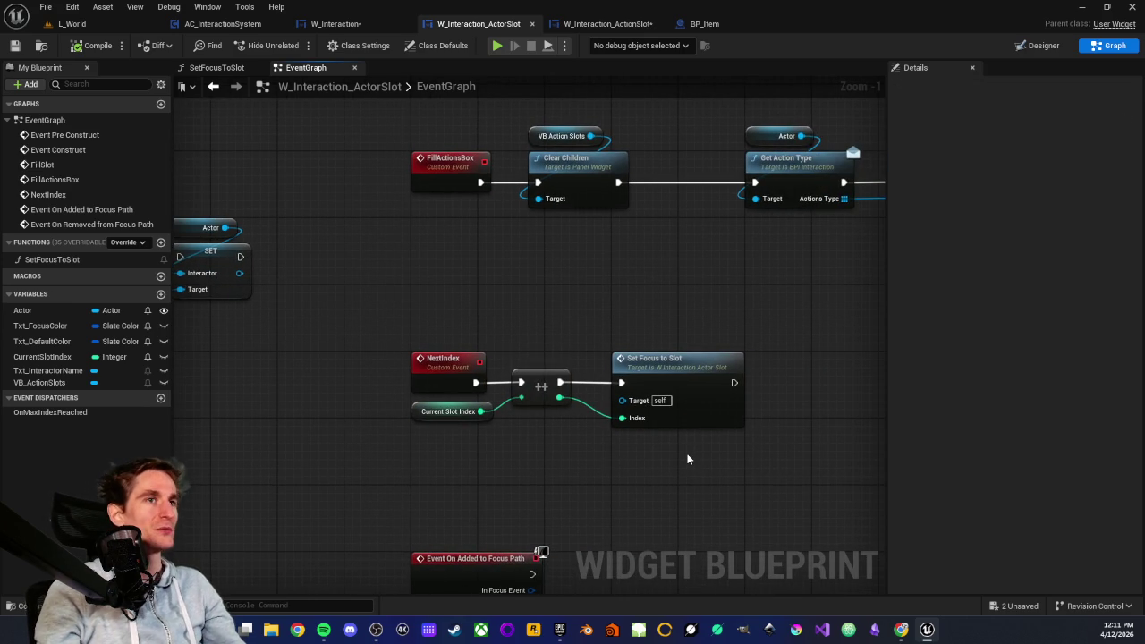
drag(375, 320, 782, 463)
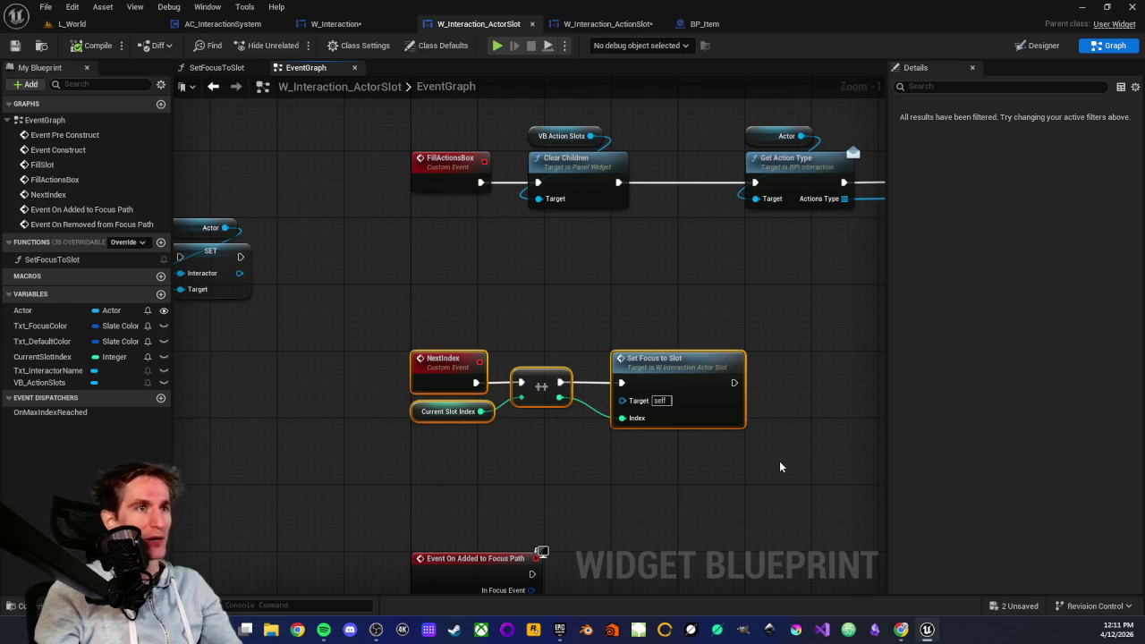
drag(374, 318, 750, 479)
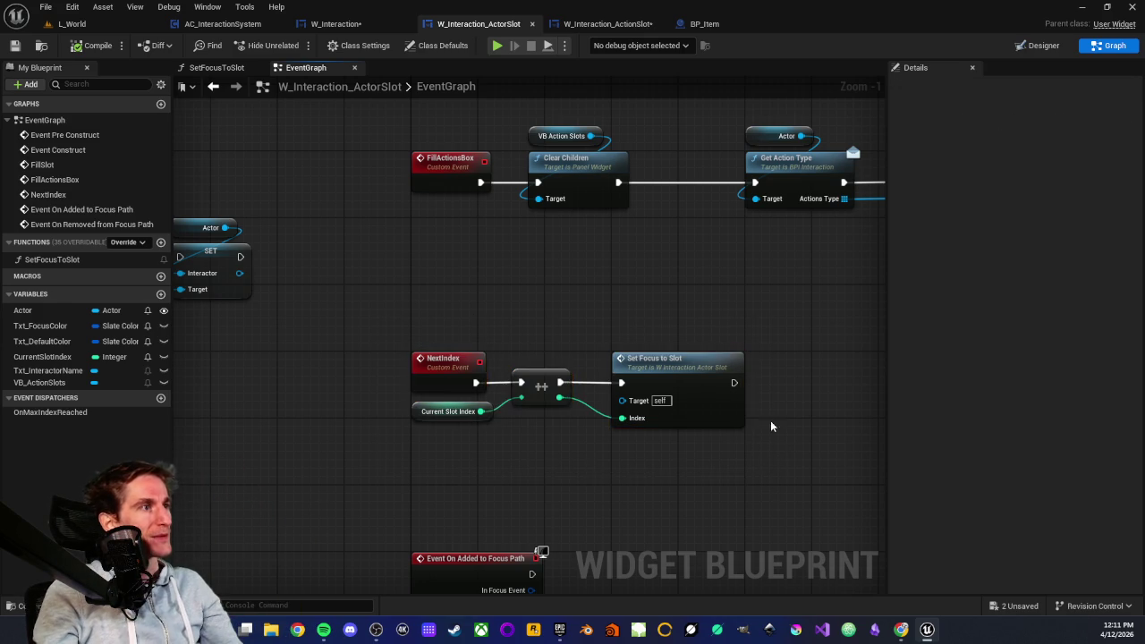
scroll(581, 395, down, 2)
scroll(579, 383, up, 2)
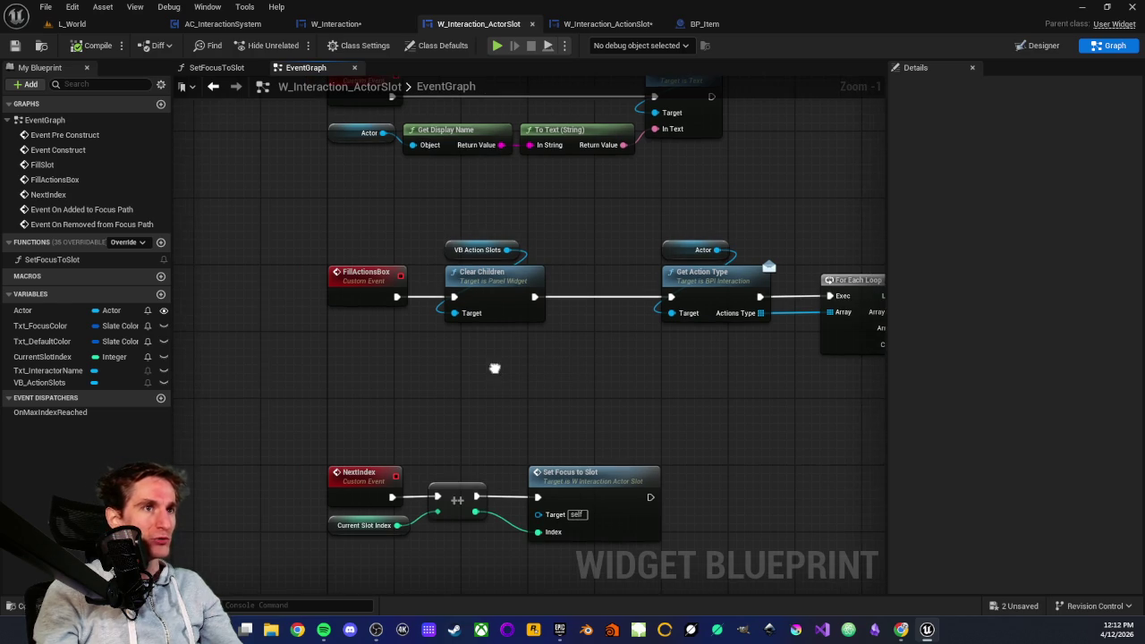
mouse_move(302, 224)
mouse_down()
mouse_move(557, 332)
mouse_move(573, 362)
mouse_move(517, 379)
mouse_up()
click(609, 370)
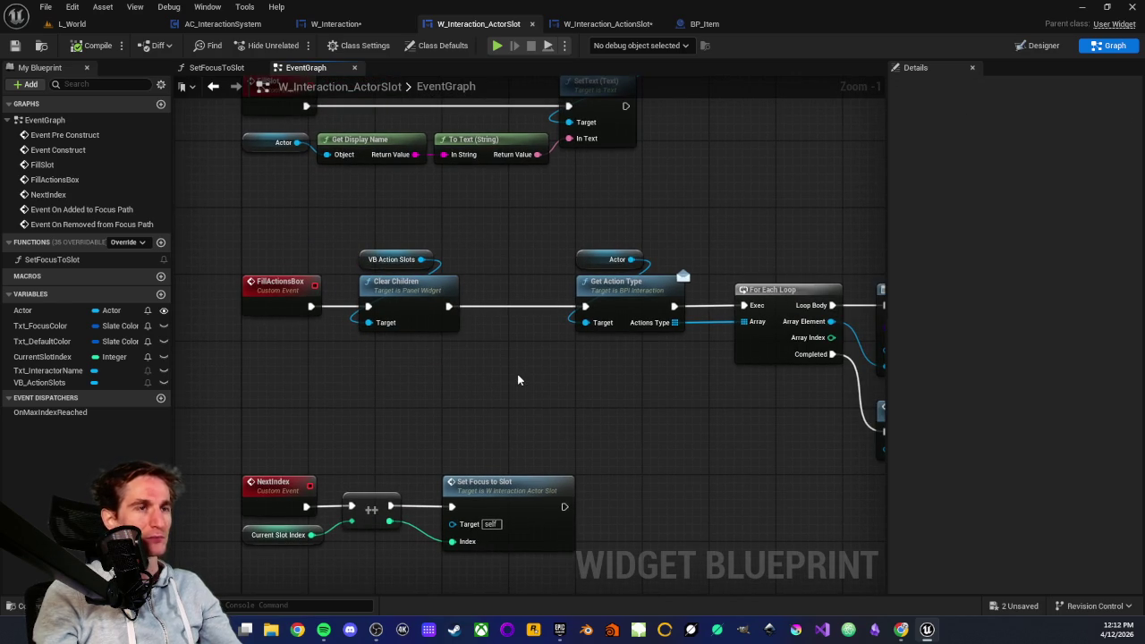
scroll(538, 381, down, 1)
scroll(613, 376, up, 1)
mouse_move(614, 376)
mouse_down()
mouse_move(496, 364)
mouse_move(529, 313)
mouse_move(565, 302)
mouse_up()
scroll(474, 371, down, 4)
scroll(507, 317, up, 2)
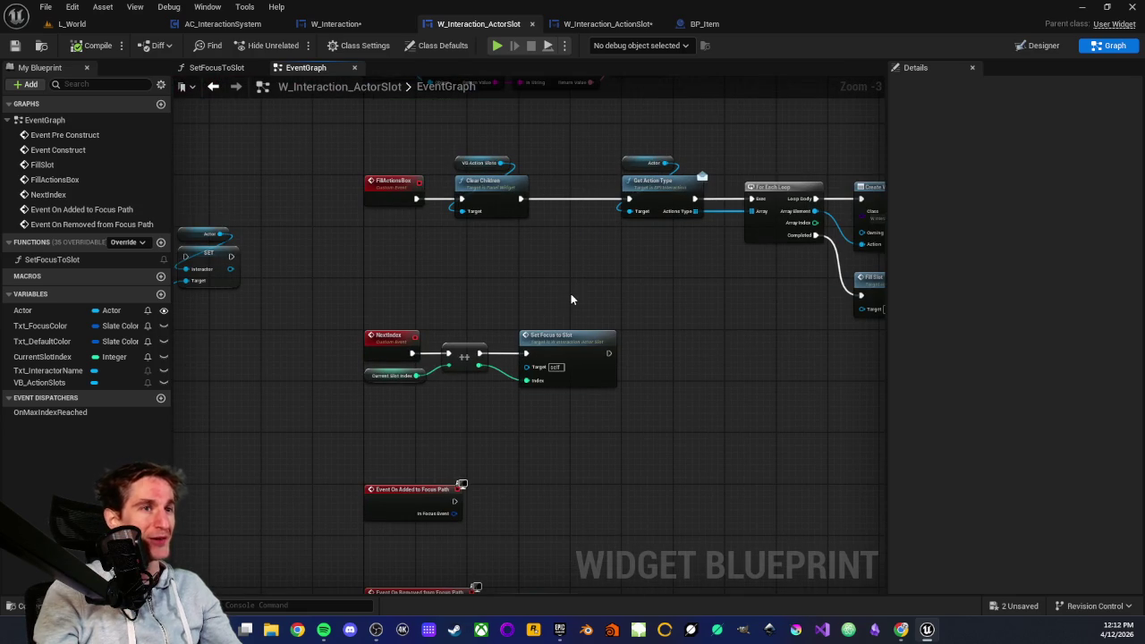
mouse_move(496, 294)
mouse_down()
mouse_move(614, 319)
mouse_move(538, 300)
mouse_move(496, 374)
mouse_move(619, 281)
mouse_move(557, 286)
mouse_up()
scroll(510, 371, down, 2)
scroll(537, 374, up, 3)
scroll(537, 337, up, 1)
scroll(524, 340, down, 1)
mouse_move(393, 305)
mouse_down()
mouse_move(737, 417)
mouse_move(647, 422)
mouse_up()
scroll(627, 367, down, 1)
mouse_move(427, 356)
mouse_down()
mouse_move(512, 409)
mouse_move(567, 361)
mouse_move(557, 289)
mouse_up()
scroll(556, 289, up, 2)
drag(612, 313, 582, 392)
drag(608, 499, 626, 409)
click(589, 356)
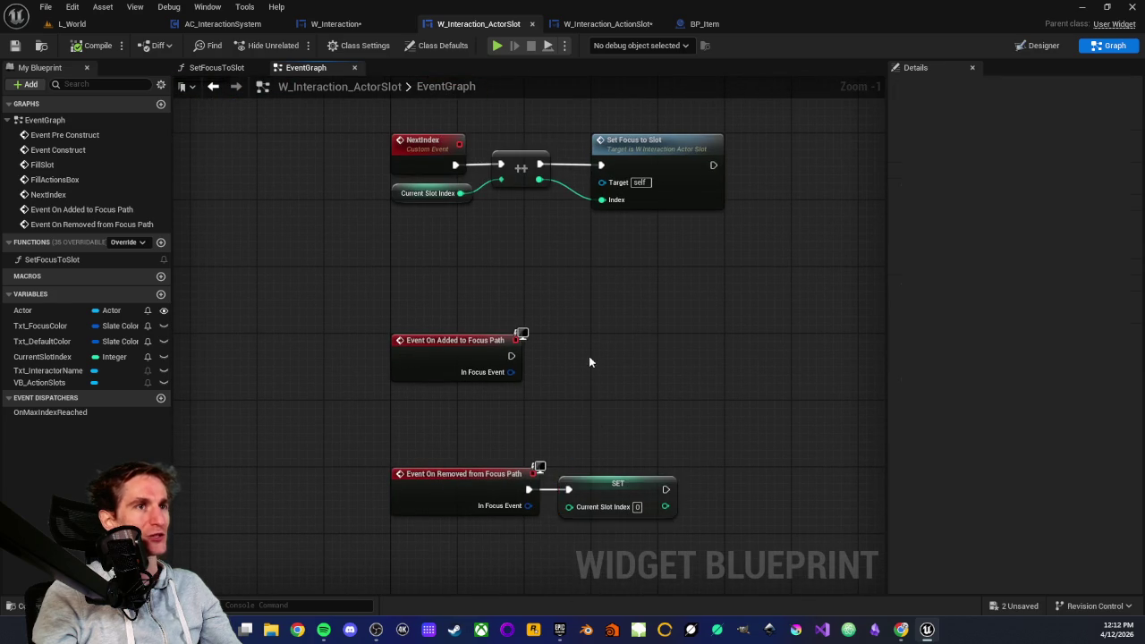
drag(589, 358, 588, 516)
mouse_move(498, 237)
mouse_down()
mouse_move(477, 386)
mouse_move(511, 492)
mouse_move(555, 472)
mouse_move(483, 316)
mouse_up()
scroll(374, 318, down, 2)
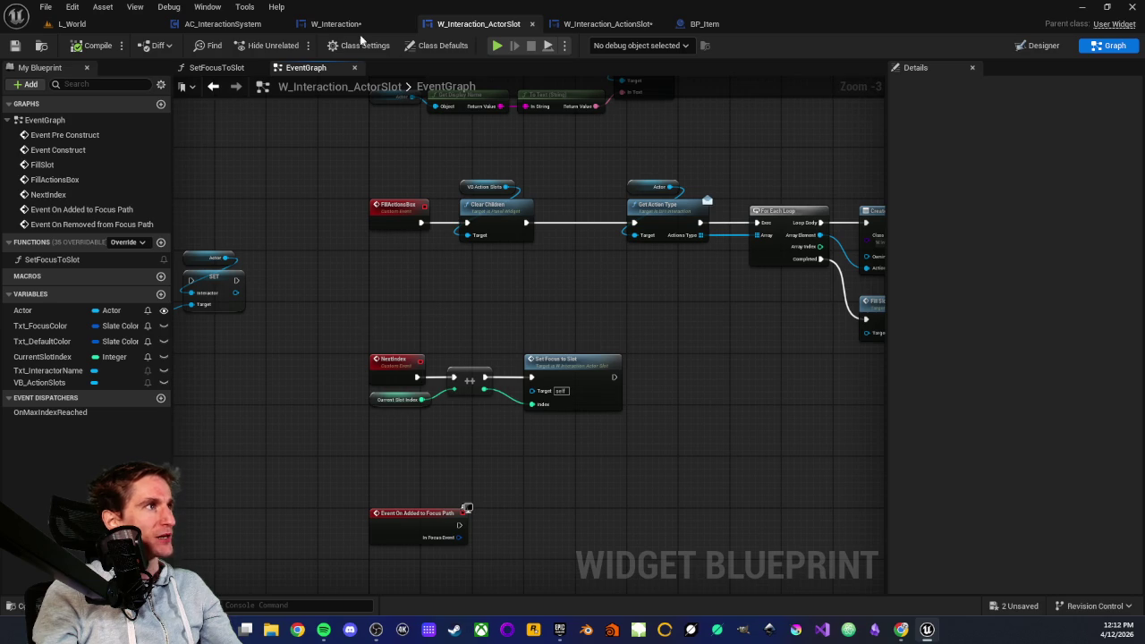
- Glance at the W_Interaction graph, then go back to W_Interaction_ActorSlot
click(356, 25)
scroll(316, 320, up, 3)
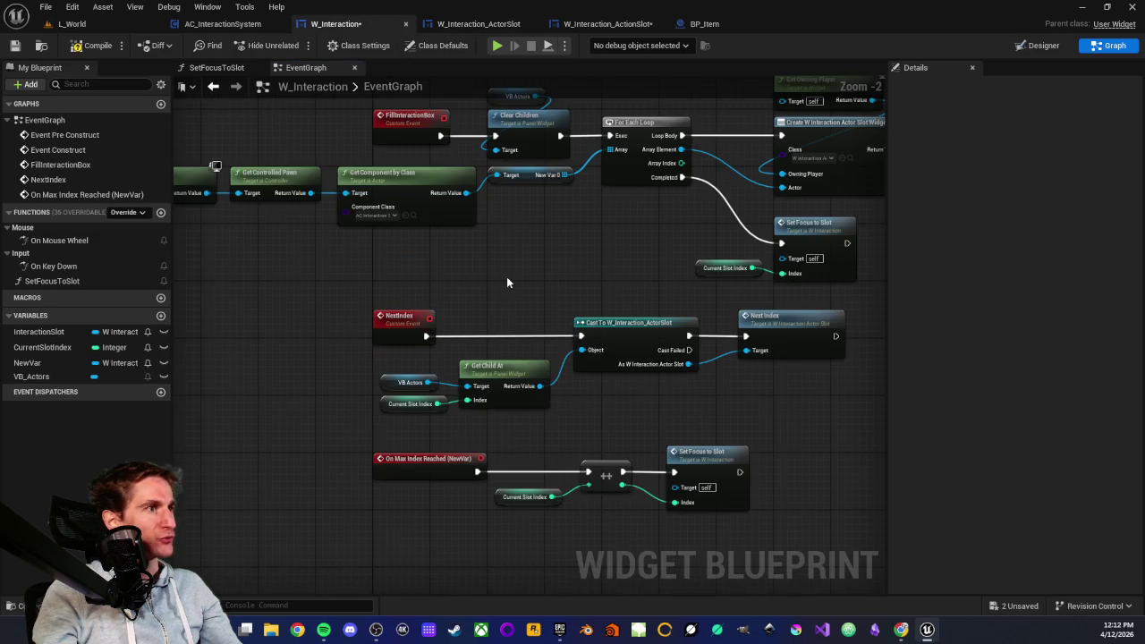
scroll(507, 277, up, 1)
click(461, 24)
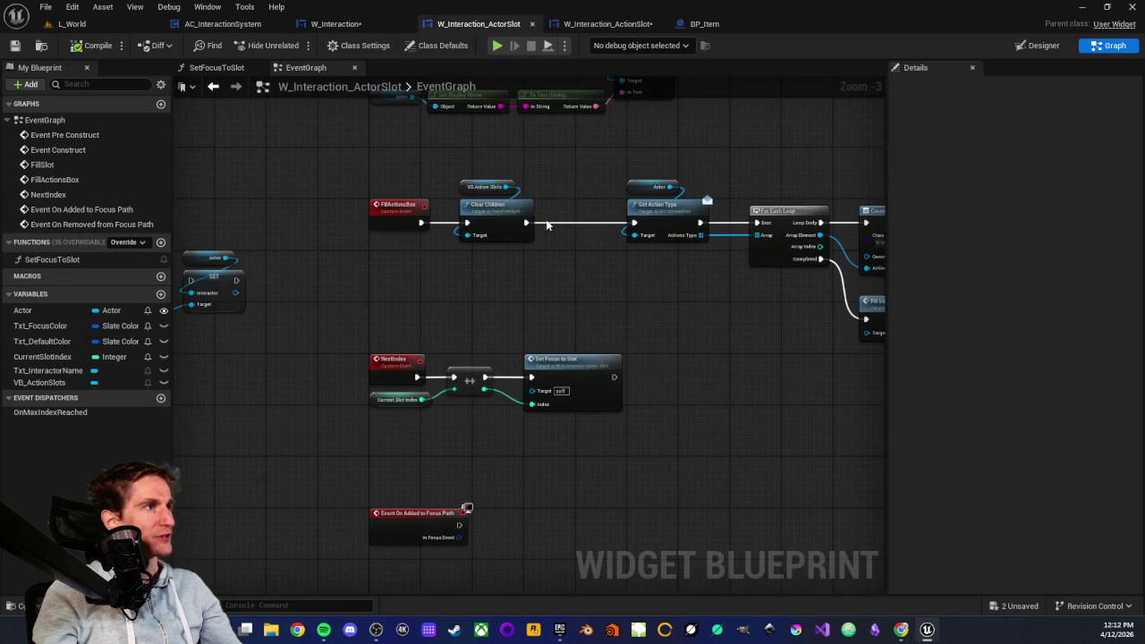
scroll(448, 396, up, 2)
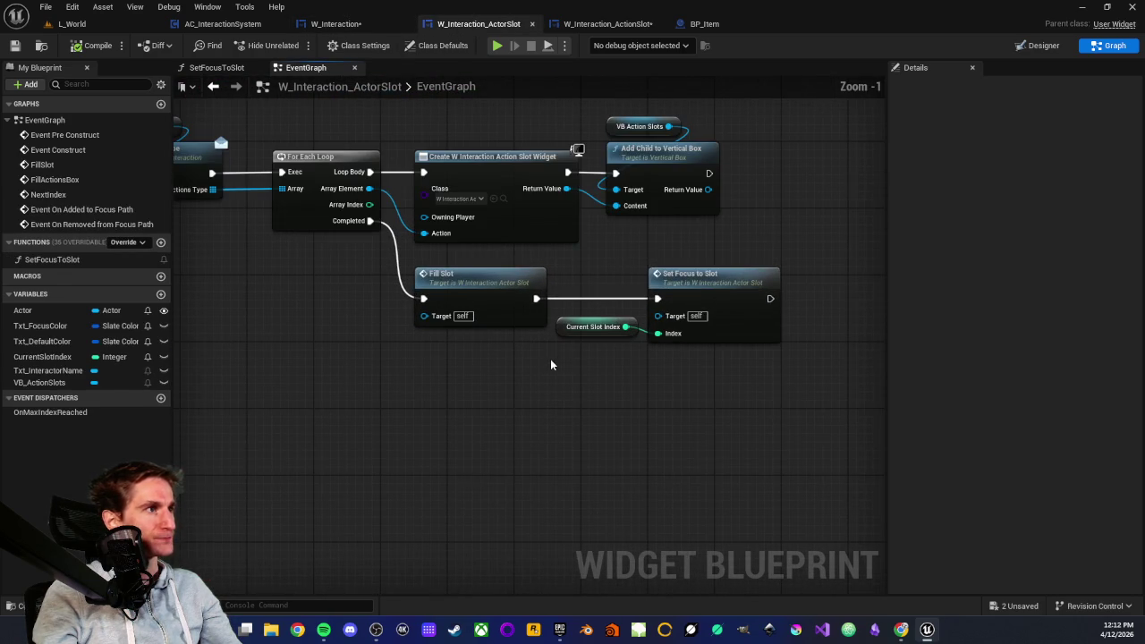
- Open the SetFocusToSlot function and inspect its bounds check, Get Child At, Is Valid and Set Focus nodes
click(704, 277)
double_click(704, 277)
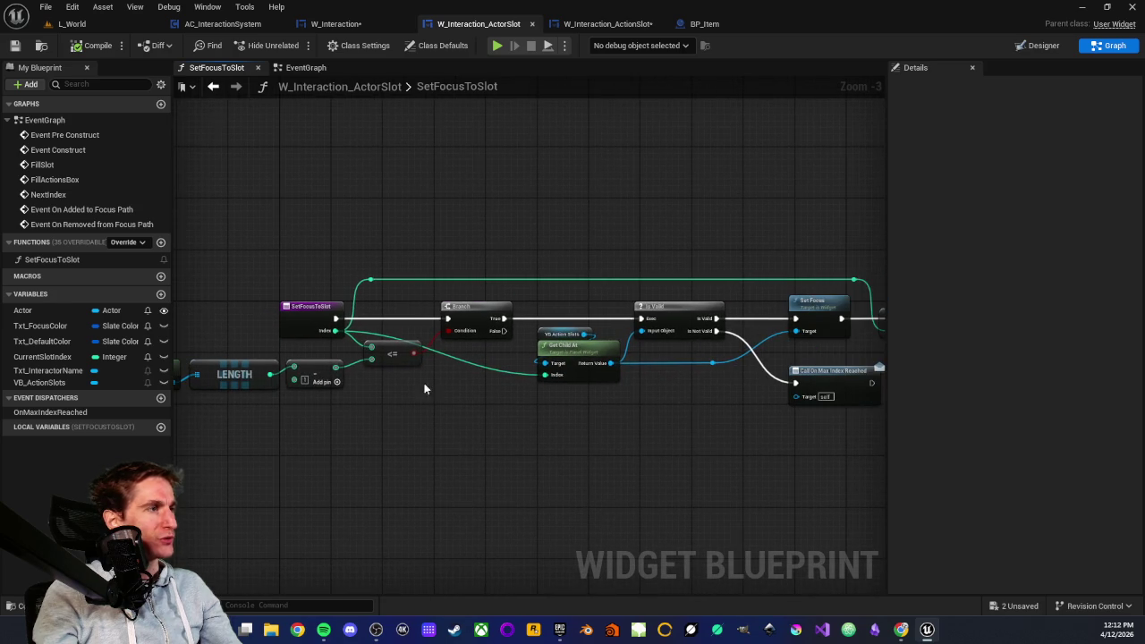
scroll(465, 347, up, 1)
mouse_move(271, 371)
mouse_down()
mouse_move(707, 504)
mouse_move(396, 472)
mouse_up()
click(707, 503)
drag(496, 442, 314, 436)
drag(378, 260, 595, 459)
click(522, 116)
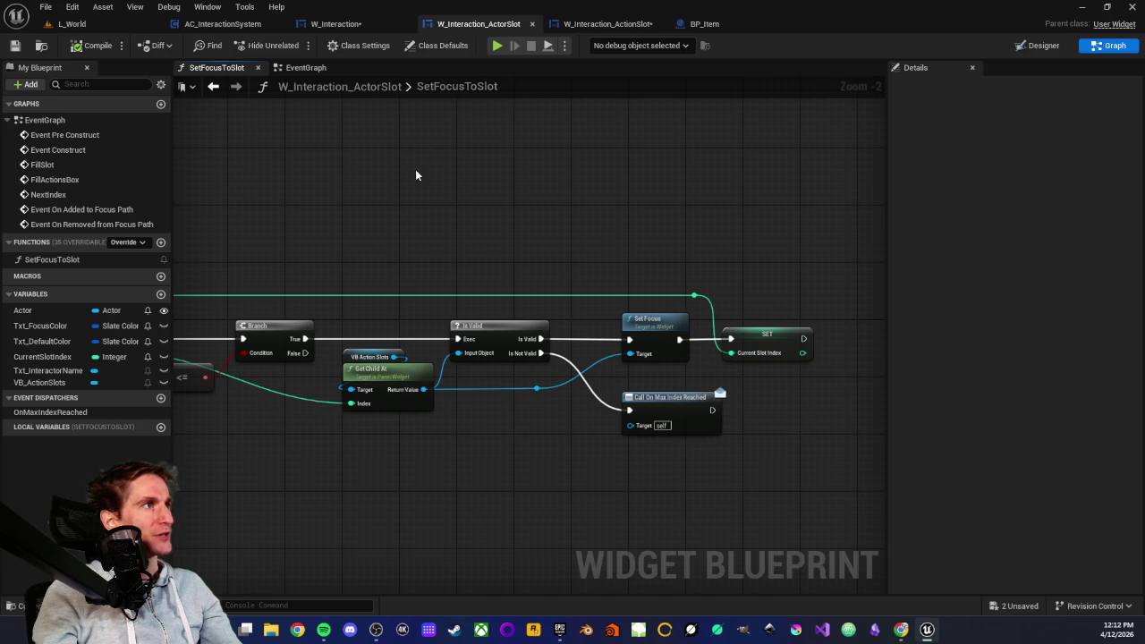
- Review the slot's event graph around NextIndex and FillActionsBox, then switch to W_Interaction
click(331, 69)
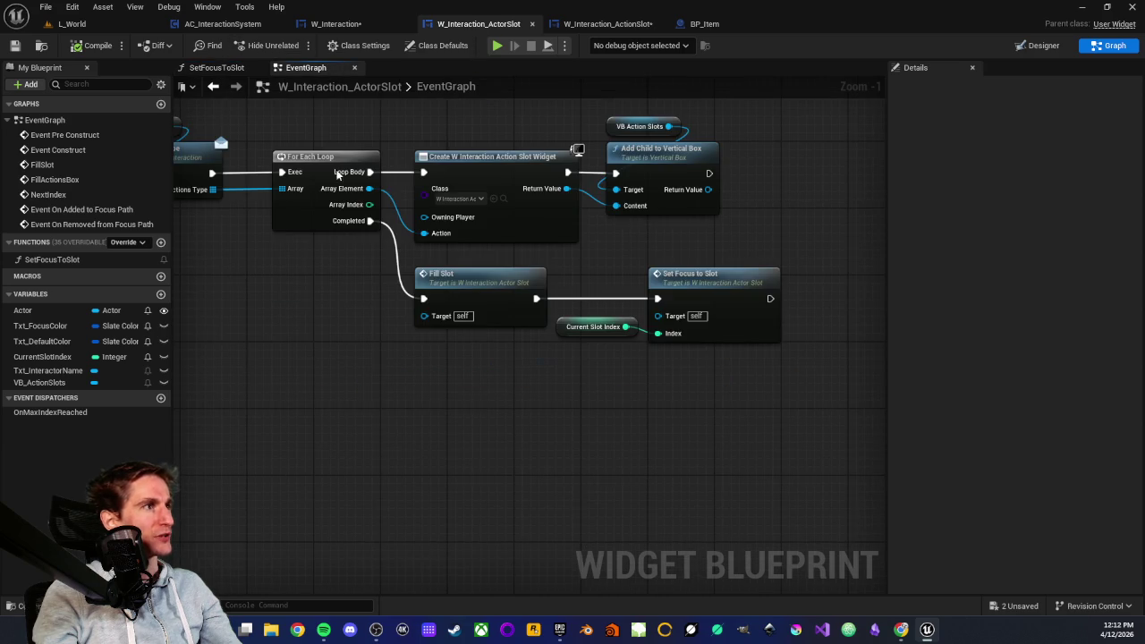
mouse_move(306, 313)
mouse_down()
mouse_move(435, 359)
mouse_move(542, 299)
mouse_move(684, 346)
mouse_up()
drag(269, 385, 498, 403)
drag(262, 269, 416, 276)
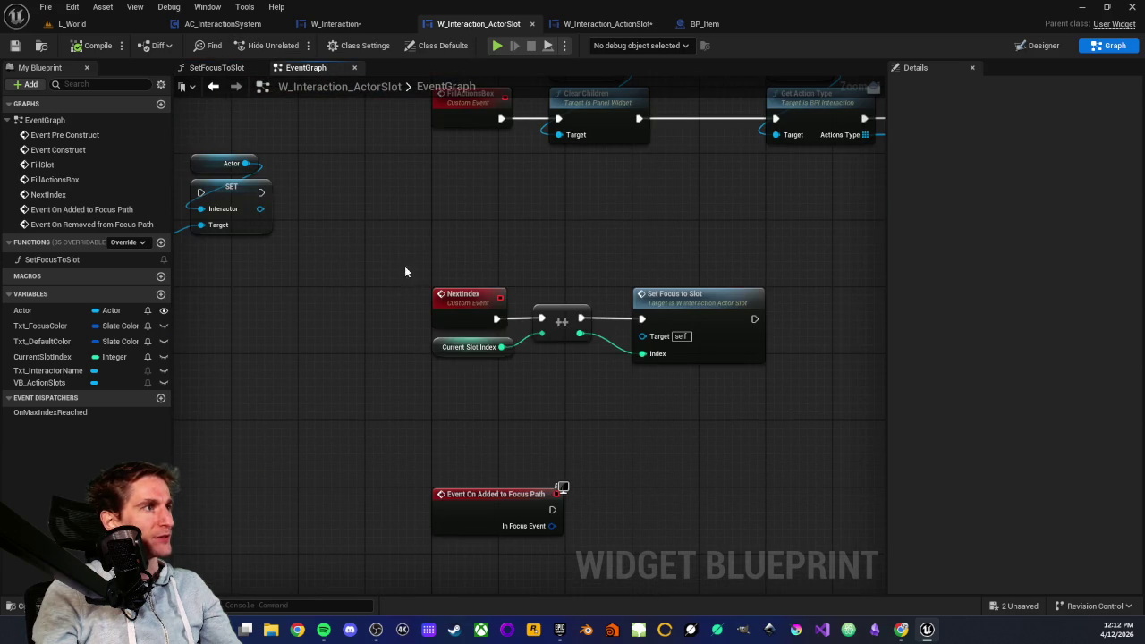
drag(509, 199, 457, 283)
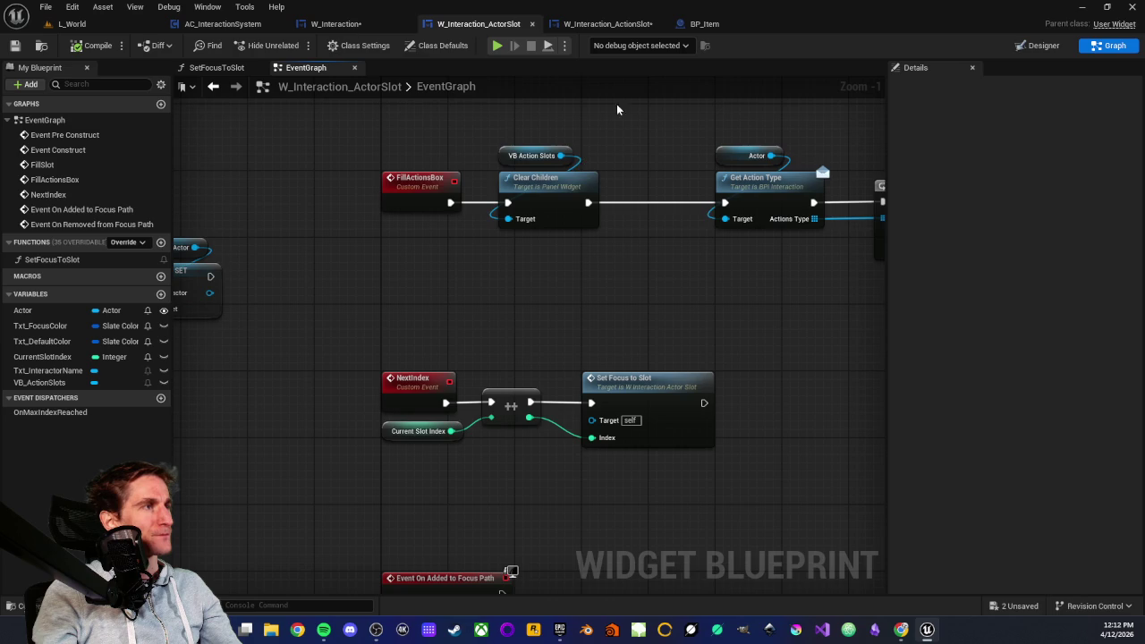
click(358, 24)
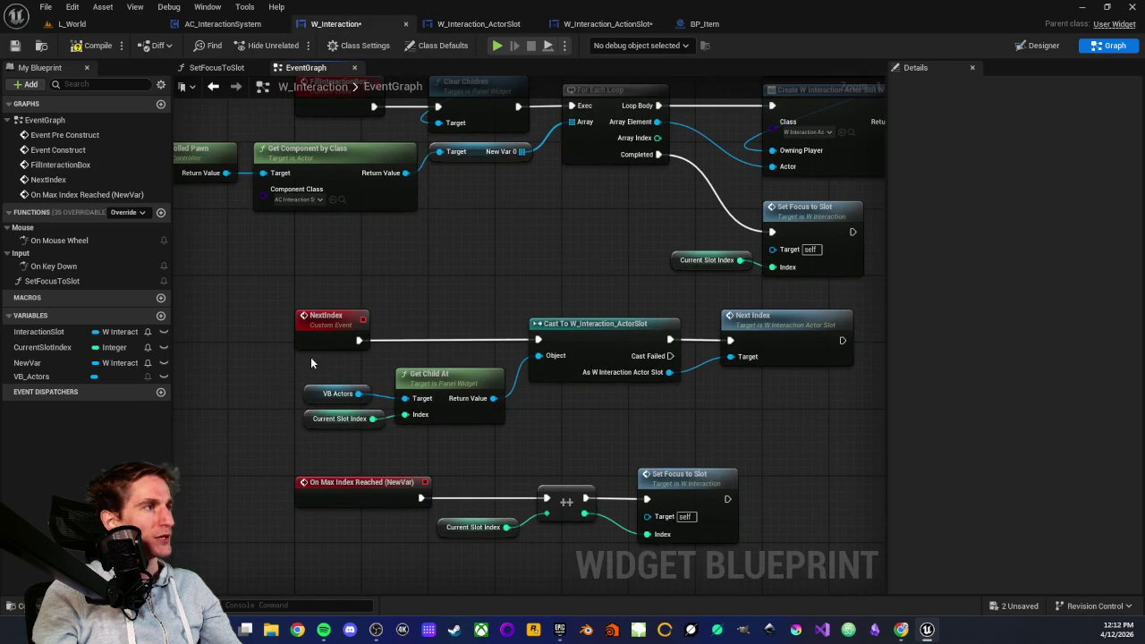
- Inspect the NextIndex chain and its Next Index call in W_Interaction
mouse_move(276, 365)
mouse_down()
mouse_move(512, 444)
mouse_move(812, 448)
mouse_move(603, 414)
mouse_up()
click(782, 428)
scroll(591, 315, up, 1)
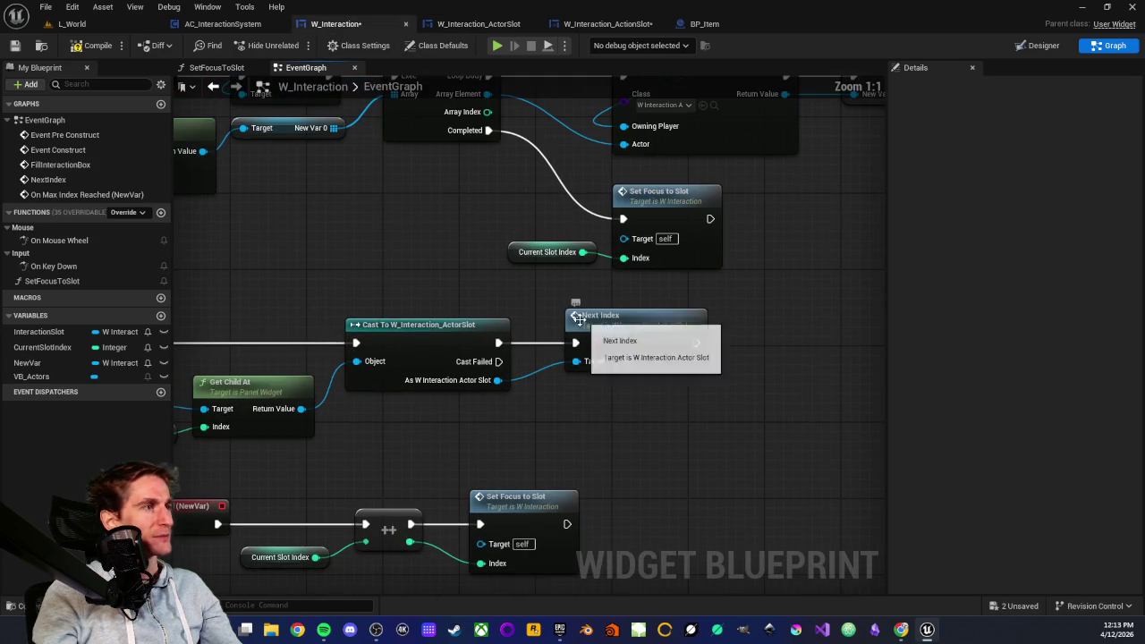
drag(536, 297, 716, 398)
click(726, 398)
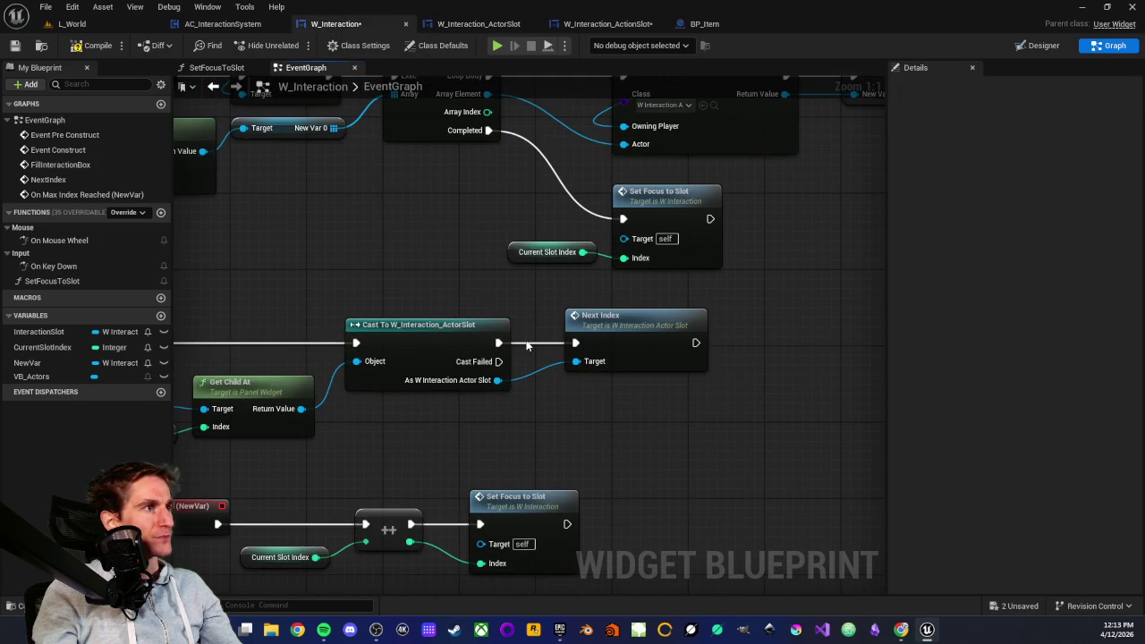
scroll(478, 288, down, 1)
drag(321, 362, 501, 316)
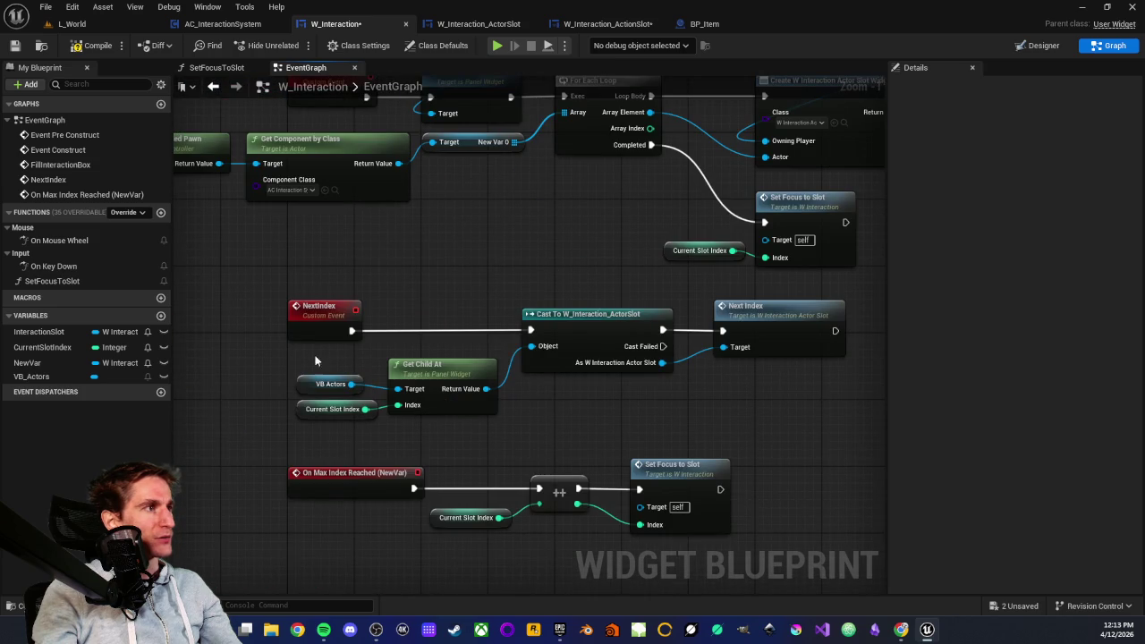
- Duplicate the Cast To and Get Child At nodes and run the cast after the loop's Set Focus to Slot
drag(327, 361, 583, 431)
drag(686, 400, 368, 434)
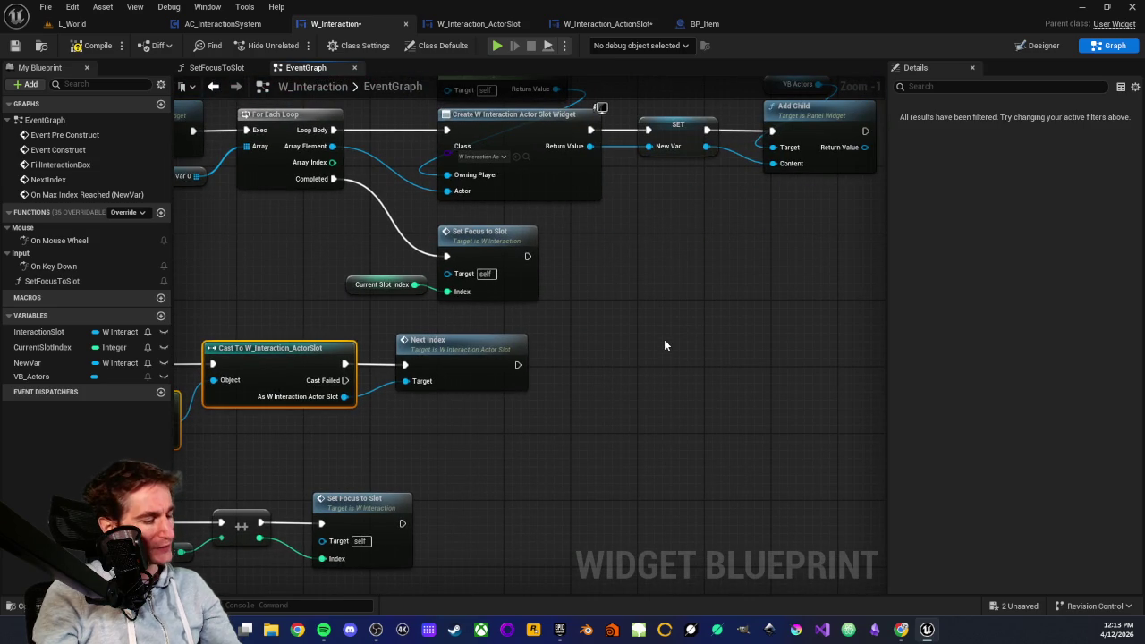
key(ctrl+v)
drag(718, 344, 709, 297)
drag(526, 257, 807, 256)
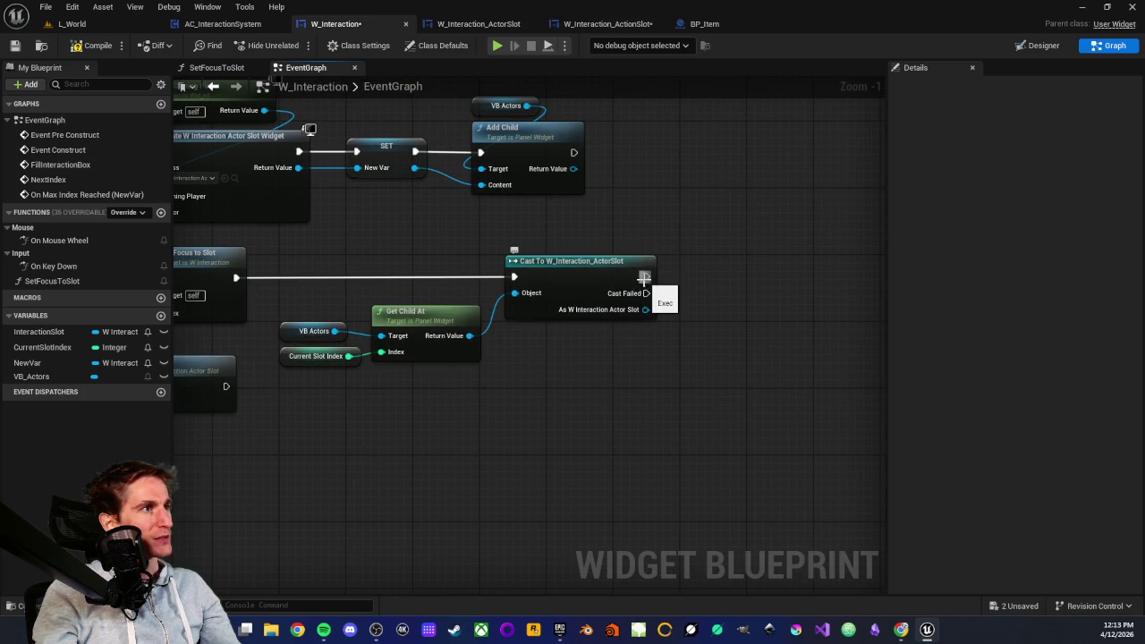
- Call Set Focus to Slot on the cast W_Interaction_ActorSlot and align the new node
drag(646, 310, 709, 309)
text(set)
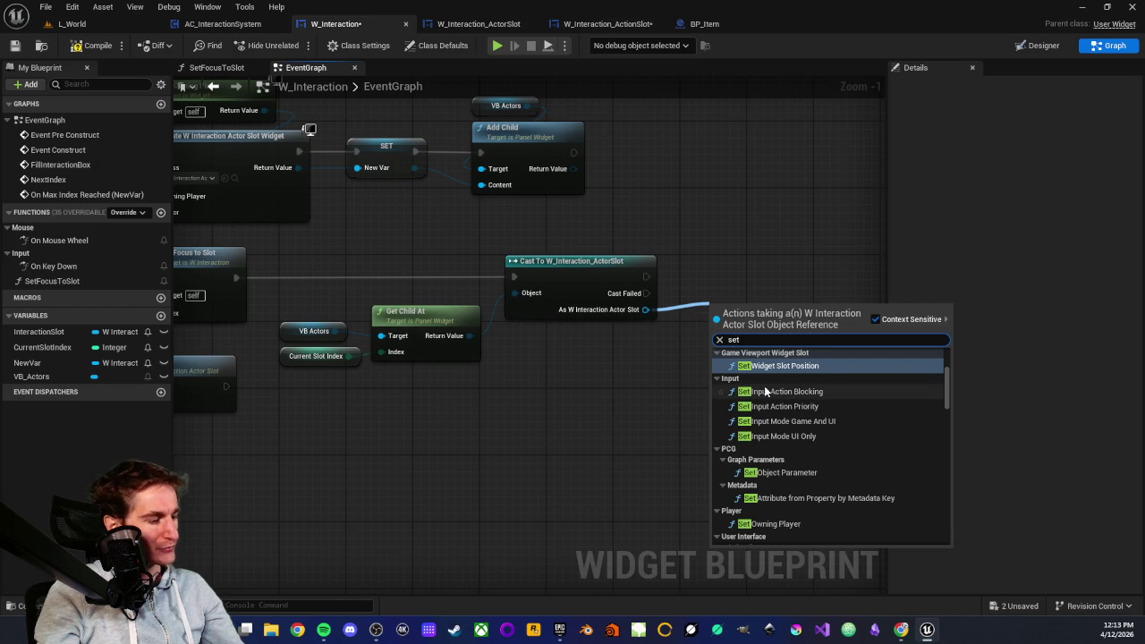
text( fo)
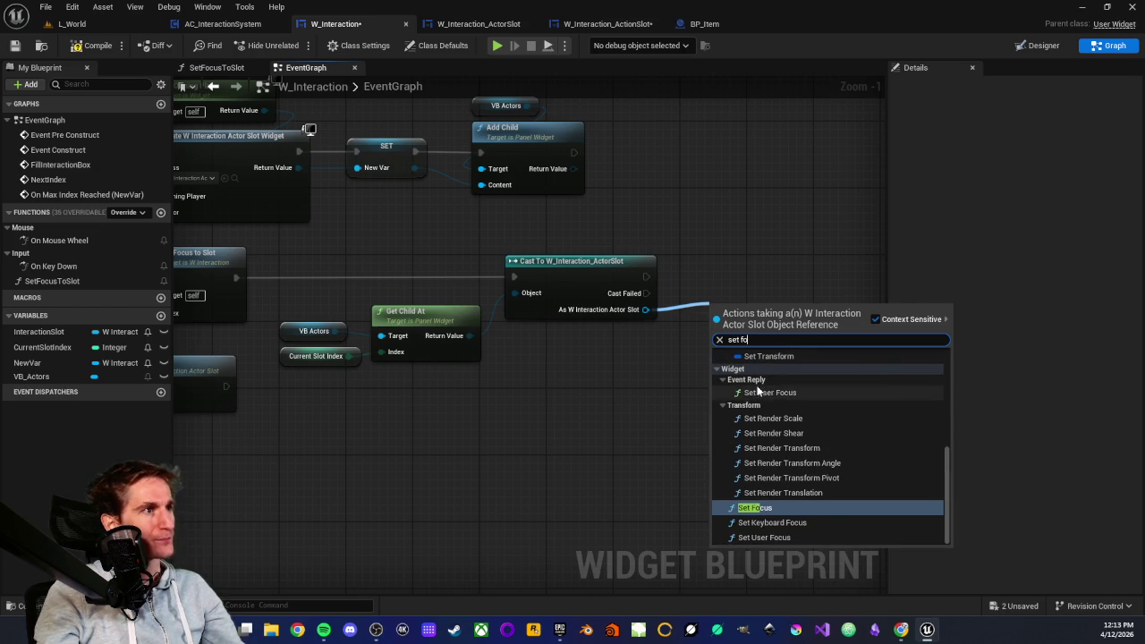
scroll(758, 391, up, 5)
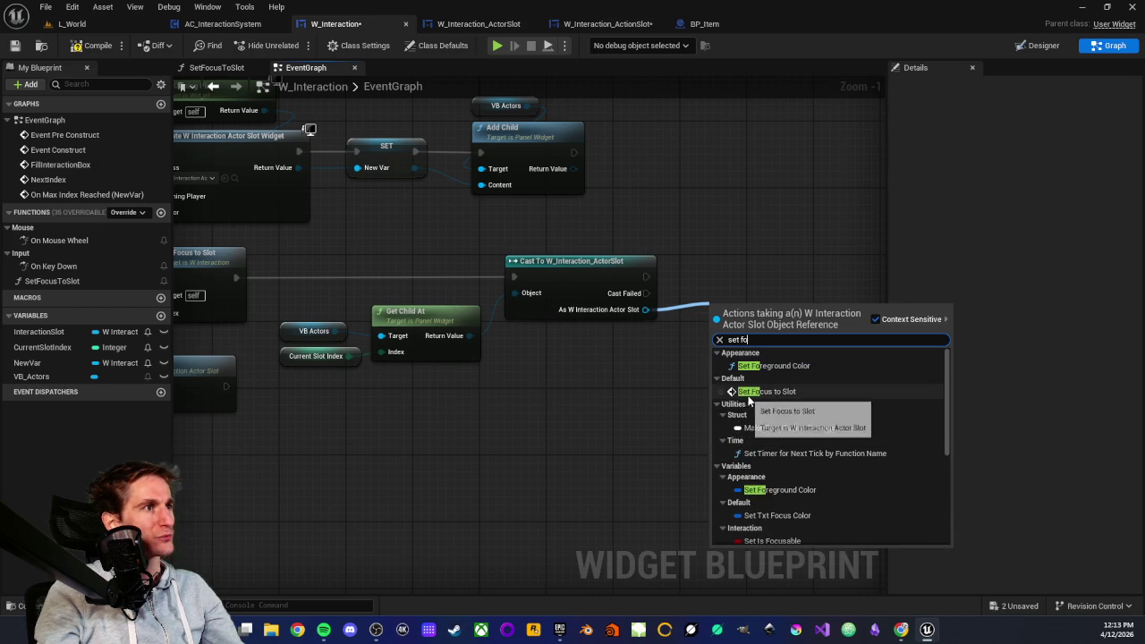
click(767, 392)
drag(744, 303, 741, 260)
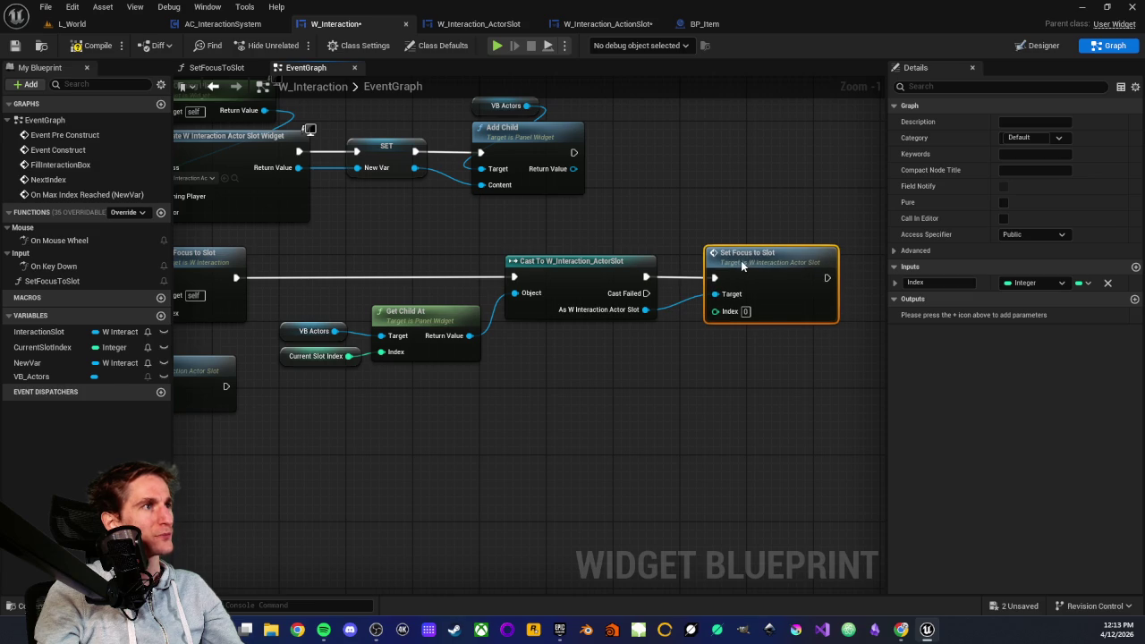